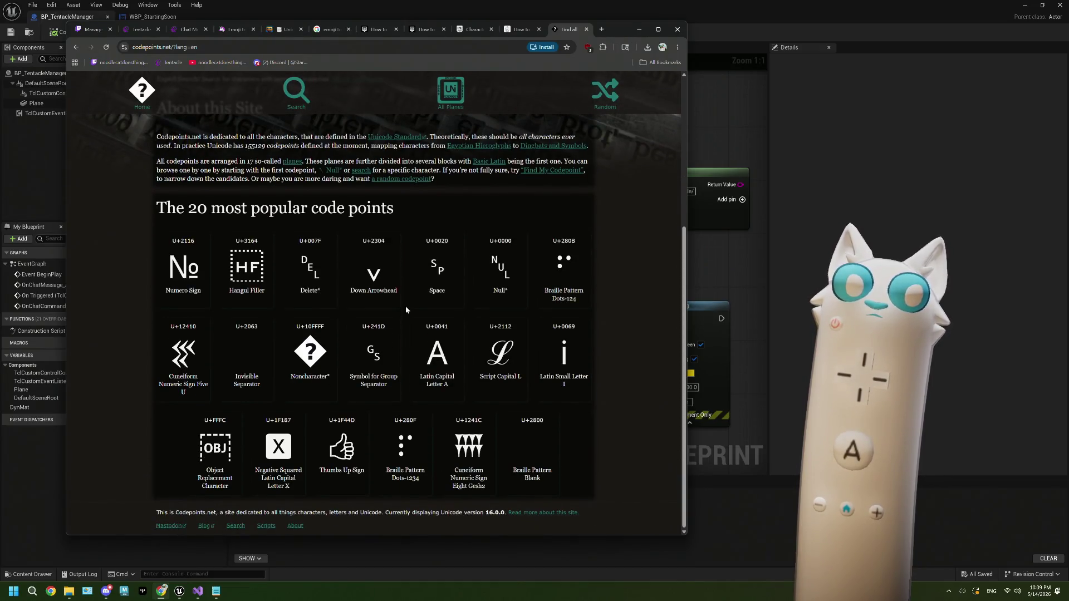
Step: Scroll codepoints.net to the top and start a search, then bring the WBP_StartingSoon designer forward
scroll(406, 310, up, 7)
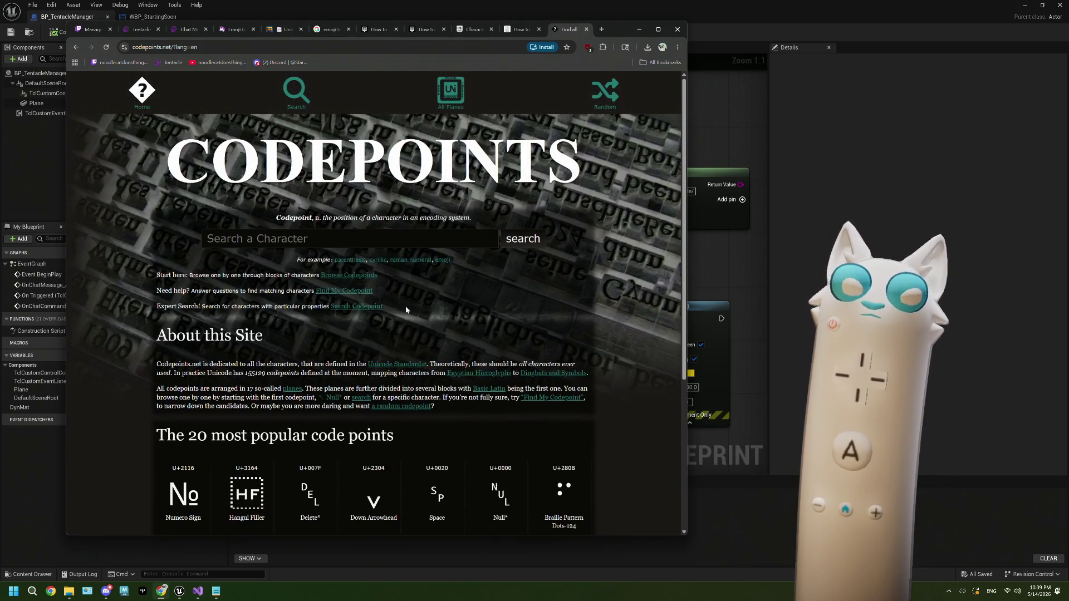
click(338, 243)
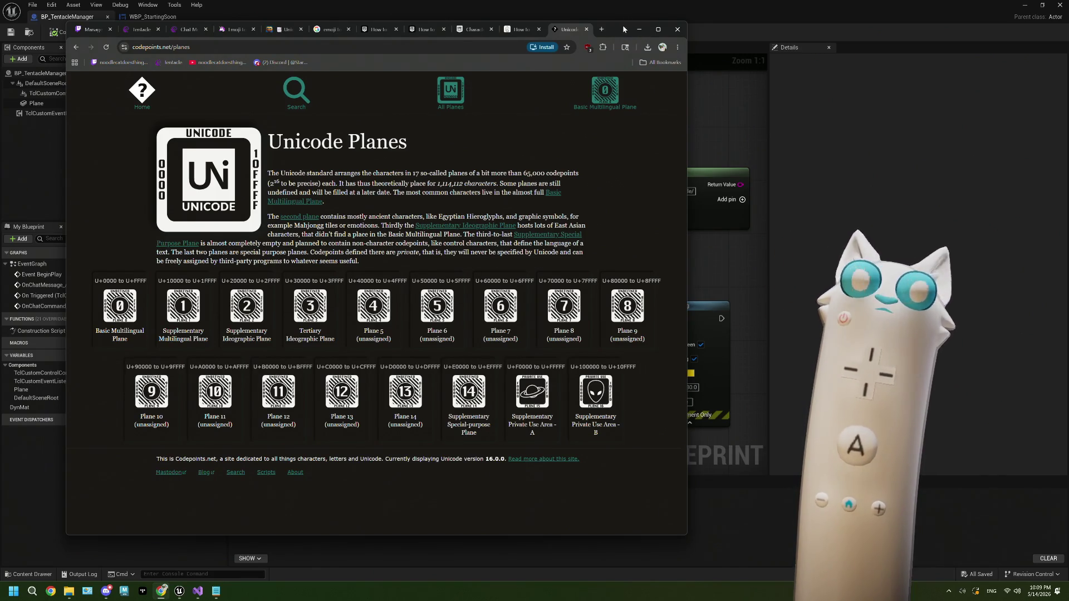
drag(623, 28, 569, 158)
click(161, 17)
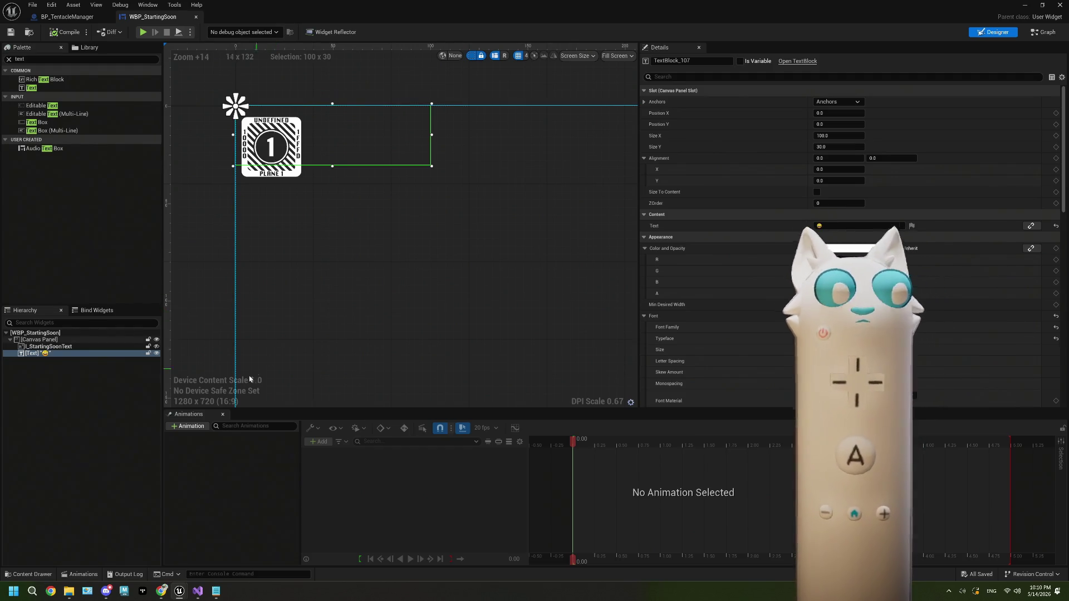
click(161, 590)
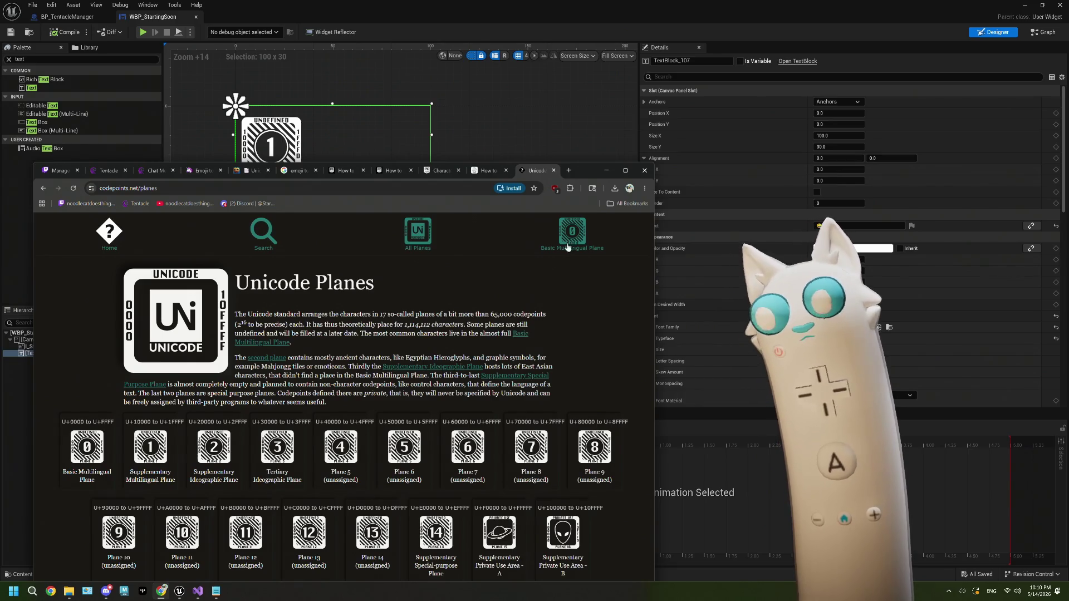
click(551, 28)
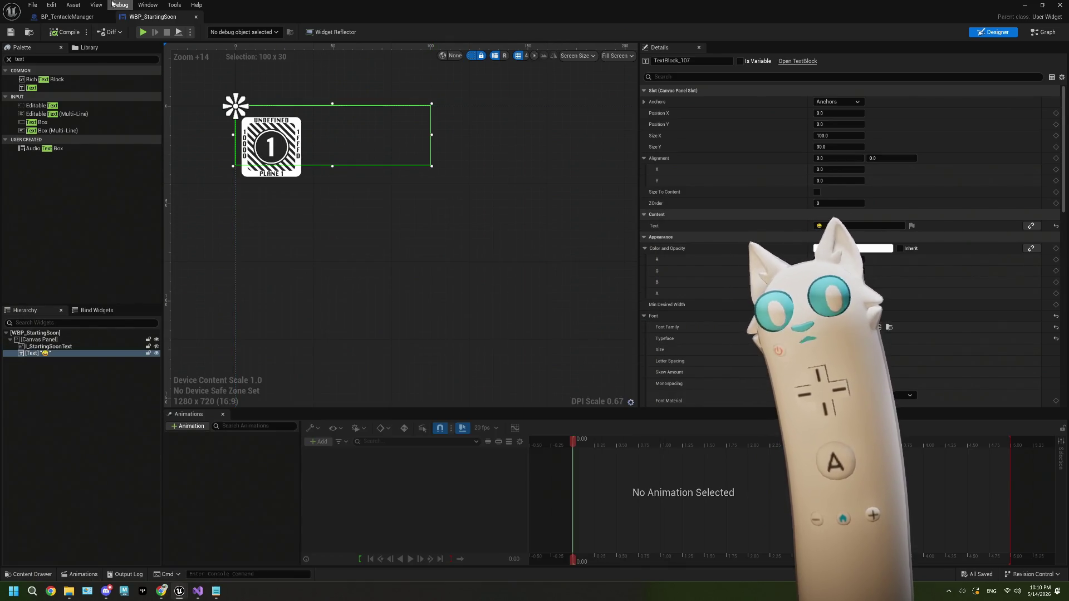
click(67, 16)
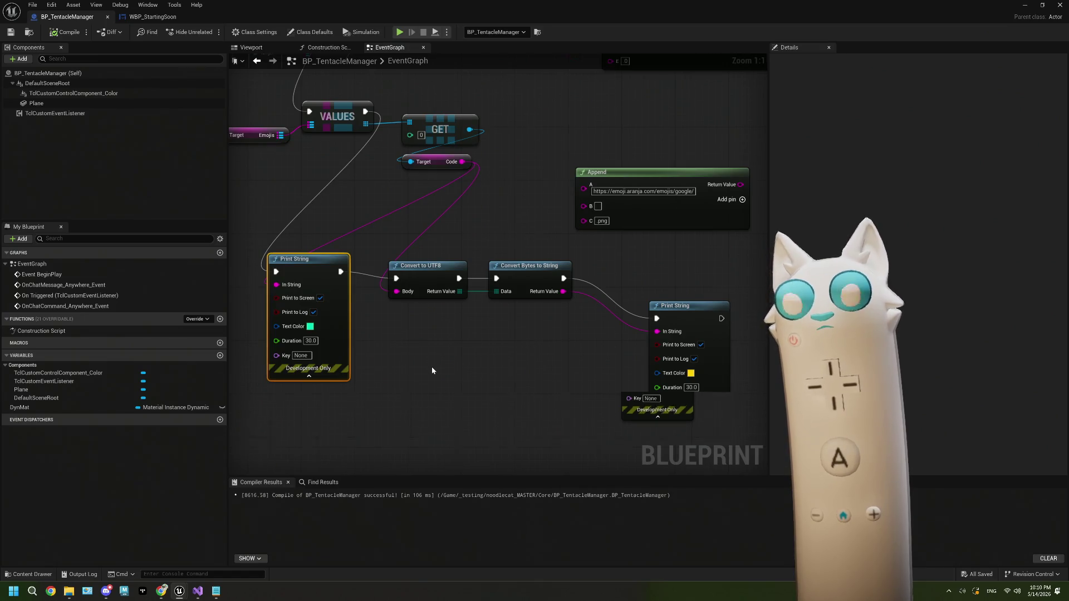
Step: Zoom the BP_TentacleManager EventGraph and select the Tentacle Stream node
scroll(432, 366, down, 5)
scroll(476, 300, up, 1)
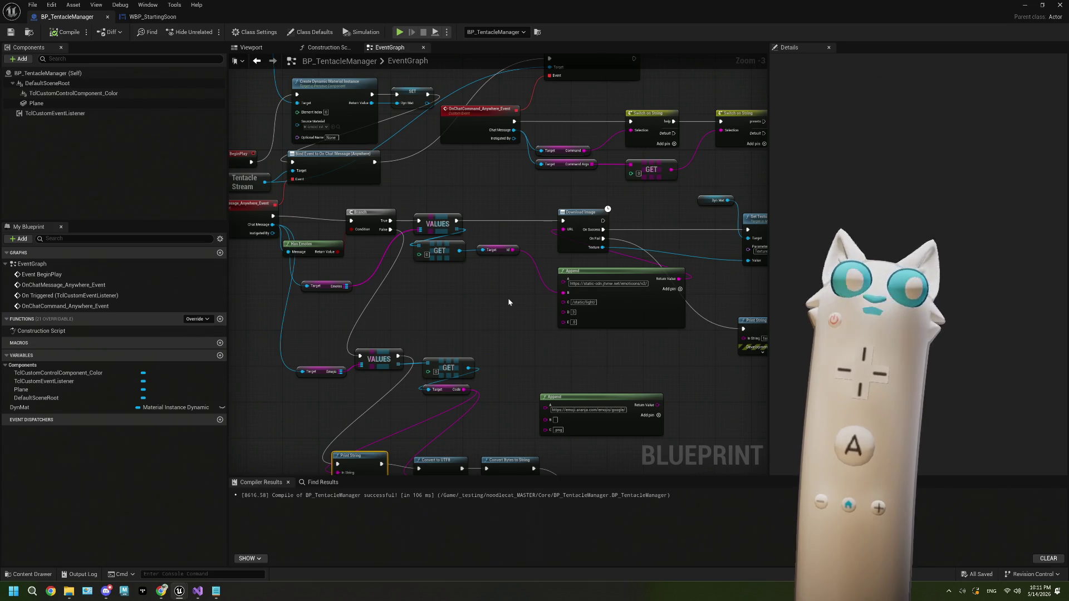
scroll(508, 299, down, 2)
scroll(508, 298, up, 1)
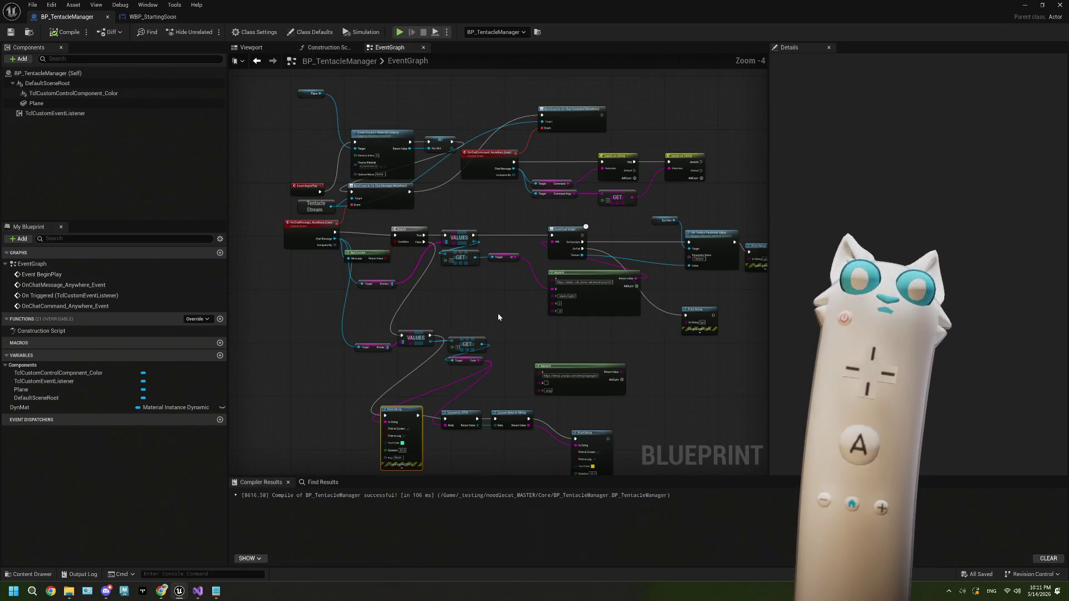
scroll(339, 273, up, 1)
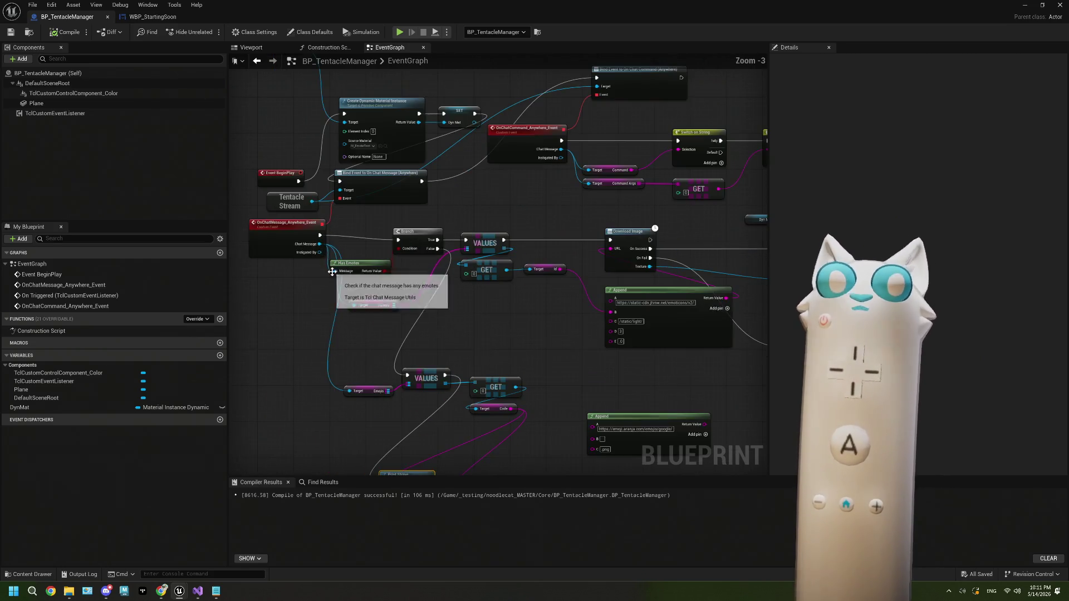
click(307, 206)
Step: Pan to the Print String and Convert nodes, deselect, and bring the Codepoints browser back
mouse_move(386, 331)
mouse_down()
mouse_move(370, 226)
mouse_move(404, 375)
mouse_up()
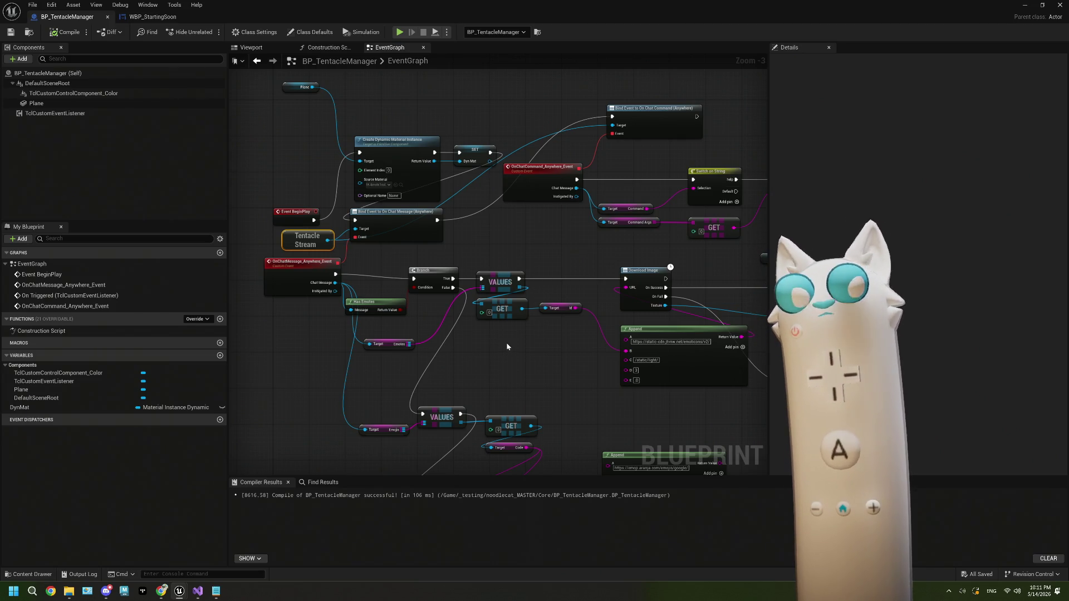
mouse_move(506, 343)
mouse_down()
mouse_move(468, 311)
mouse_move(448, 241)
mouse_move(517, 289)
mouse_move(462, 310)
mouse_up()
scroll(458, 305, down, 1)
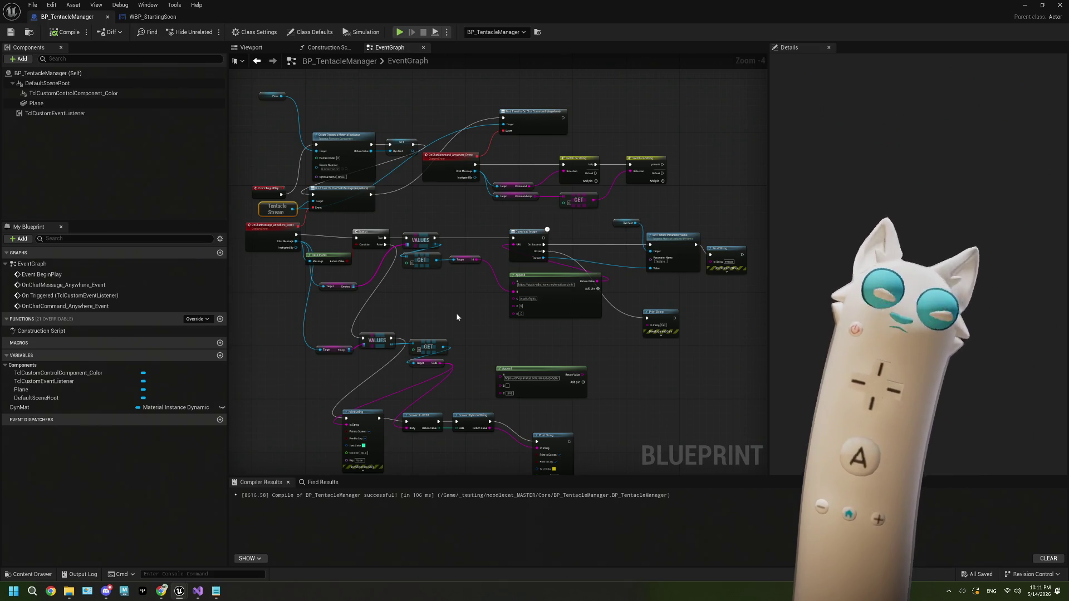
click(465, 203)
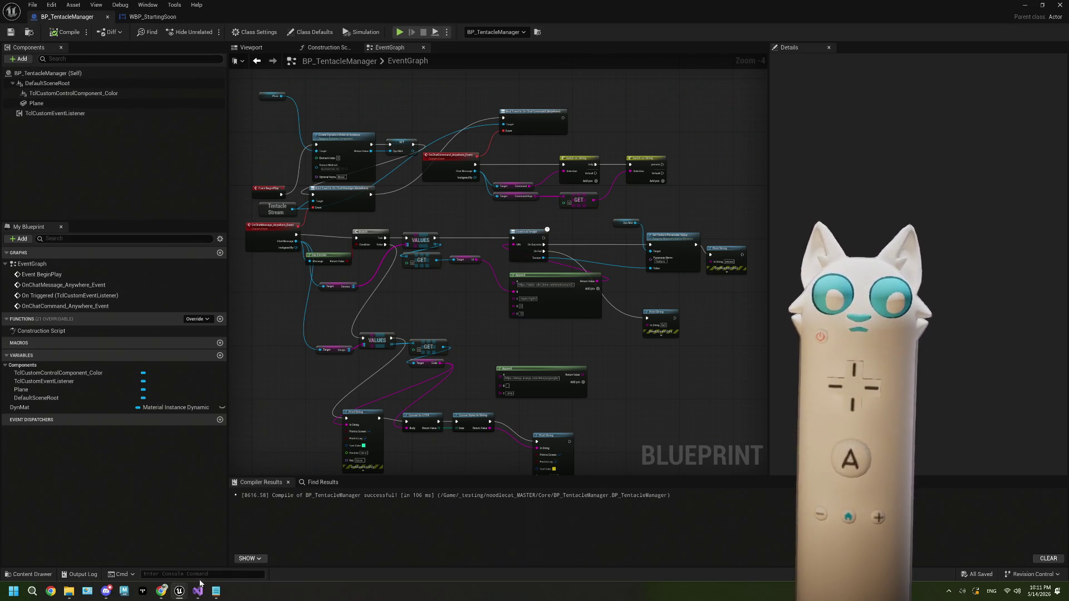
click(163, 592)
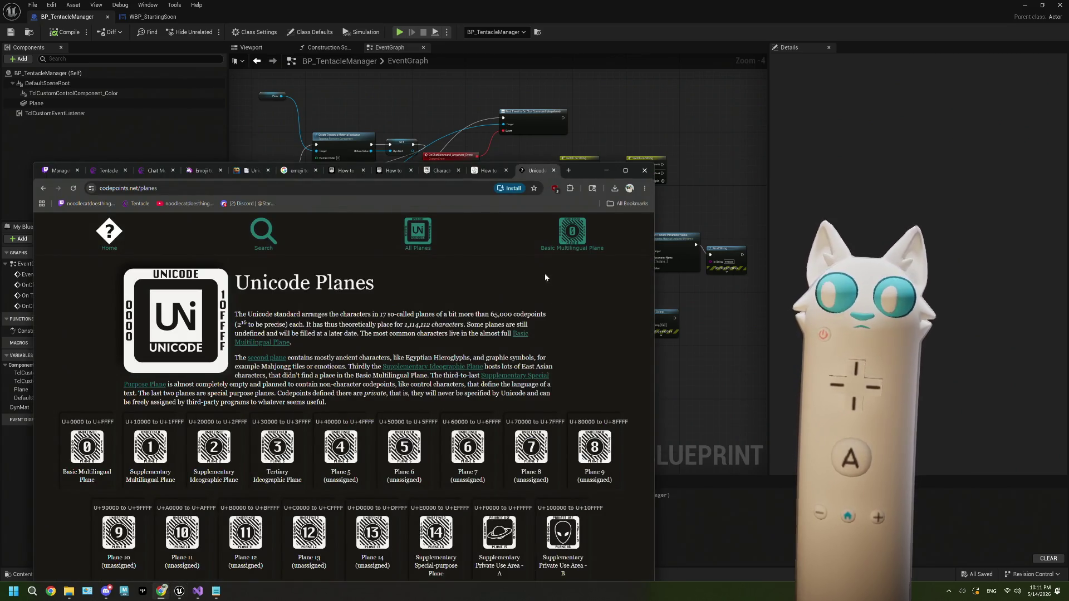
Step: Move the Chrome window higher, then switch away to show the compiled event graph
drag(586, 177, 584, 120)
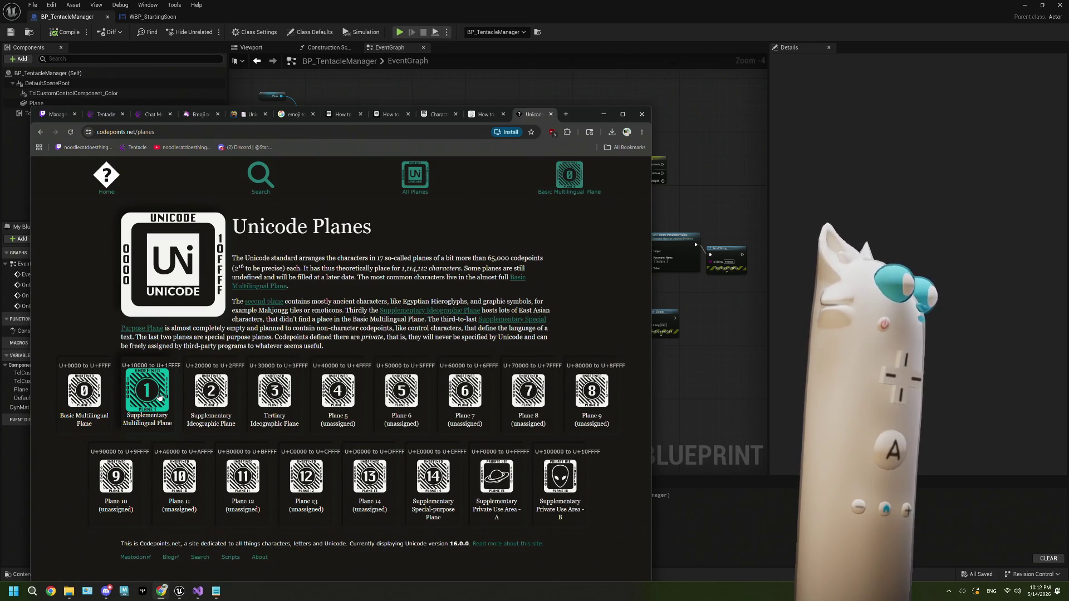
key(alt+Tab)
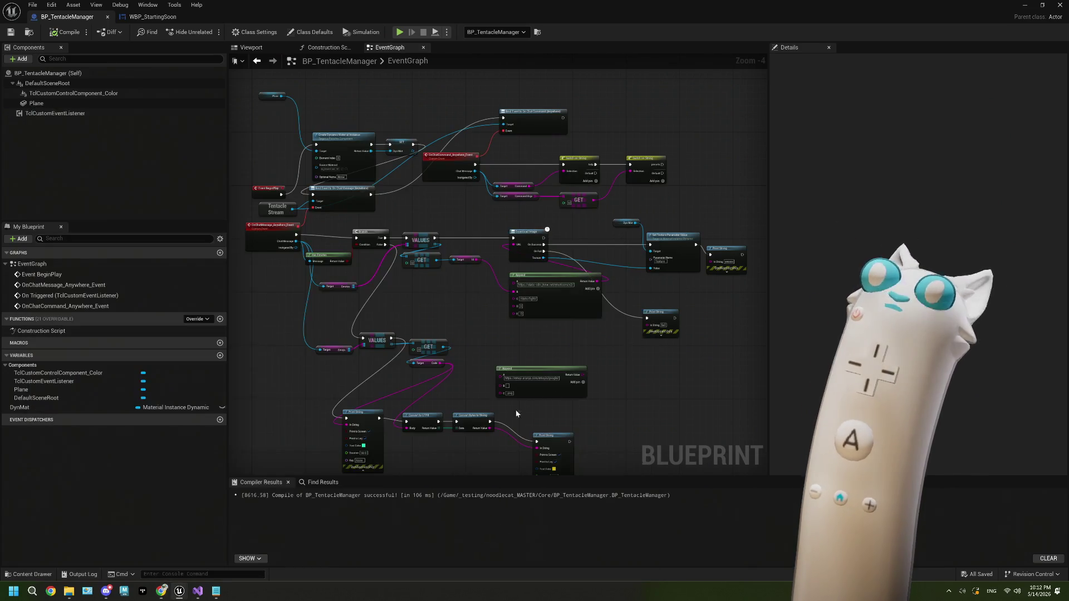
mouse_move(468, 314)
mouse_down()
mouse_move(474, 337)
mouse_move(504, 231)
mouse_up()
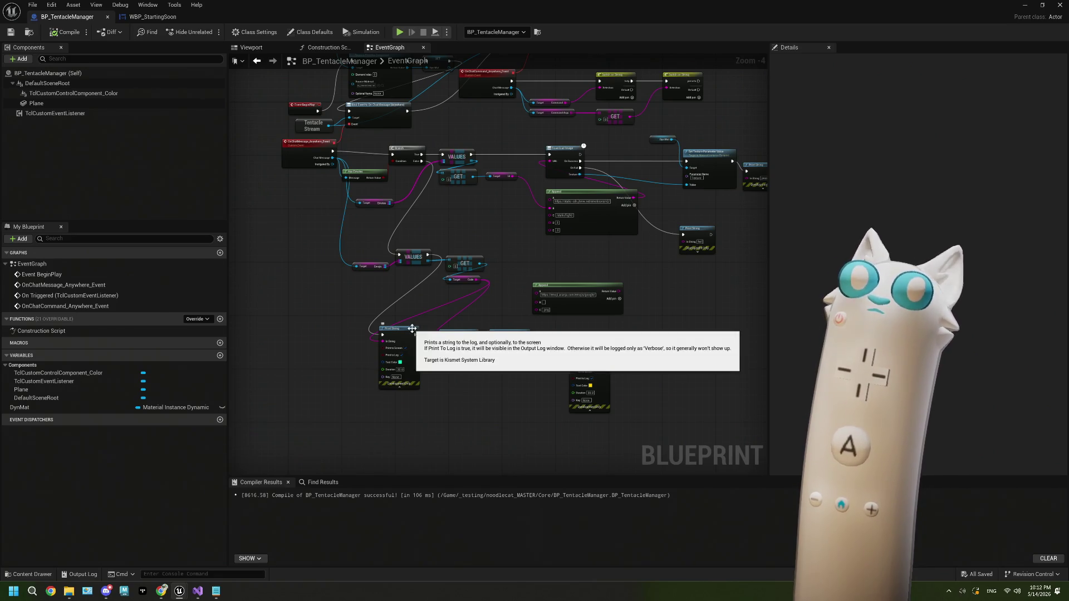
drag(403, 354, 461, 372)
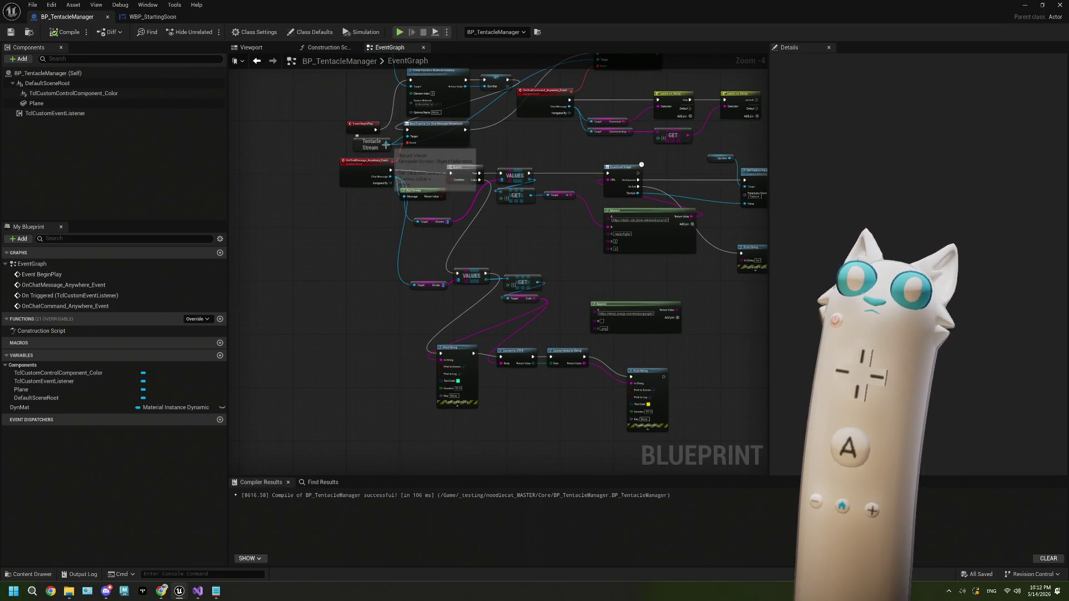
mouse_move(387, 144)
mouse_down()
mouse_move(346, 524)
mouse_move(350, 348)
mouse_move(301, 370)
mouse_up()
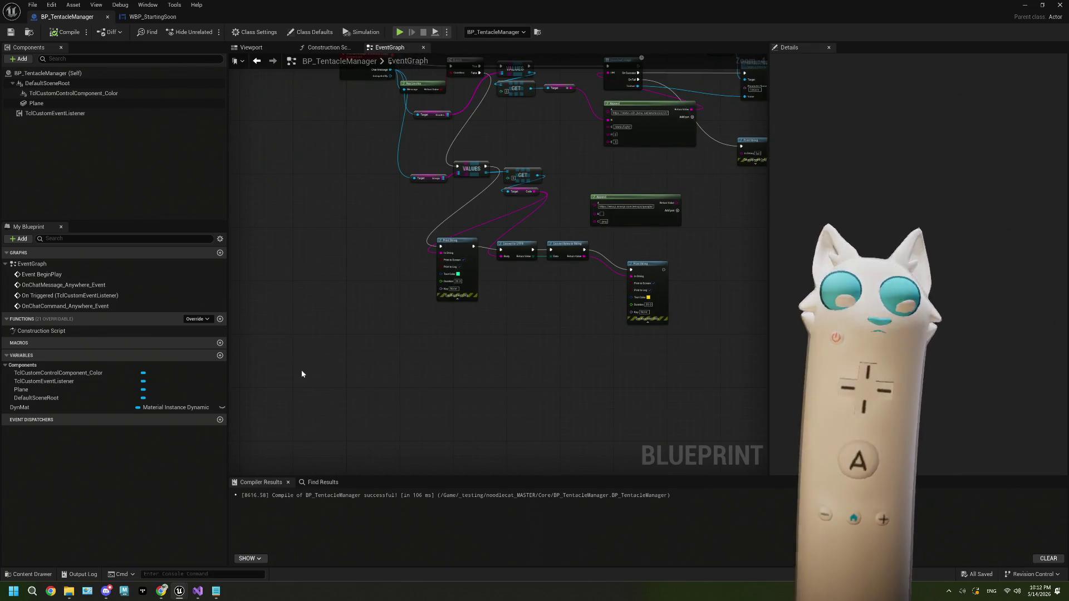
right_click(302, 371)
text(custom)
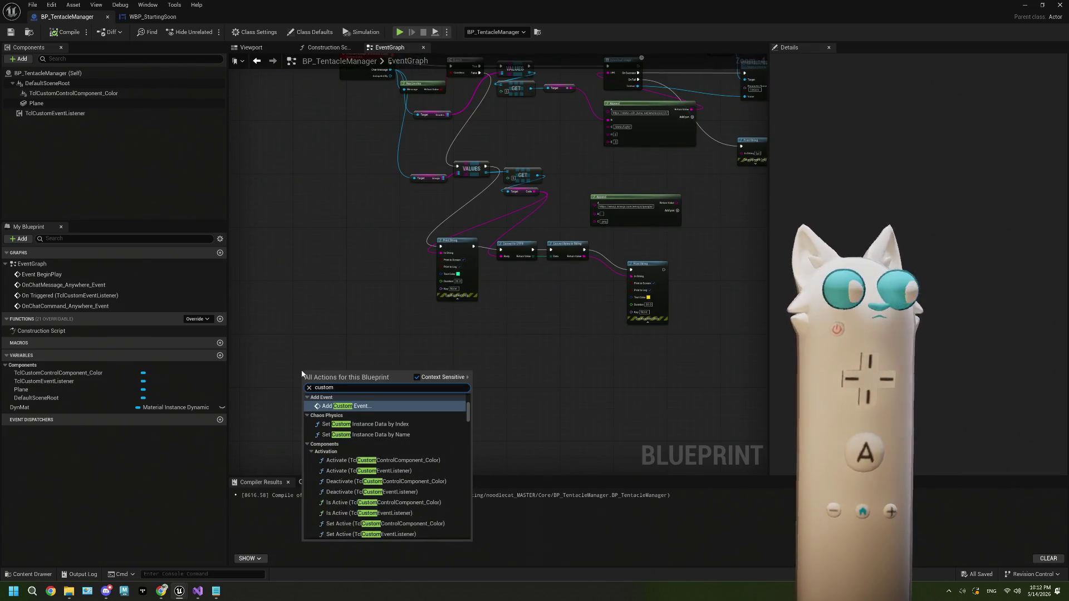
text( even)
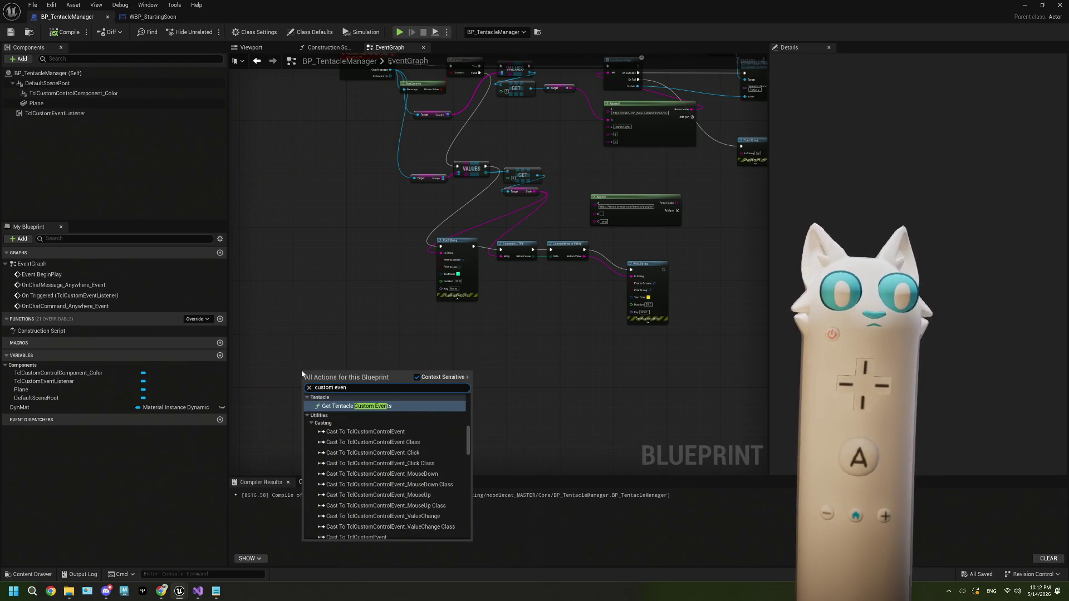
key(Escape)
scroll(519, 158, up, 3)
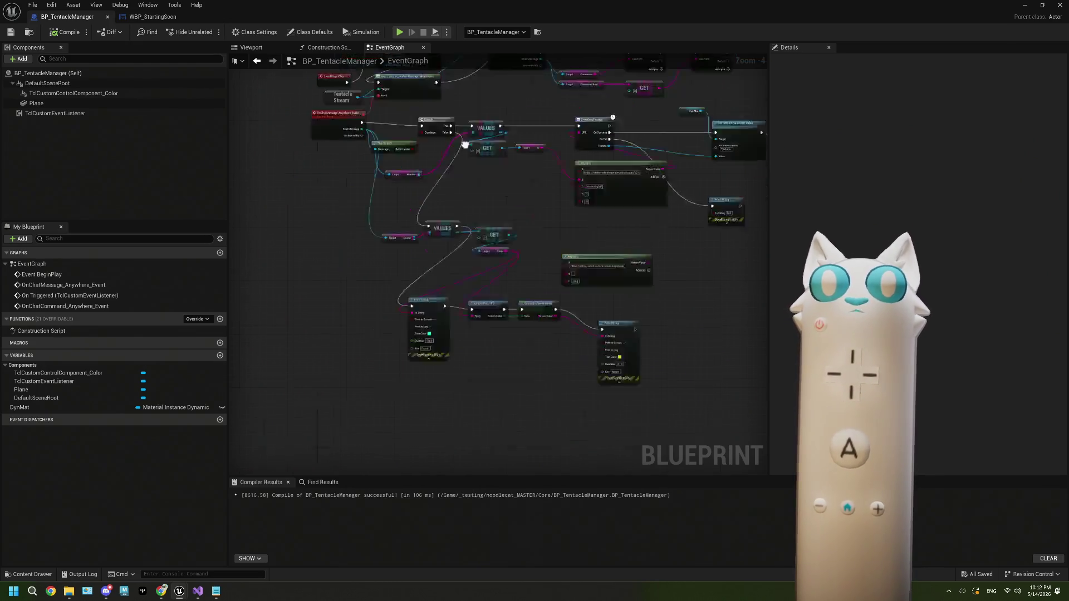
scroll(519, 158, up, 1)
click(295, 175)
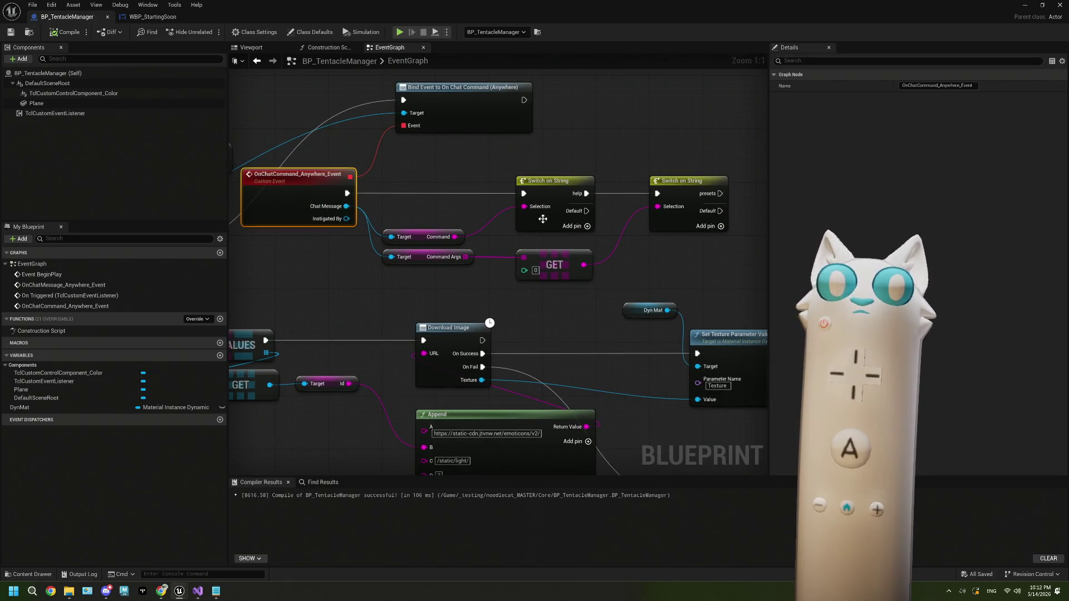
Step: Select the Switch on String node and inspect TclCustomEventListener's Event Names, which hold Test Event
click(546, 196)
drag(501, 181, 482, 182)
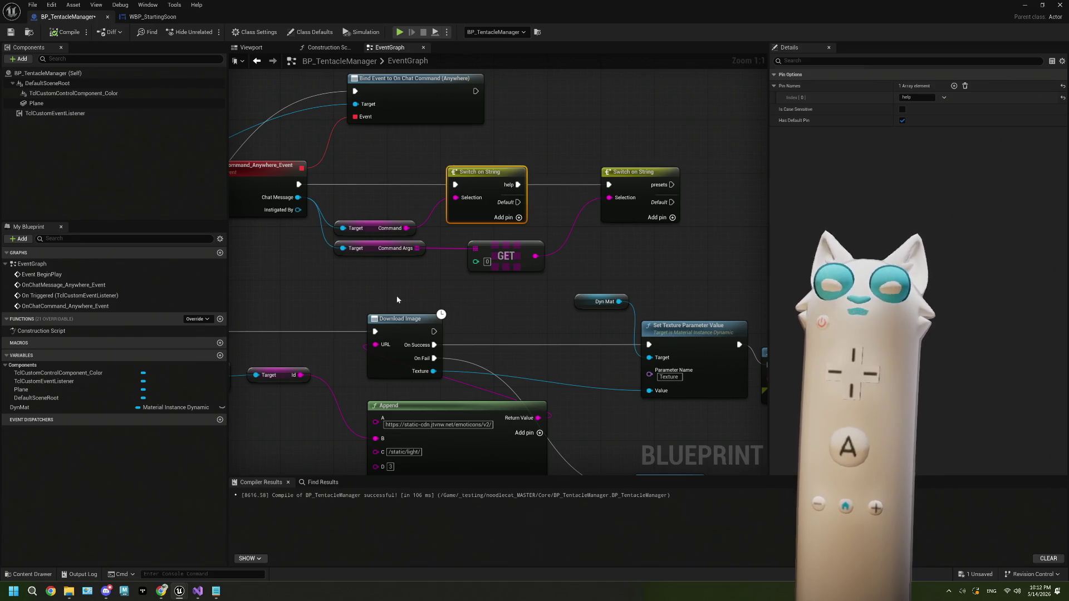
scroll(396, 296, down, 3)
scroll(484, 286, down, 1)
scroll(426, 259, up, 4)
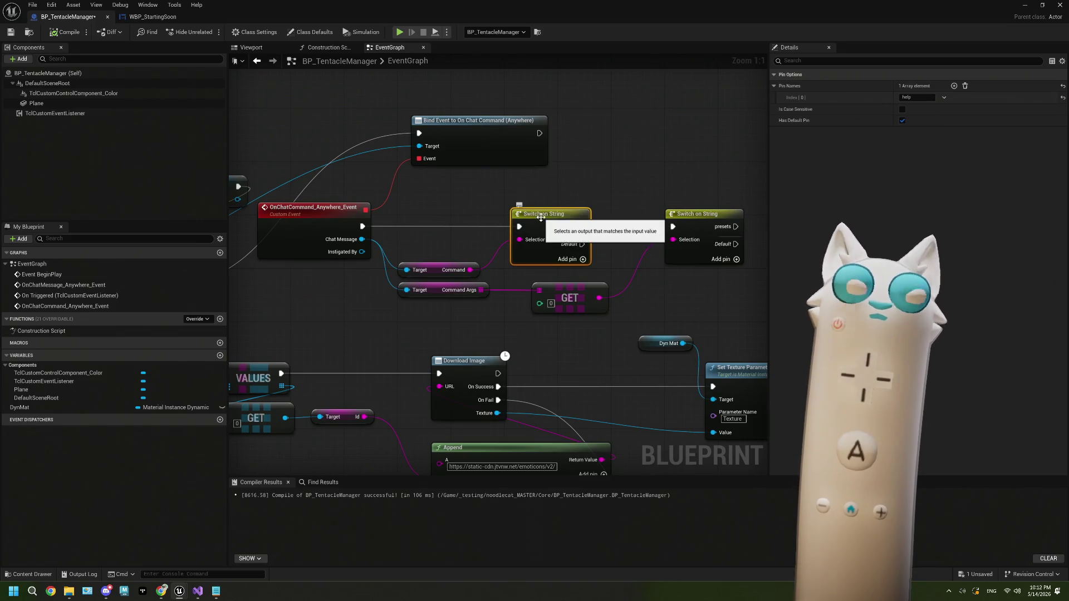
click(86, 113)
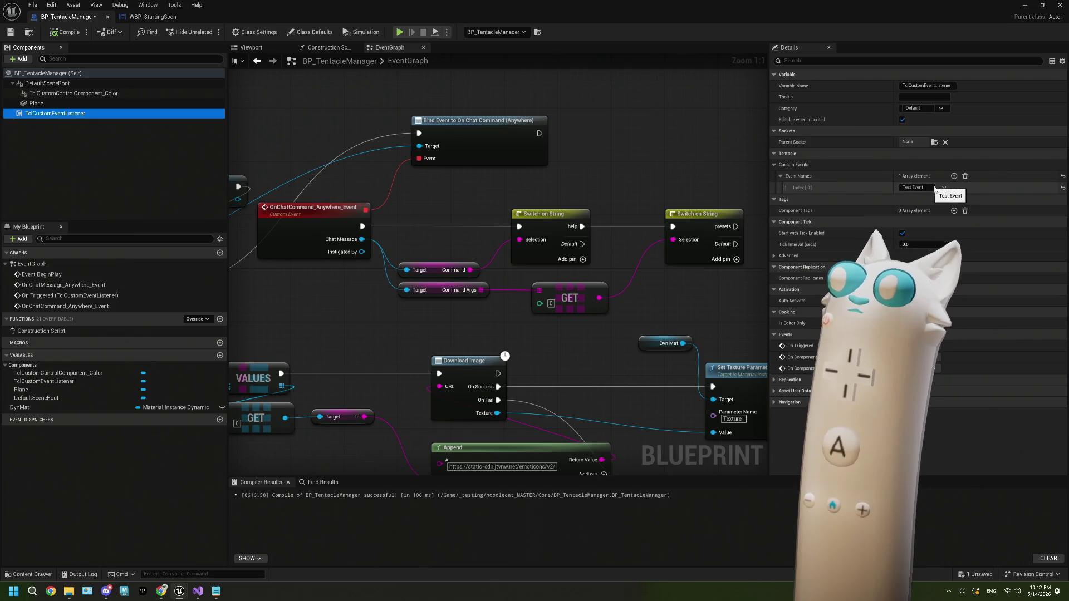
click(656, 208)
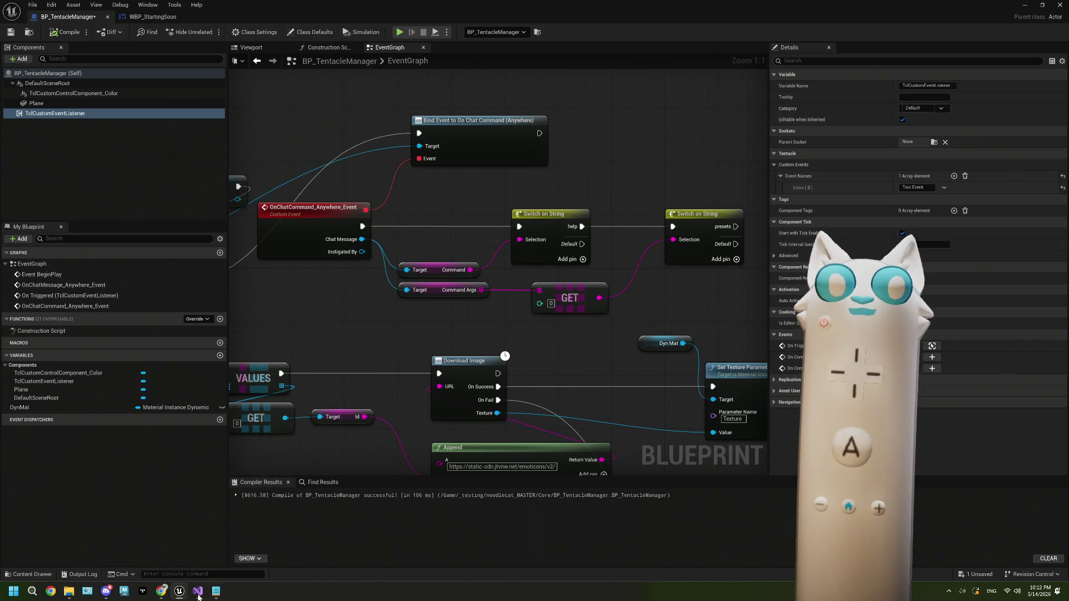
Step: Bring the Codepoints browser back and open its character Search page
mouse_move(186, 594)
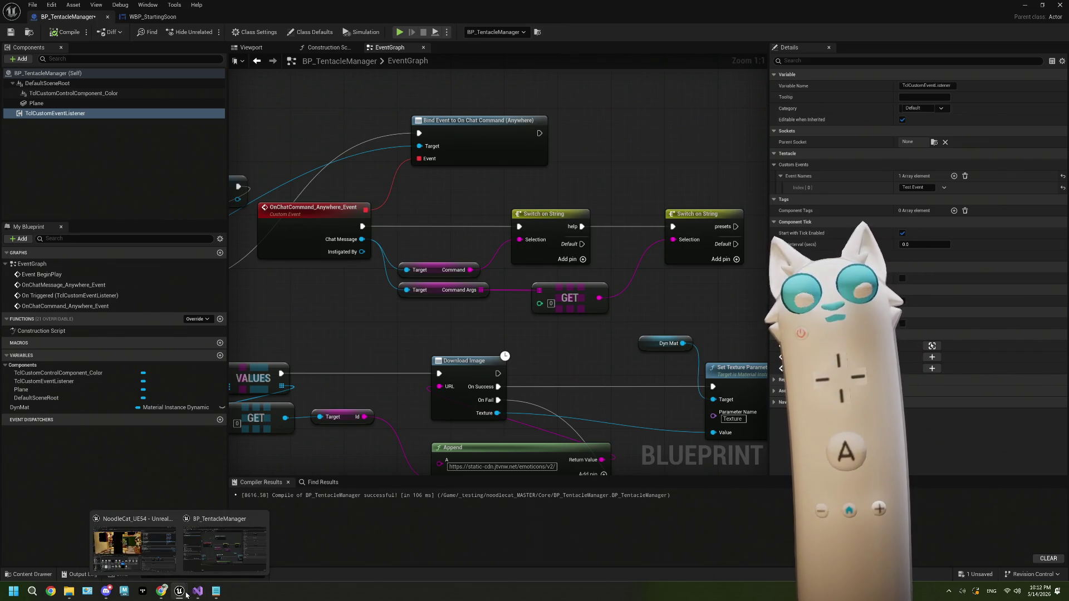
click(161, 591)
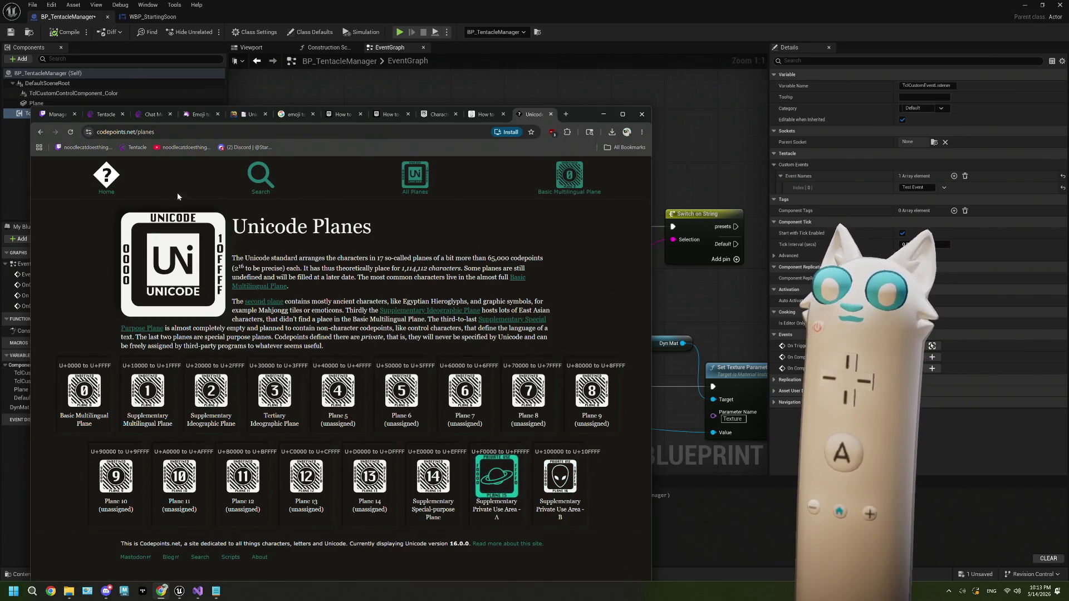
click(266, 188)
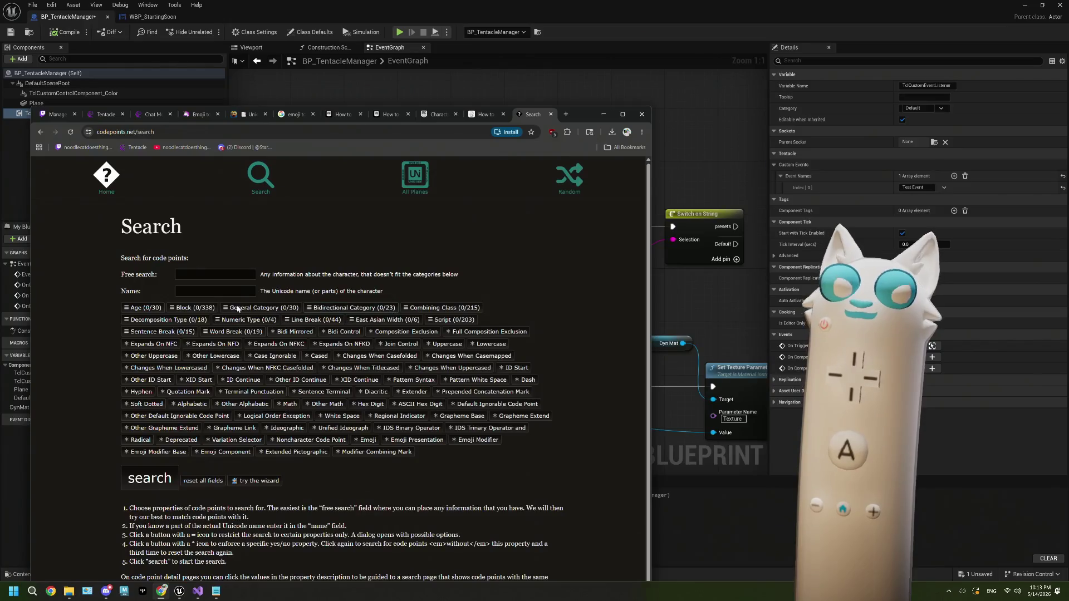
Step: Search the free field for 'grinning' and open the U+1F600 Grinning Face result
click(228, 275)
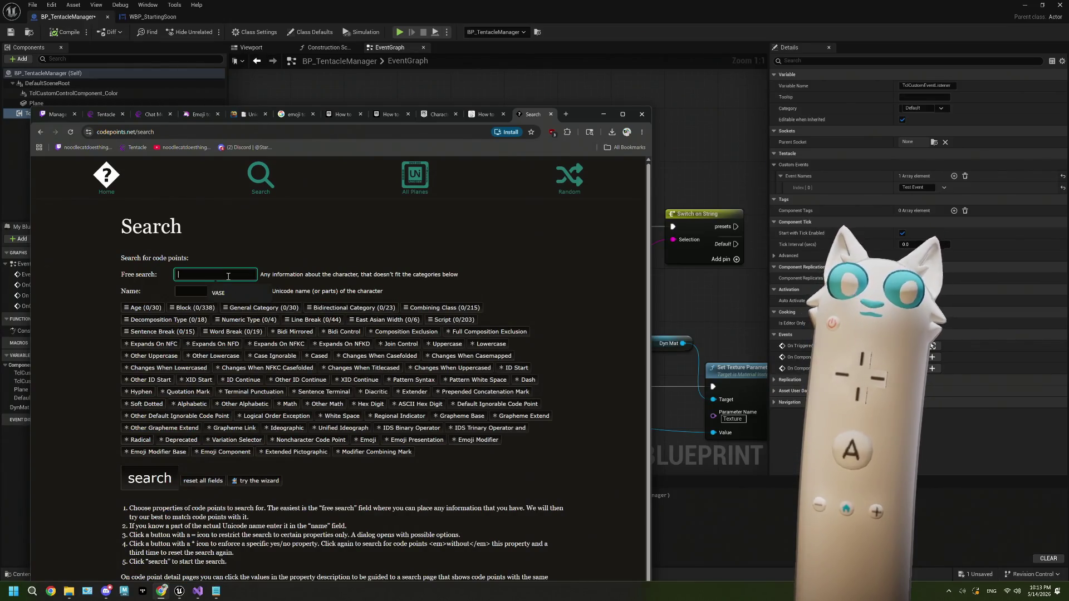
text(grinning)
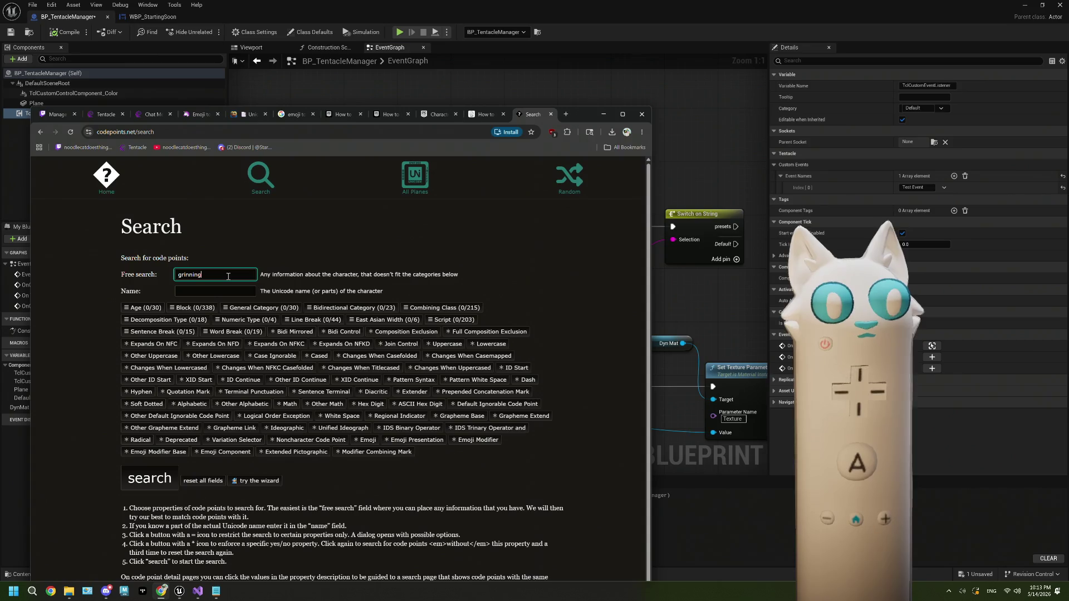
key(Return)
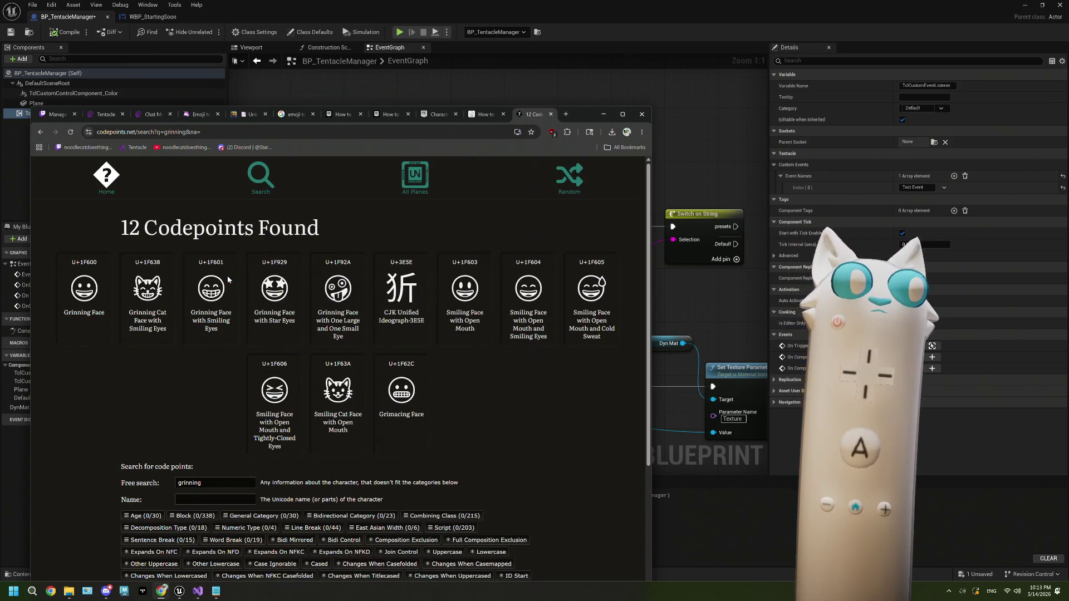
click(83, 288)
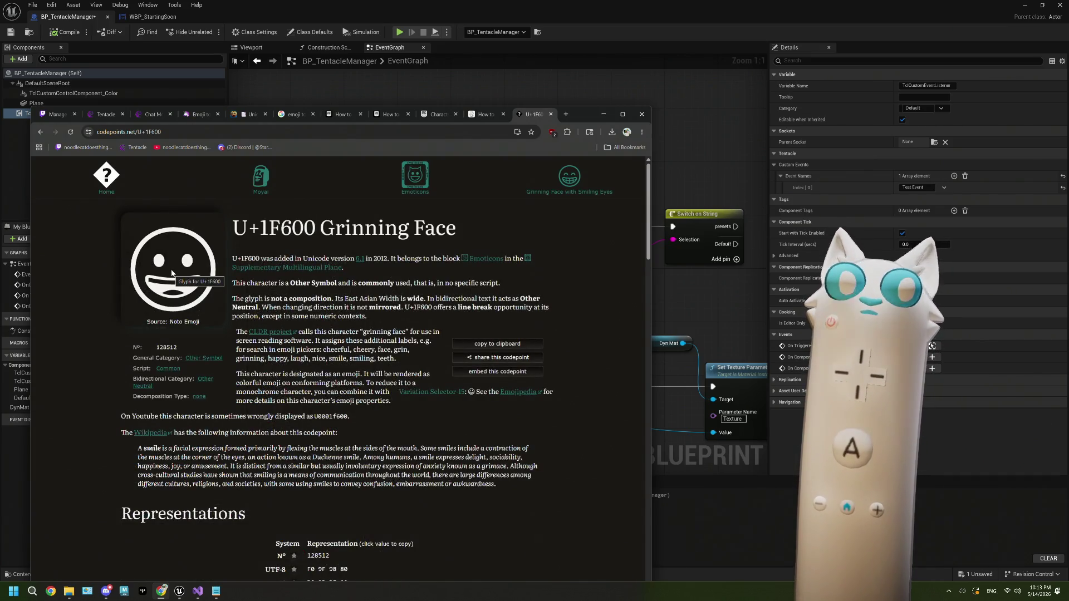
Step: Check the Grinning Face glyph's context menu, then switch to the emoji subtitles forum thread
right_click(171, 273)
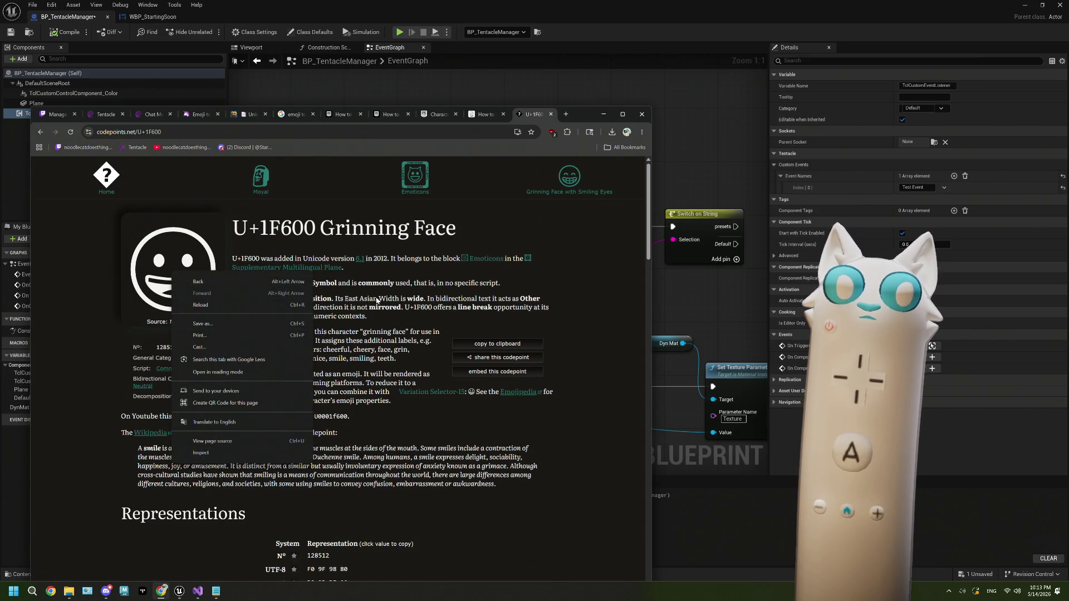
click(169, 260)
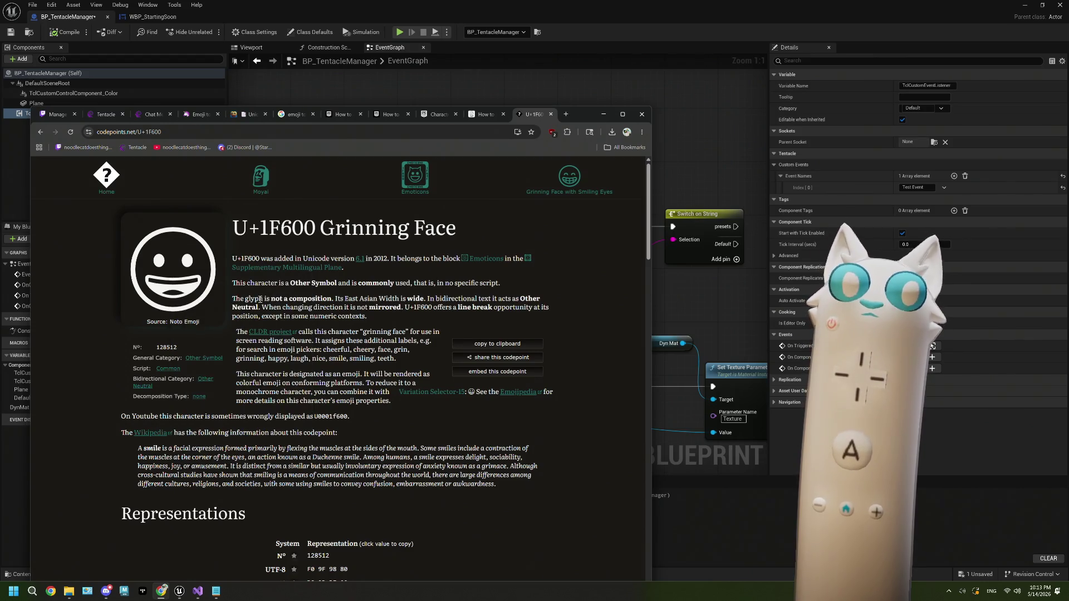
scroll(374, 304, down, 2)
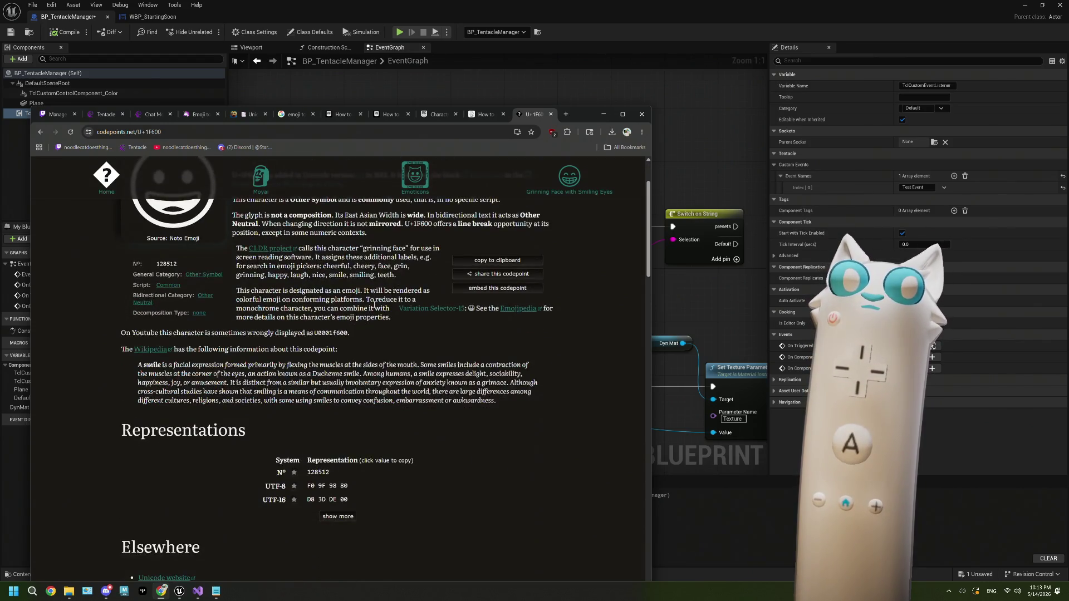
scroll(374, 304, up, 2)
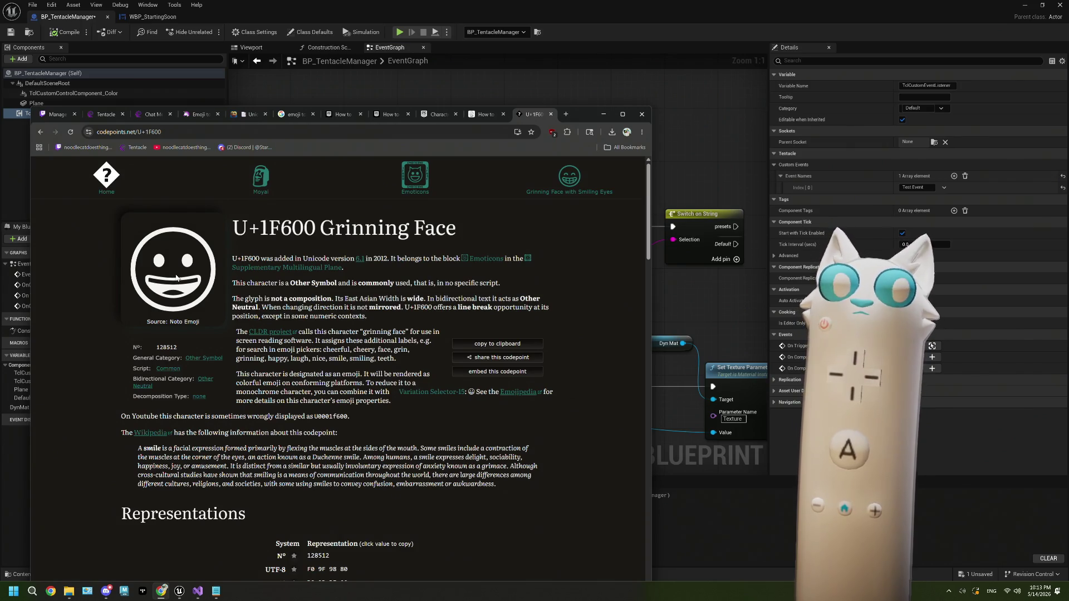
click(391, 119)
Step: Return to the U+1F600 page, widen the browser, and copy the Grinning Face glyph
scroll(469, 310, up, 10)
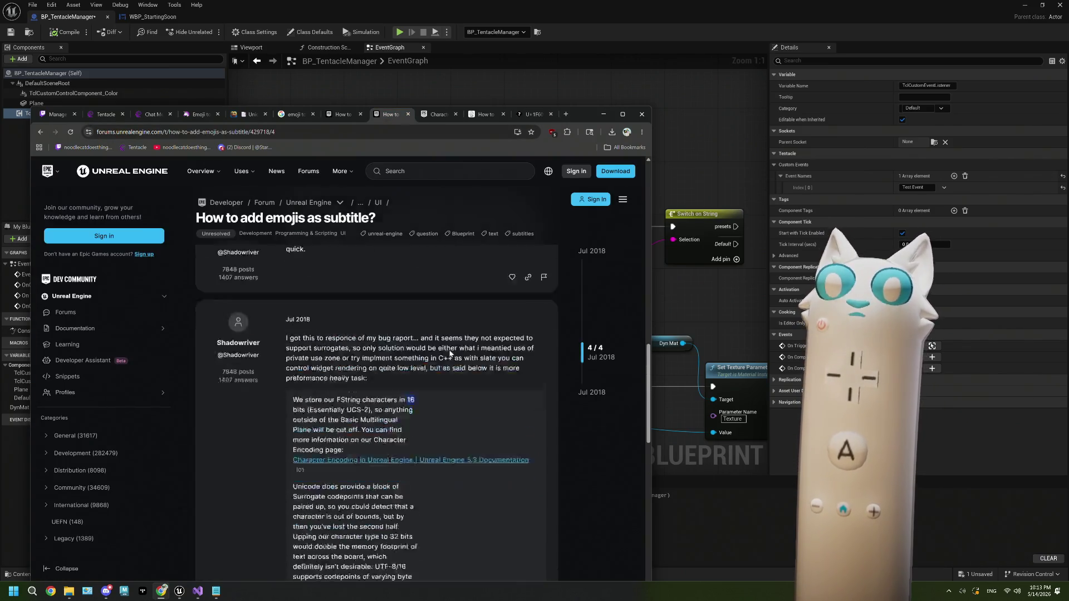
scroll(450, 353, up, 2)
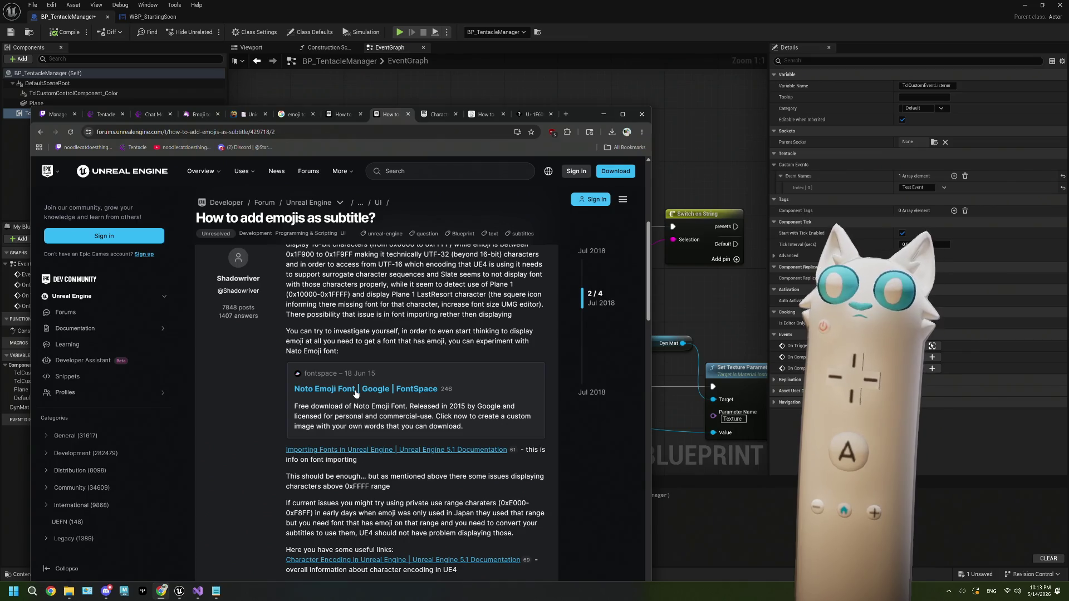
click(532, 117)
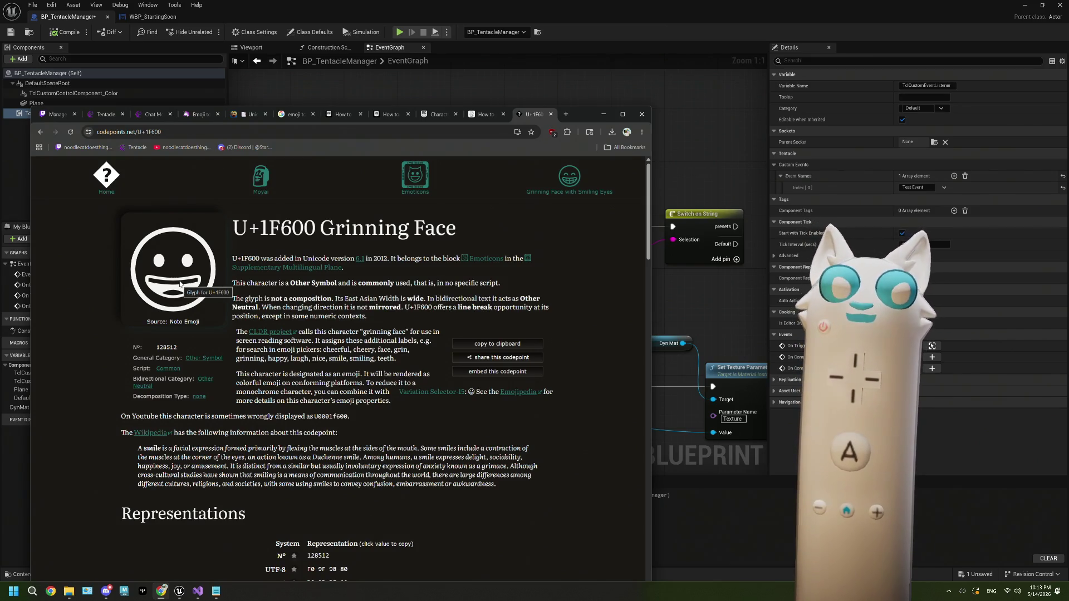
right_click(179, 284)
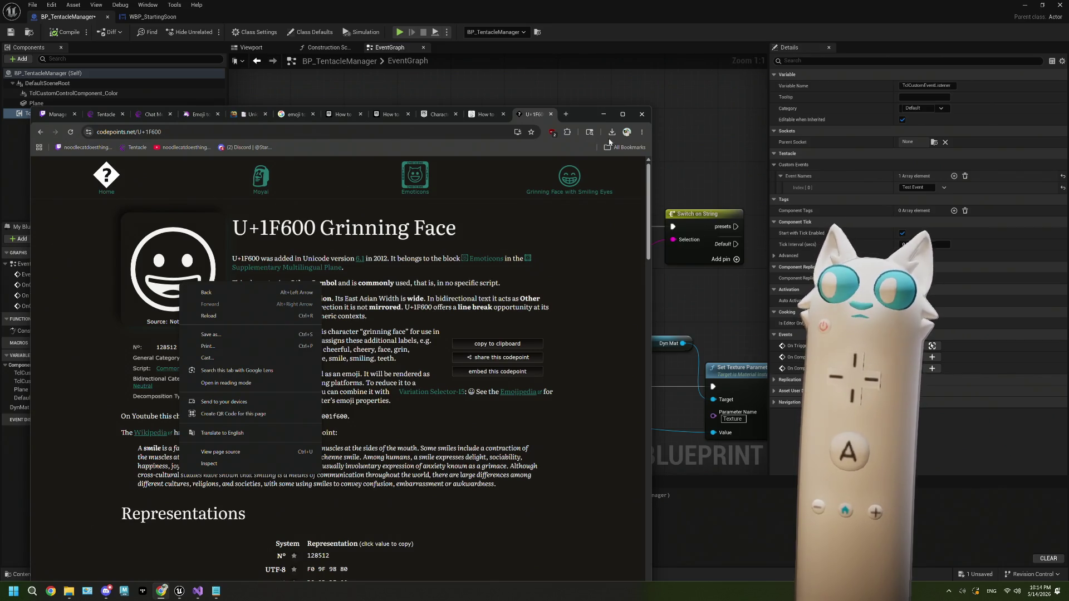
click(604, 232)
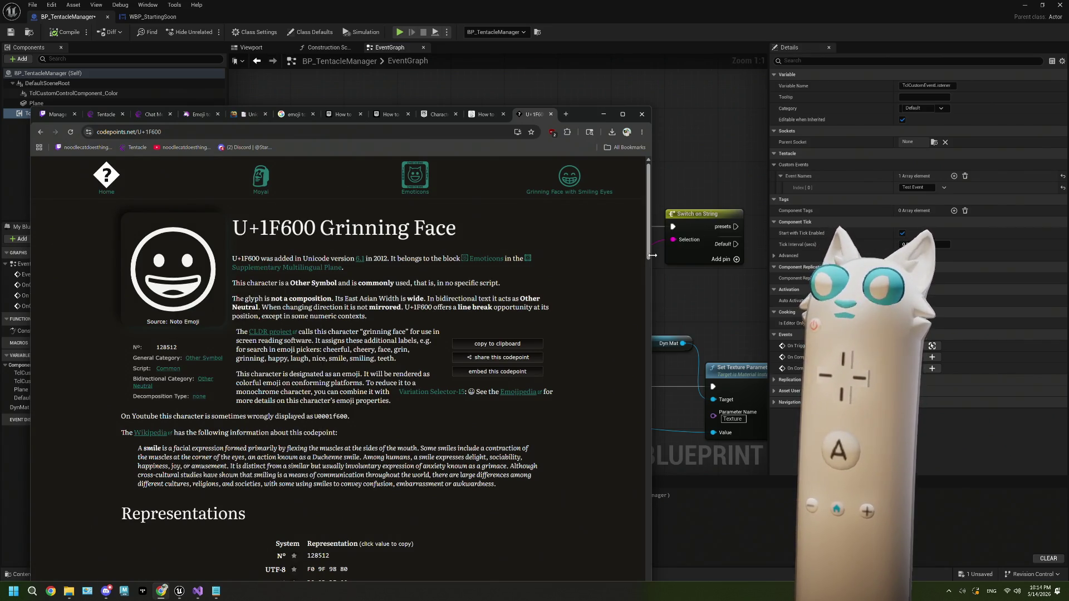
mouse_move(652, 255)
mouse_down()
mouse_move(719, 257)
mouse_move(639, 268)
mouse_up()
click(167, 267)
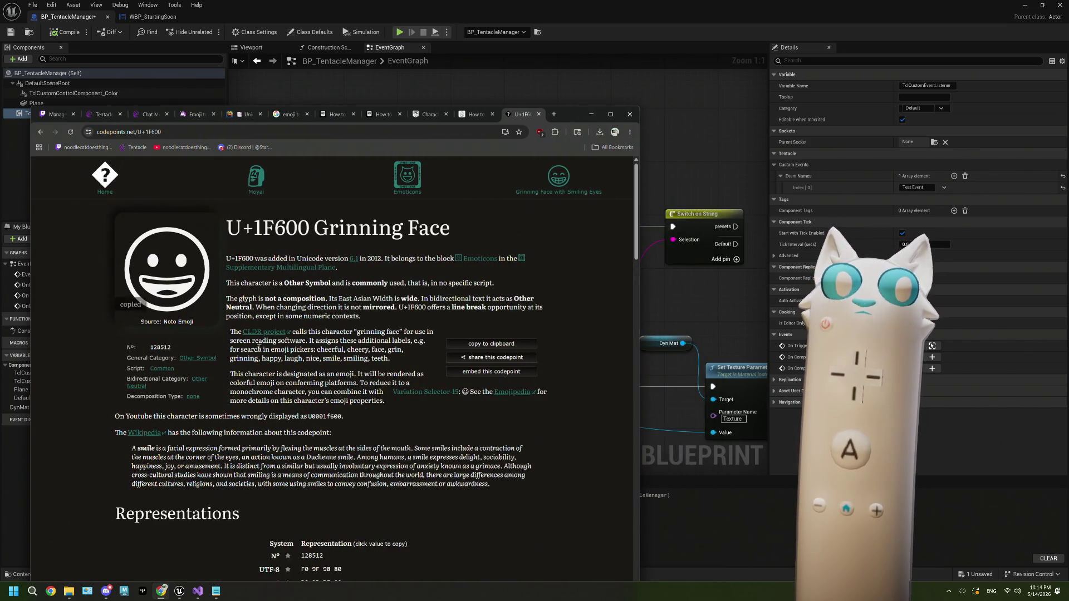
Step: Test the emoji as a pasted comment title in the graph, delete the comment, and return to Chrome
click(669, 138)
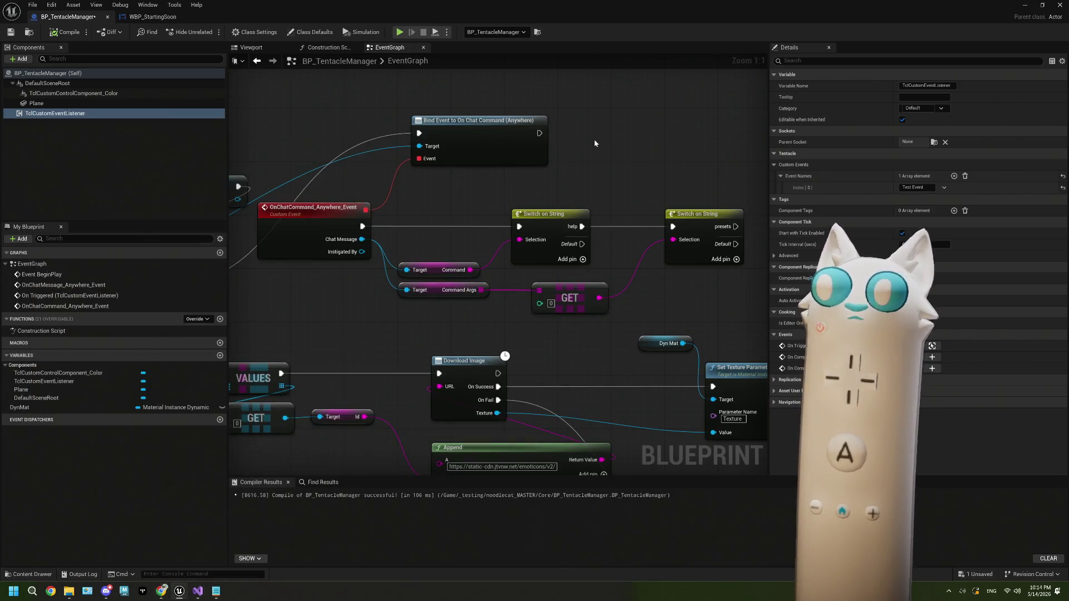
key(c)
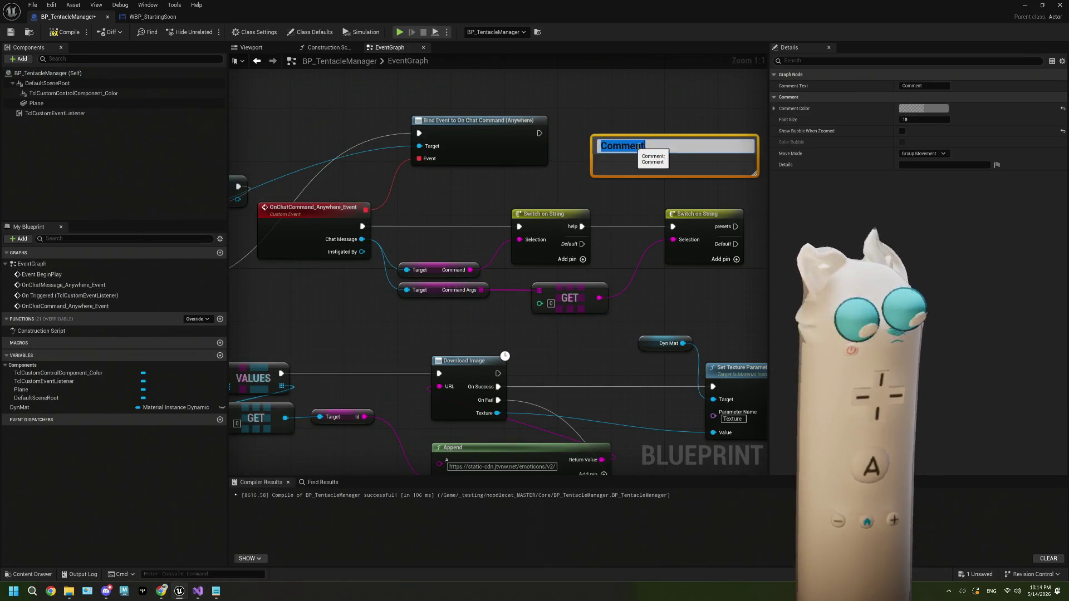
key(ctrl+v)
key(Return)
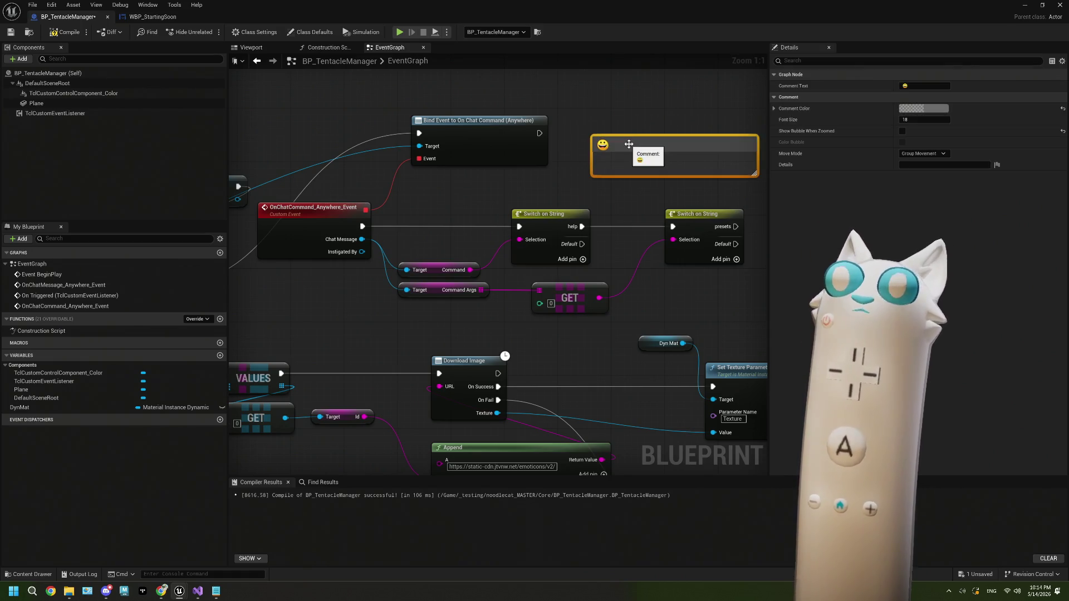
key(Delete)
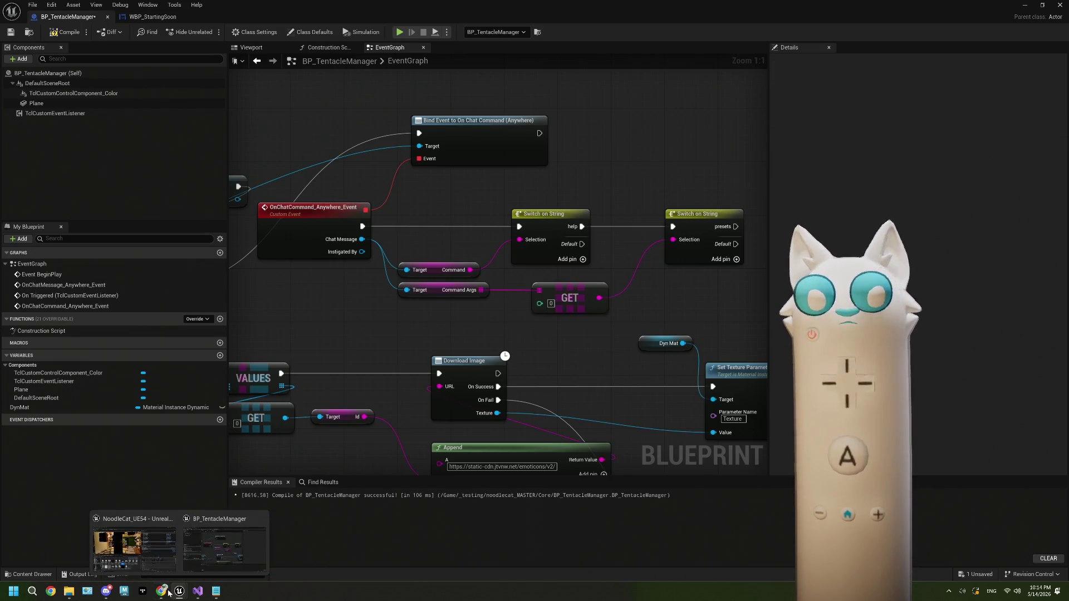
click(162, 546)
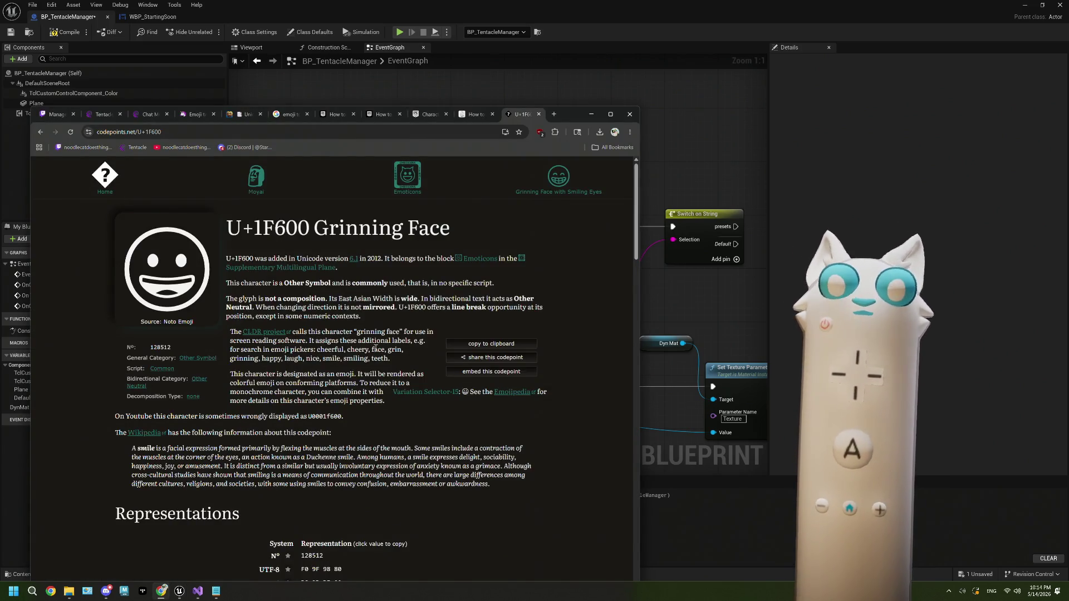
Step: Visit and close Emojipedia's Grinning Face page, then follow the forum's Noto Emoji Font | FontSpace link
click(502, 393)
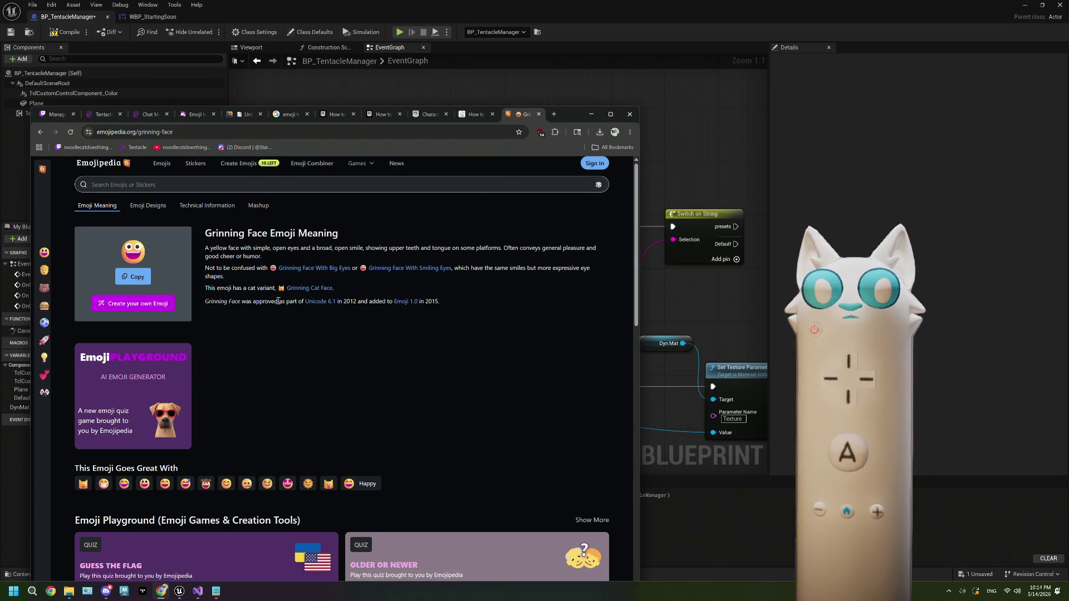
click(538, 114)
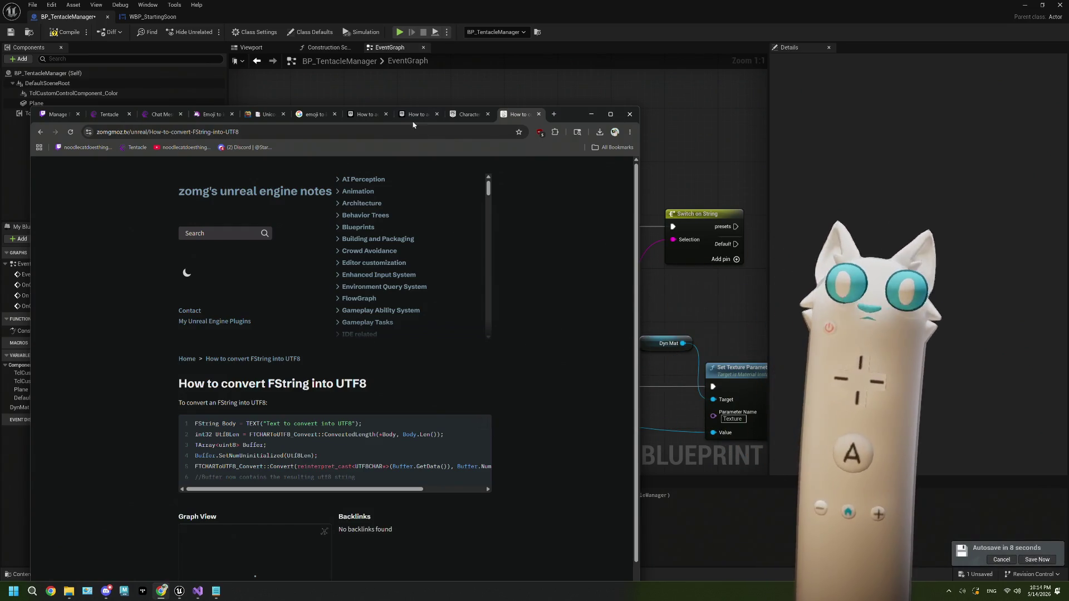
click(263, 115)
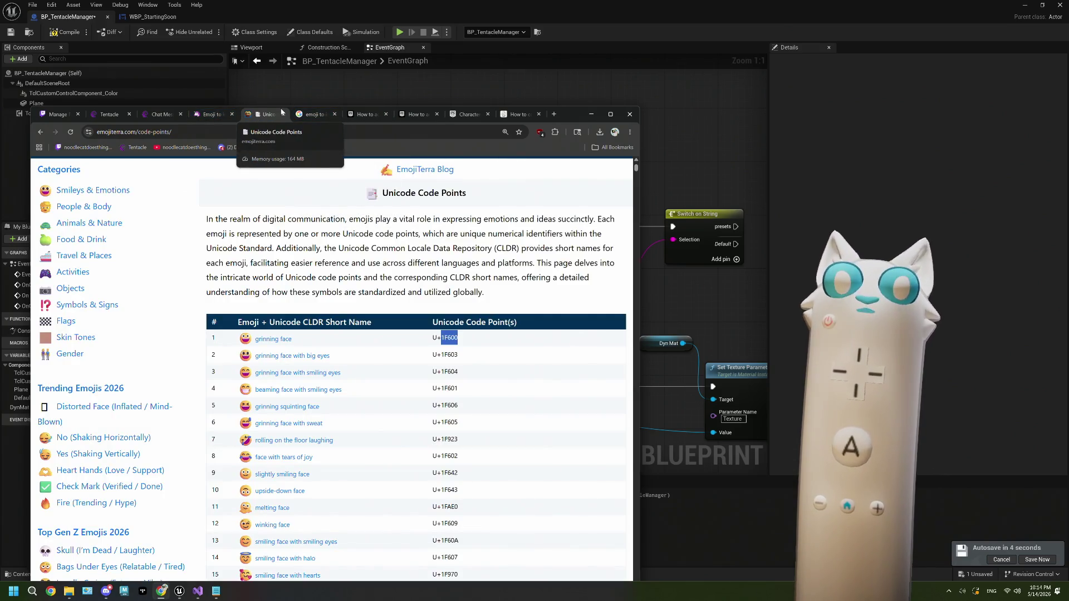
click(472, 115)
click(416, 114)
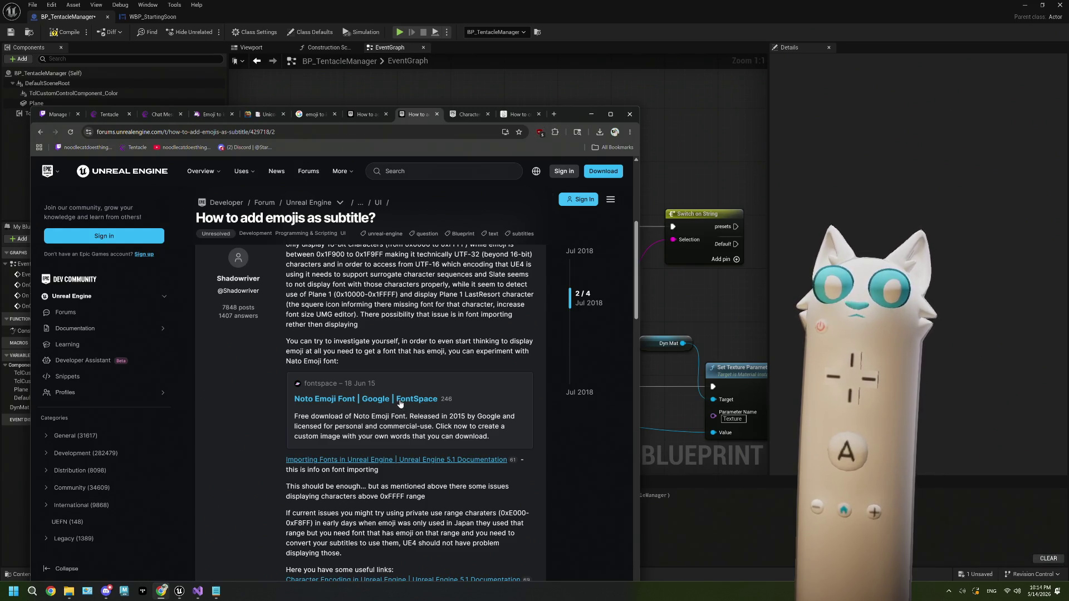
click(382, 400)
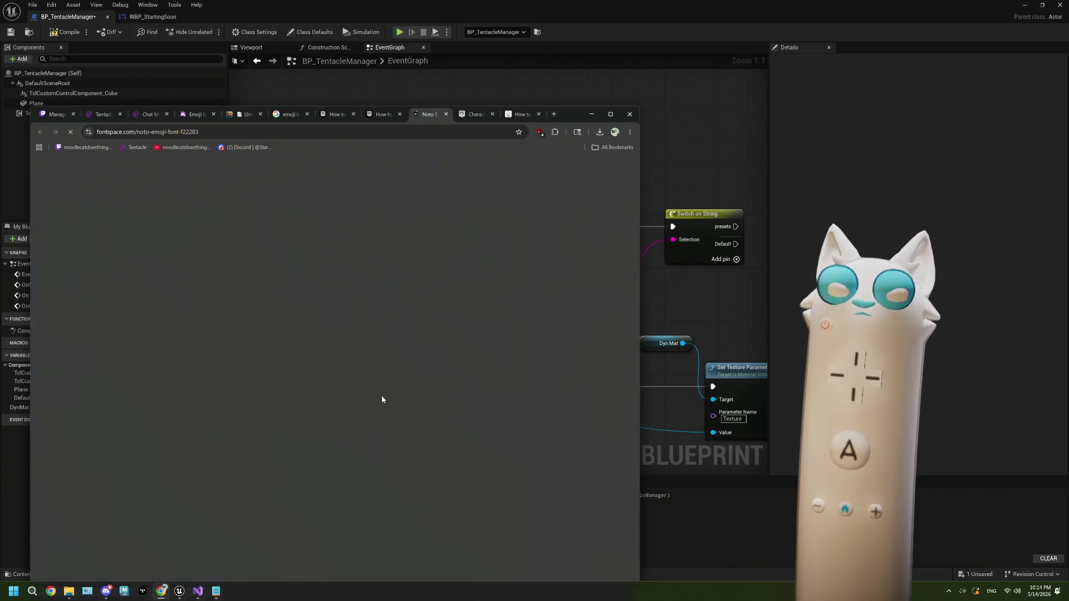
Step: Show all 887 Noto Emoji characters and scroll through the character map
scroll(437, 368, down, 2)
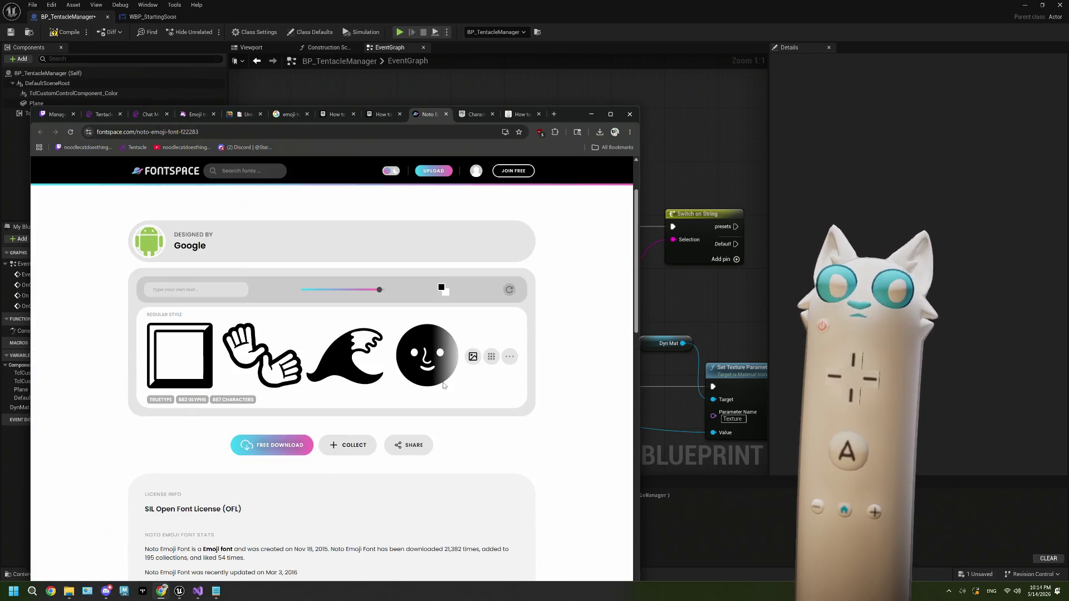
click(200, 291)
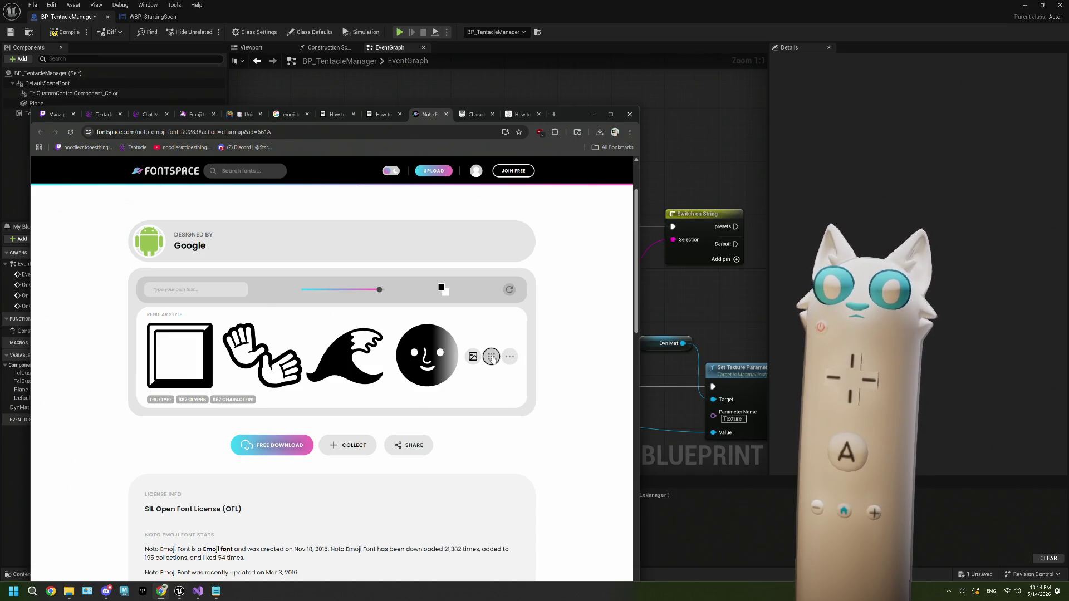
click(491, 357)
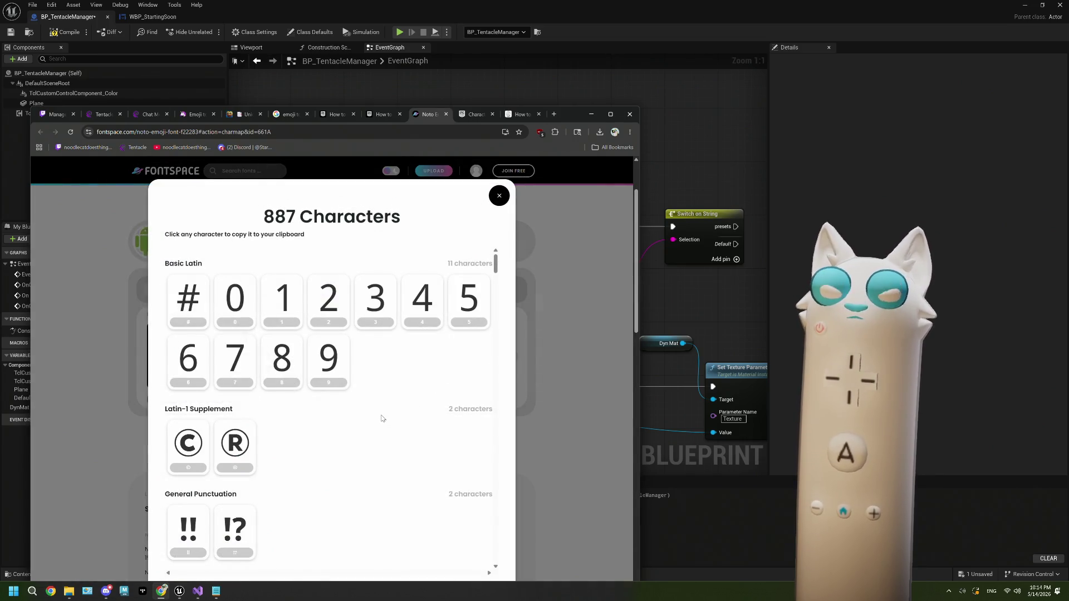
scroll(382, 416, down, 2)
scroll(382, 416, down, 15)
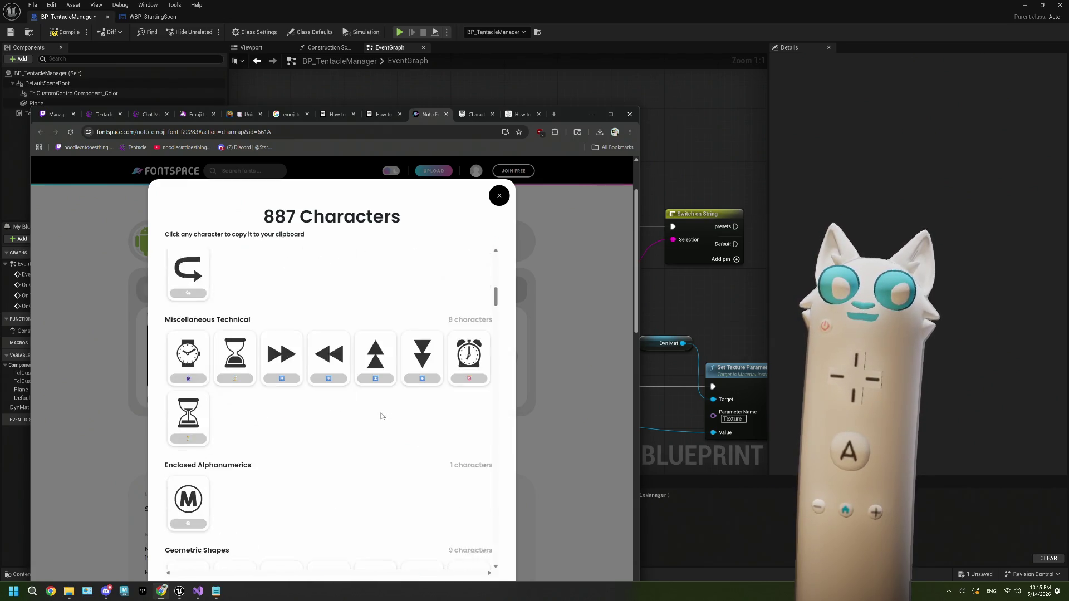
scroll(382, 416, down, 3)
scroll(382, 415, up, 3)
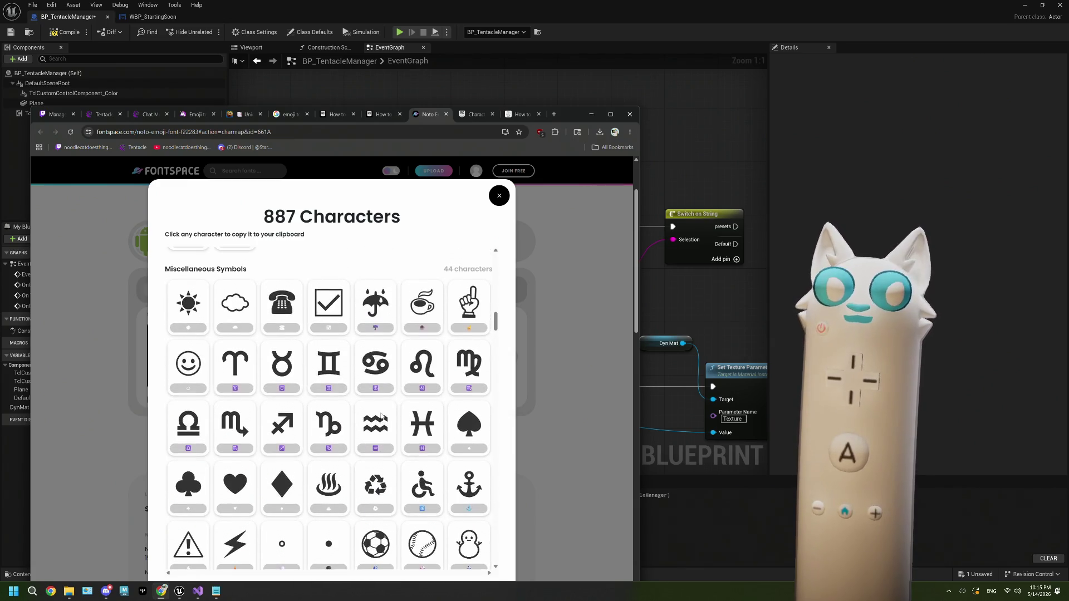
scroll(381, 417, down, 4)
scroll(380, 416, down, 4)
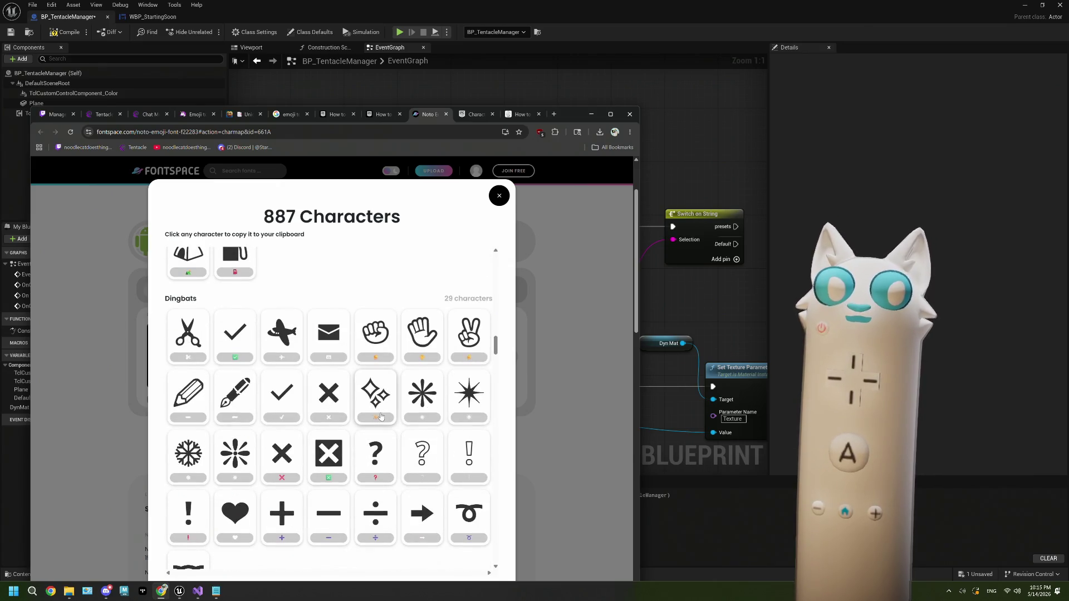
scroll(381, 416, down, 7)
scroll(381, 416, down, 15)
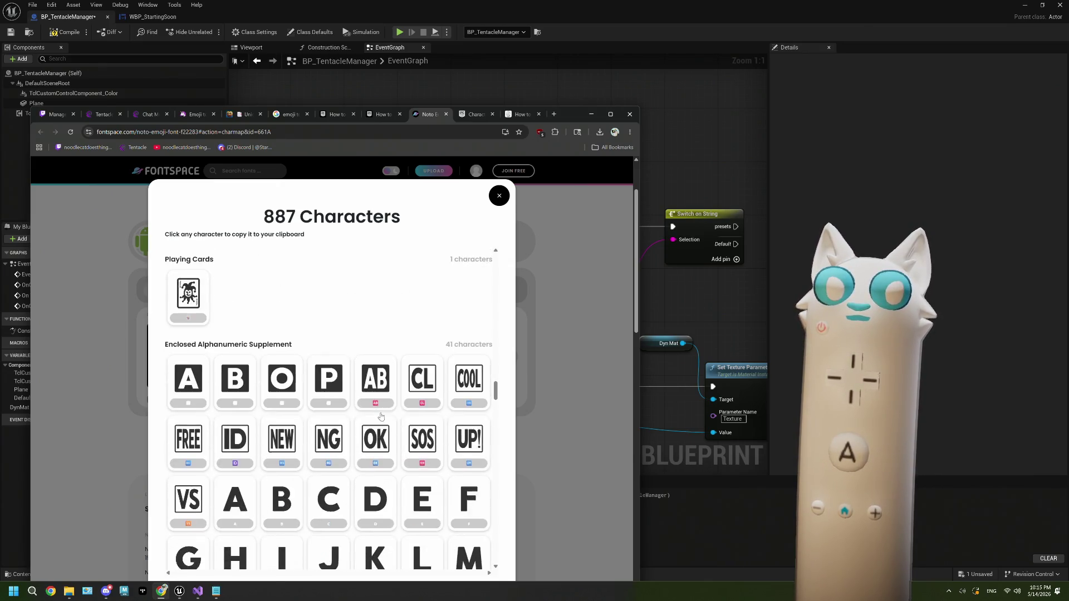
scroll(380, 417, down, 6)
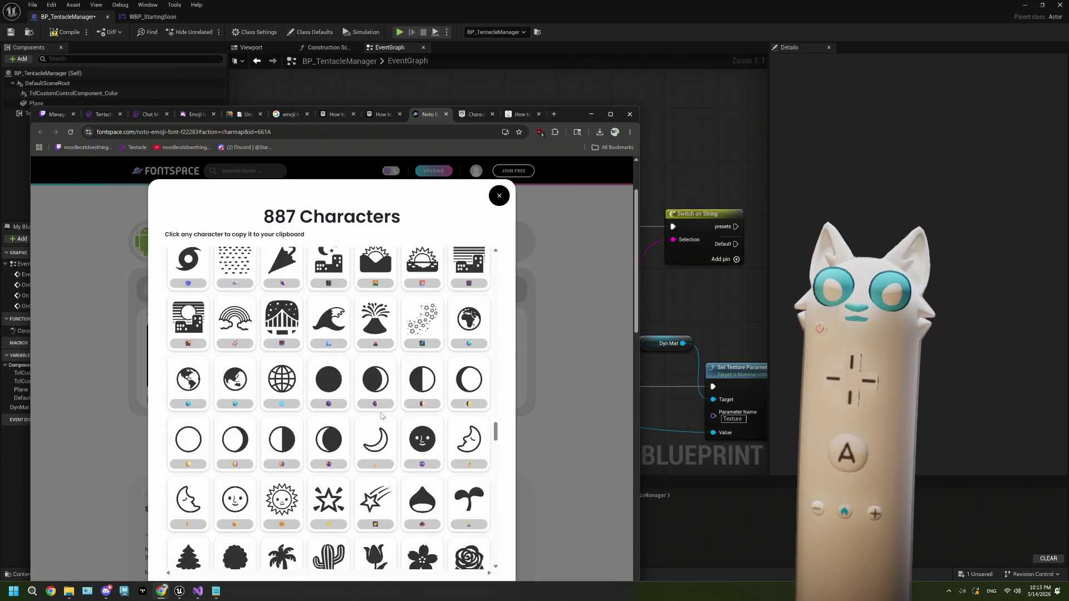
scroll(381, 416, down, 8)
scroll(381, 417, down, 8)
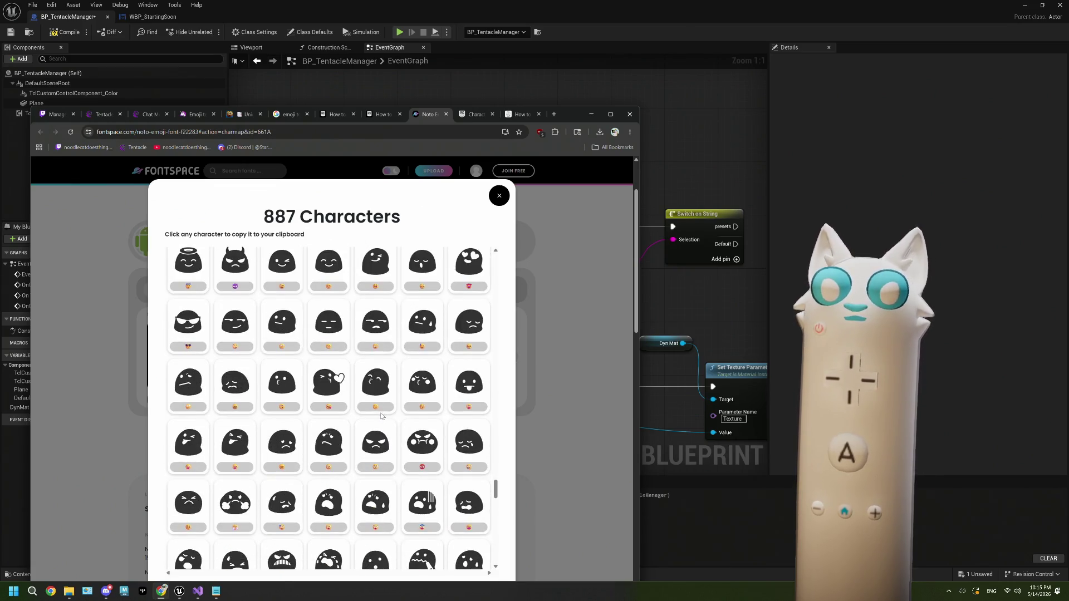
scroll(381, 416, down, 3)
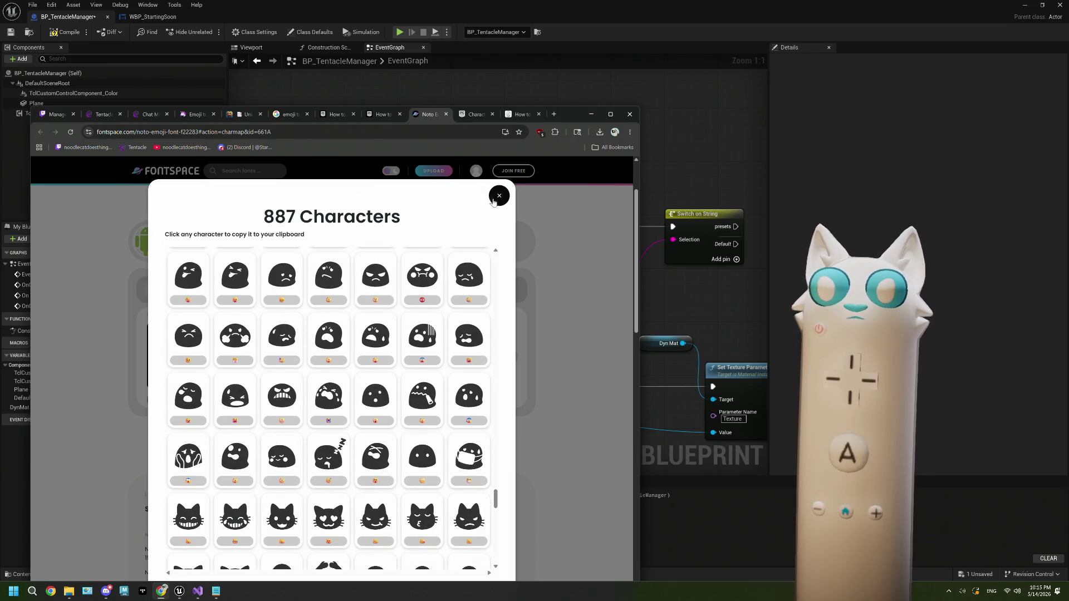
Step: Close the character list and the FontSpace Noto Emoji tab
click(499, 196)
scroll(470, 361, down, 2)
scroll(457, 346, up, 1)
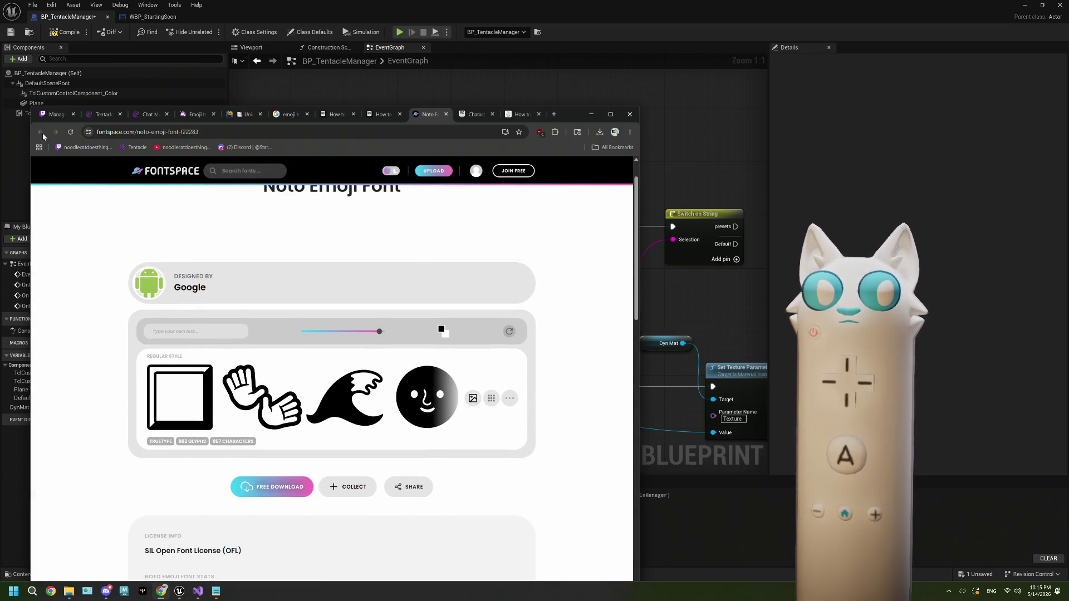
click(446, 115)
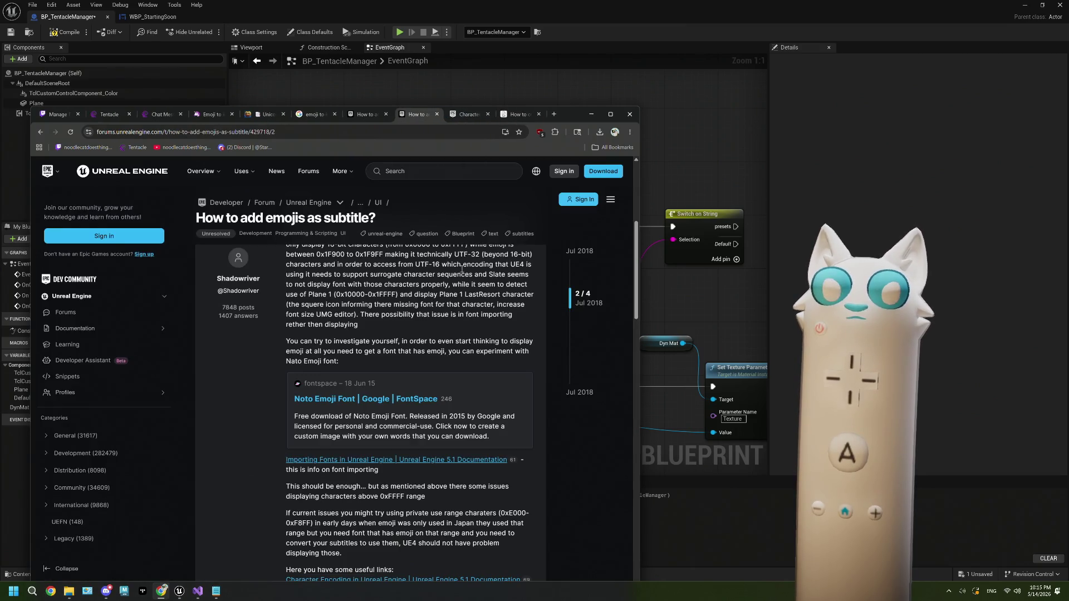
Step: Open the Full Emoji List v15.0 linked from the forum post
scroll(422, 327, down, 2)
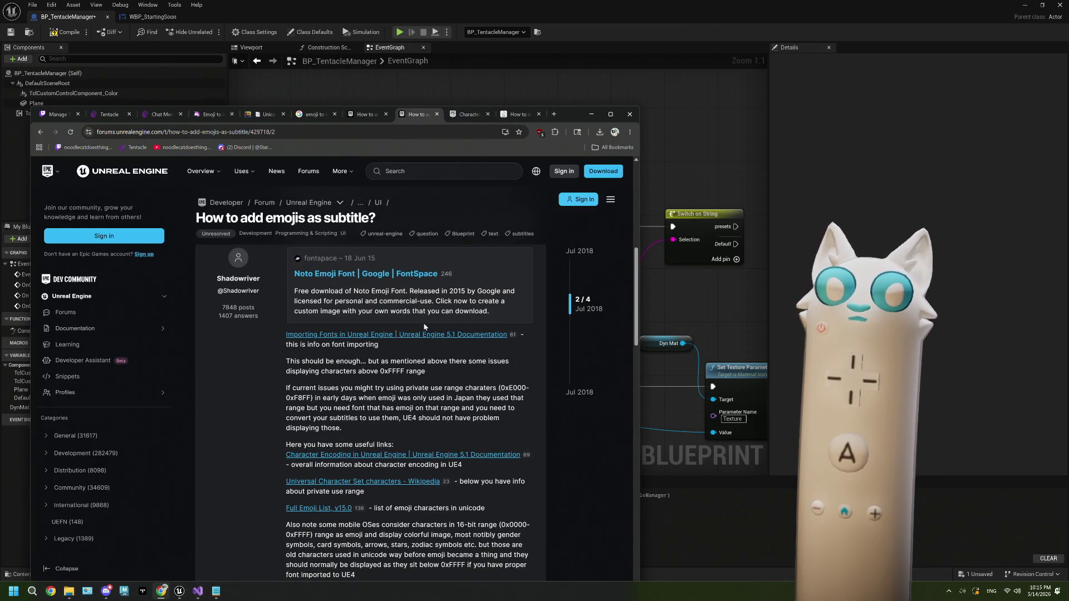
scroll(389, 390, down, 1)
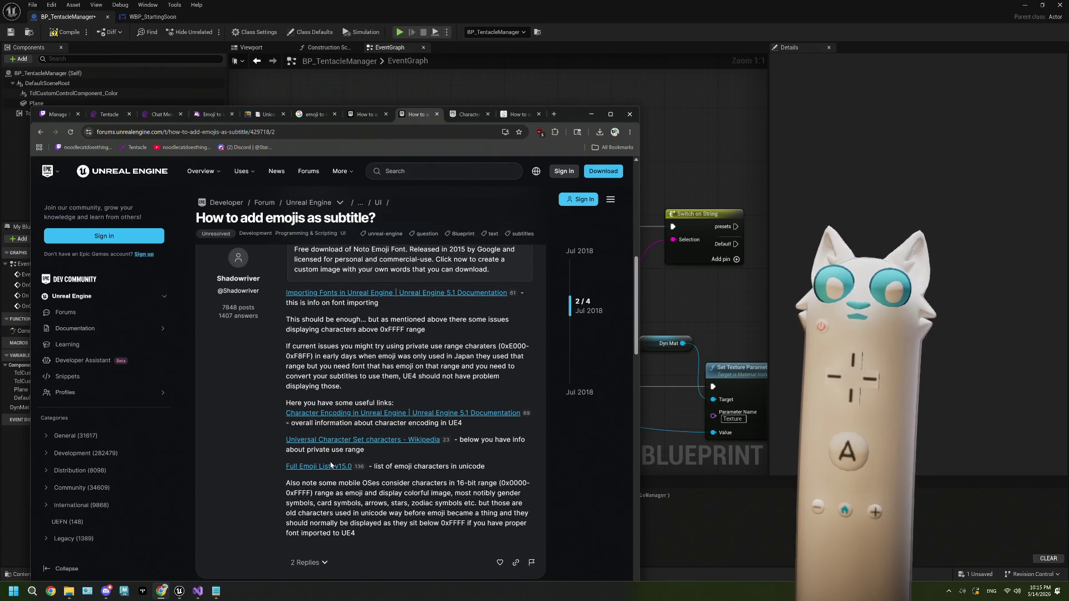
click(329, 468)
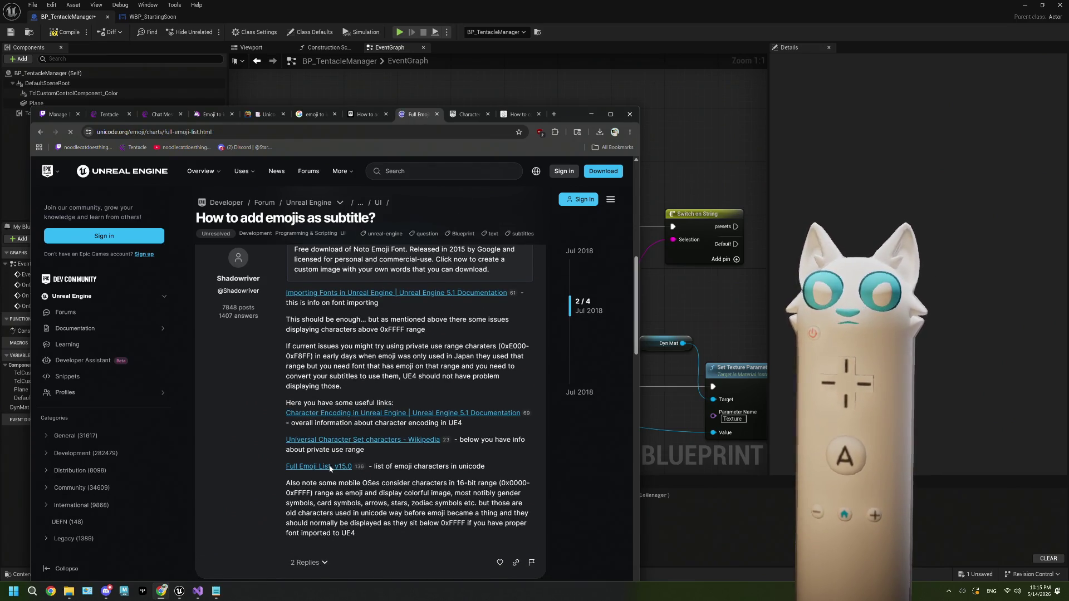
Step: Read the Code column explanation in its own tab, then start a blank tab
scroll(453, 279, down, 1)
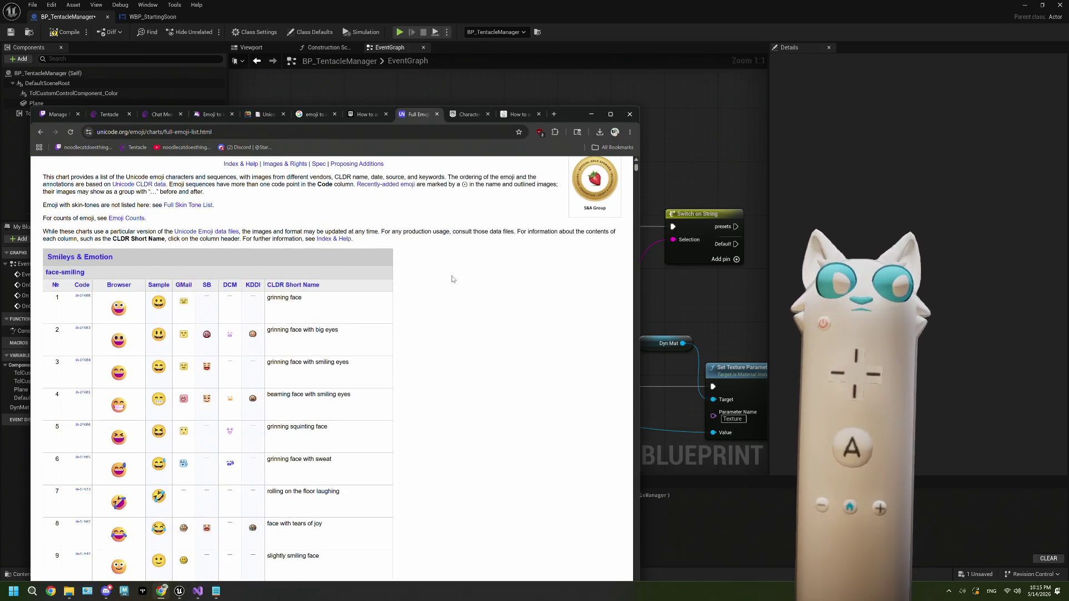
middle_click(82, 285)
key(ctrl+Tab)
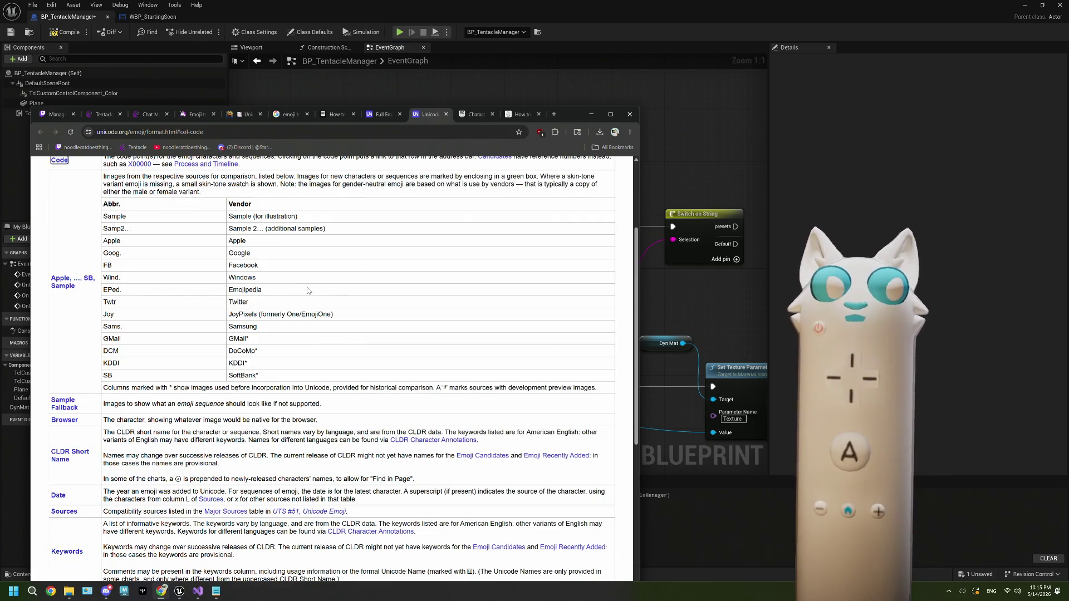
scroll(307, 294, up, 1)
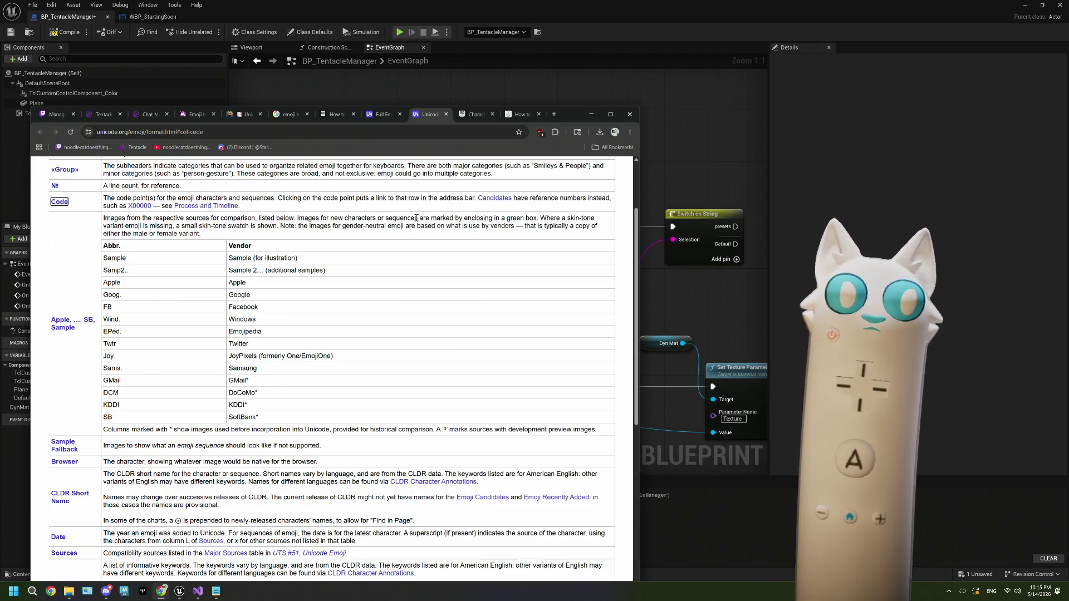
key(ctrl+t)
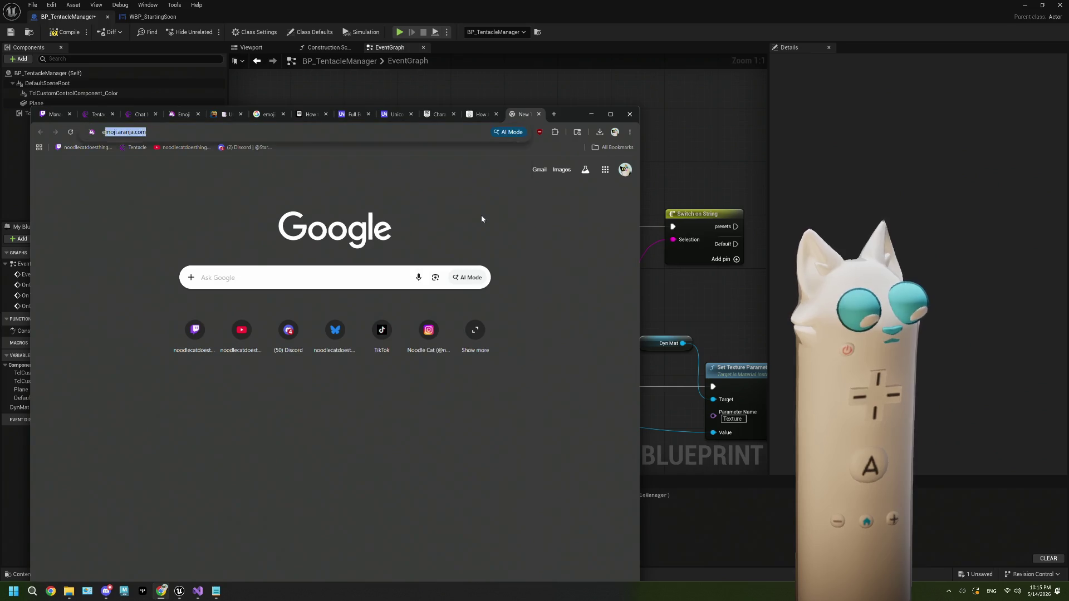
Step: Search Google for 'emoji code as ascii', correcting the first typed query
text(emoji t)
text(o cod)
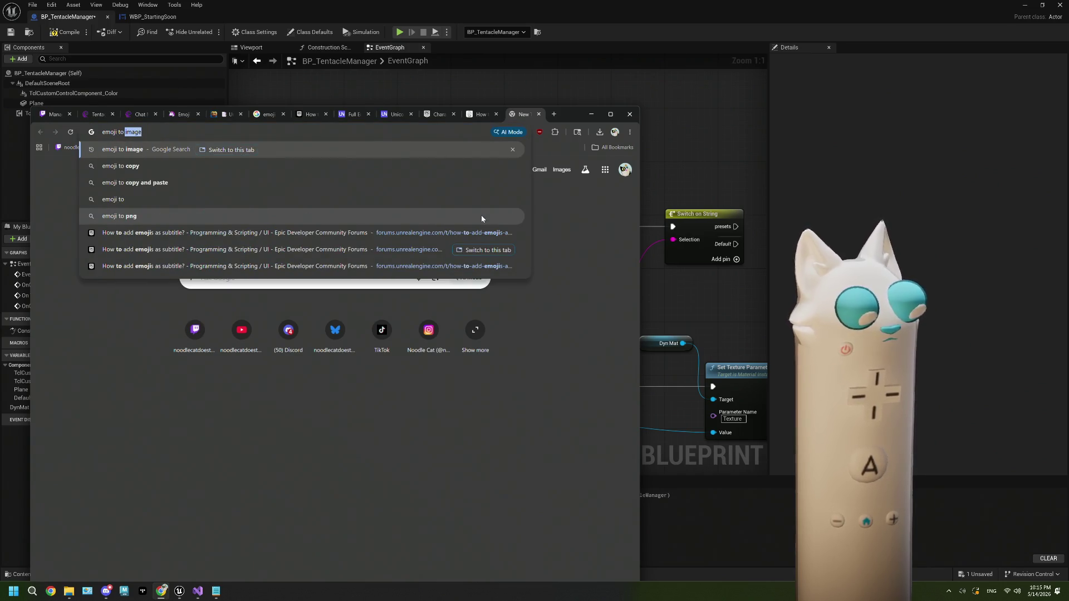
text(e)
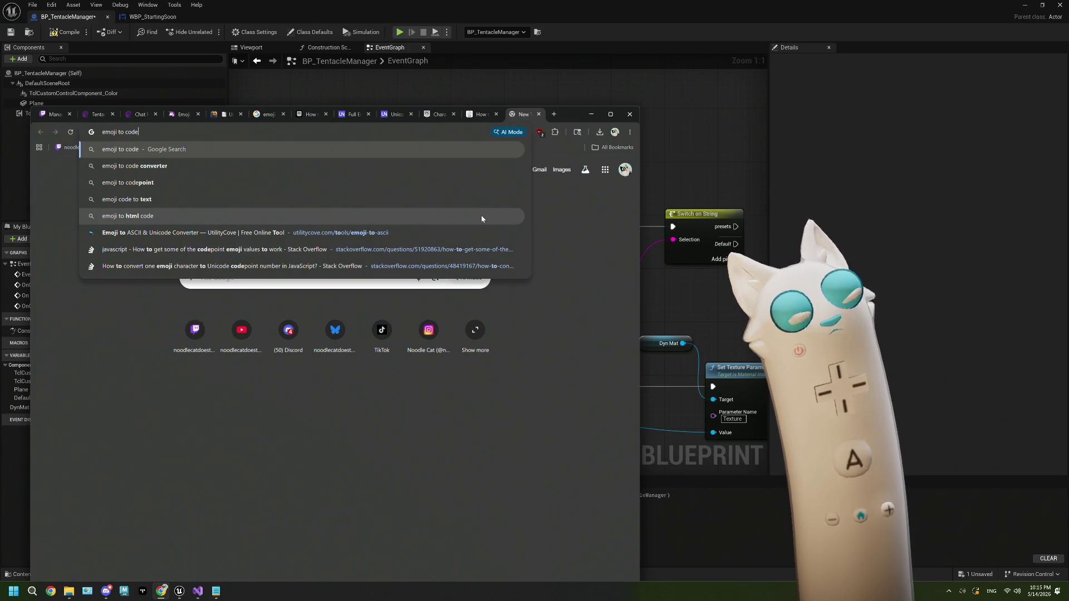
key(BackSpace)
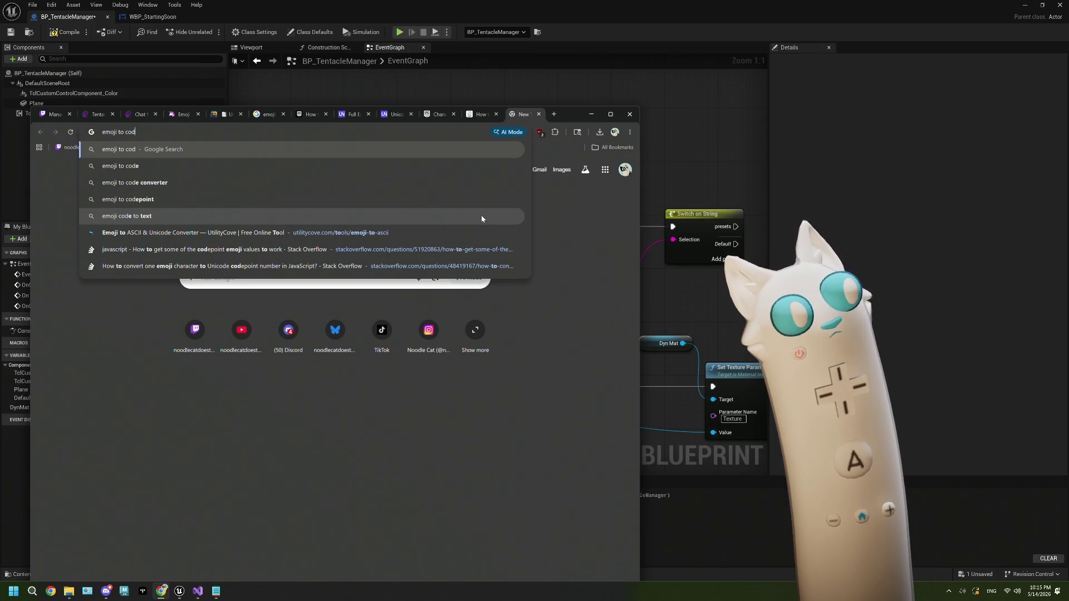
key(BackSpace)
key(BackSpace)
key(BackSpace)
text(emo)
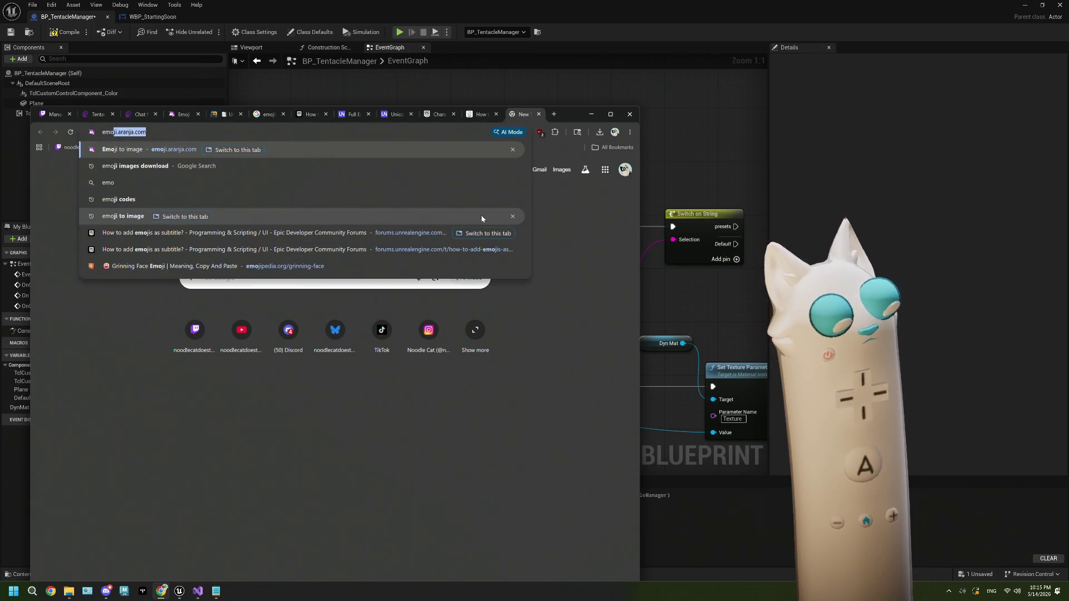
text(ji code)
text(as )
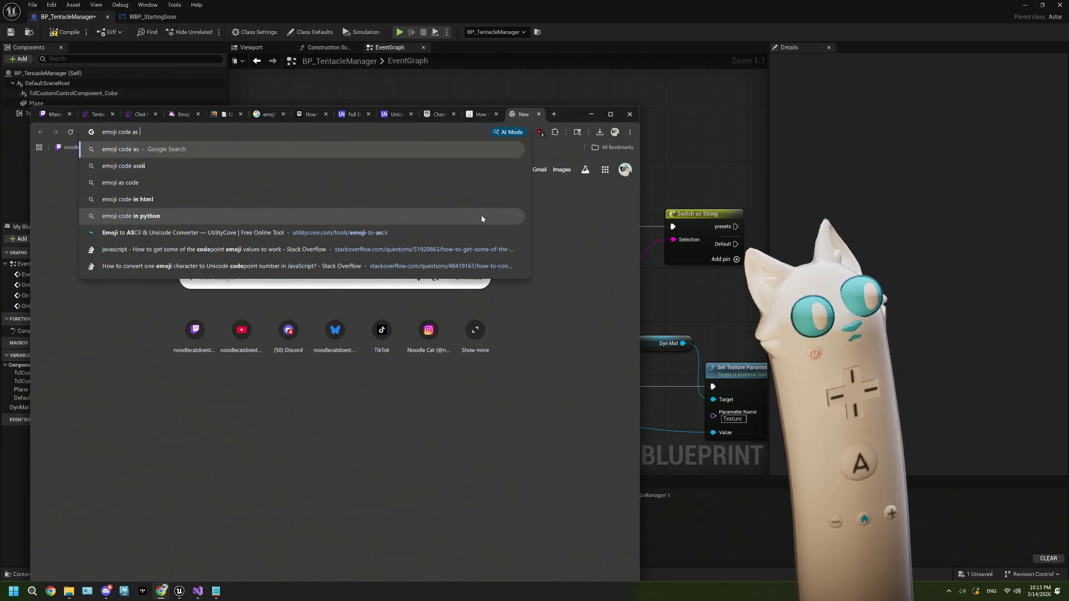
text(ascii)
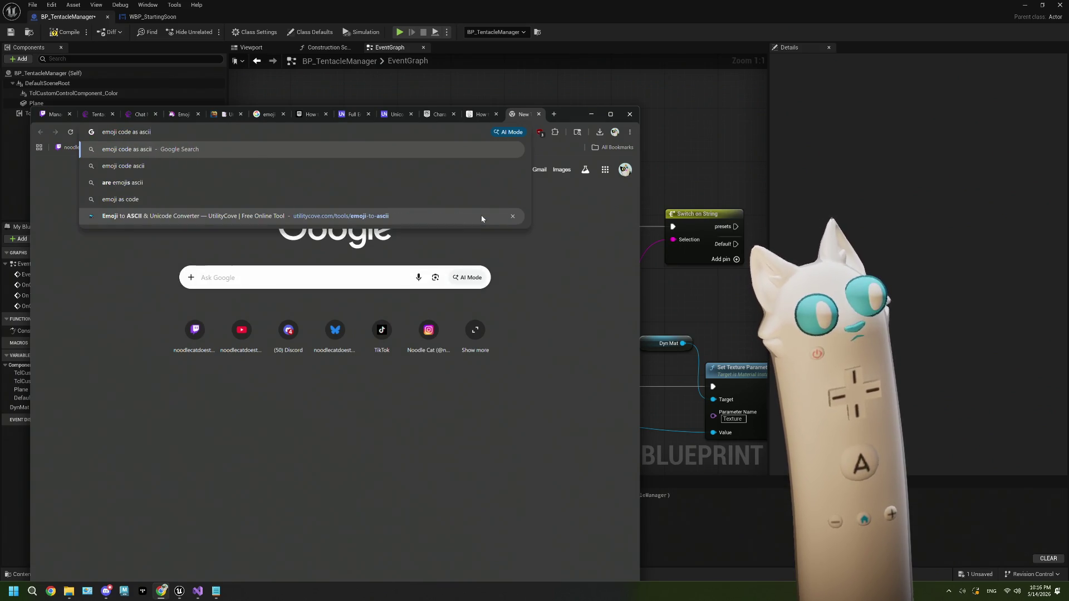
key(Return)
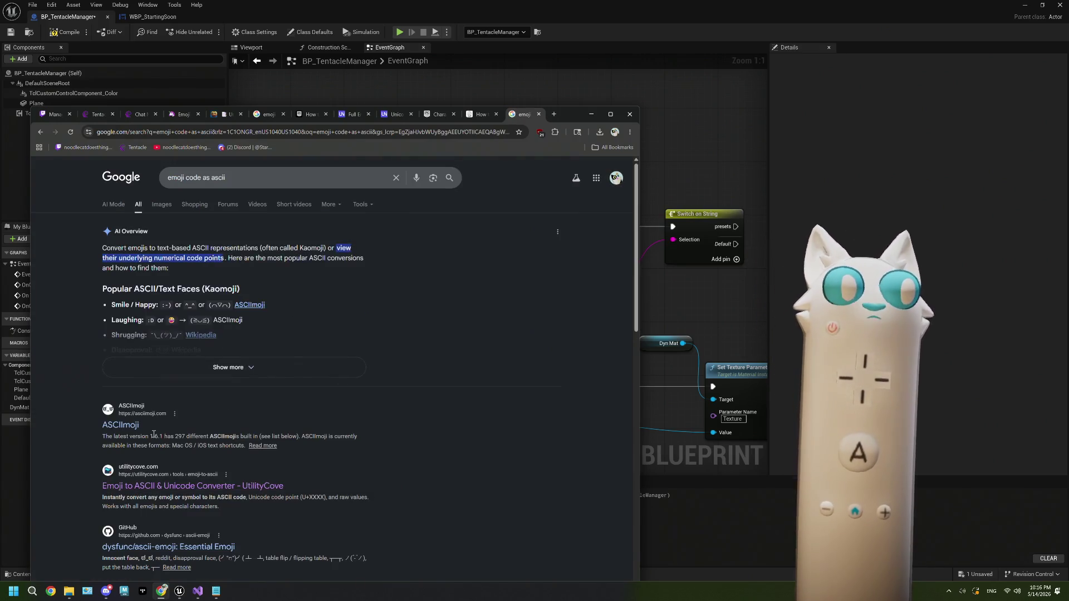
Step: Scan W3Schools' HTML Emojis decimal value table, then return to the Blueprint's emoji.aranja.com URL nodes
scroll(392, 428, down, 4)
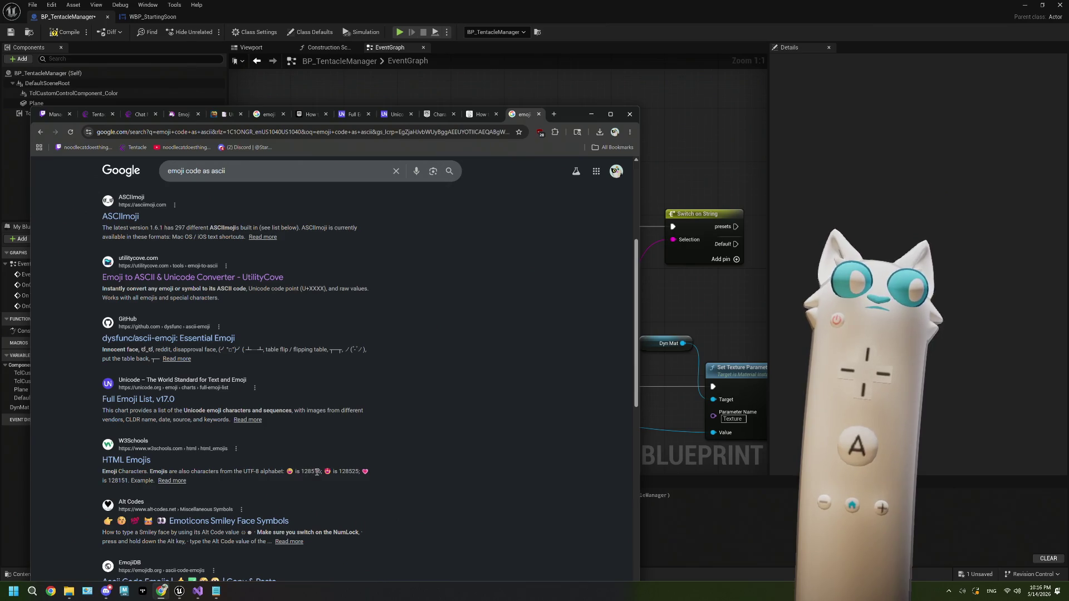
click(138, 465)
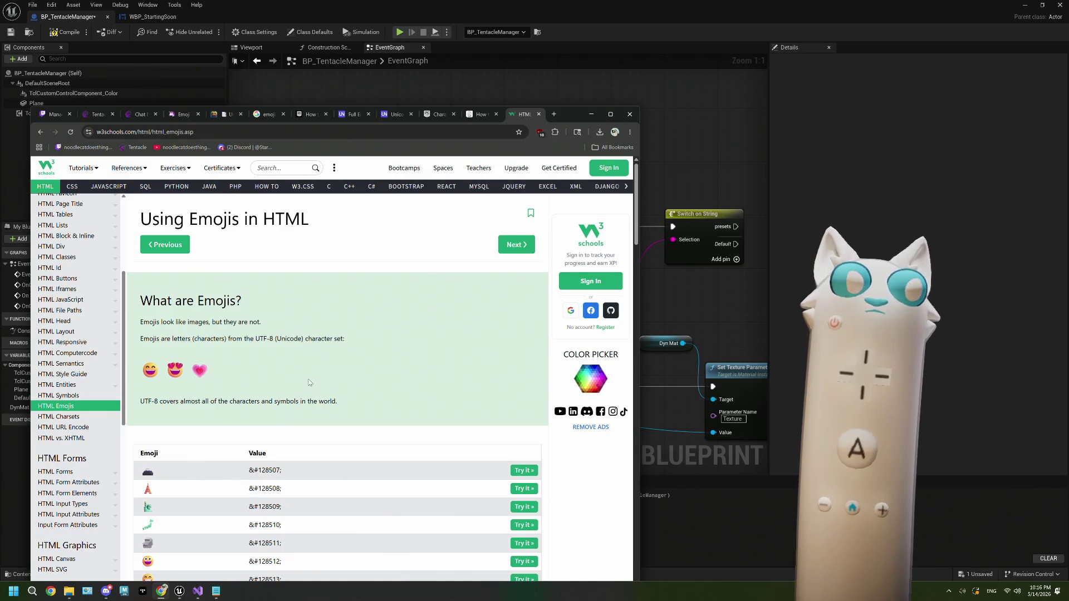
scroll(310, 383, down, 1)
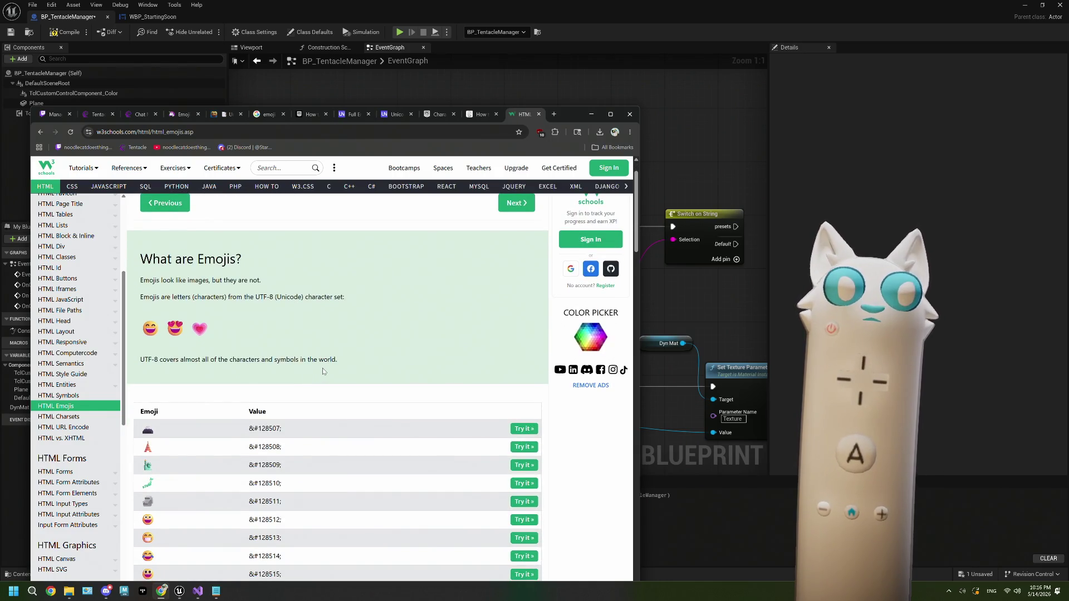
scroll(322, 369, down, 2)
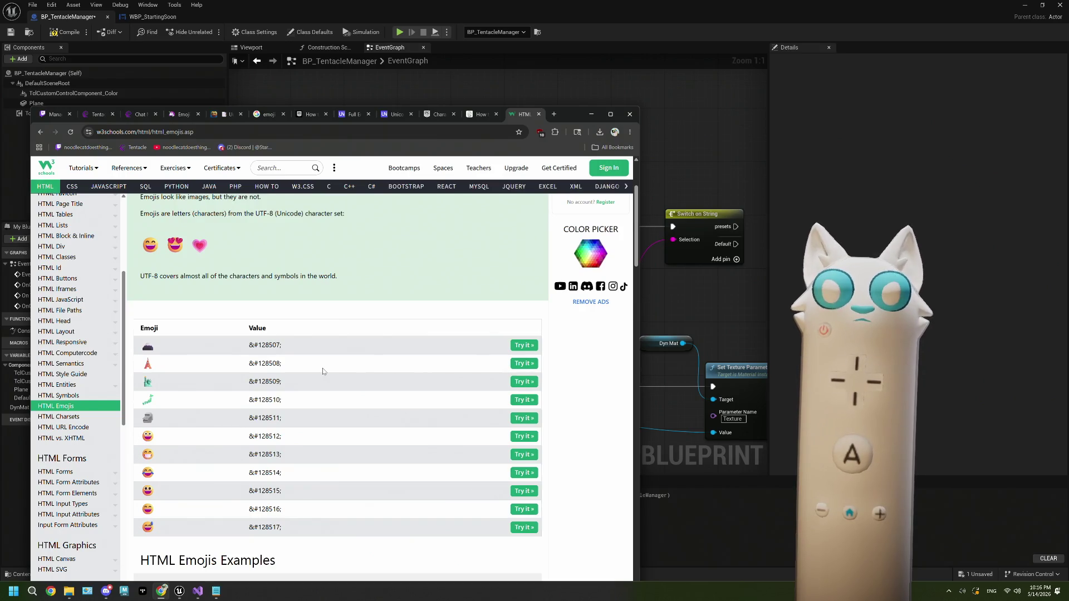
scroll(322, 369, down, 5)
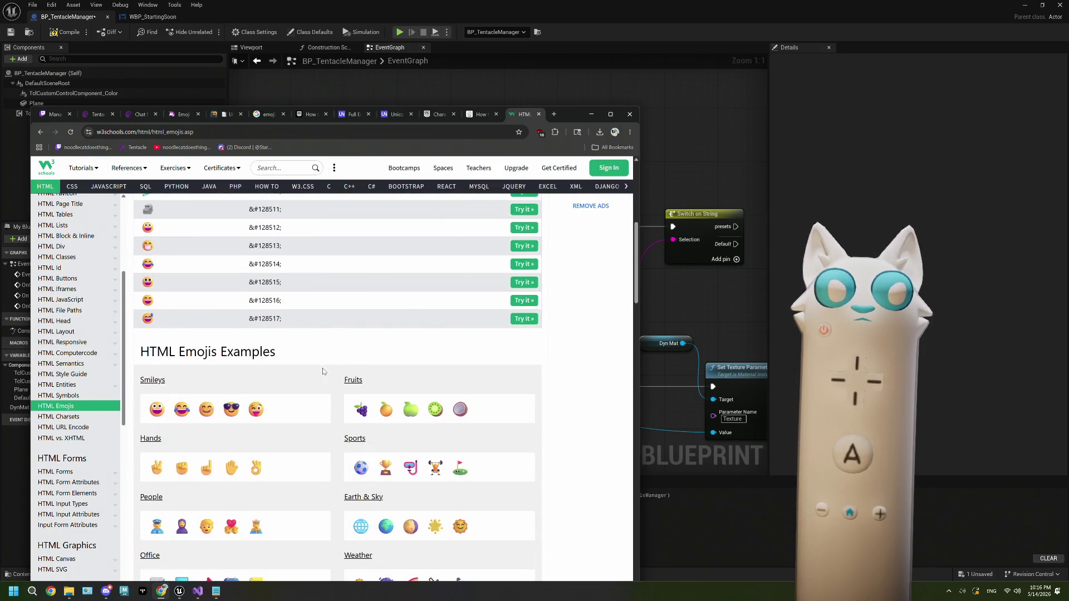
scroll(305, 384, up, 3)
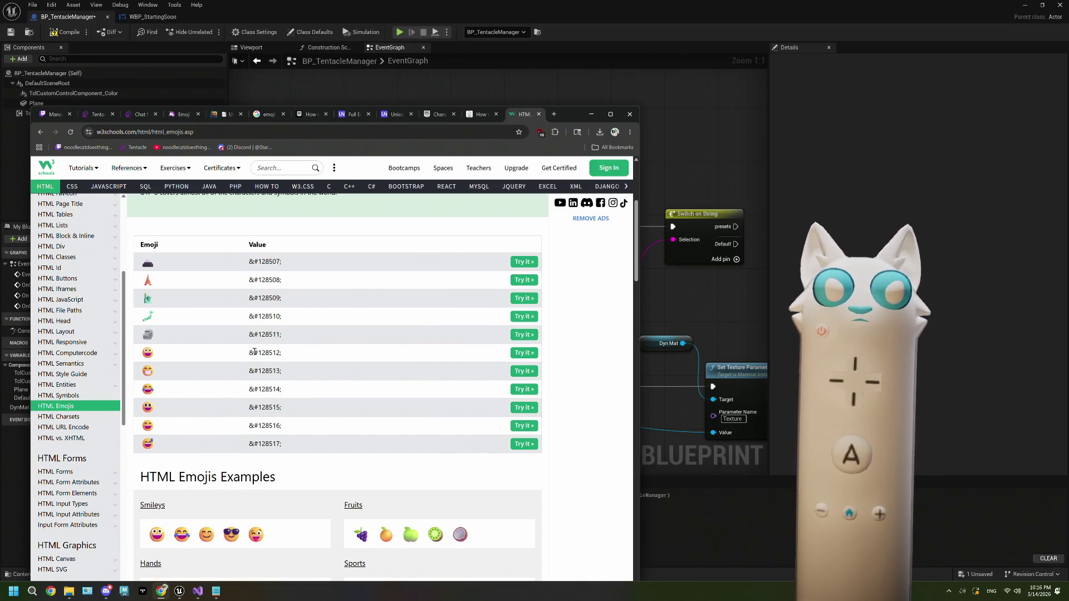
scroll(283, 356, up, 4)
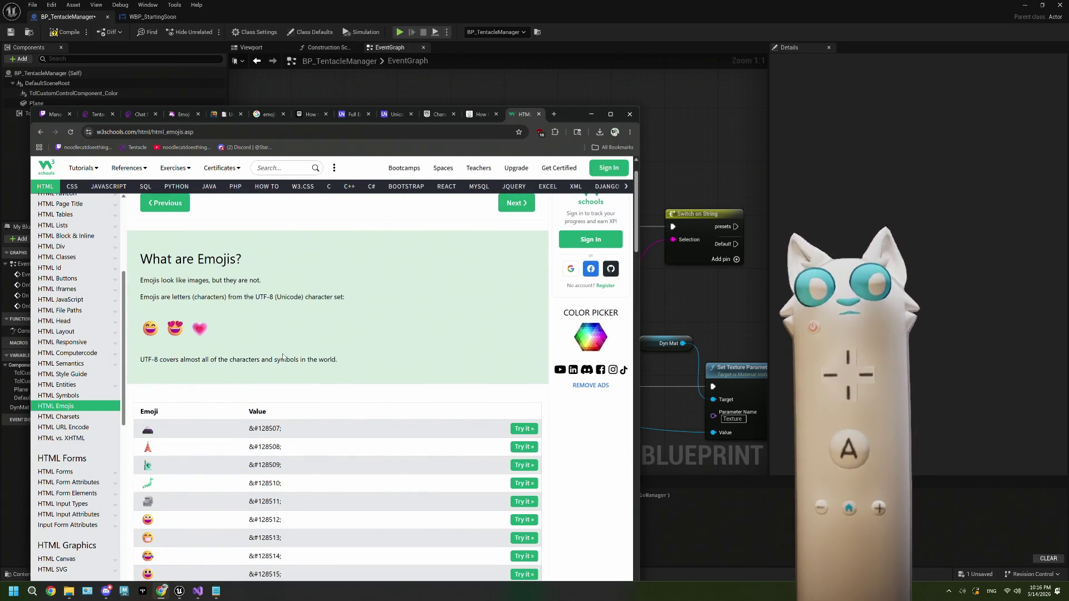
scroll(283, 357, down, 2)
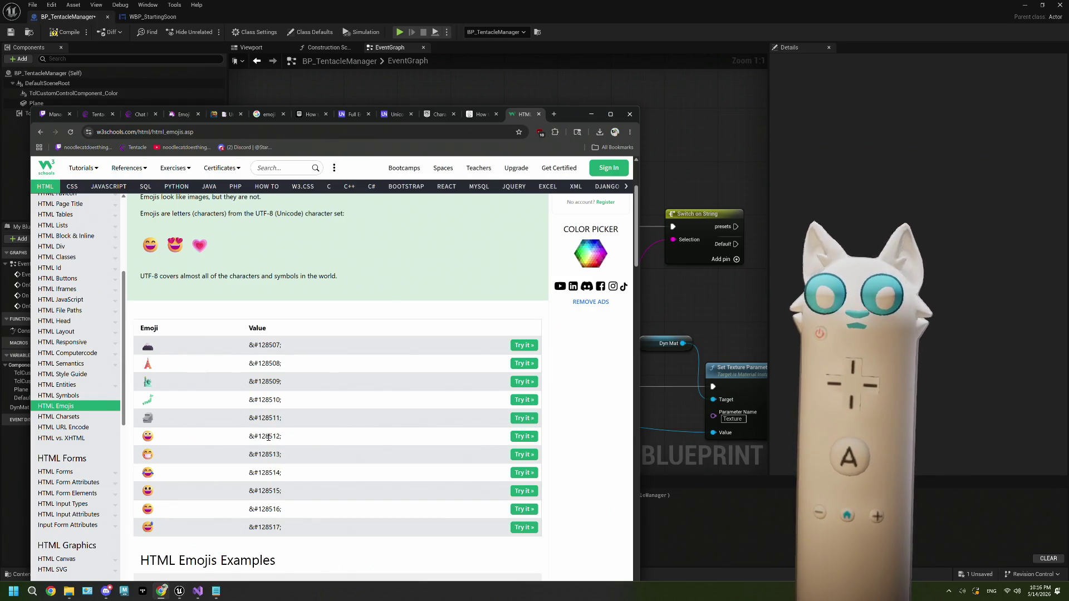
click(660, 304)
mouse_move(660, 303)
mouse_down()
mouse_move(585, 290)
mouse_move(439, 349)
mouse_move(517, 336)
mouse_move(484, 296)
mouse_move(597, 280)
mouse_up()
Step: Delete the Convert Bytes to String node from the byte conversion chain
drag(399, 348, 473, 260)
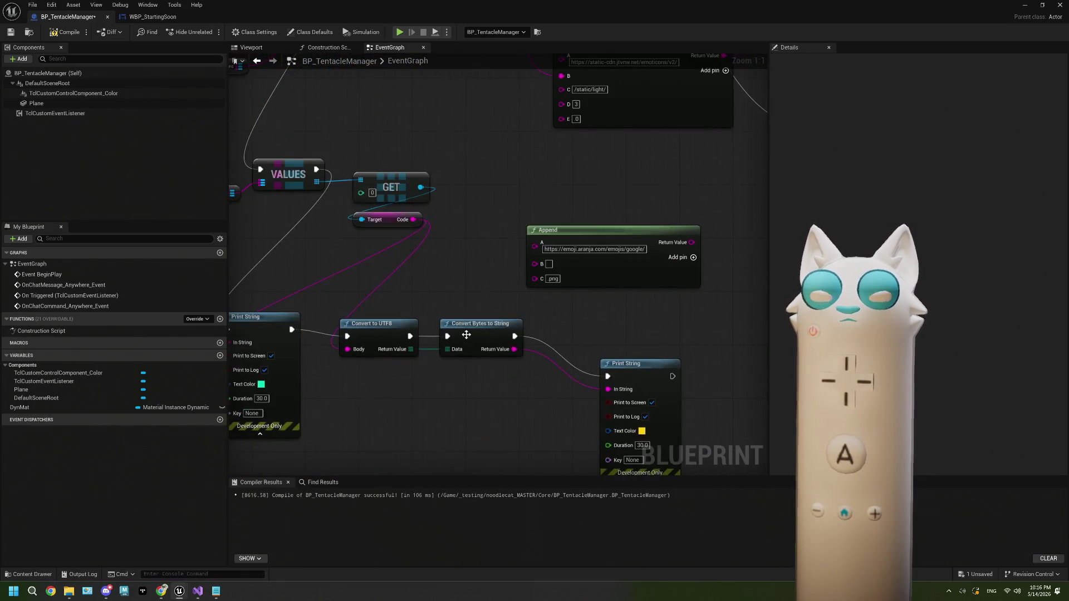
click(480, 326)
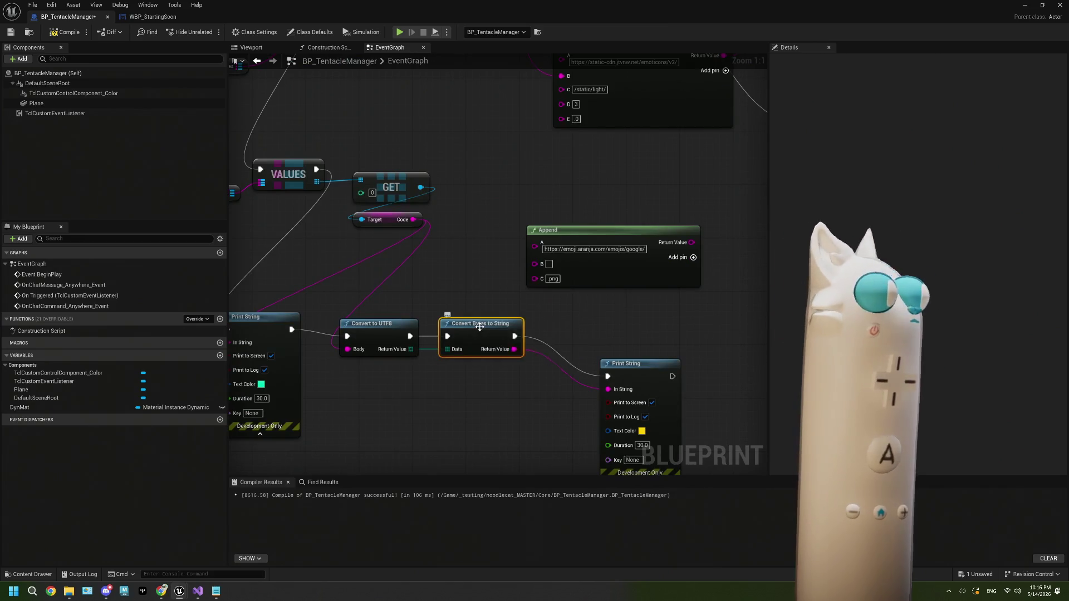
key(Delete)
drag(465, 374, 461, 351)
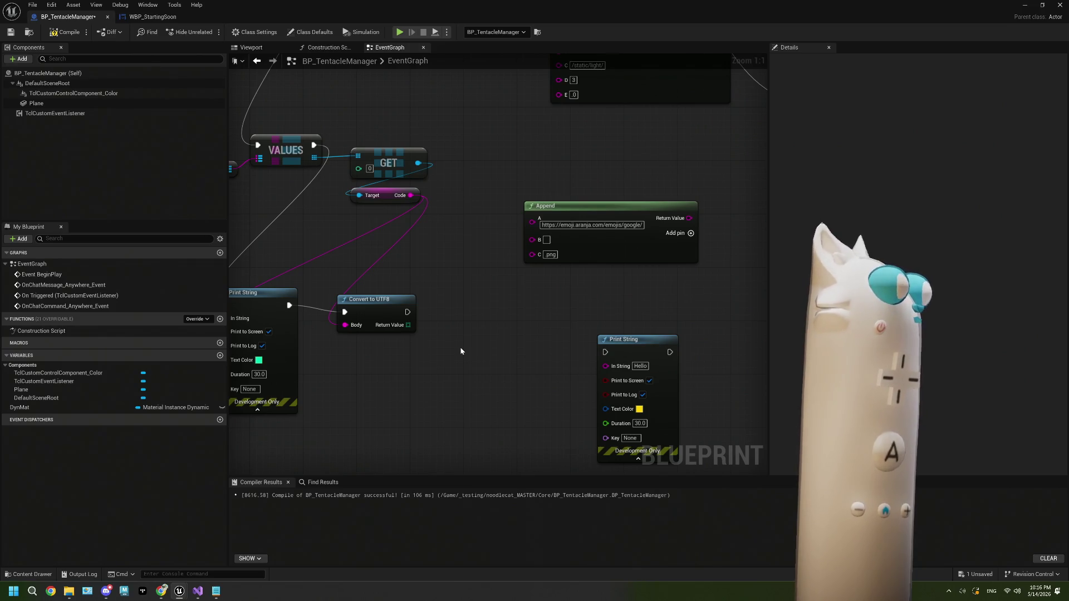
drag(460, 350, 474, 344)
Step: Add a For Each Loop over Convert to UTF8's bytes, wiring Array Element and Loop Body into Print String
drag(422, 319, 446, 359)
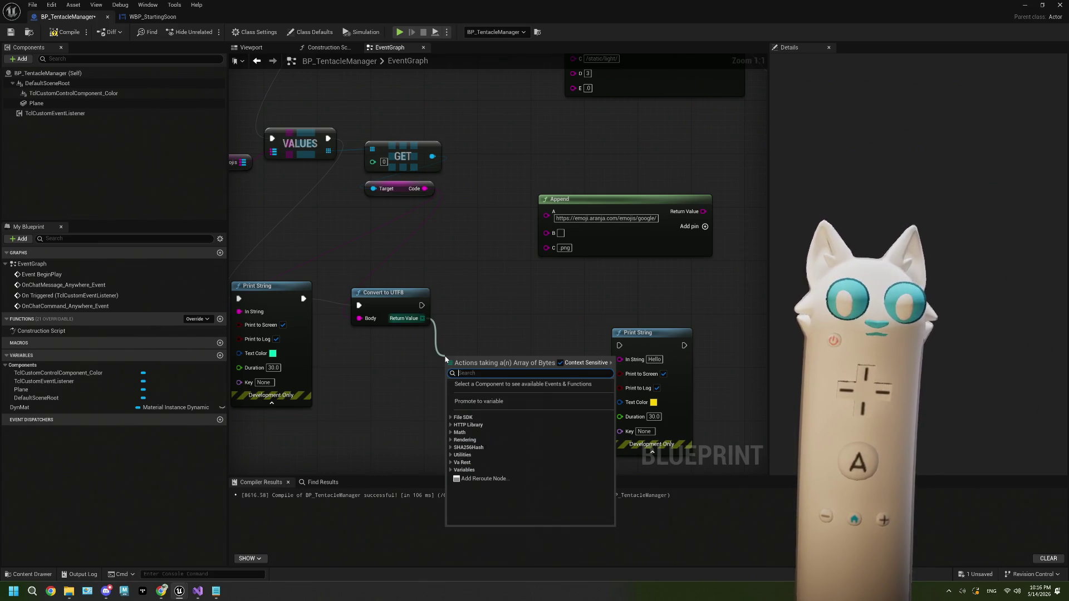
text(for)
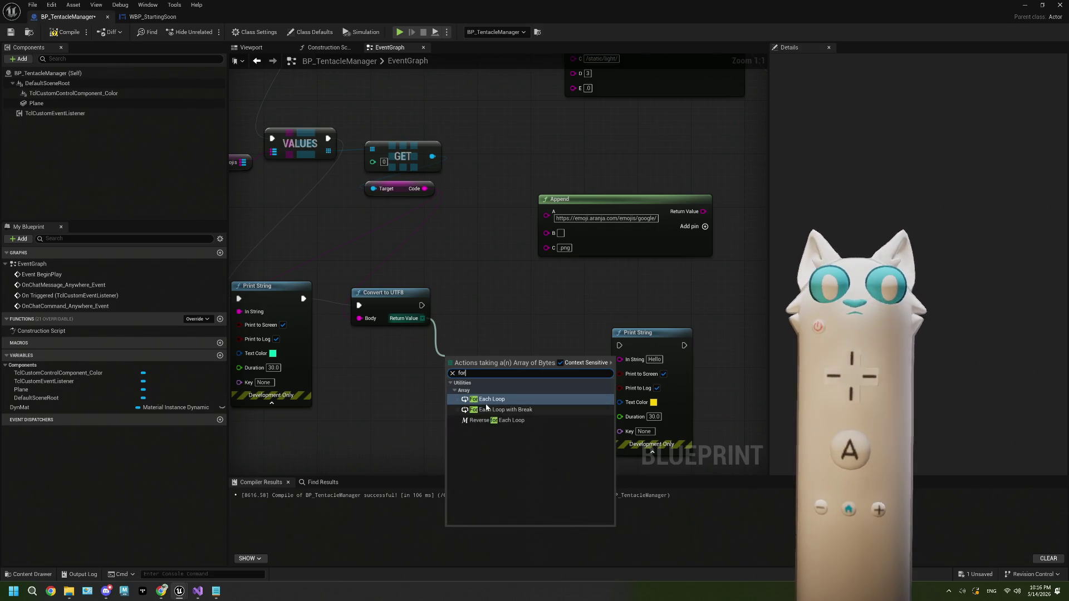
click(484, 399)
mouse_move(478, 375)
mouse_down()
mouse_move(469, 301)
mouse_move(479, 307)
mouse_up()
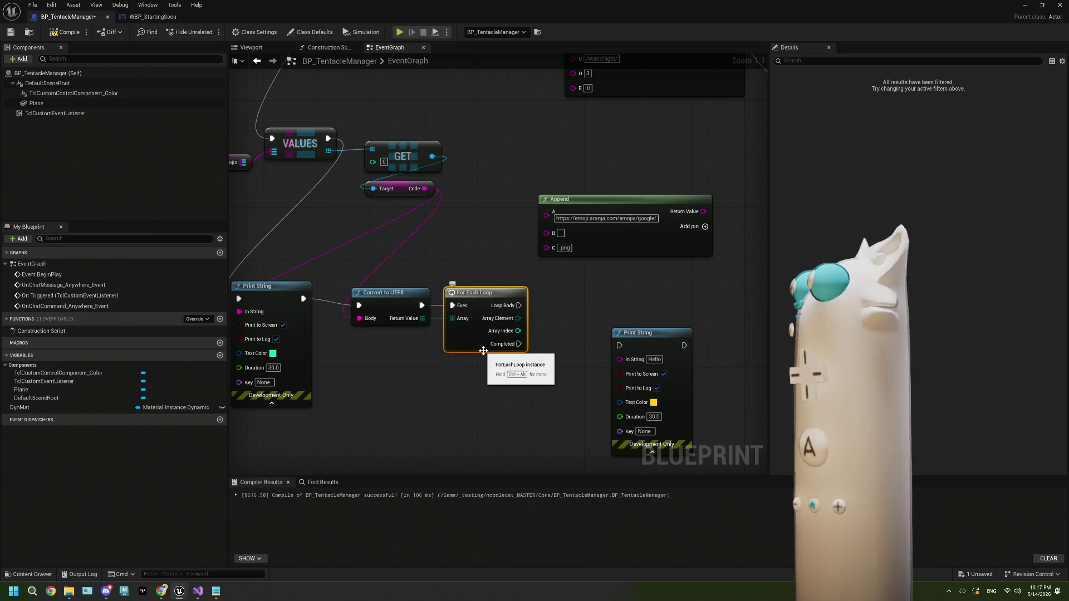
drag(518, 317, 620, 359)
drag(552, 315, 497, 368)
drag(519, 305, 624, 356)
click(490, 319)
drag(519, 305, 620, 345)
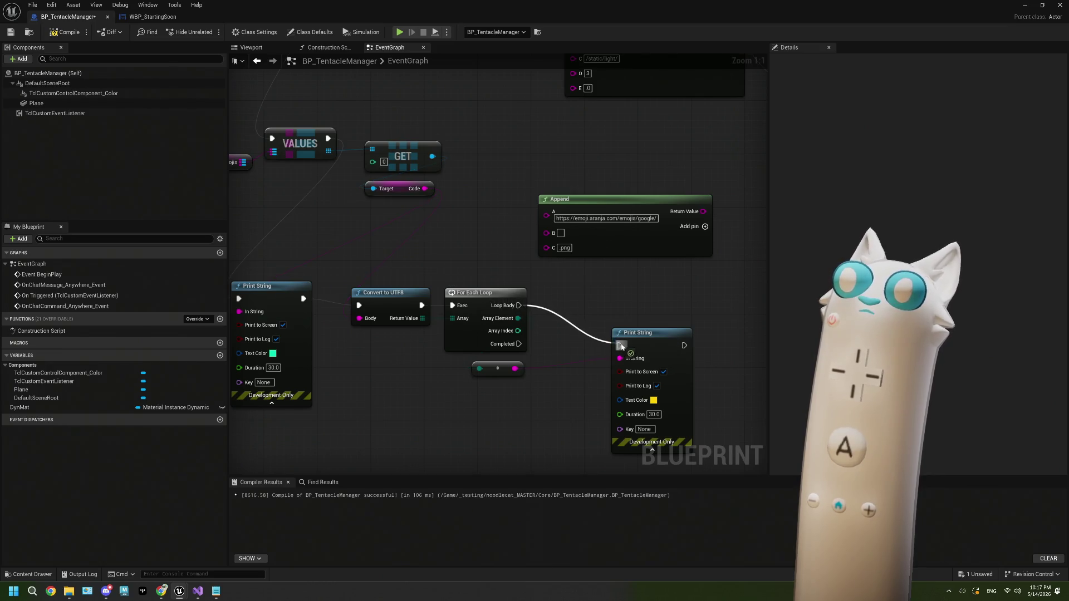
Step: Compile and save BP_TentacleManager, then minimize the Blueprint editor
click(65, 31)
click(11, 32)
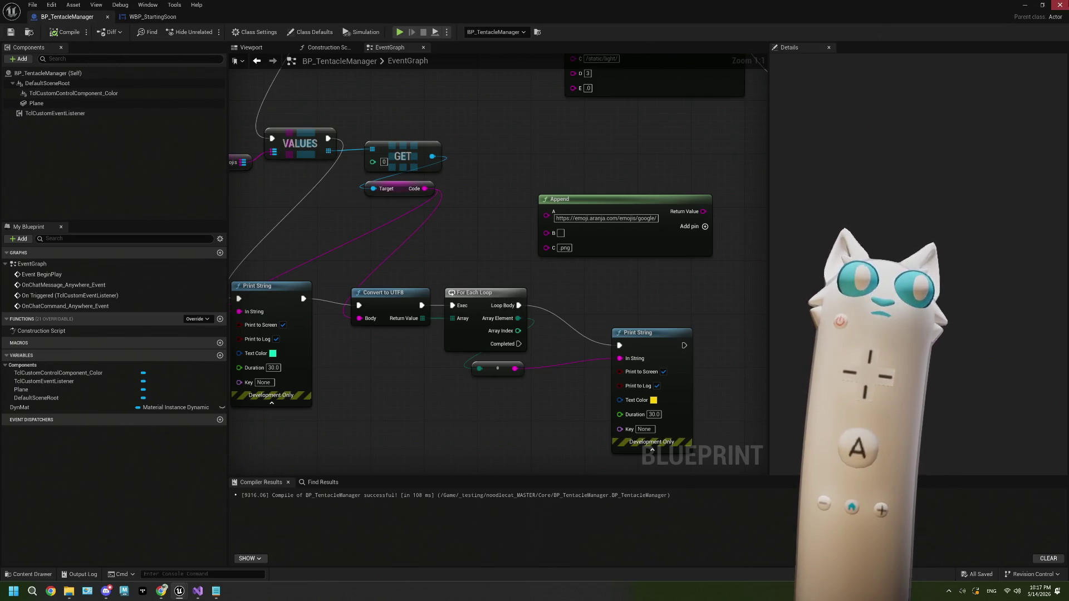
click(1029, 5)
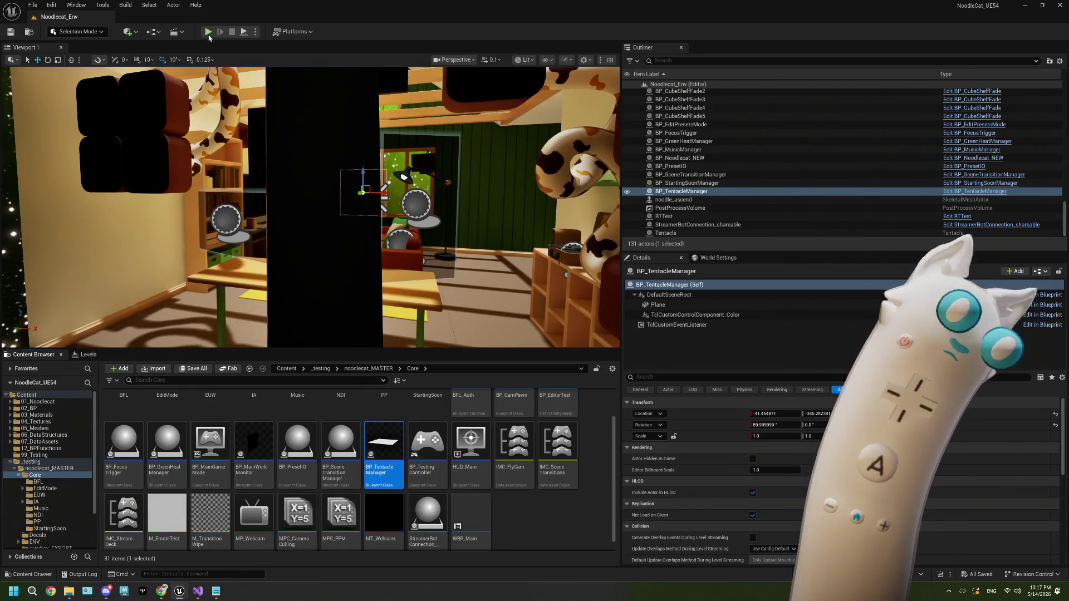
Step: Start Play-in-Editor with Alt+P and show the Tentacle dashboard chat beside the game
key(alt+p)
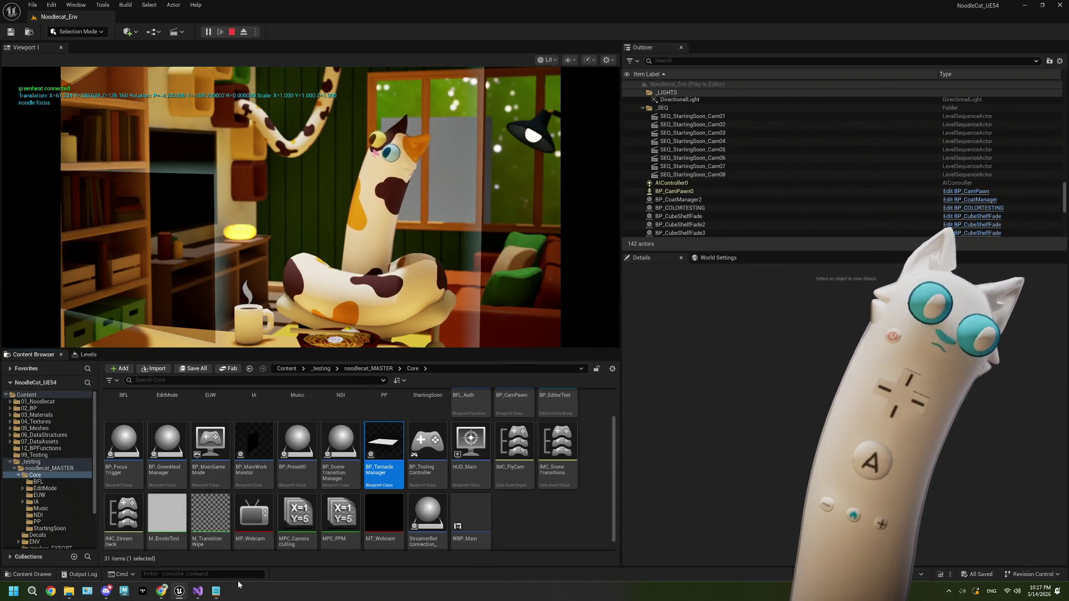
mouse_move(167, 592)
click(162, 551)
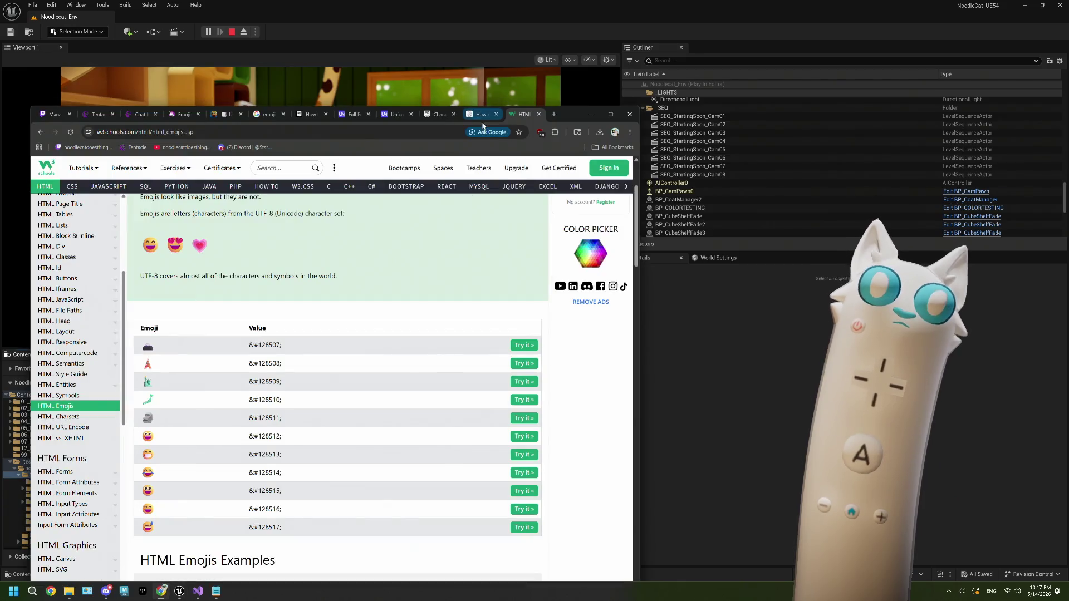
drag(563, 118, 886, 31)
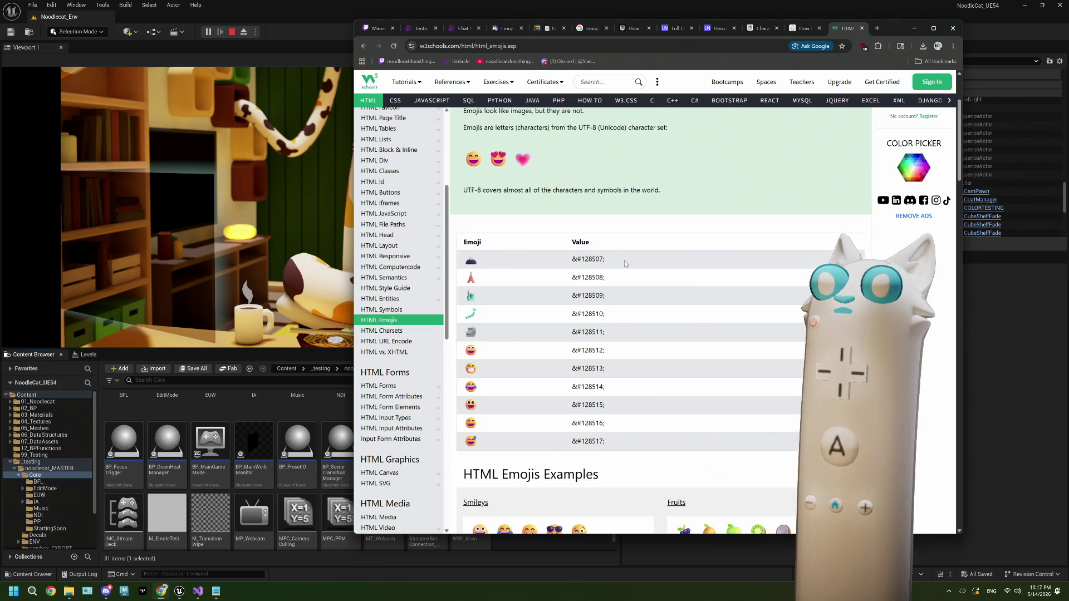
click(427, 32)
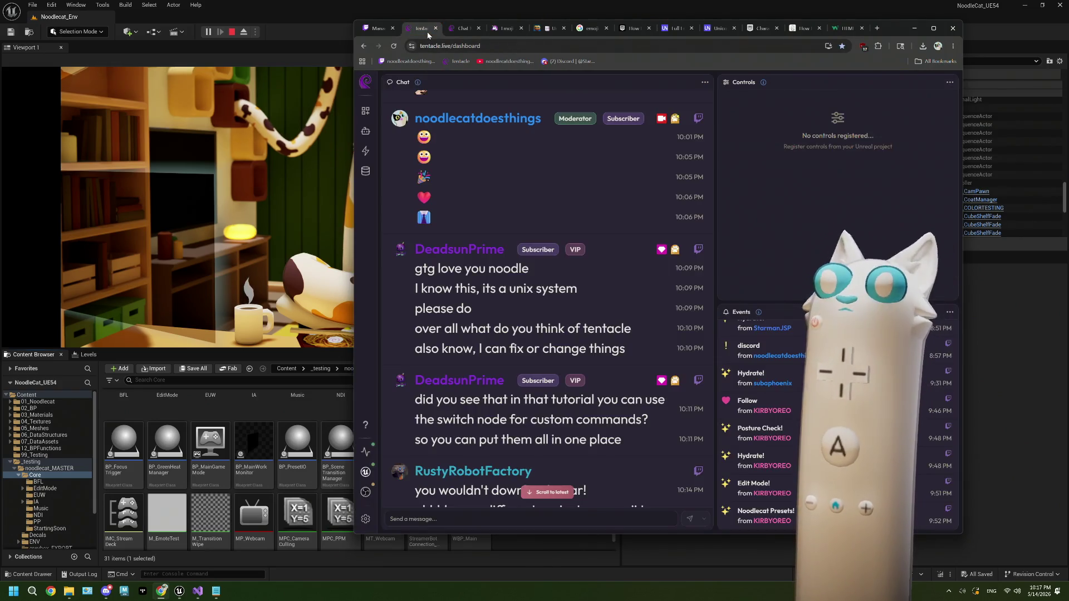
Step: Send a grinning face emoji message in the Tentacle chat
scroll(542, 439, down, 1)
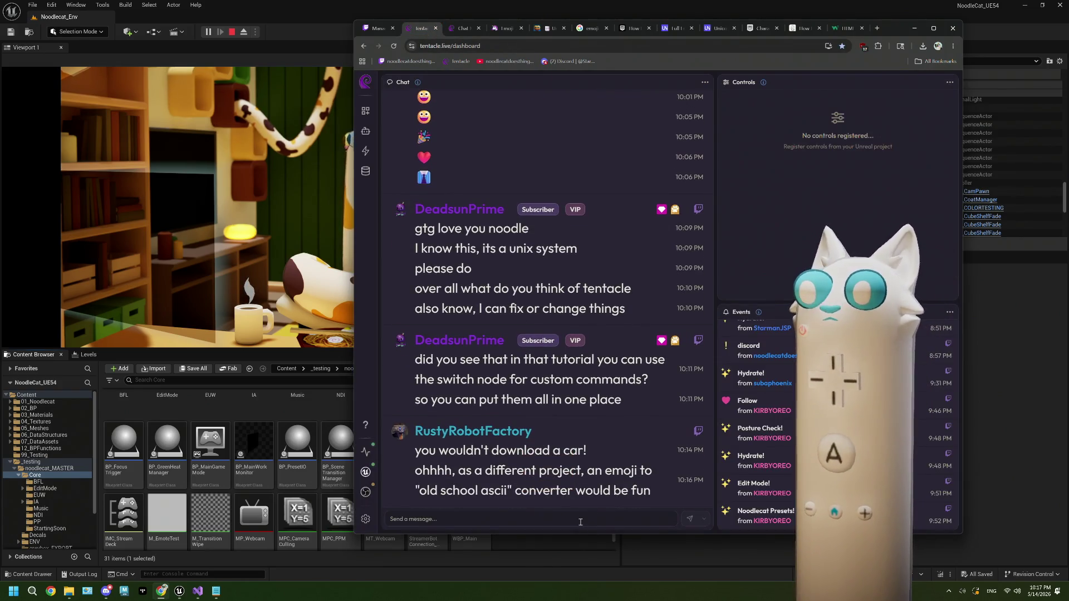
right_click(541, 519)
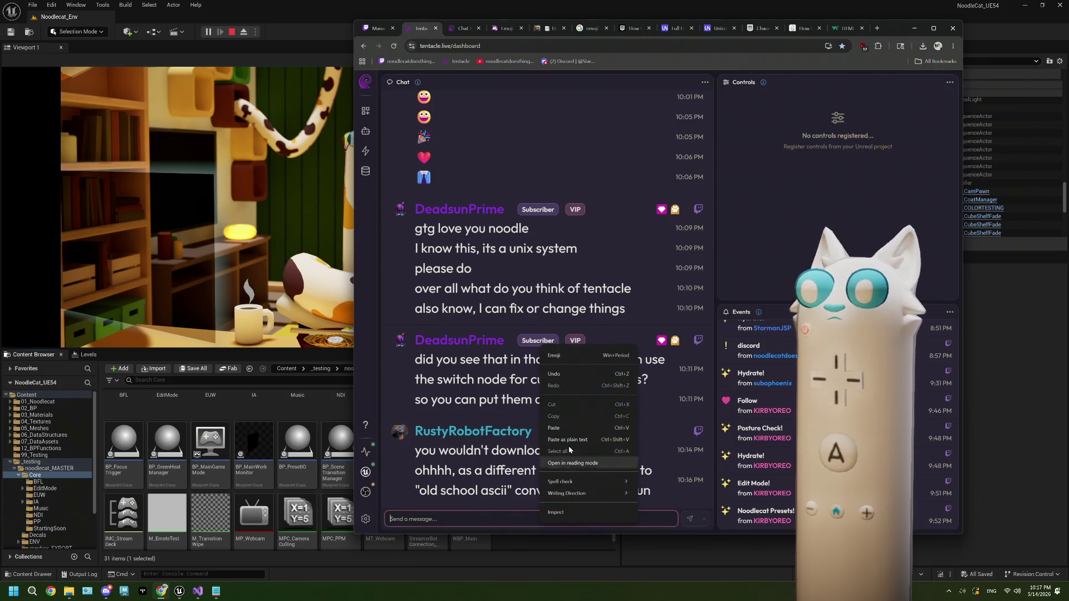
click(576, 358)
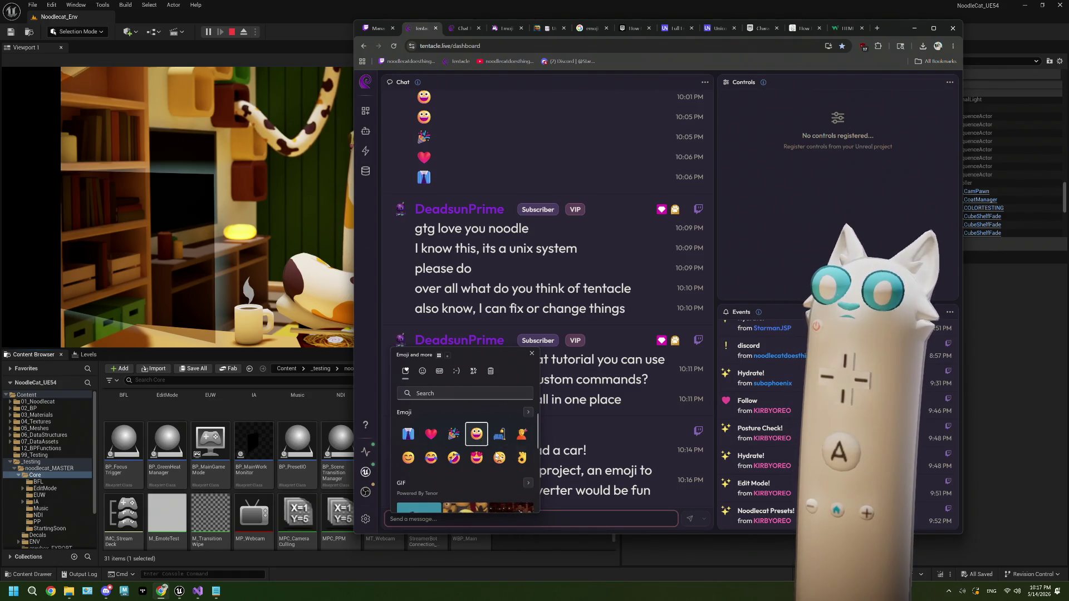
click(477, 434)
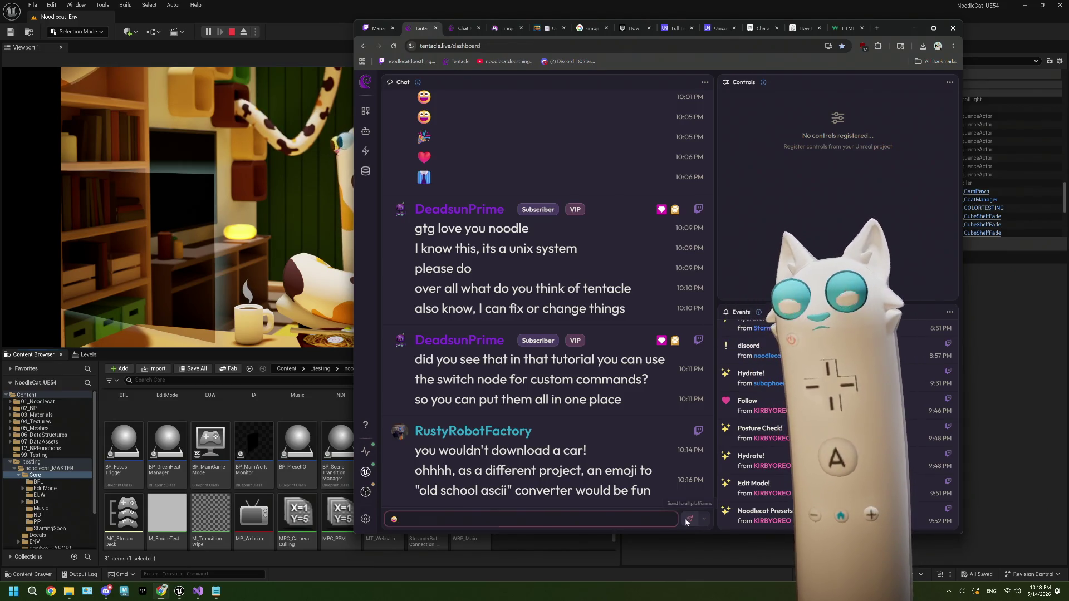
click(687, 520)
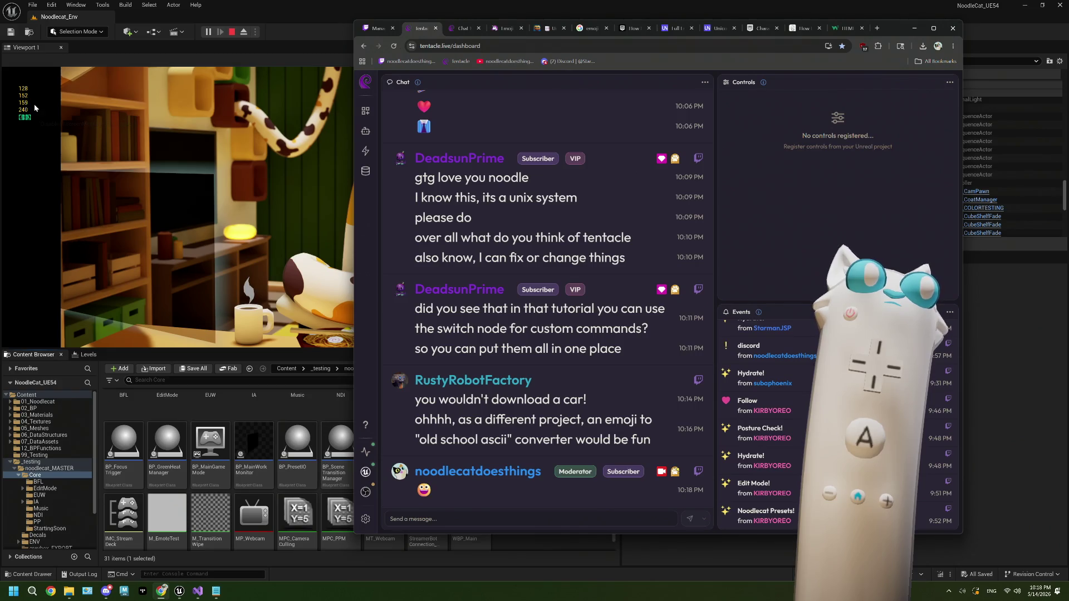
Step: Stop the Unreal play session and maximize the Tentacle dashboard browser window
click(231, 34)
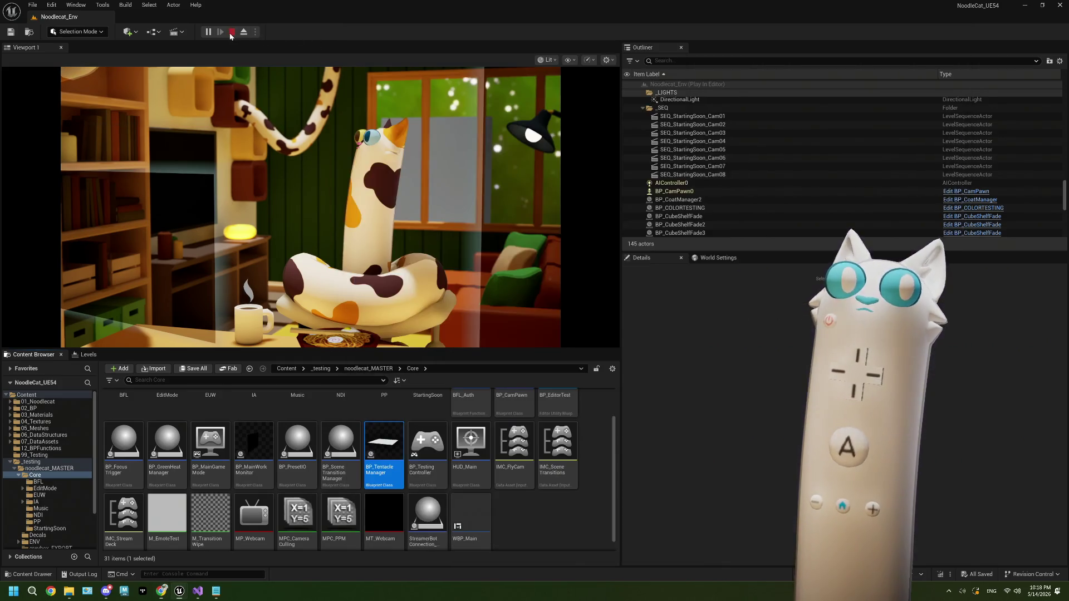
click(231, 33)
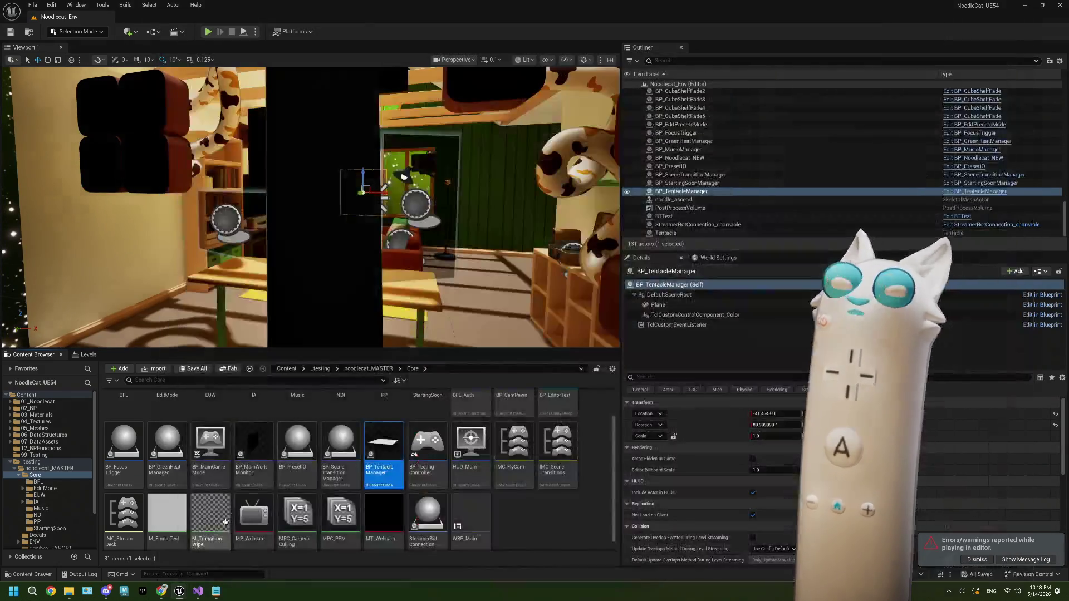
click(161, 591)
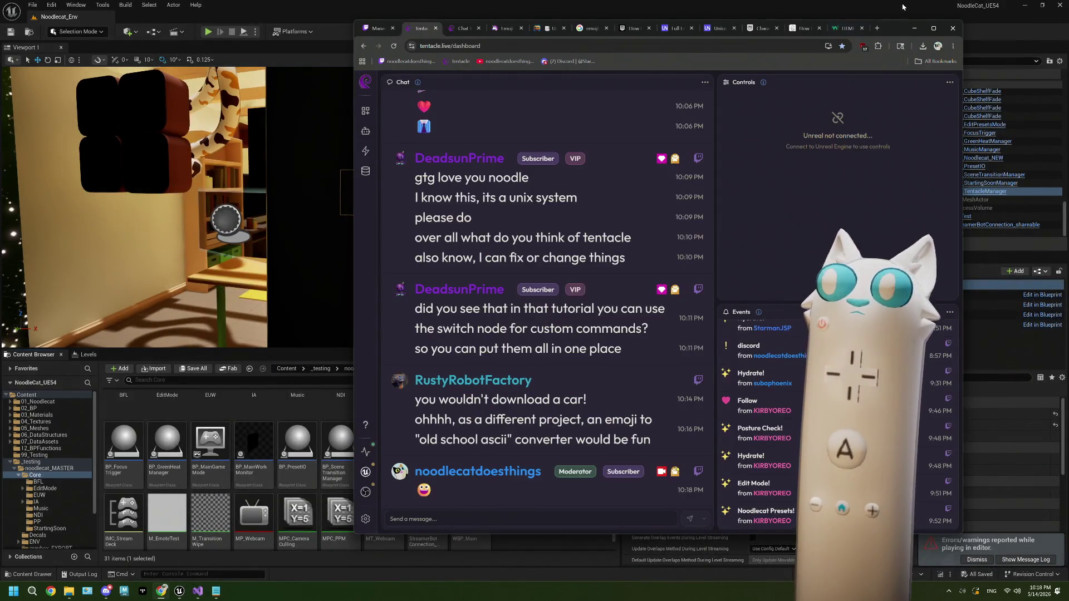
click(934, 28)
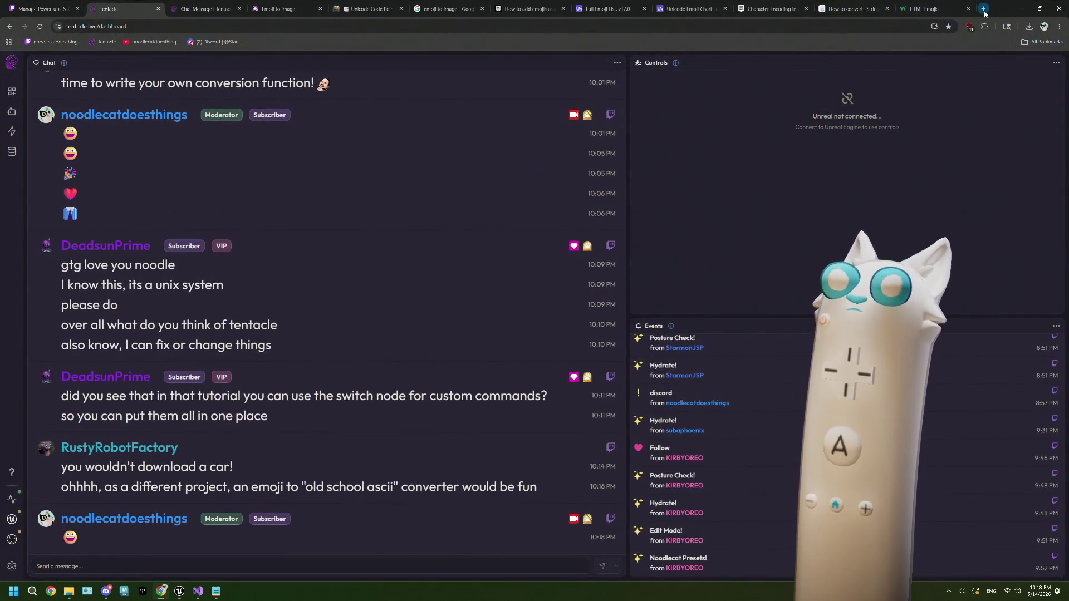
Step: Google 'ue5 bytes to string' in a new tab
click(984, 8)
text(ue5 )
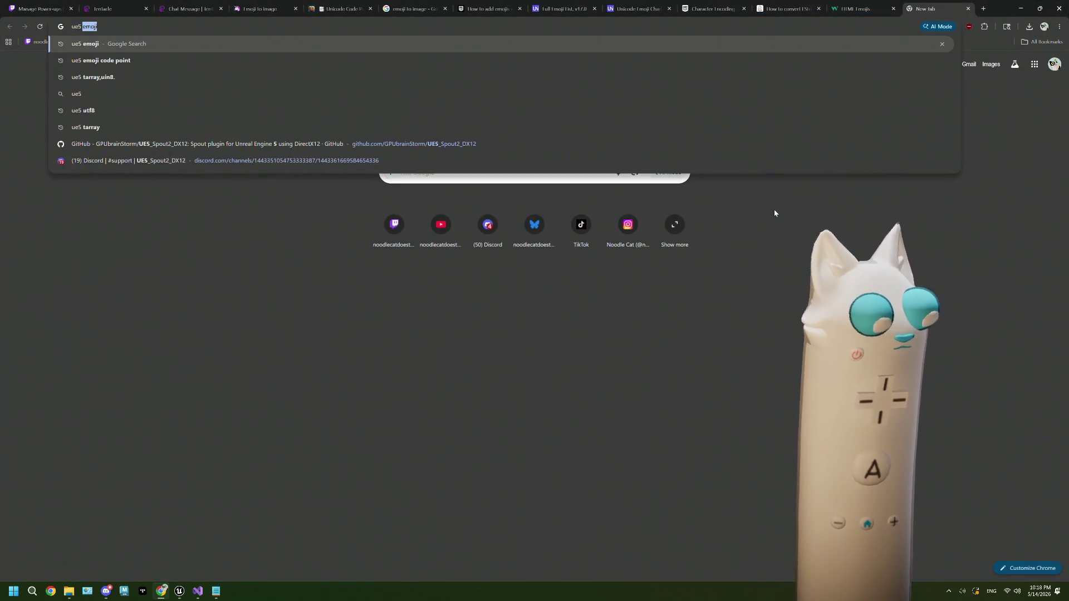
text(byr)
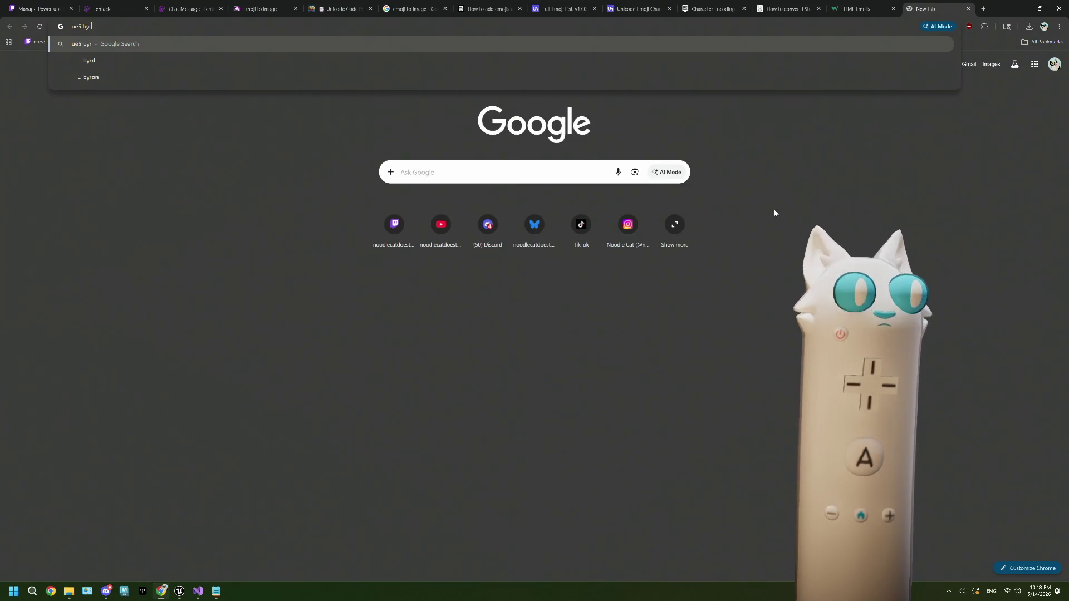
key(BackSpace)
text(te to)
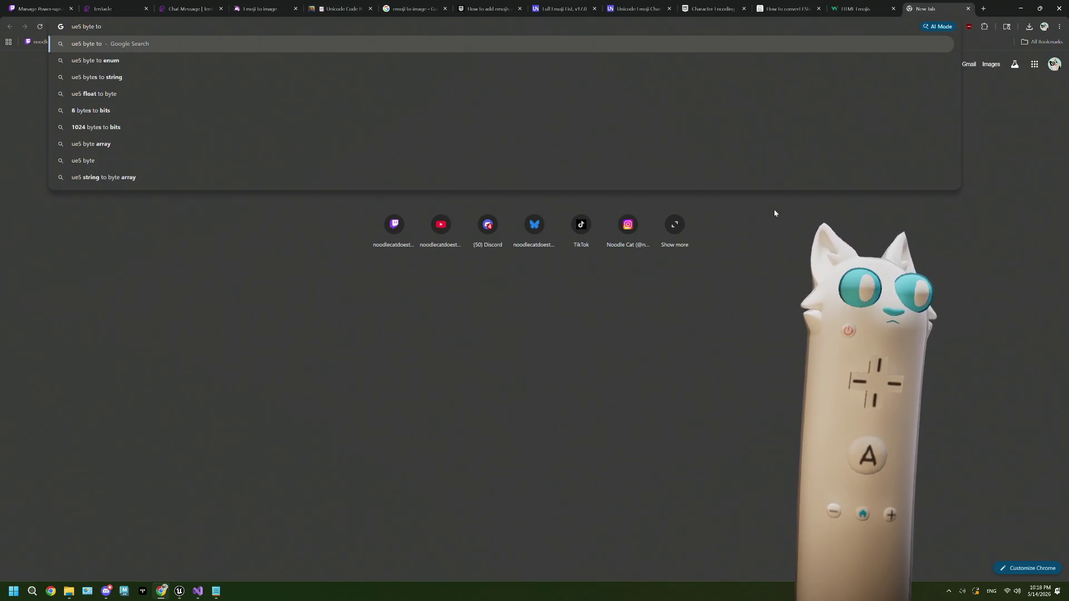
key(Down)
key(Down)
key(Return)
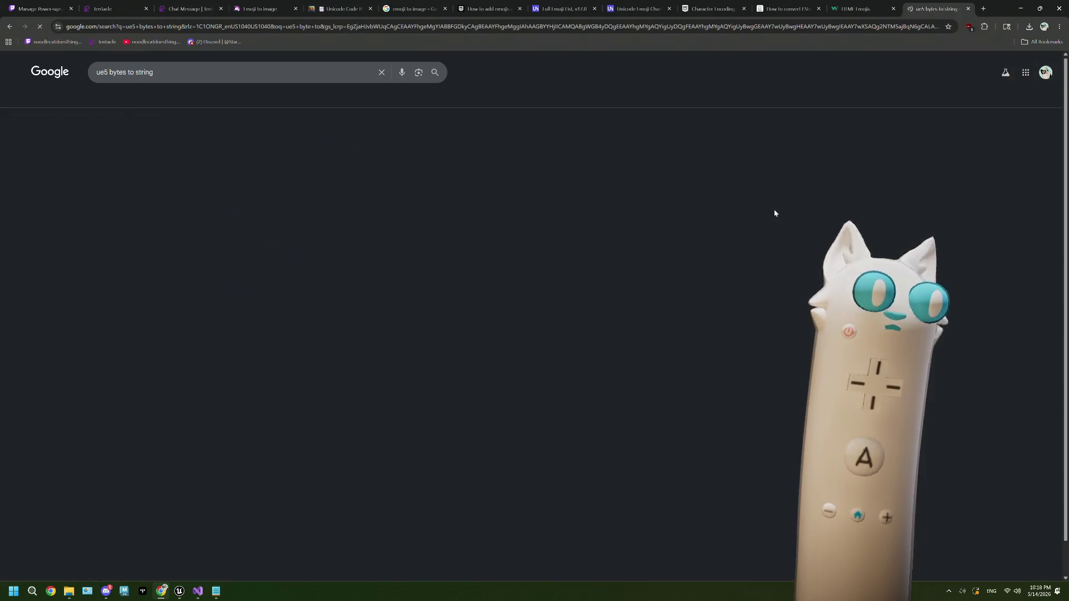
Step: Open the Unreal Engine forum thread on the UE5 byte-to-string bug over the editor
scroll(362, 356, down, 1)
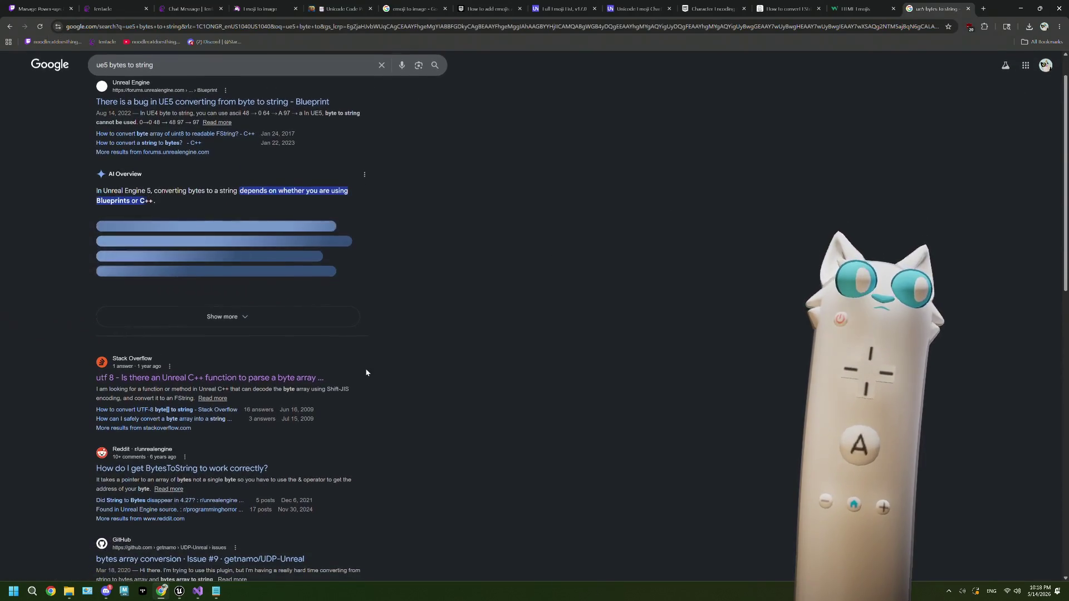
scroll(365, 372, down, 2)
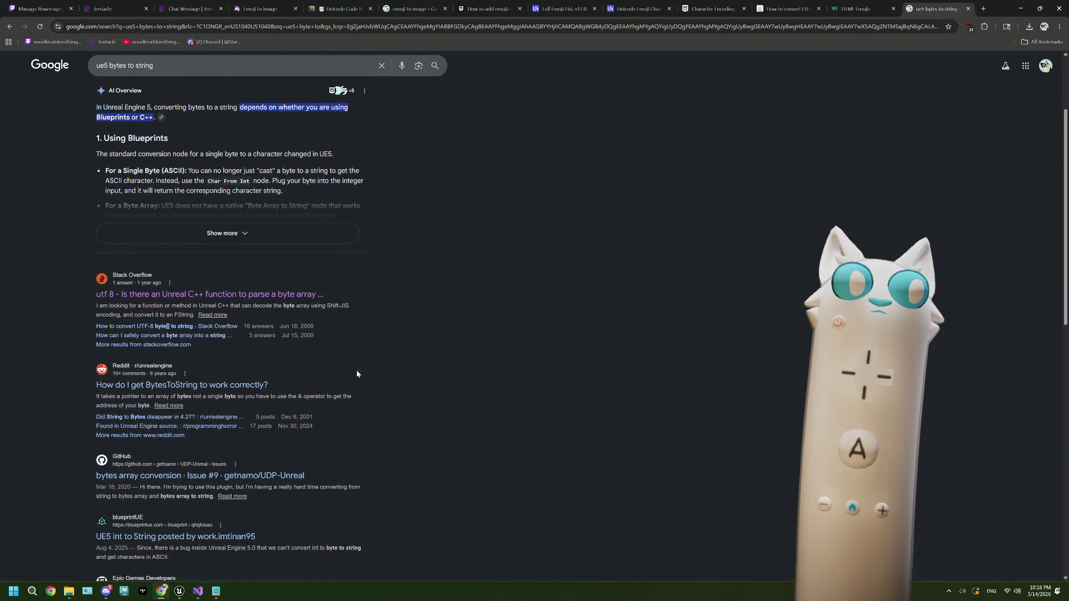
scroll(356, 374, down, 1)
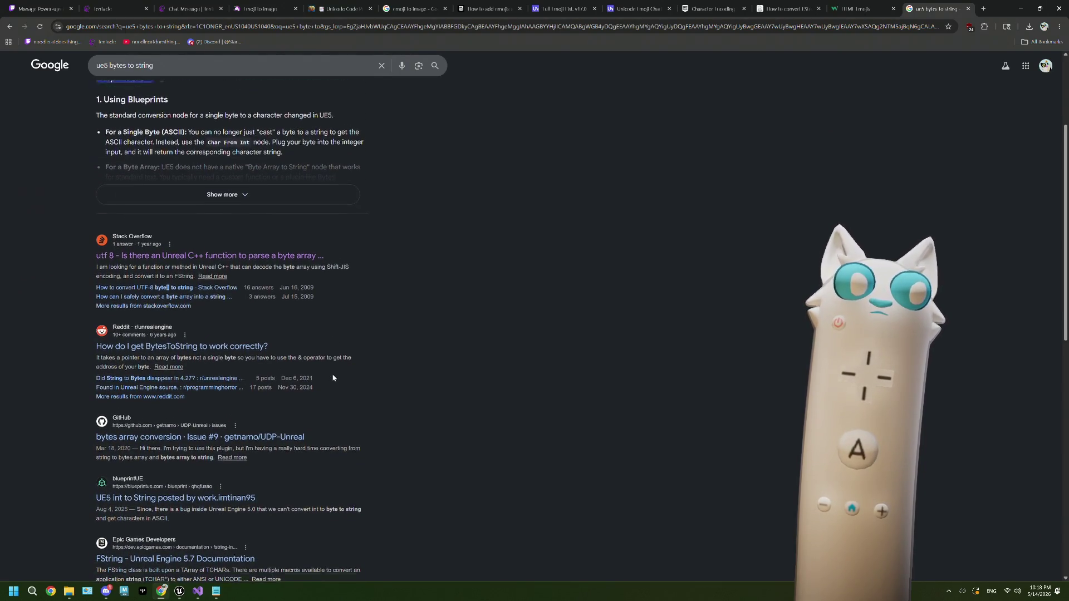
scroll(333, 378, up, 3)
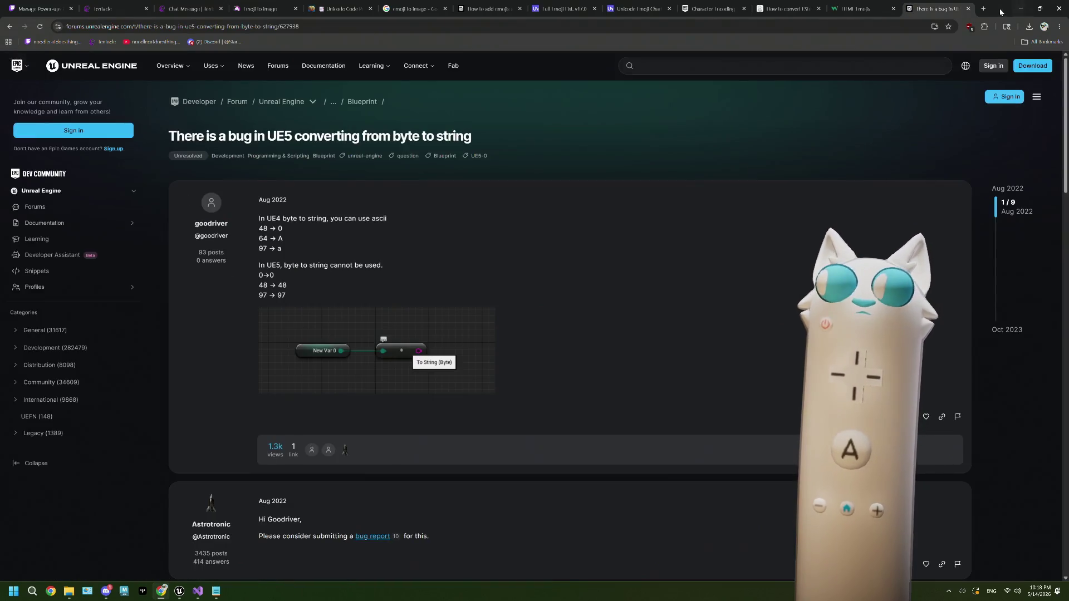
mouse_move(994, 9)
mouse_down()
mouse_move(612, 57)
mouse_move(528, 44)
mouse_up()
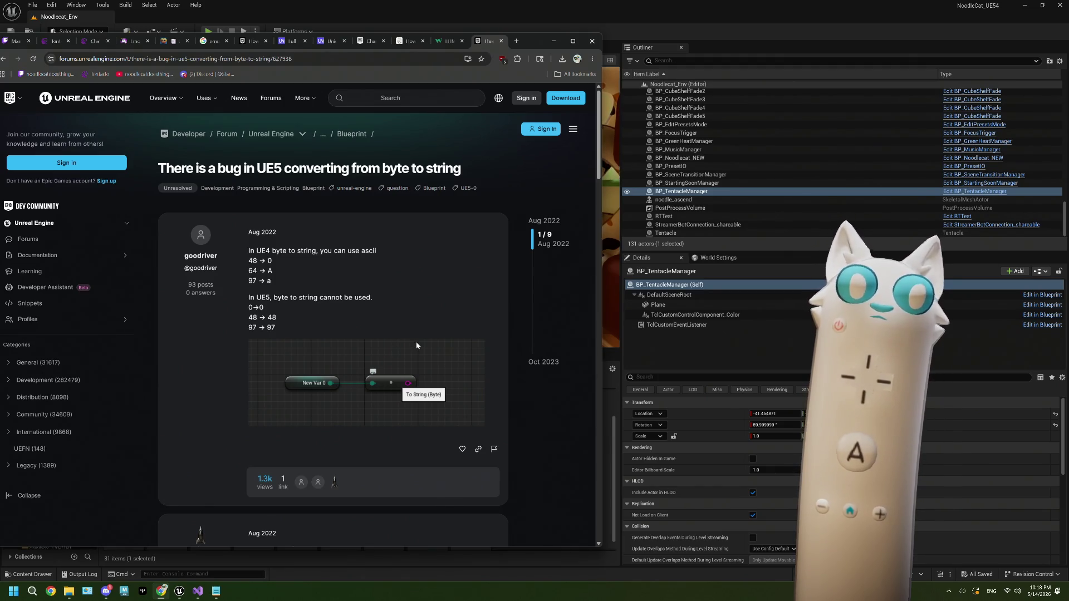
Step: Read through the byte-to-string bug thread, then return to the W3Schools HTML Emojis tab
scroll(416, 342, down, 3)
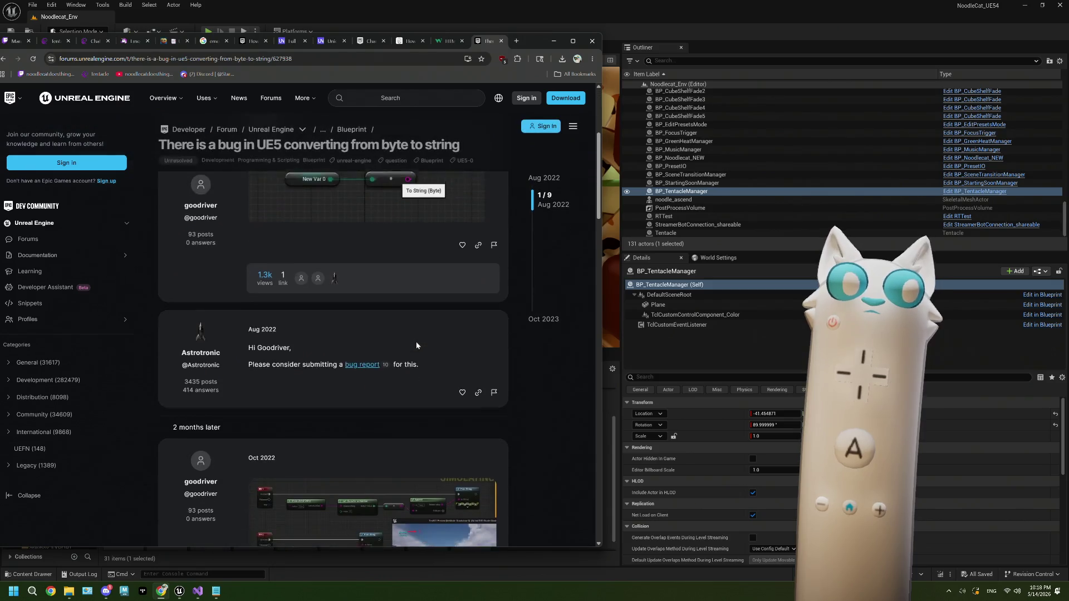
scroll(415, 342, down, 3)
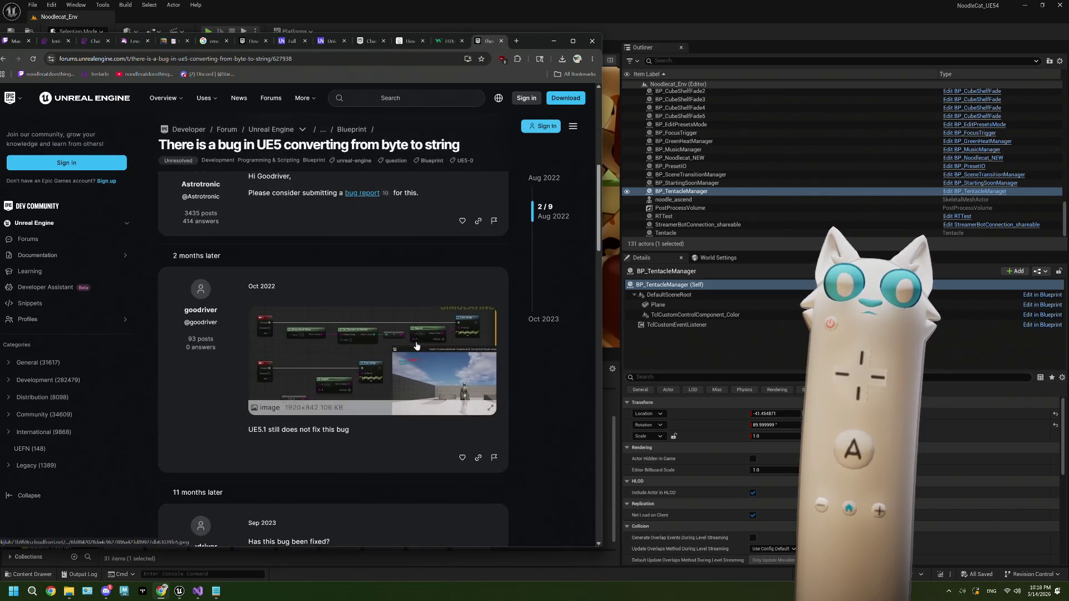
scroll(416, 342, down, 2)
scroll(416, 342, down, 1)
scroll(416, 342, down, 3)
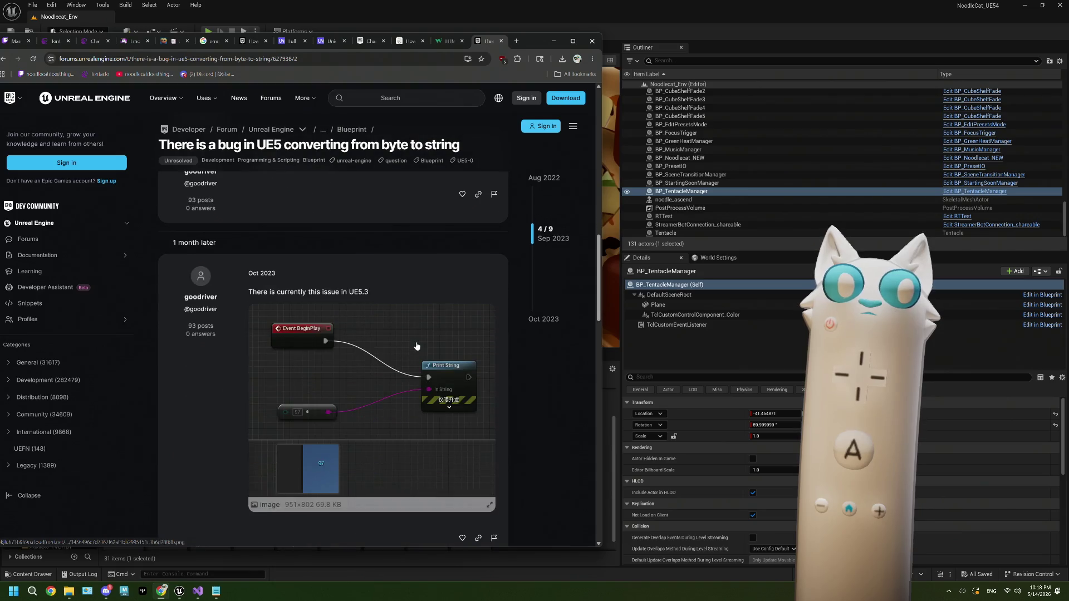
scroll(416, 346, down, 3)
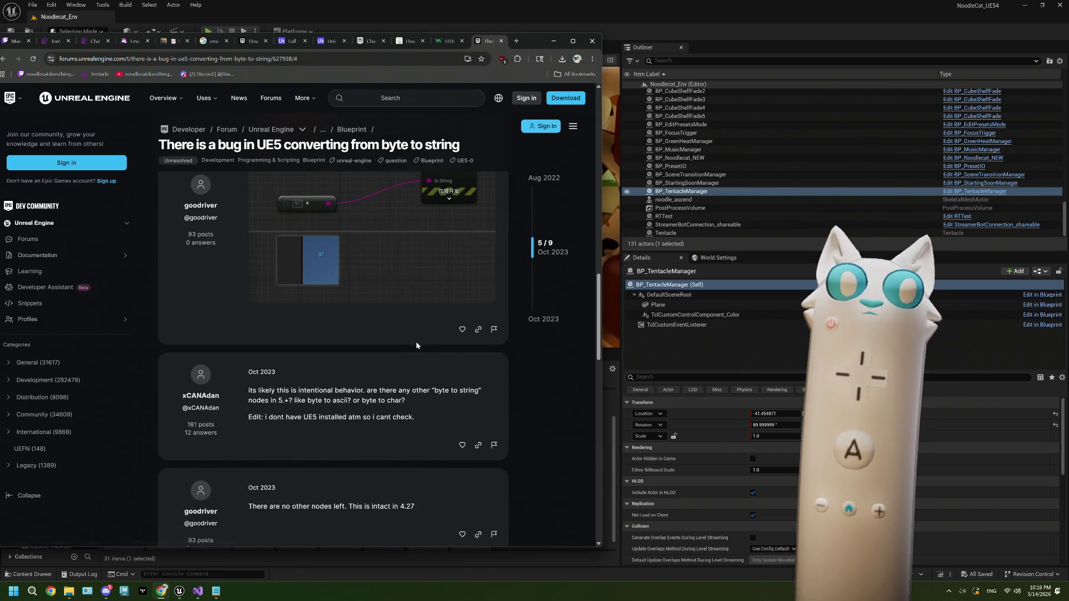
scroll(416, 346, down, 1)
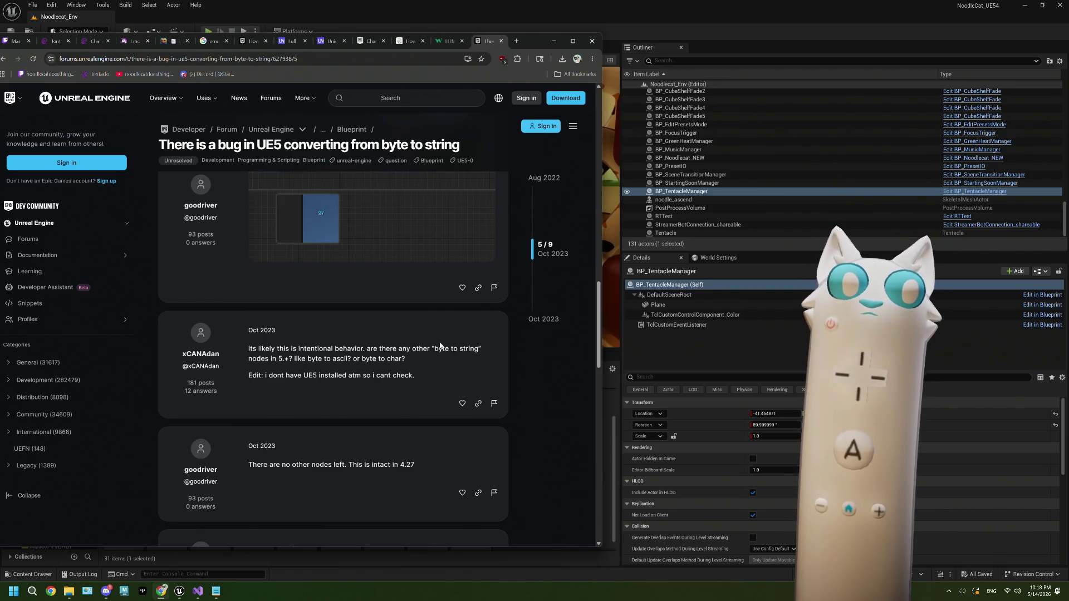
scroll(440, 345, down, 3)
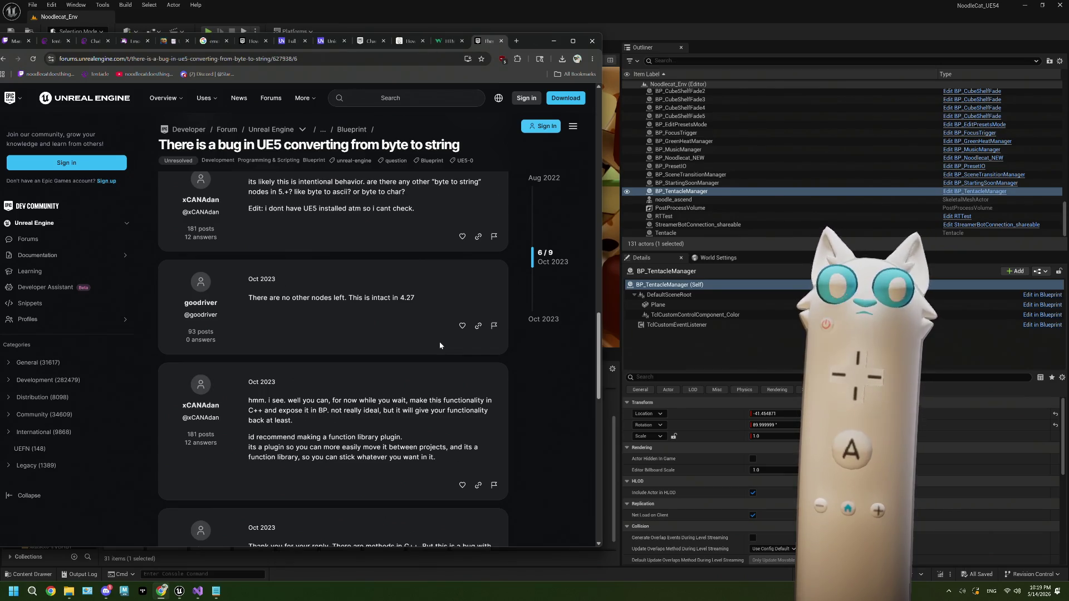
scroll(440, 345, down, 3)
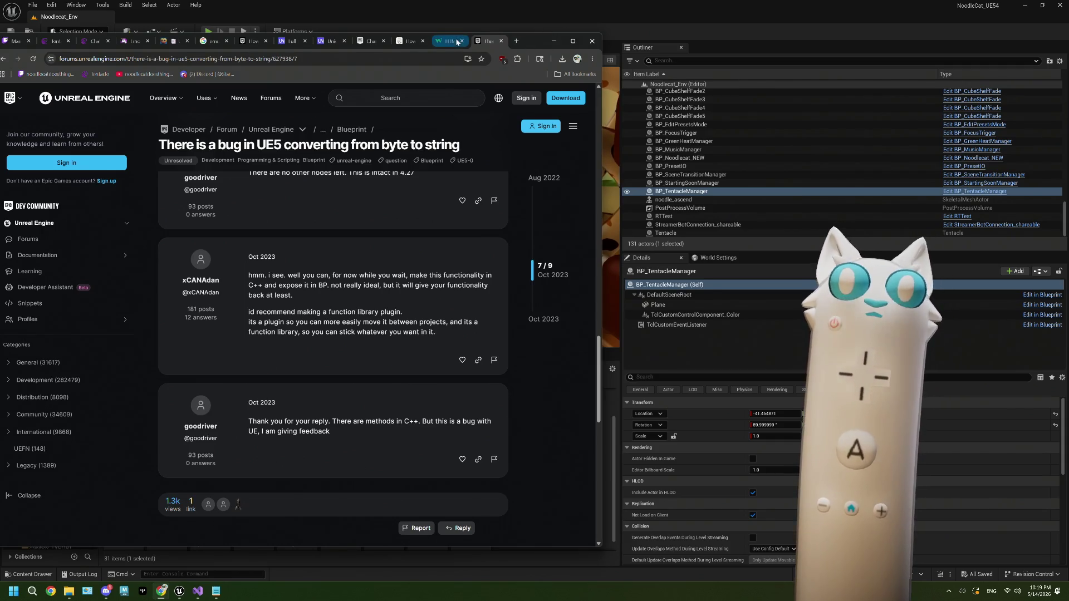
drag(524, 43, 555, 47)
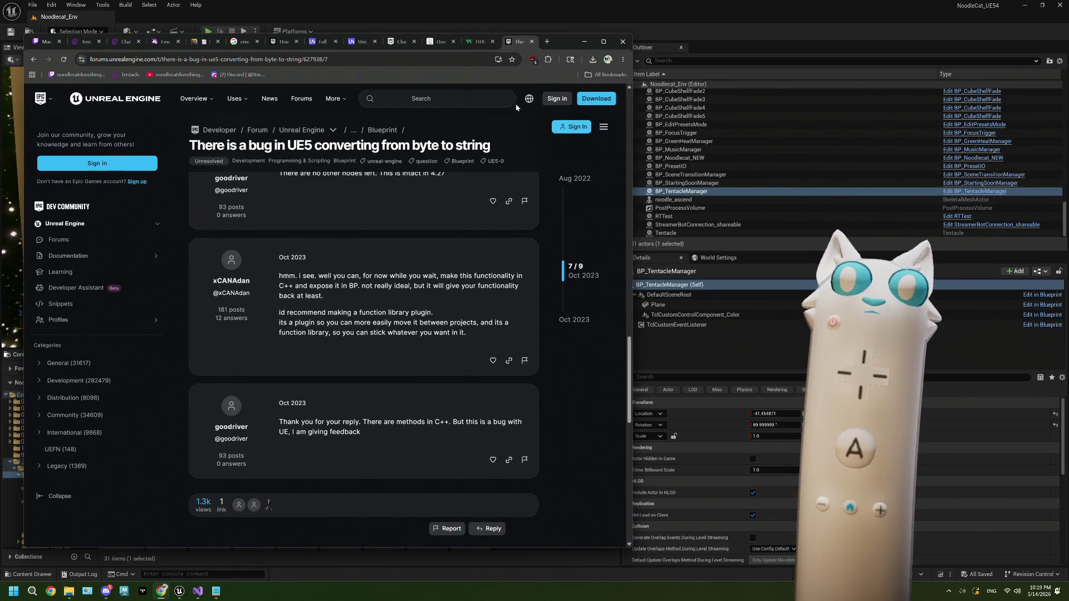
click(471, 44)
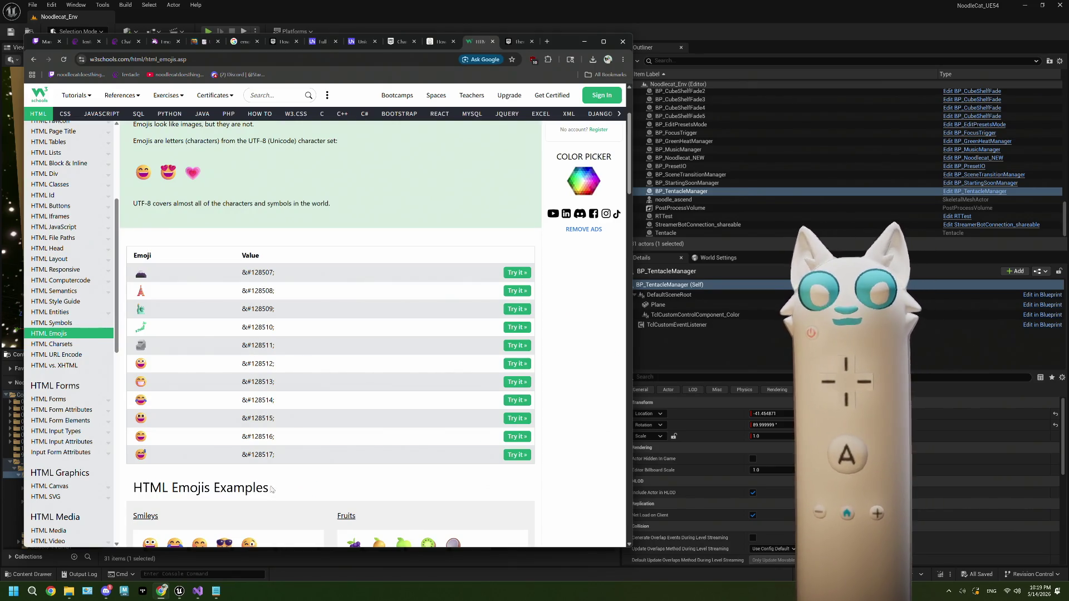
Step: Check the emoji URL notes, copy U+1F600 from EmojiTerra's code-point table, and open a new tab
click(217, 592)
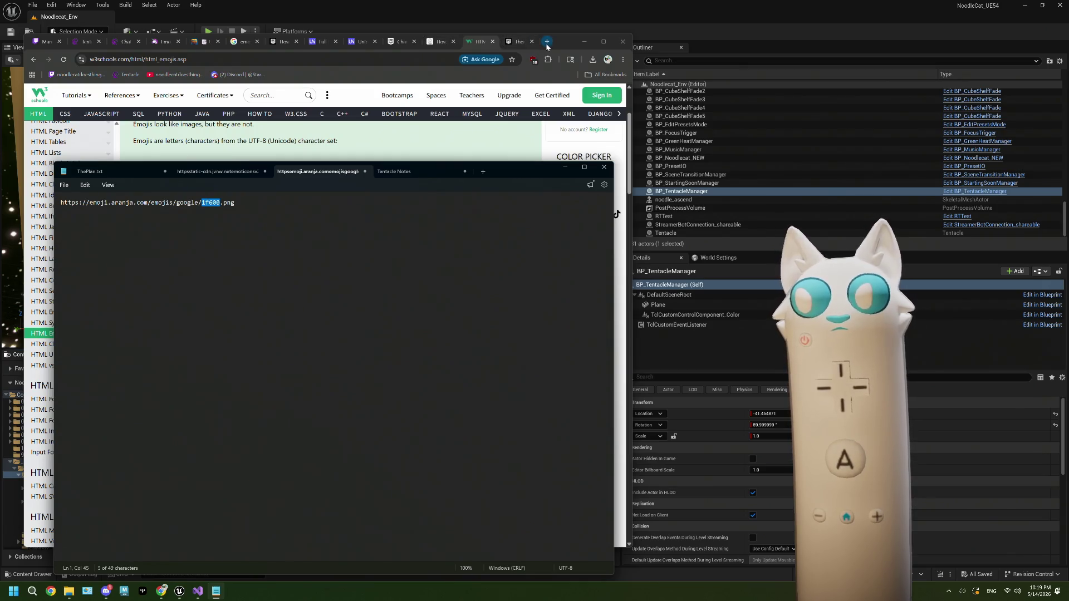
click(202, 42)
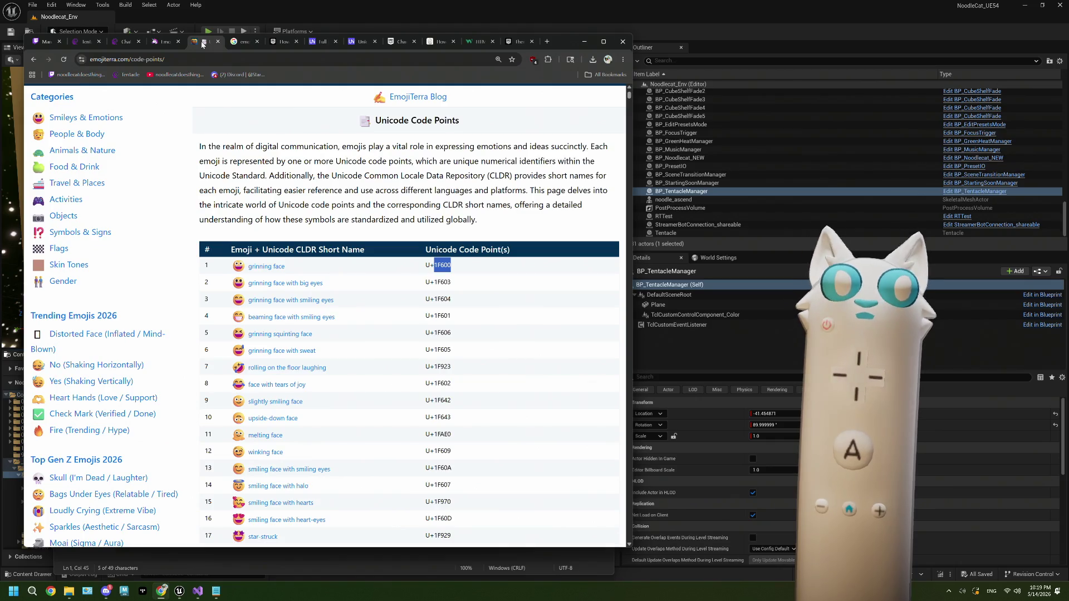
click(445, 265)
triple_click(446, 265)
key(ctrl+c)
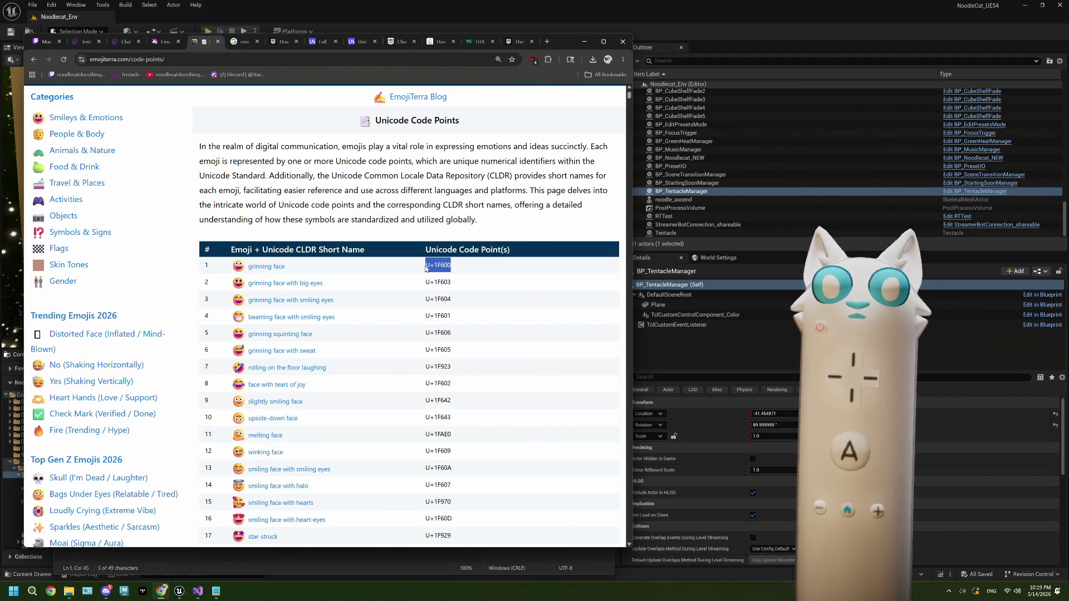
click(547, 41)
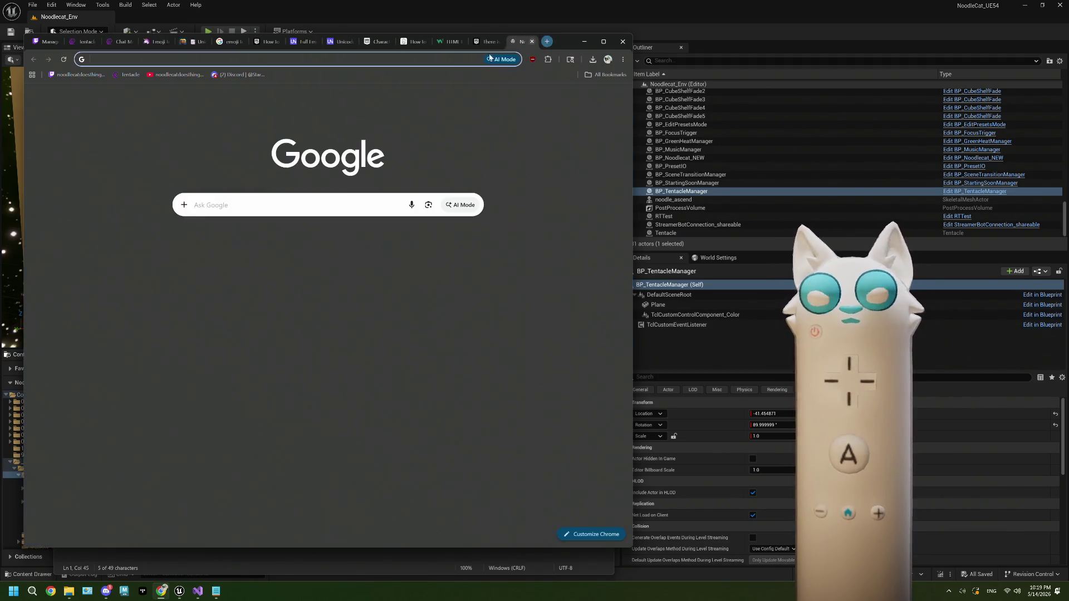
Step: Search Google for U+1F600, refining the query to 'u 1f600 in binary'
key(ctrl+v)
key(Return)
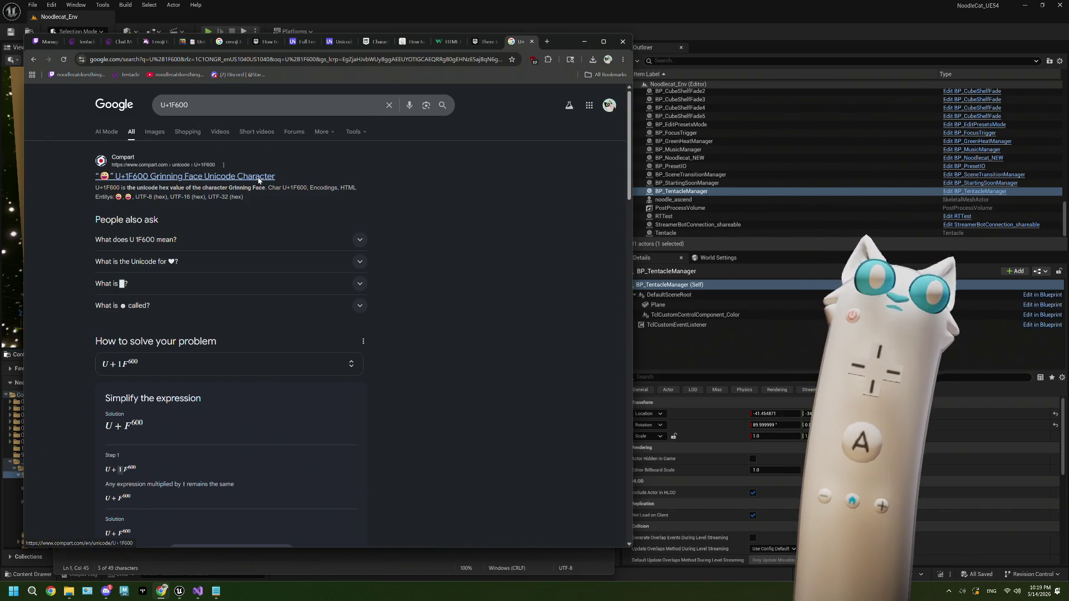
click(228, 109)
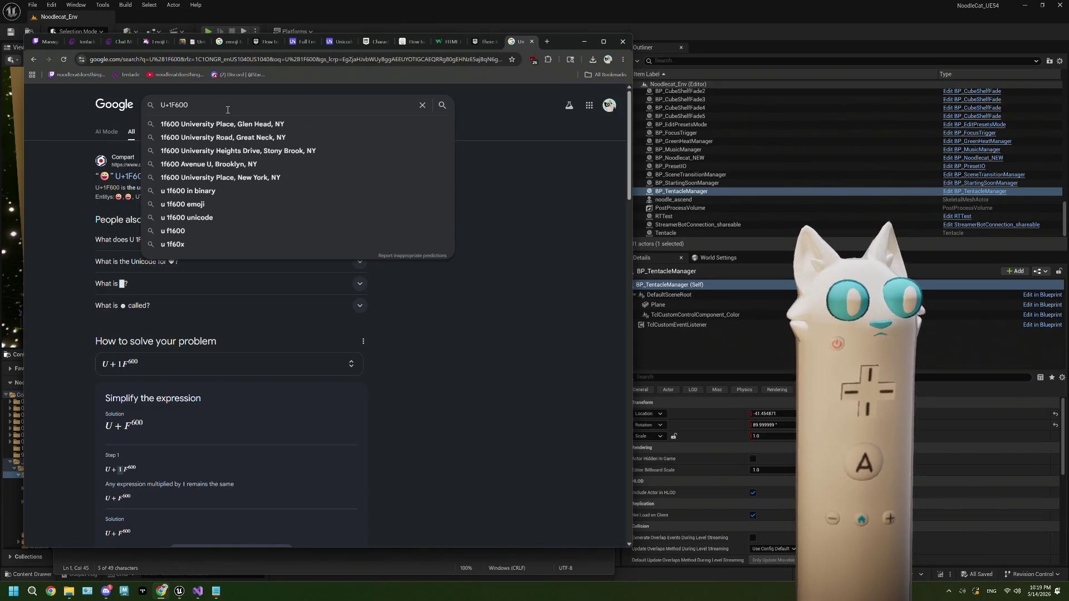
text( to)
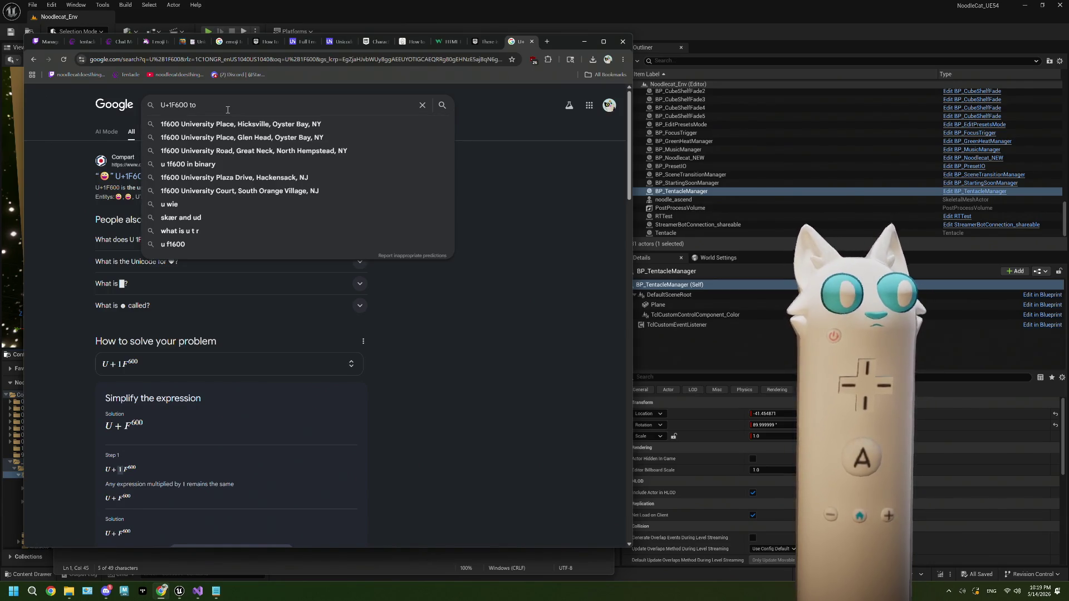
key(BackSpace)
key(BackSpace)
key(BackSpace)
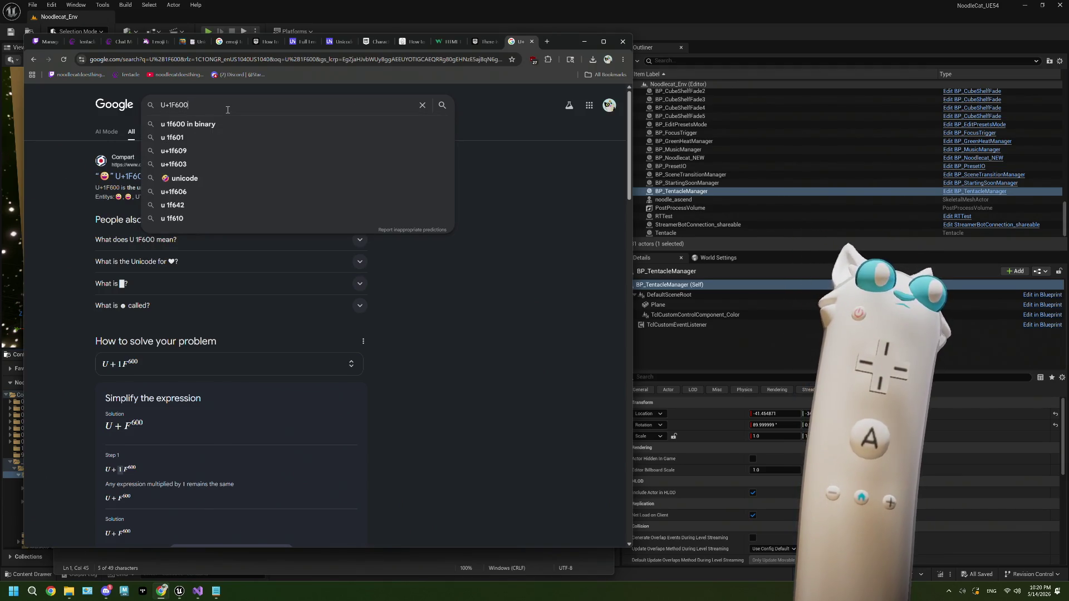
click(222, 124)
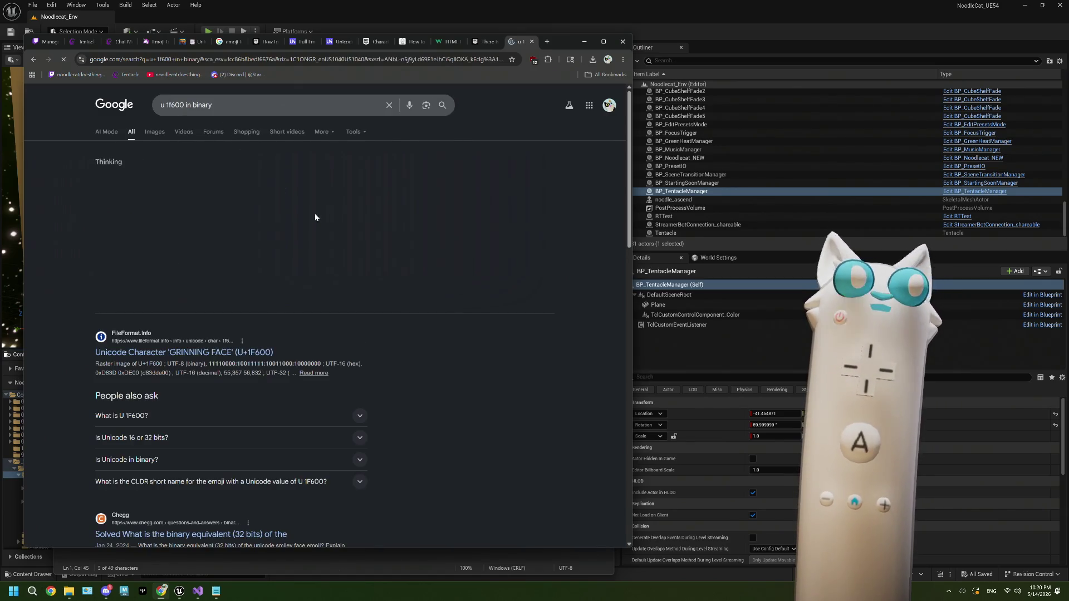
Step: Search 'u 1f600 bytes', open the UTF-8 Tool breakdown, then reopen BP_TentacleManager in Unreal
mouse_move(213, 105)
mouse_down()
mouse_move(175, 106)
mouse_move(187, 104)
mouse_up()
double_click(218, 104)
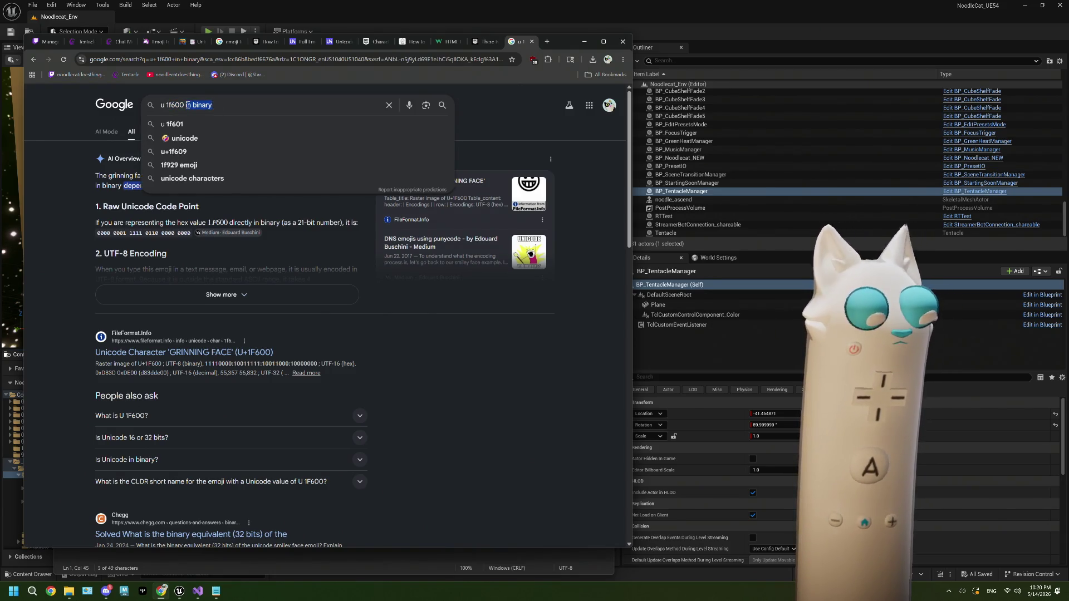
key(BackSpace)
text(bytes)
key(Return)
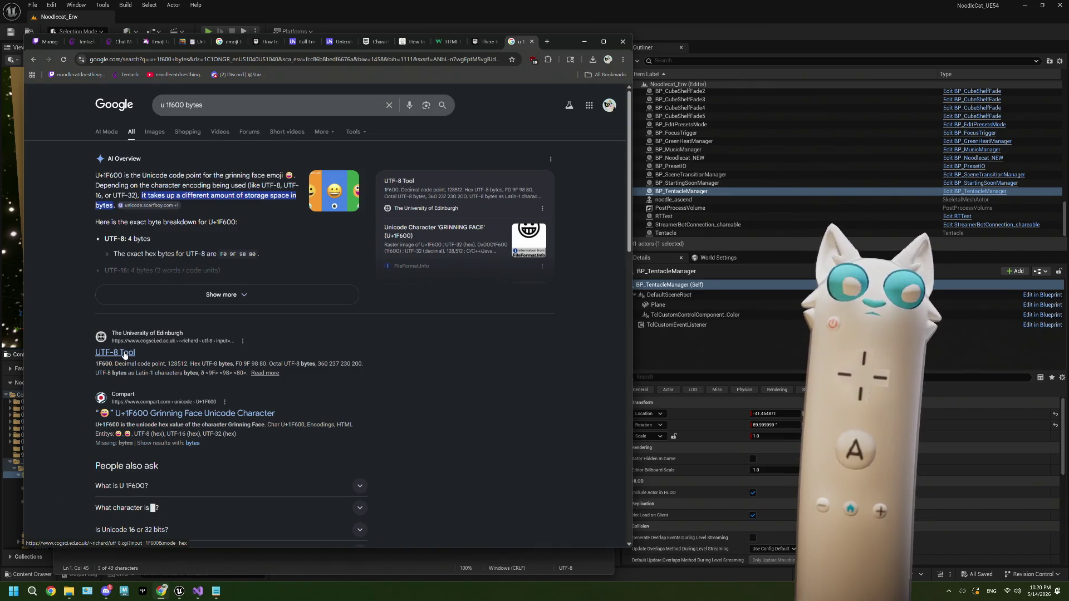
click(124, 355)
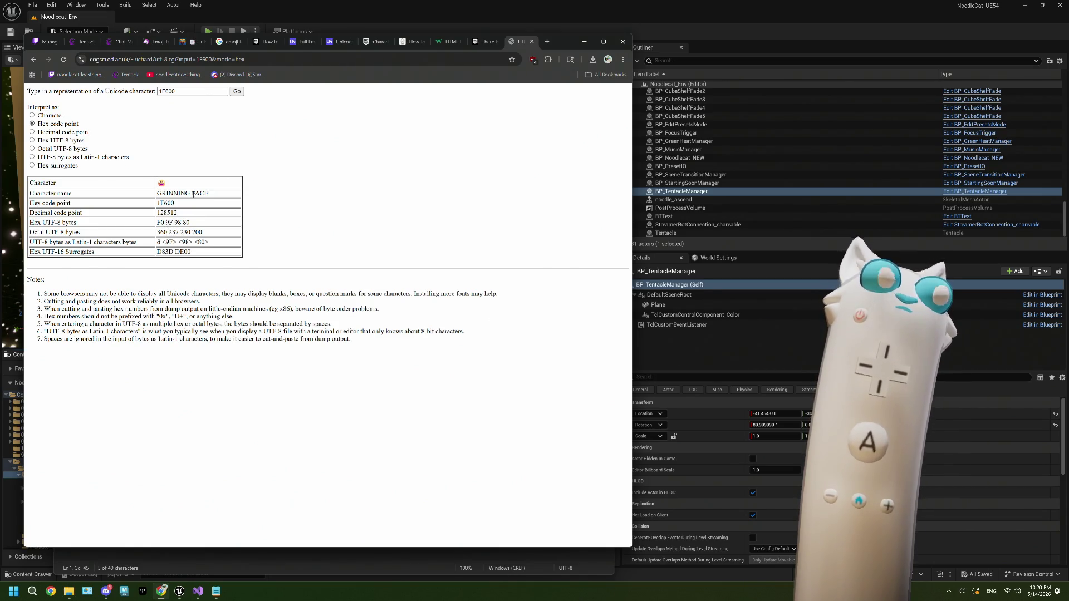
key(alt+Tab)
double_click(383, 435)
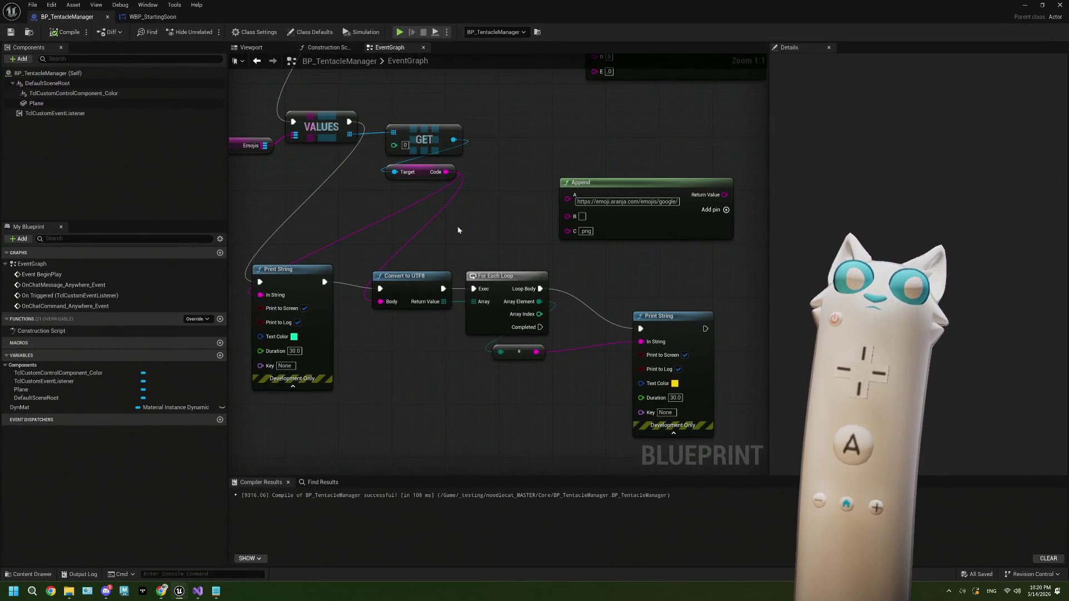
Step: Add a Get Name node on the chat emoji and wire it to Print String. Compile, save and Play
drag(454, 140, 411, 198)
text(name)
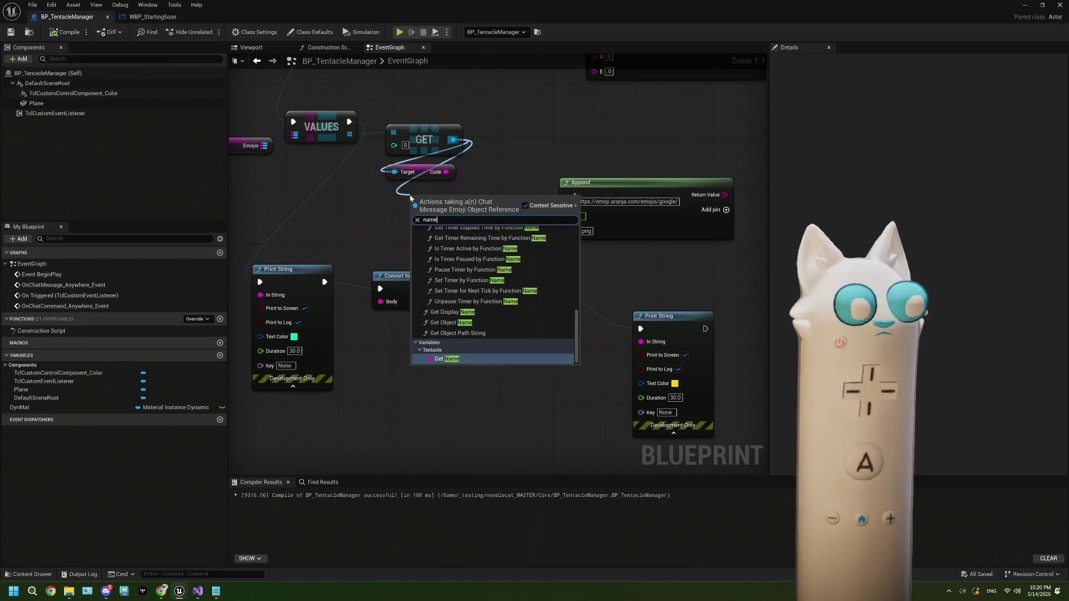
key(Return)
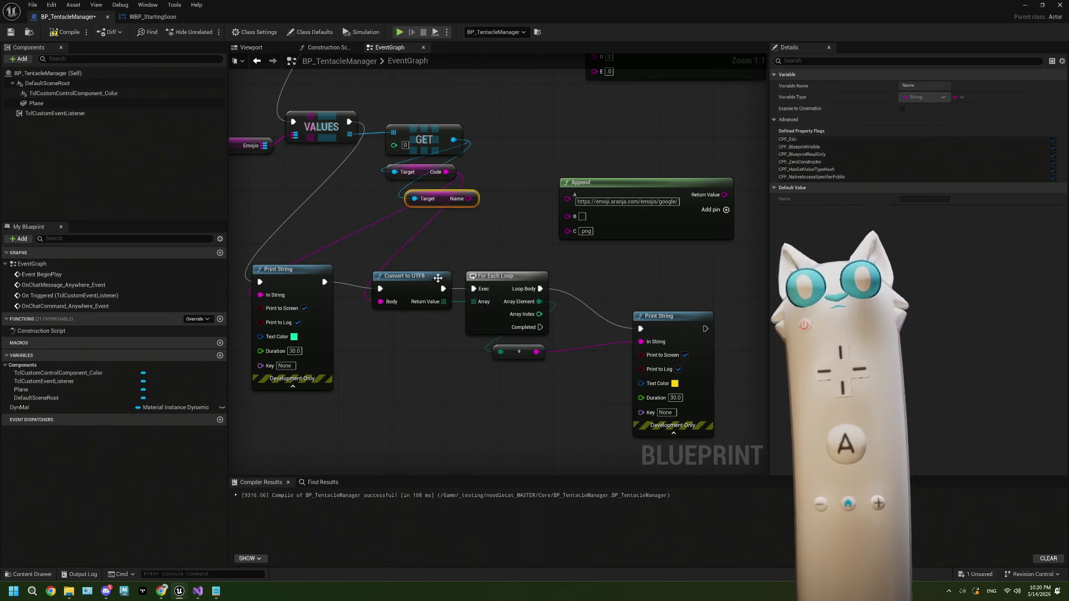
mouse_move(349, 133)
mouse_down()
mouse_move(639, 326)
mouse_move(476, 200)
mouse_move(494, 232)
mouse_move(640, 342)
mouse_up()
click(71, 35)
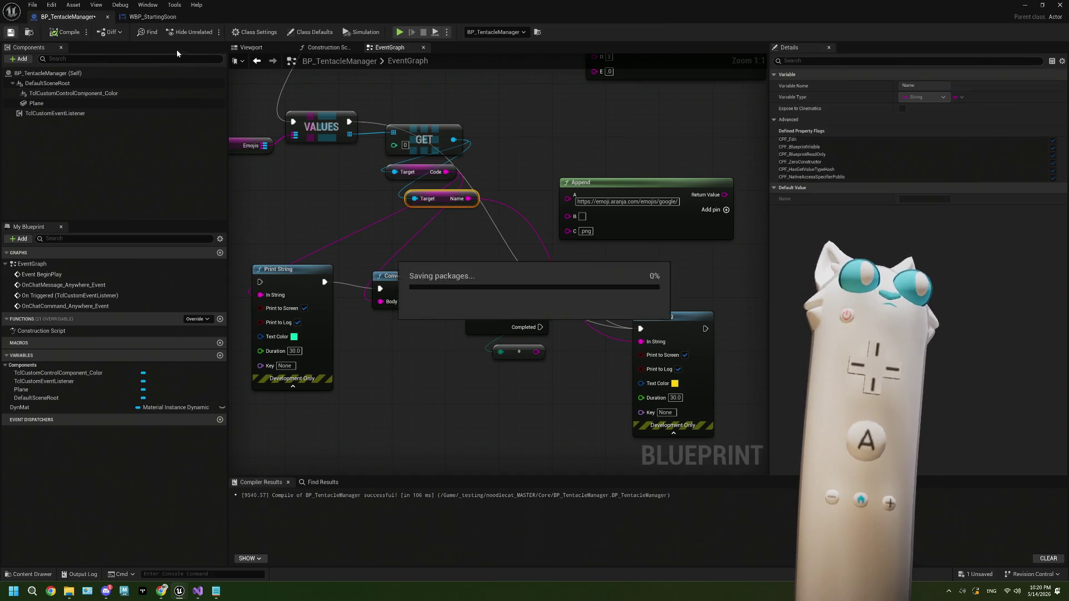
click(1024, 4)
click(211, 31)
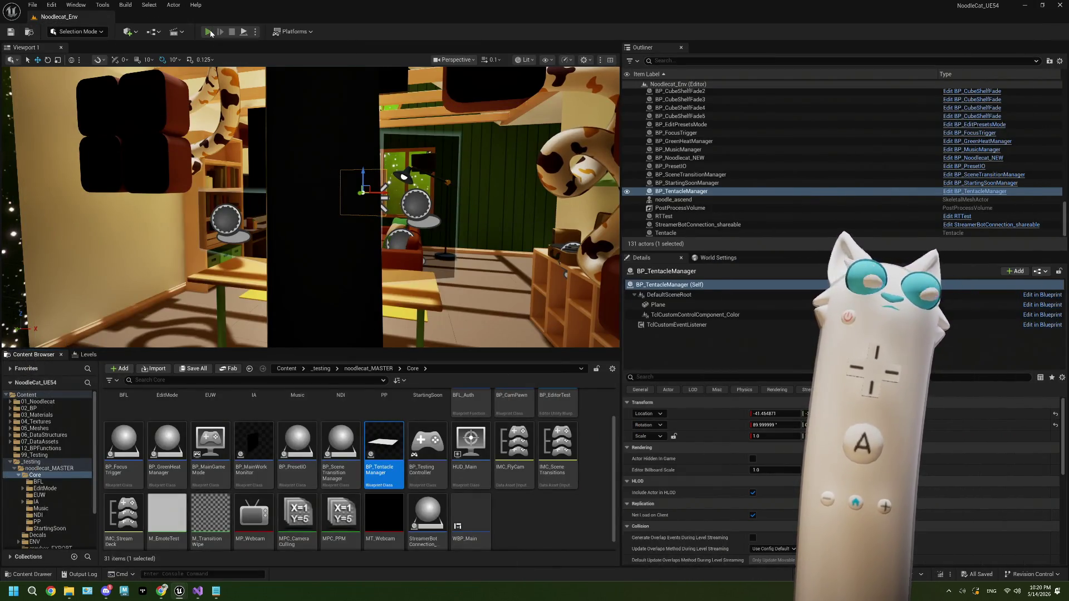
Step: Send a grinning face emoji in the Tentacle dashboard chat to the running game
click(160, 591)
drag(550, 46, 894, 33)
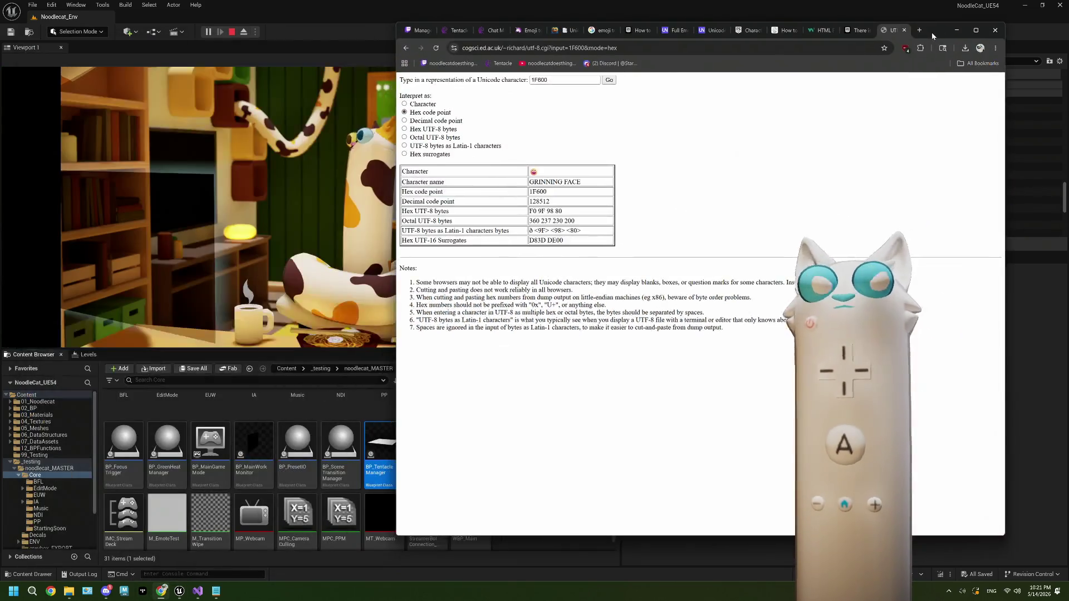
click(424, 29)
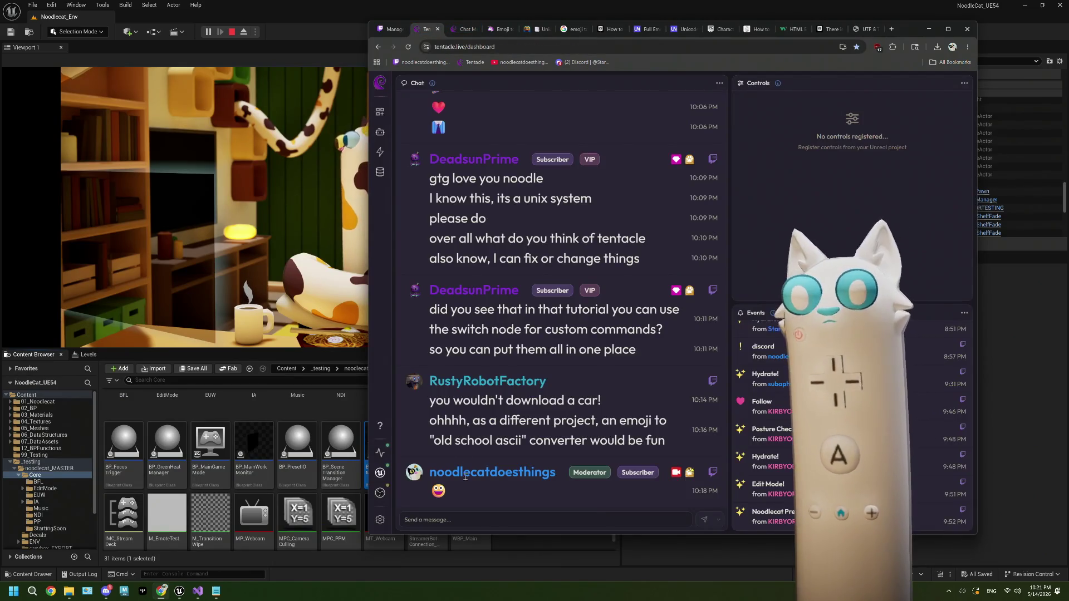
right_click(460, 518)
click(485, 348)
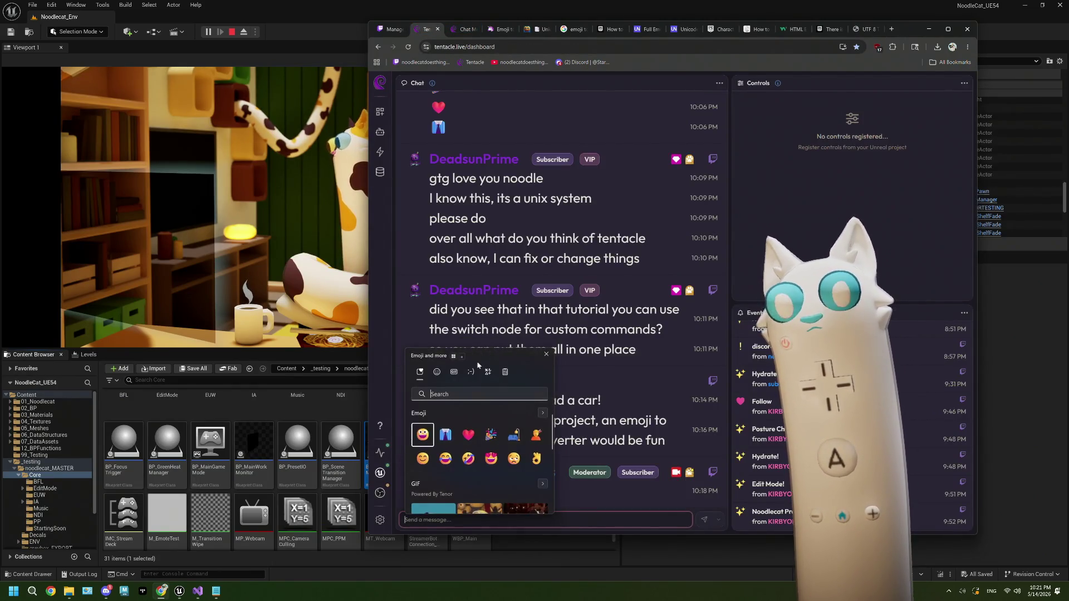
click(422, 435)
click(684, 522)
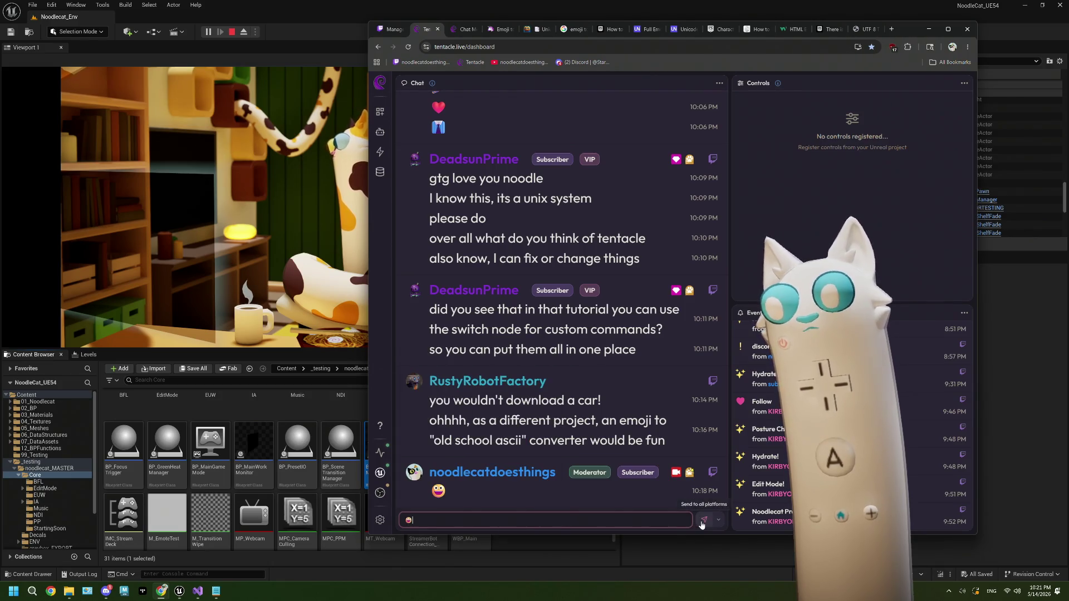
click(703, 521)
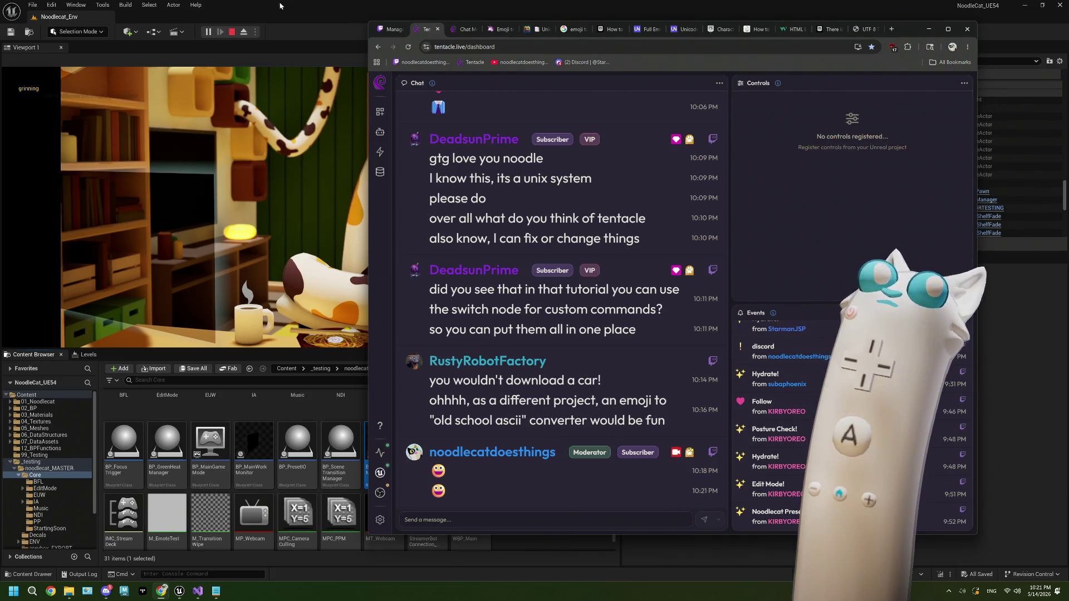
Step: Stop the play session with Esc, close the Message Log, and return to the UTF-8 Tool page
click(929, 29)
key(Escape)
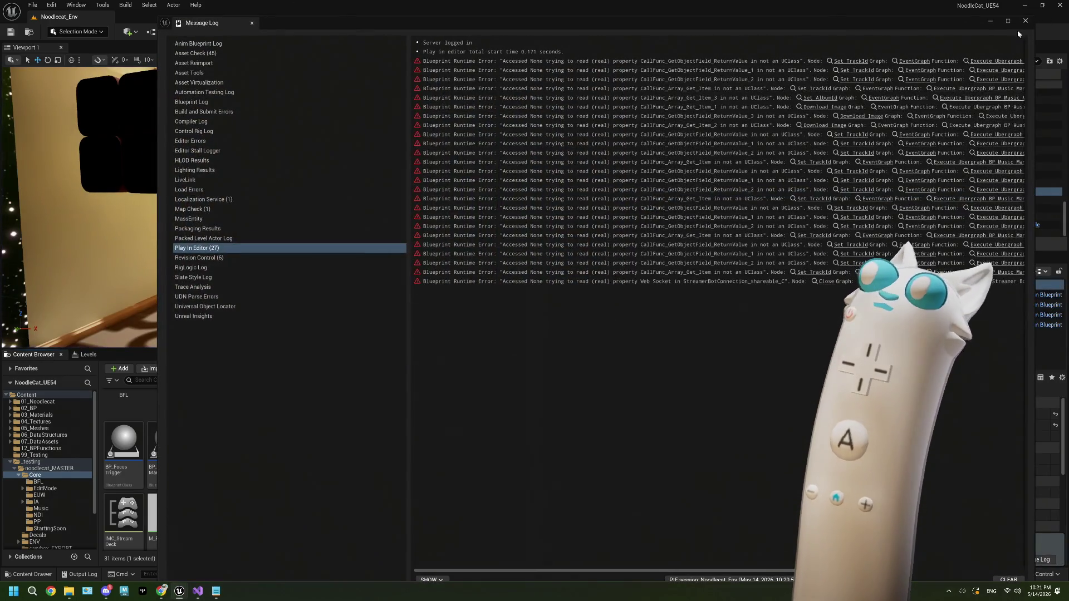
click(1025, 21)
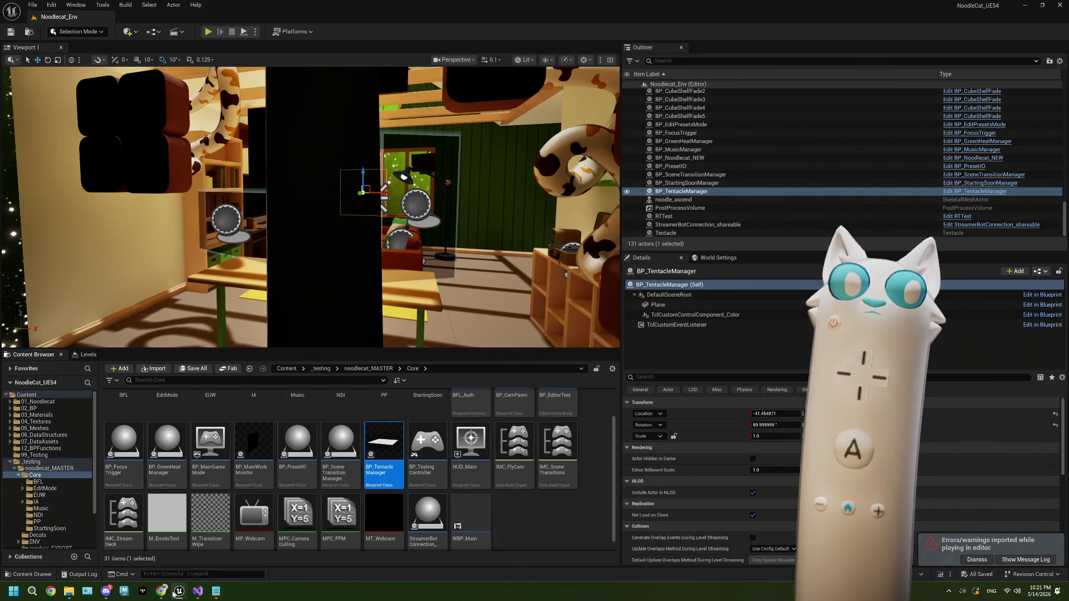
mouse_move(166, 595)
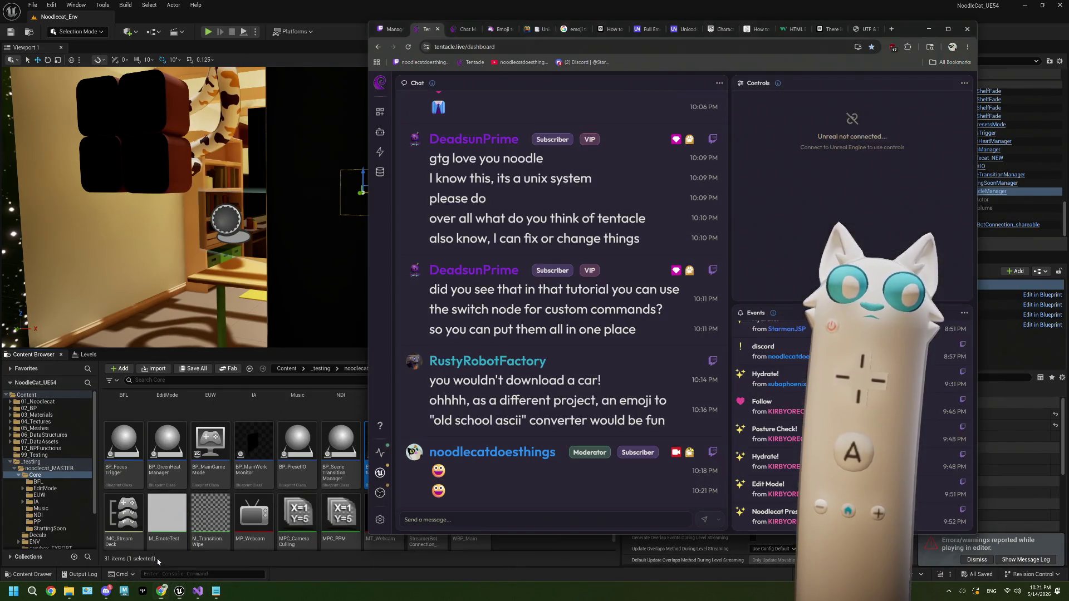
click(162, 592)
click(869, 33)
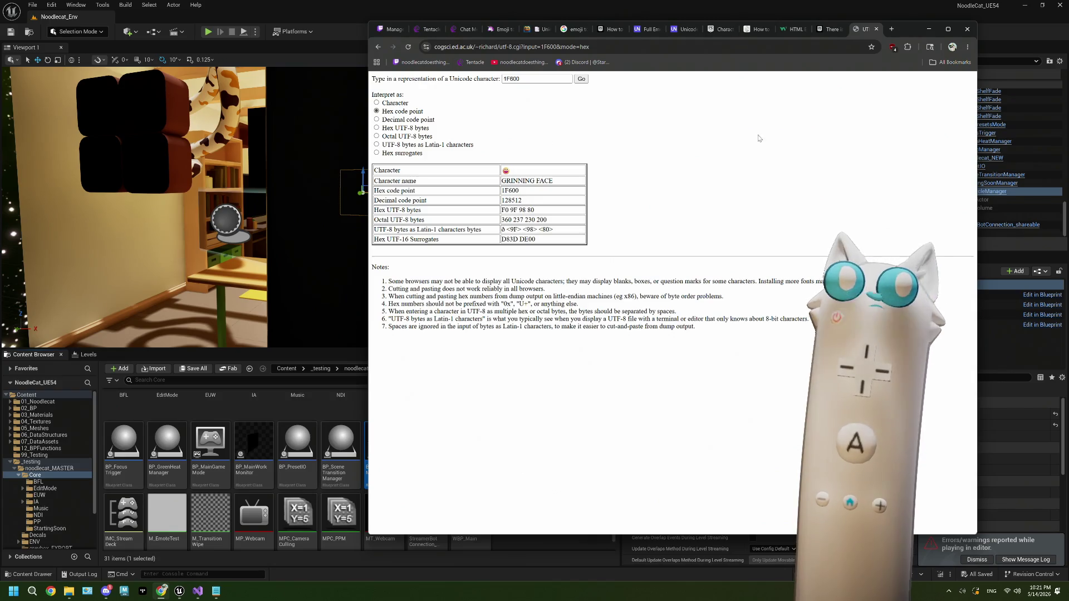
Step: Move Chrome to the left and select the high surrogate D83D in the Hex UTF-16 Surrogates row
drag(907, 29, 678, 49)
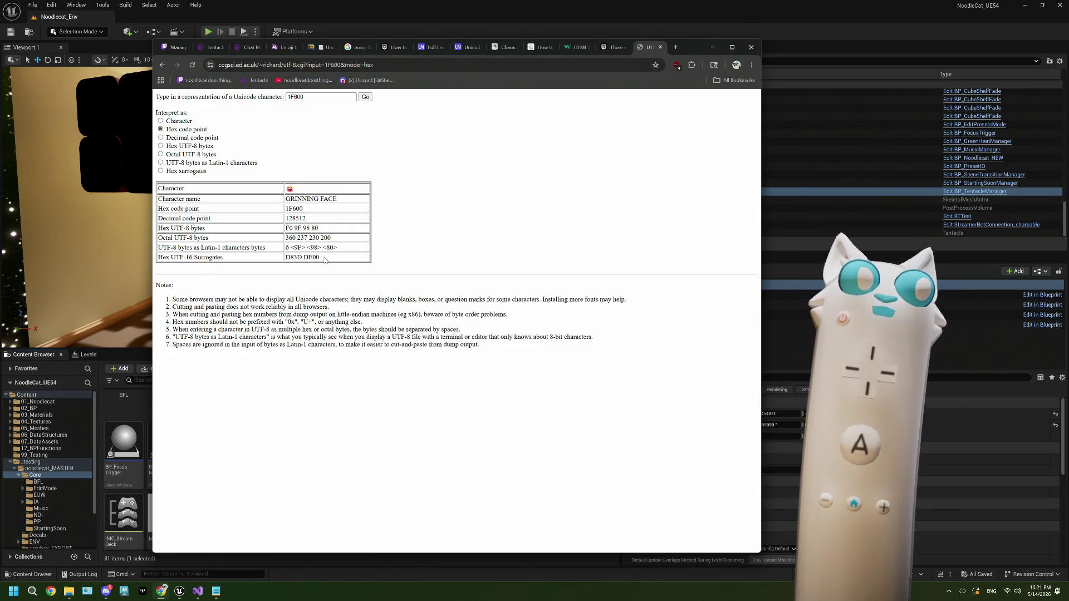
drag(312, 257, 285, 257)
click(307, 257)
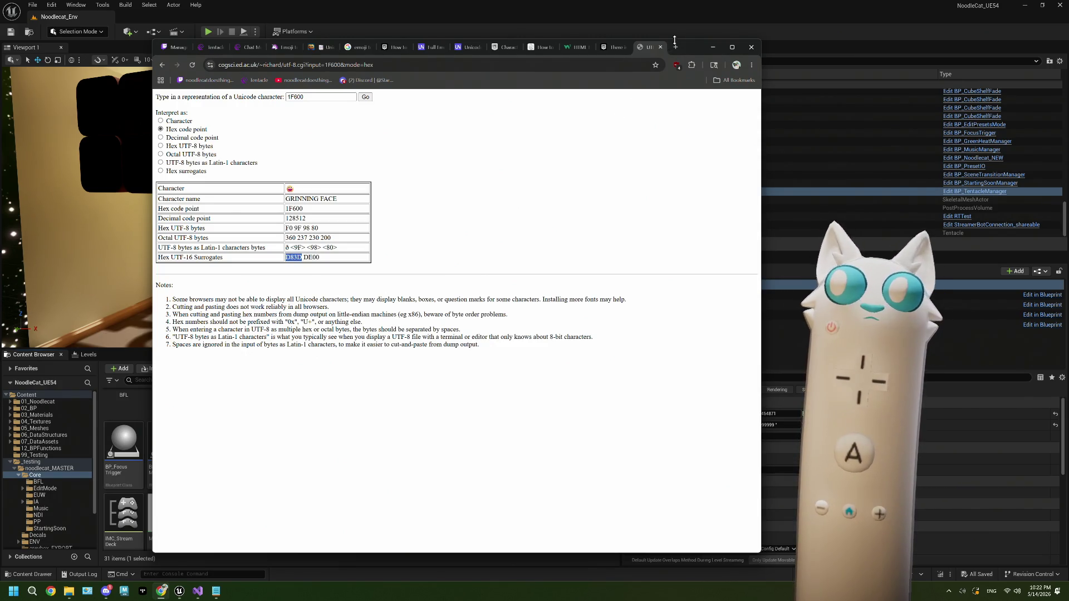
Step: Google 'hex surrogate D83D' in a new tab and open the Codepoints.net U+D83D page
click(675, 46)
text(hex)
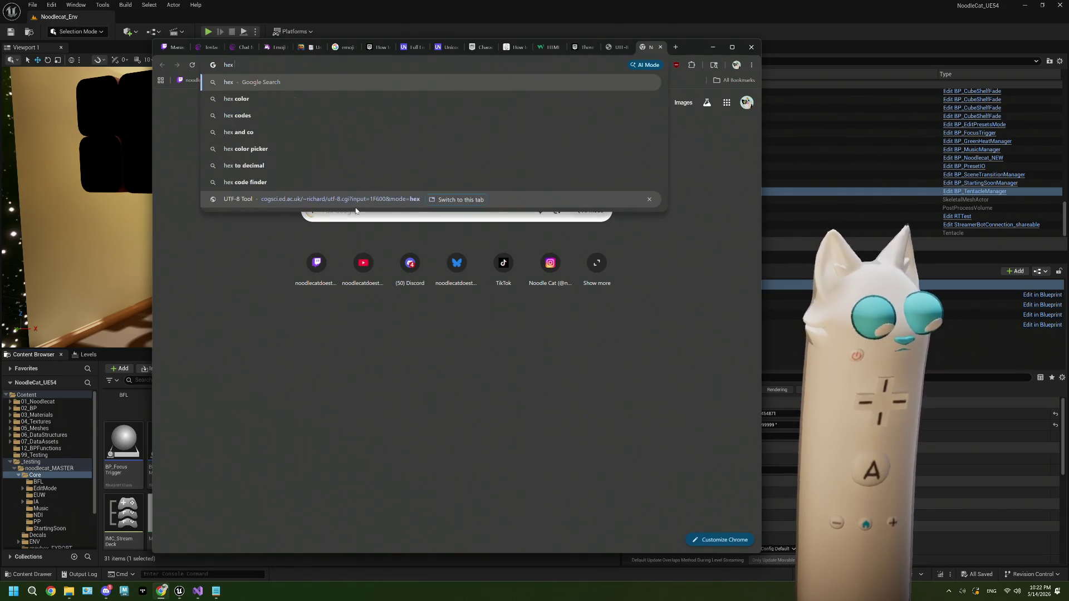
text( surr)
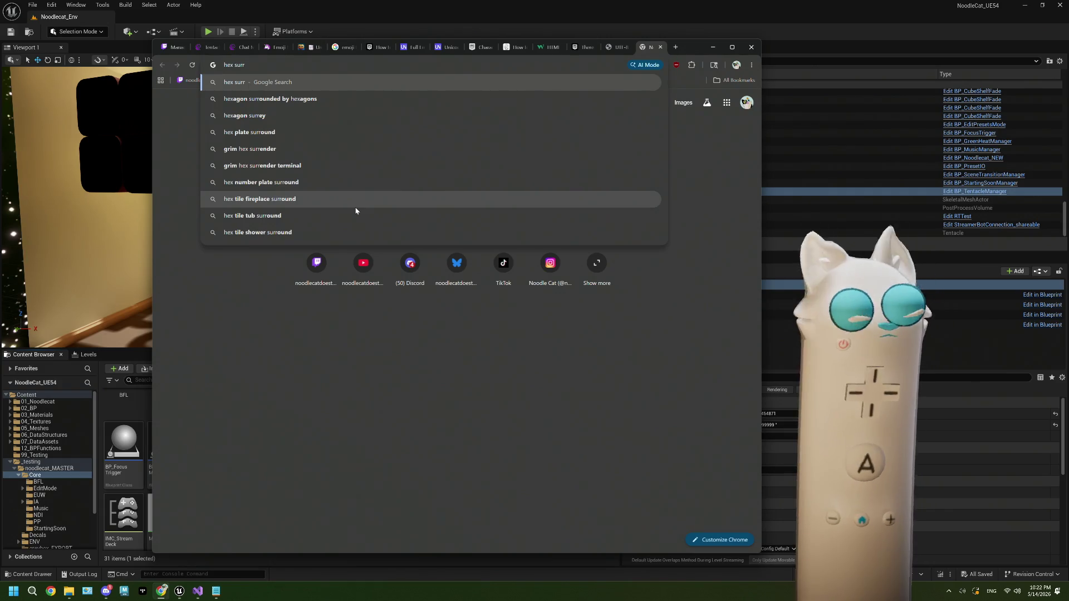
text(ogate )
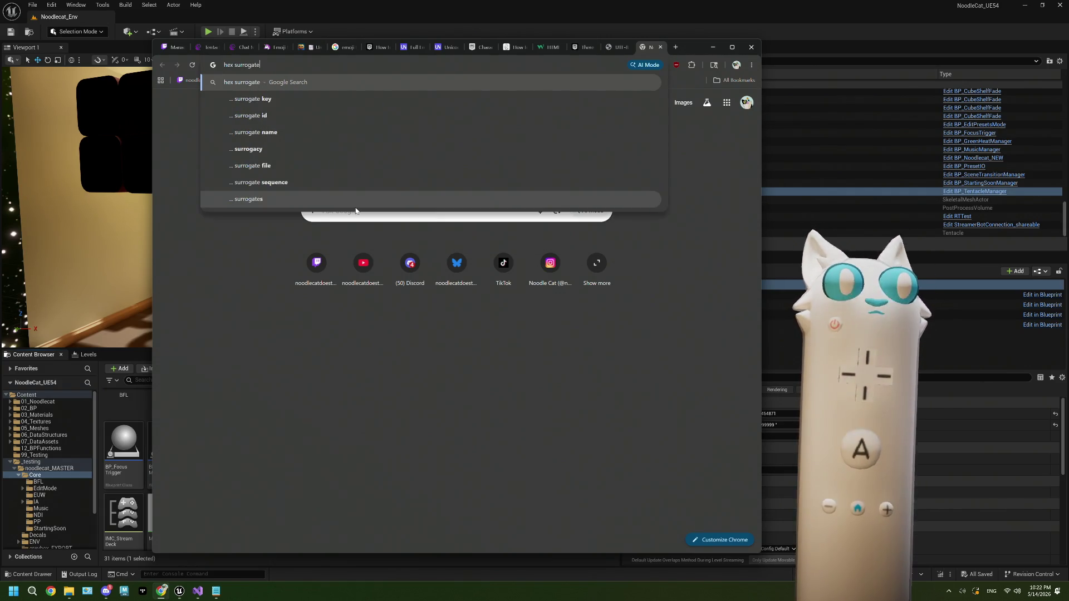
text(D83D)
key(Return)
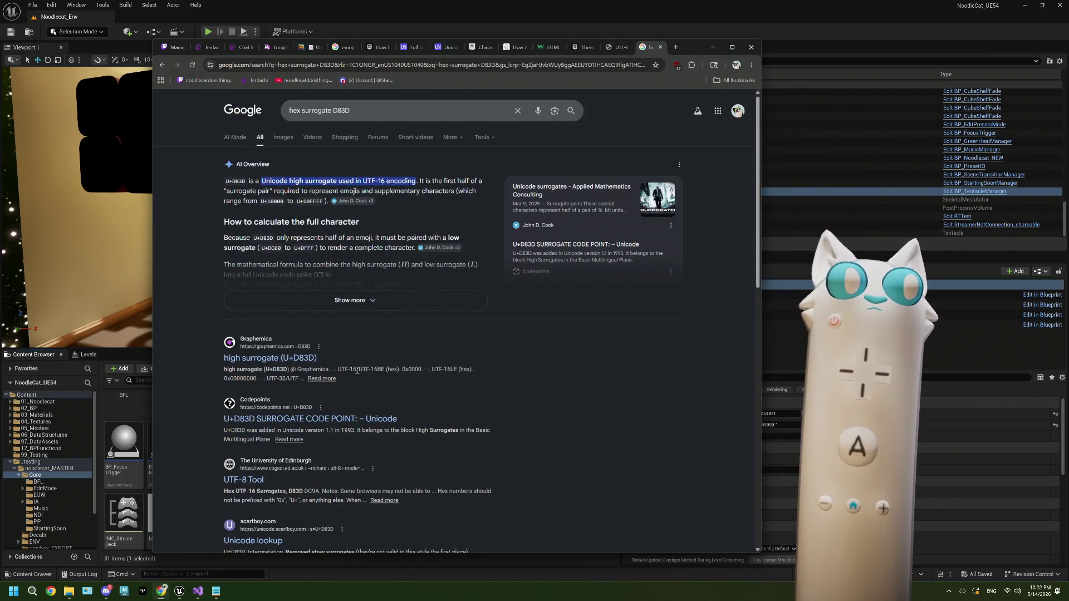
click(339, 421)
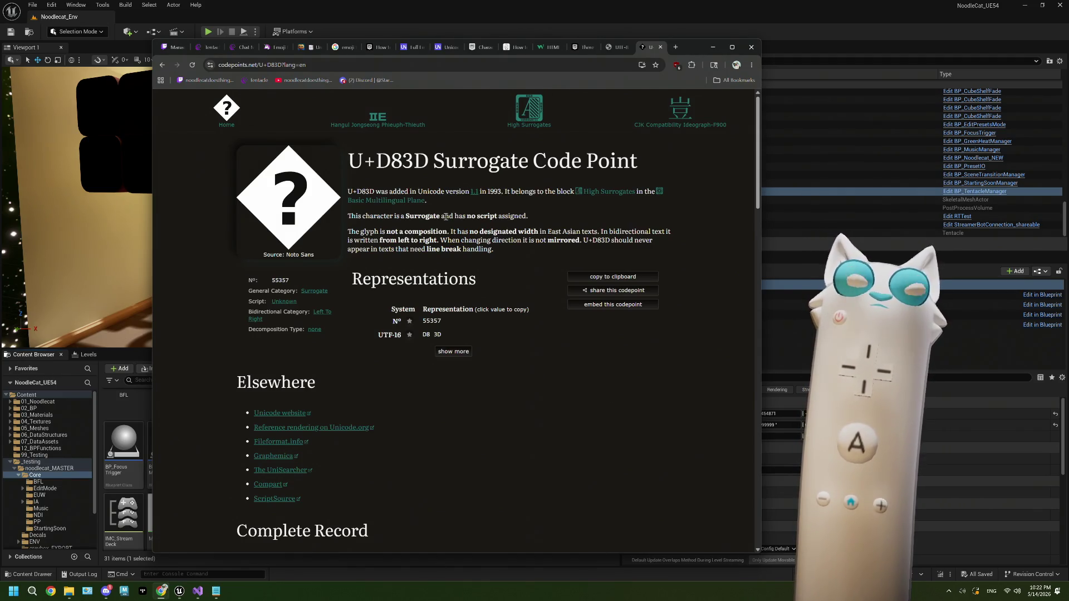
Step: Search Codepoints.net for D83D, which finds three codepoints
click(227, 109)
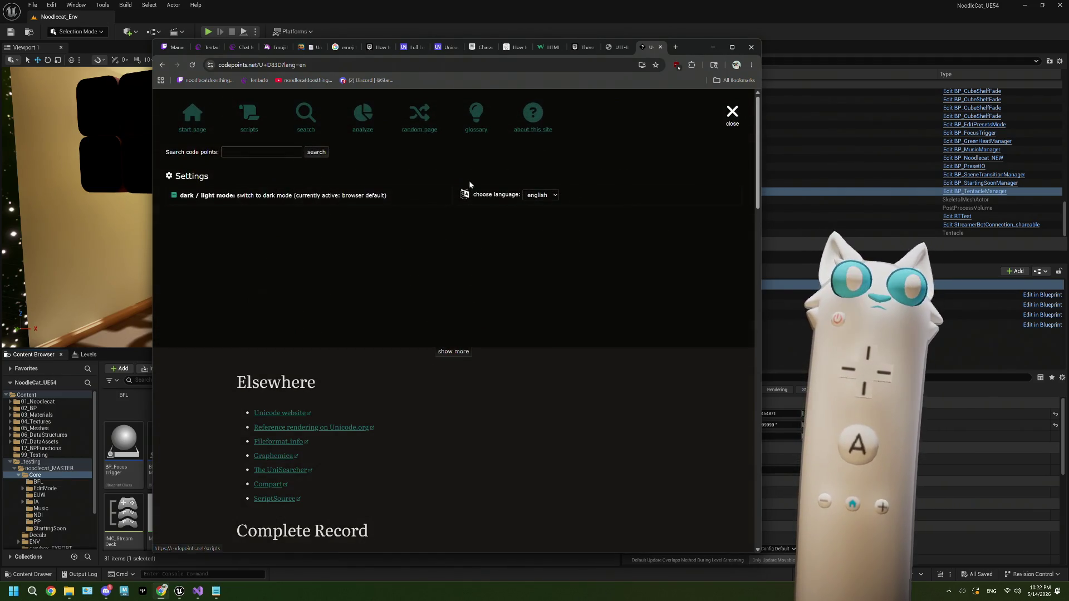
click(306, 114)
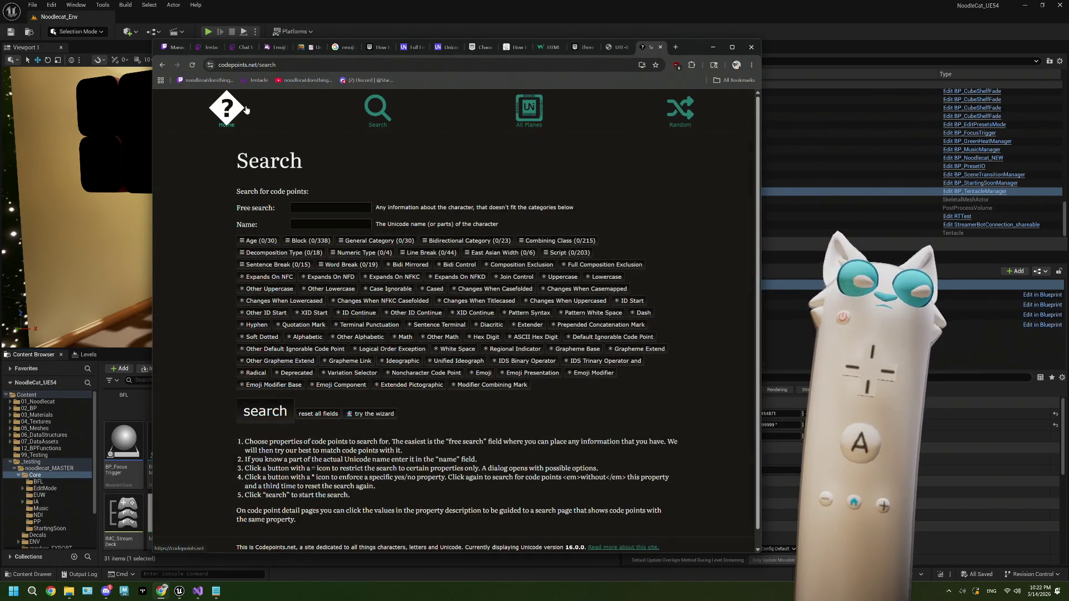
click(245, 109)
click(258, 153)
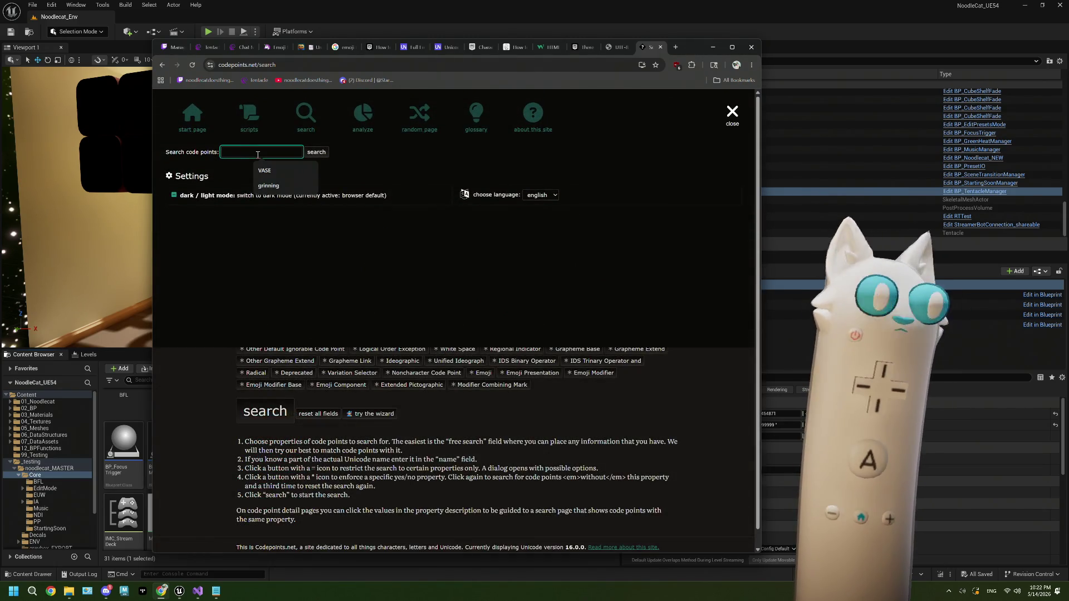
text(D83D)
click(329, 153)
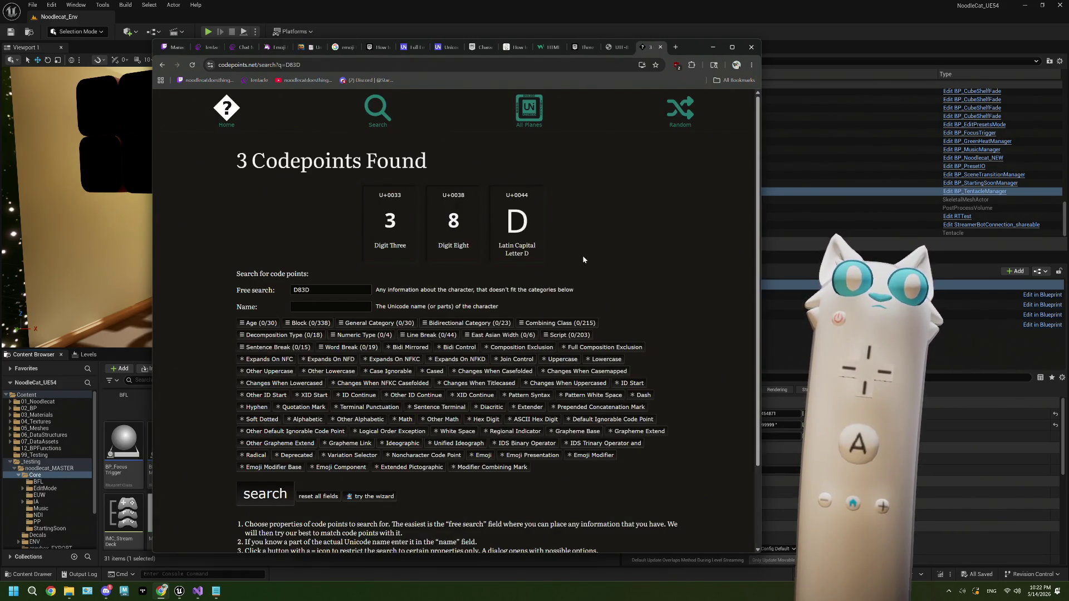
scroll(582, 259, down, 3)
scroll(583, 260, up, 2)
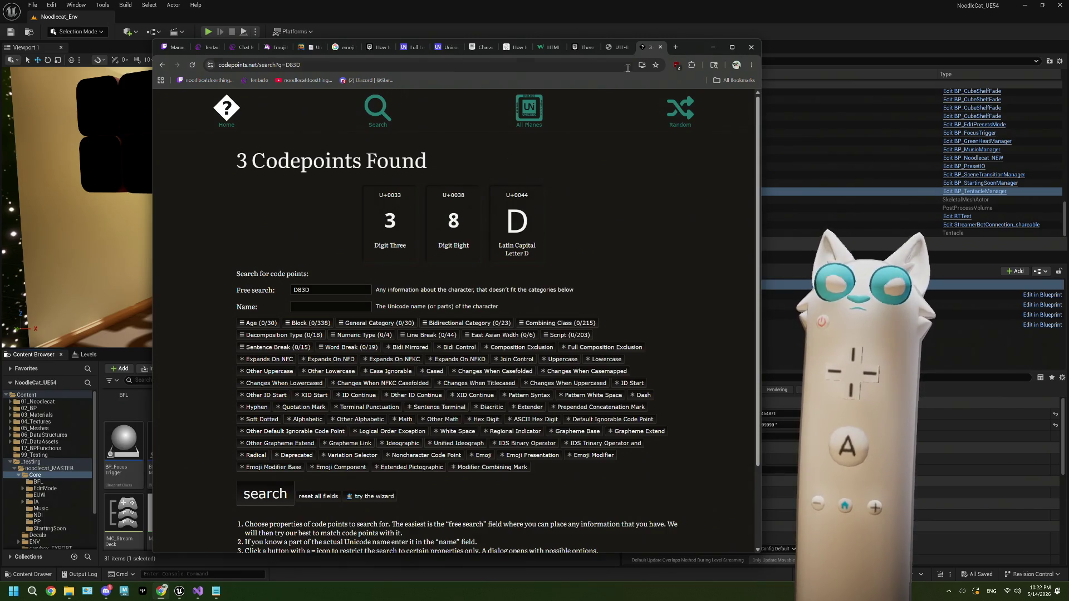
Step: Back in the UTF-8 Tool, select the Hex UTF-16 Surrogates label
click(619, 49)
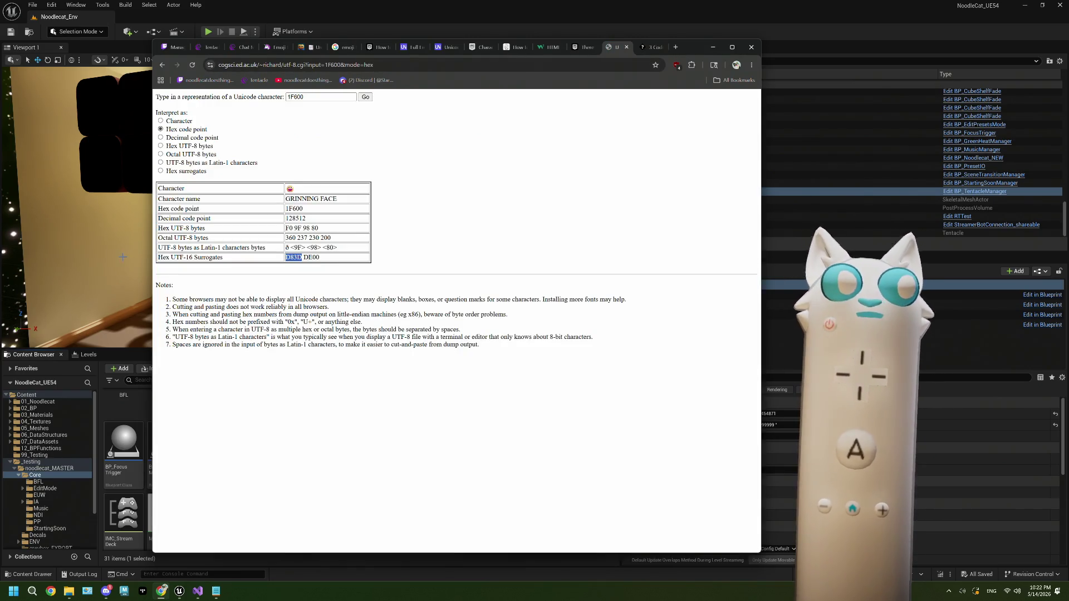
click(228, 259)
mouse_move(228, 260)
mouse_down()
mouse_move(158, 196)
mouse_move(158, 263)
mouse_up()
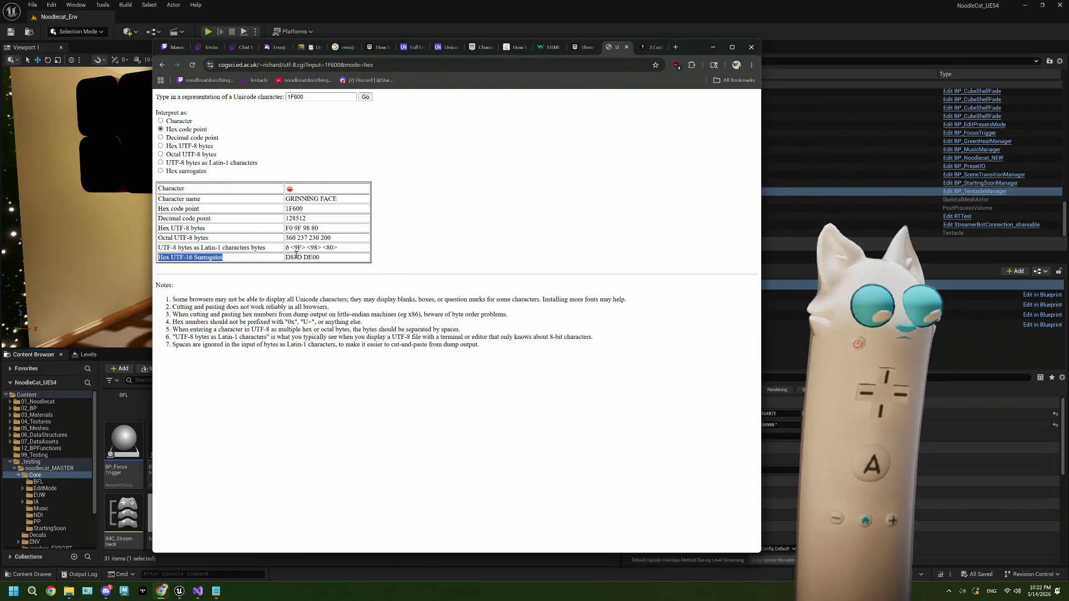
click(648, 47)
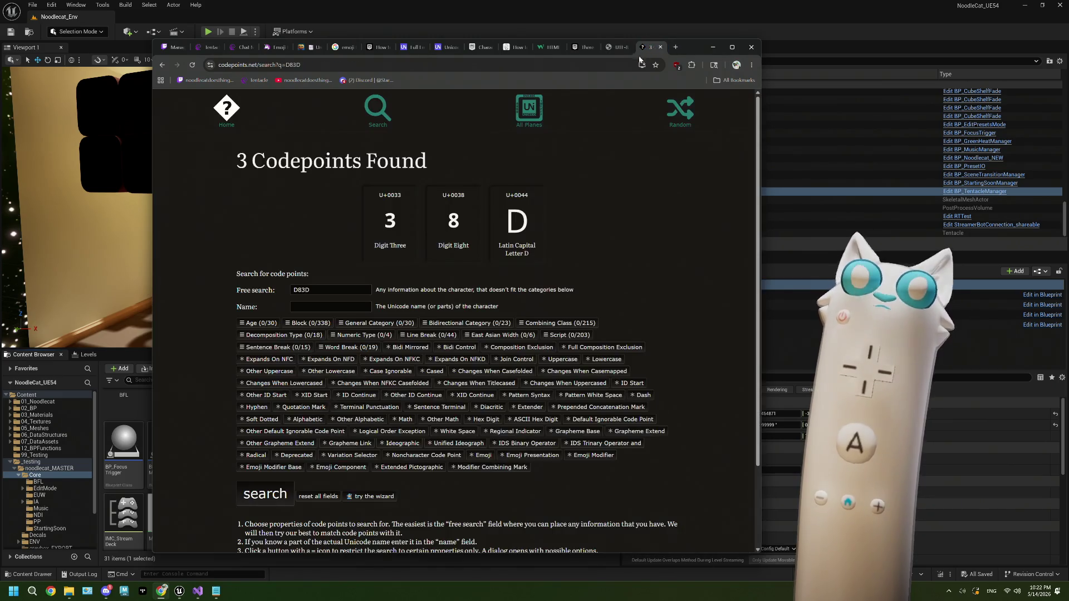
Step: Search the web for 'Hex UTF-16 Surrogates' and open the Surrogate Pair Calculator
click(625, 65)
text(Hex UTF-16 Surrogates)
key(Return)
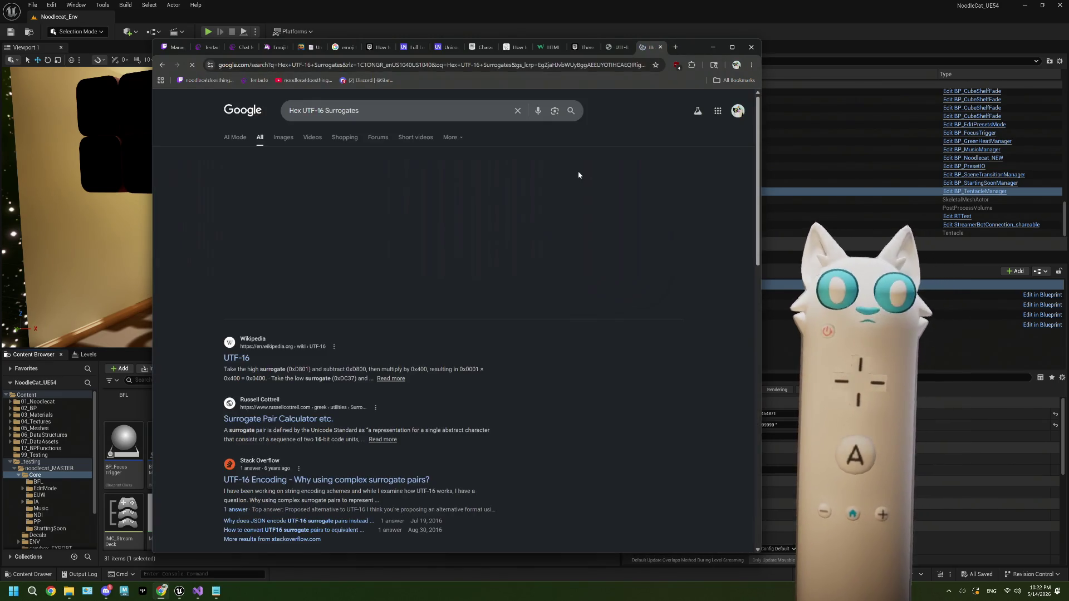
scroll(383, 321, down, 2)
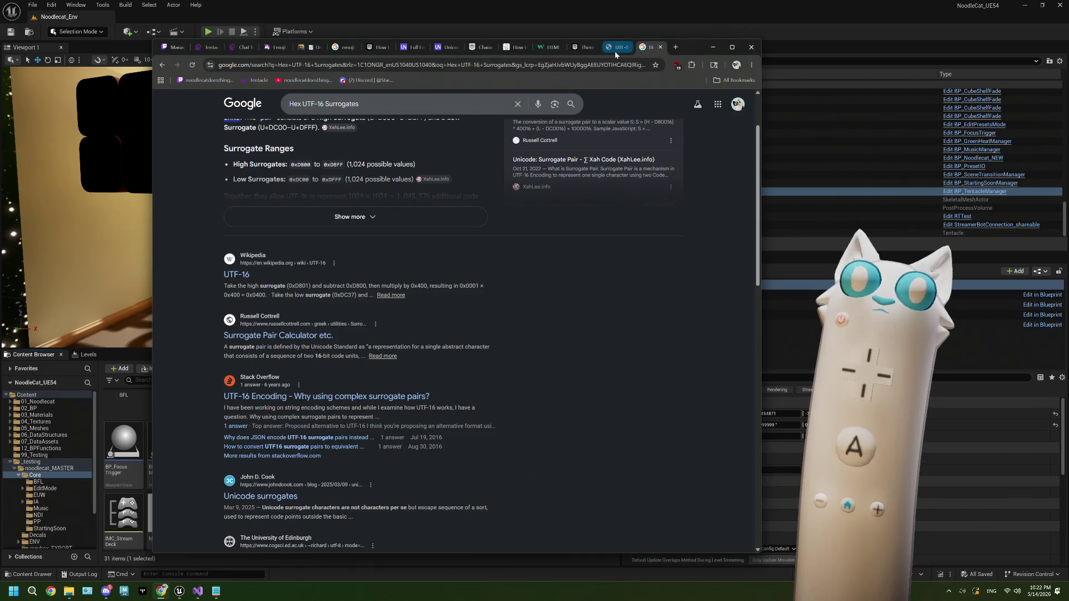
mouse_move(615, 51)
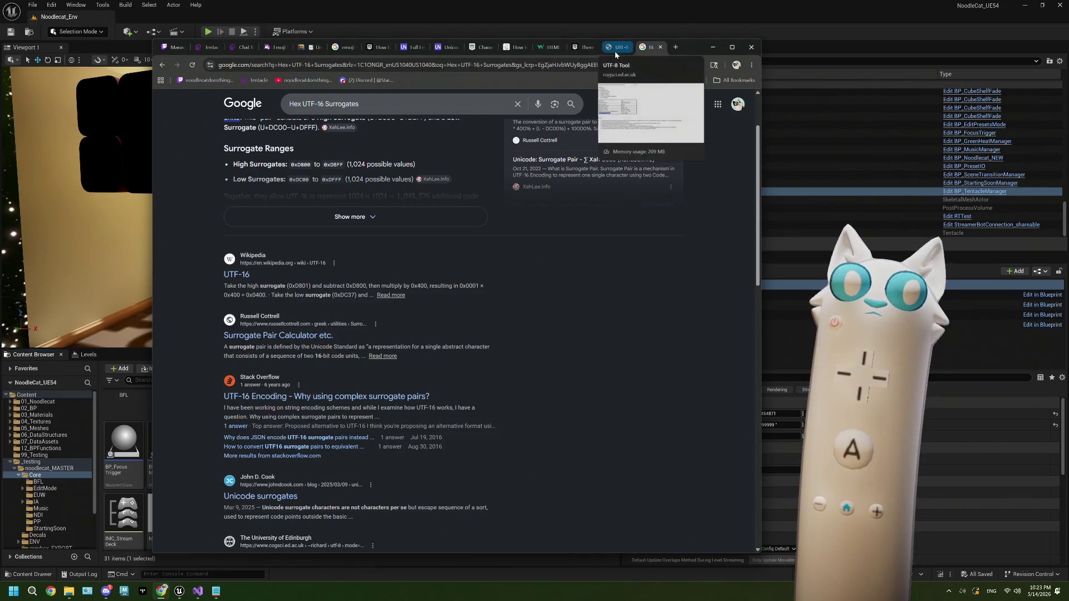
click(326, 337)
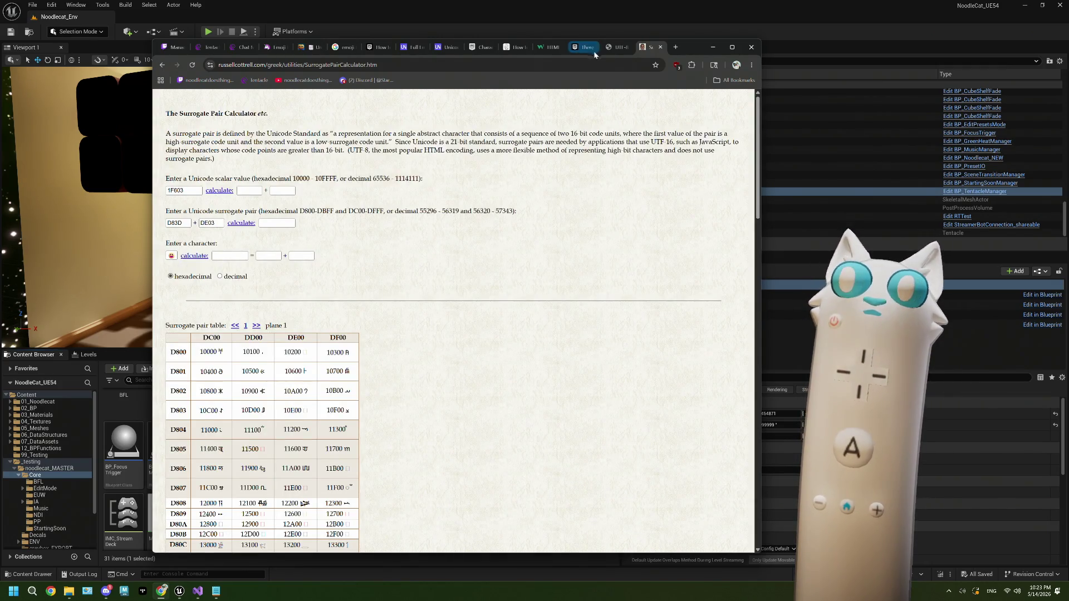
Step: Paste 1F600 from the UTF-8 Tool into the calculator's scalar field and convert it to D83D DE00
click(616, 48)
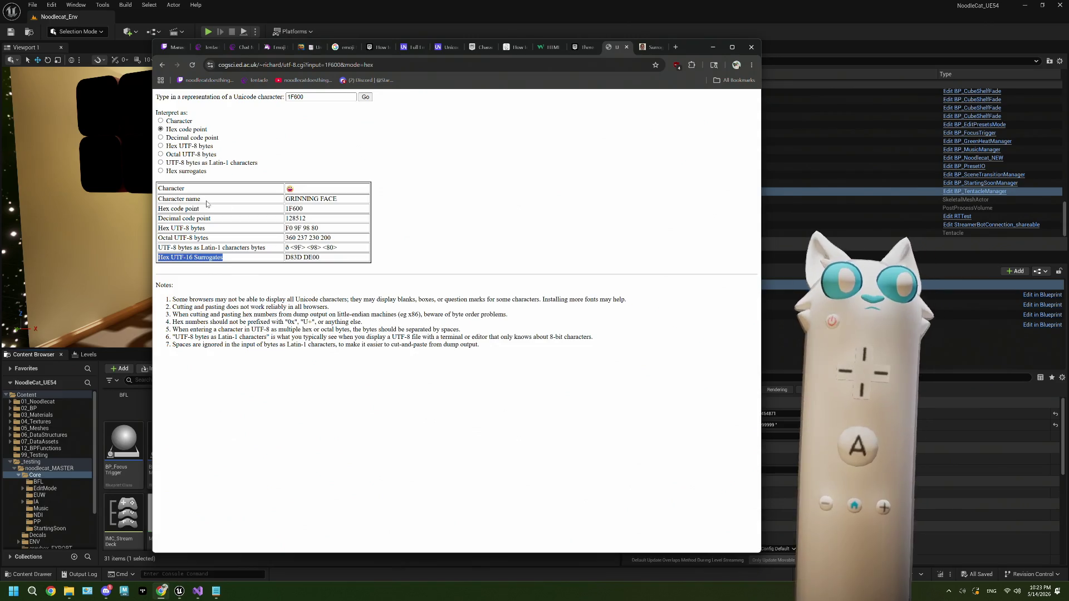
double_click(294, 208)
key(ctrl+c)
click(652, 47)
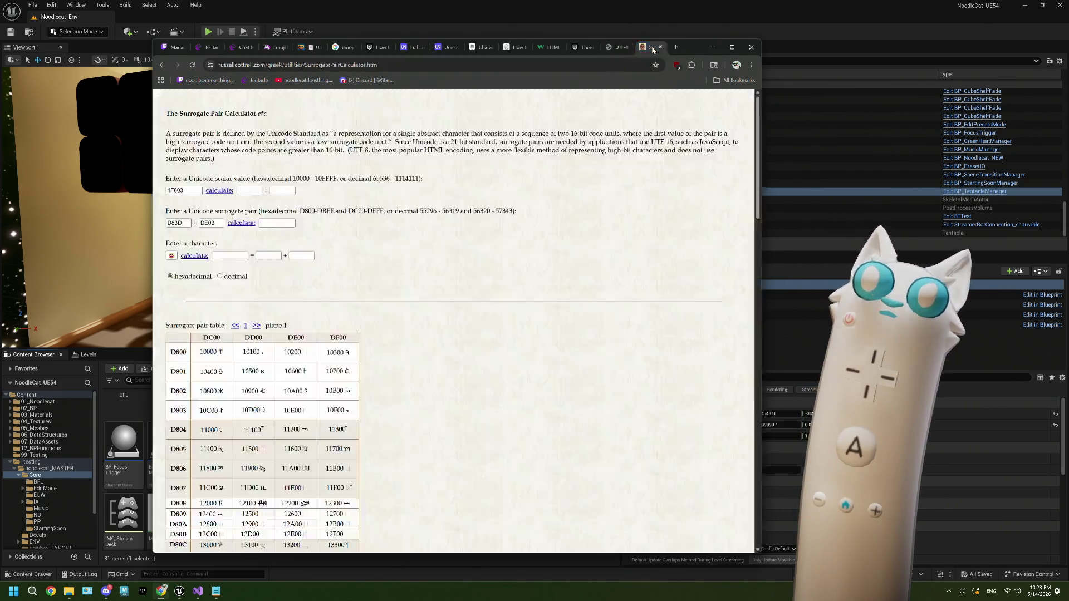
double_click(186, 191)
key(ctrl+v)
click(219, 190)
click(483, 47)
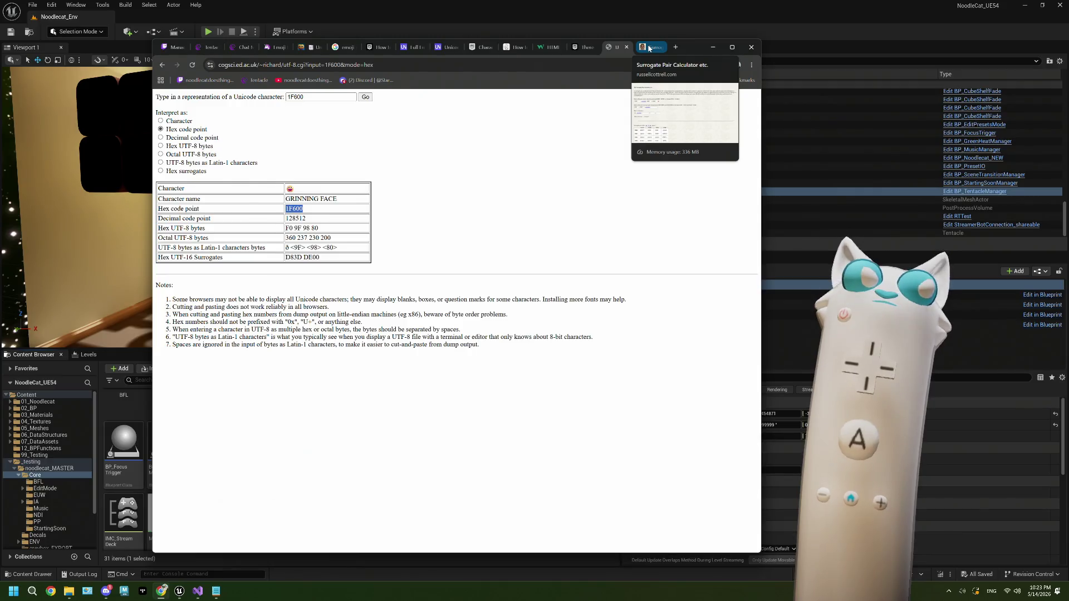
click(650, 47)
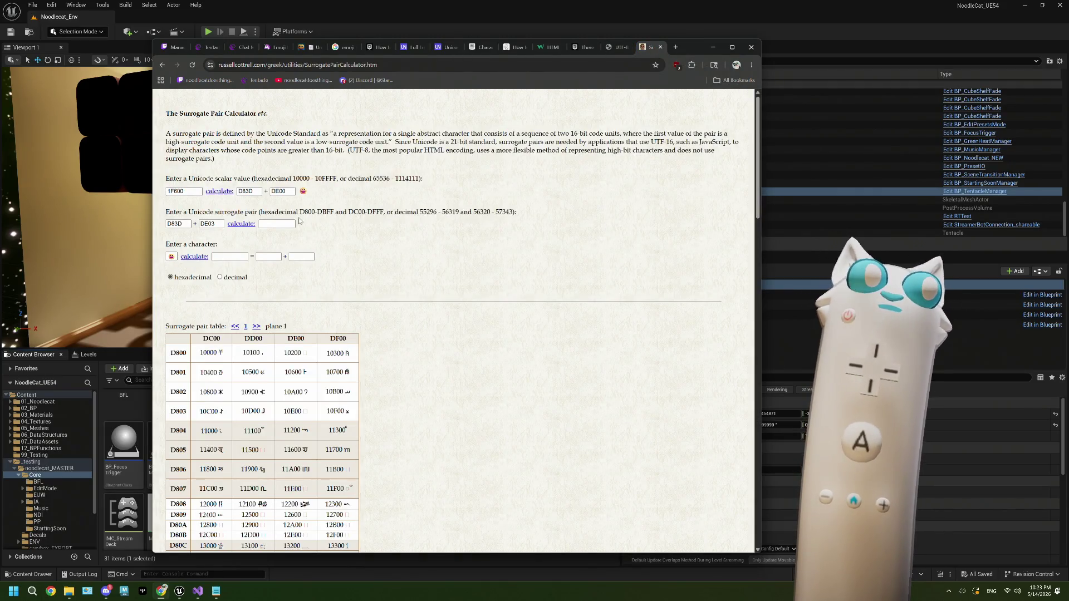
Step: Convert the surrogate pair D83D DE03 back to code point 1F603 and review the results
click(249, 227)
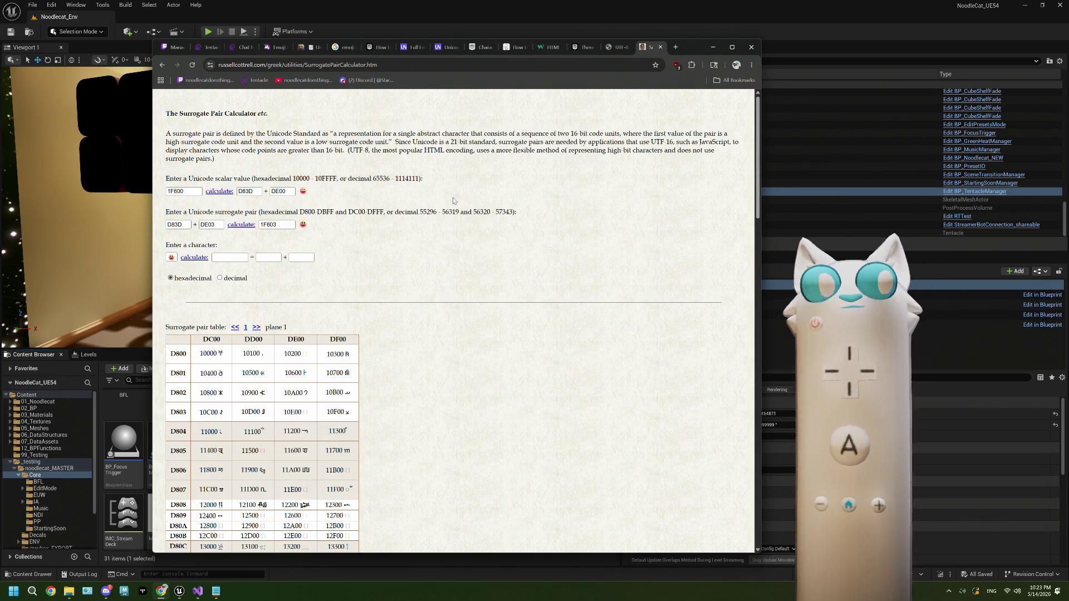
scroll(453, 201, down, 4)
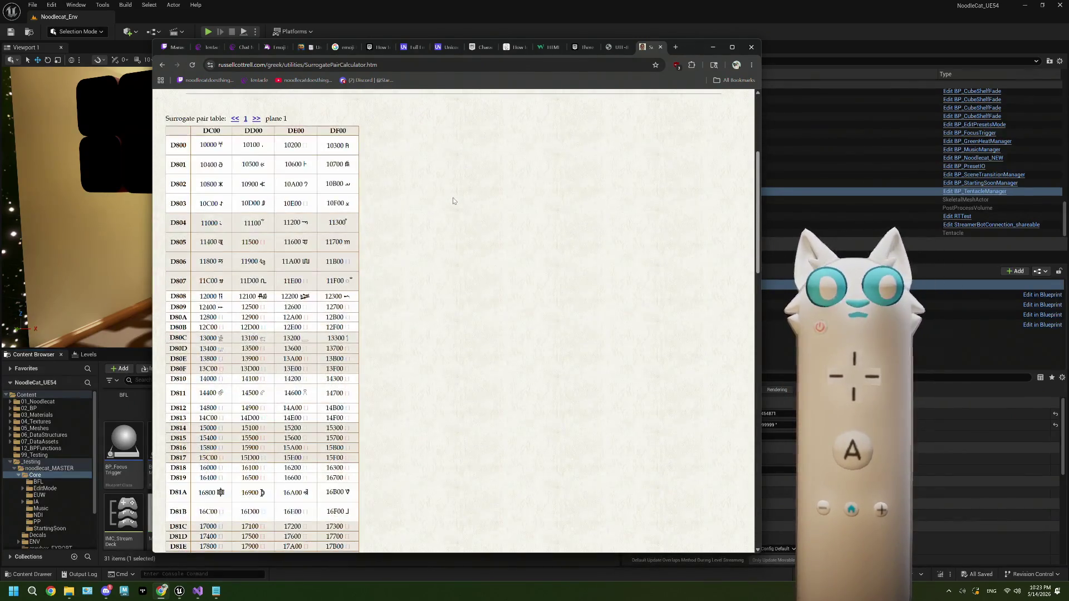
scroll(453, 201, down, 2)
scroll(454, 201, up, 6)
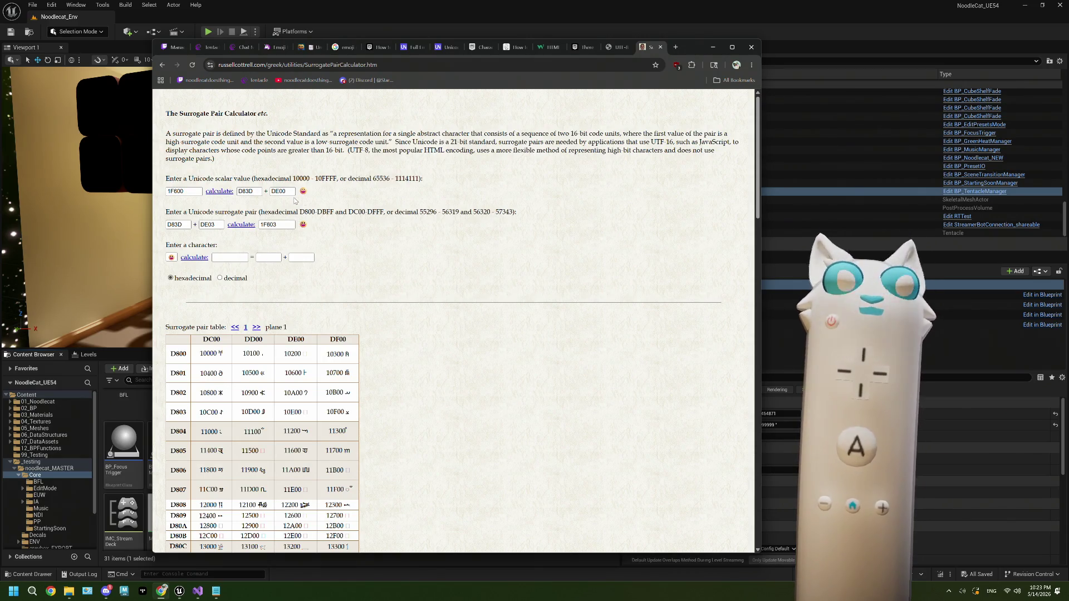
click(618, 48)
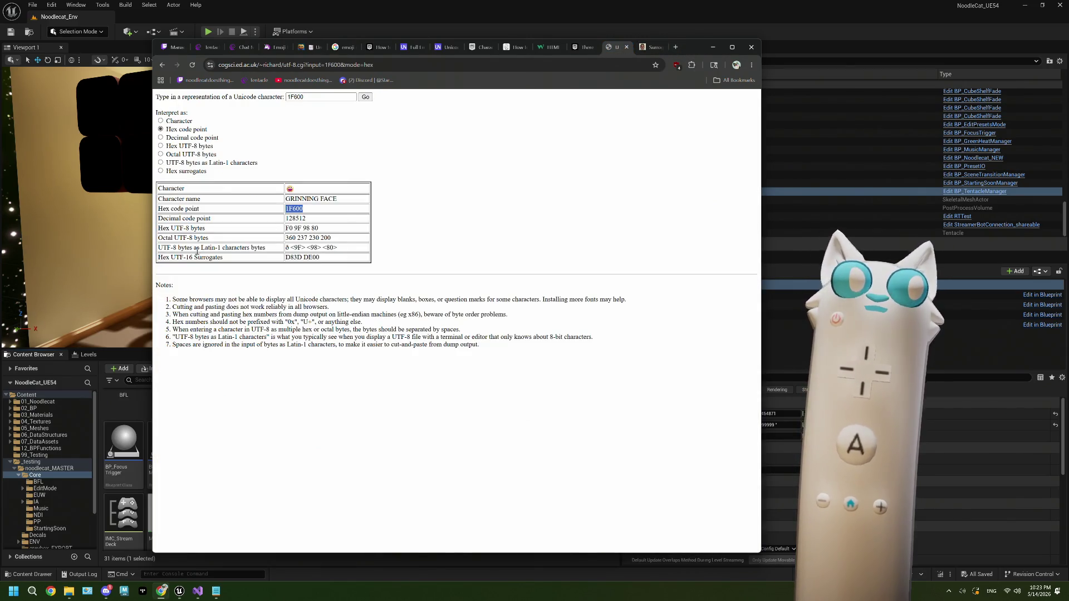
Step: Copy 'Hex UTF-16 Surrogates' into a new tab's address bar and append 'to codepoint'
drag(225, 258, 158, 257)
key(ctrl+c)
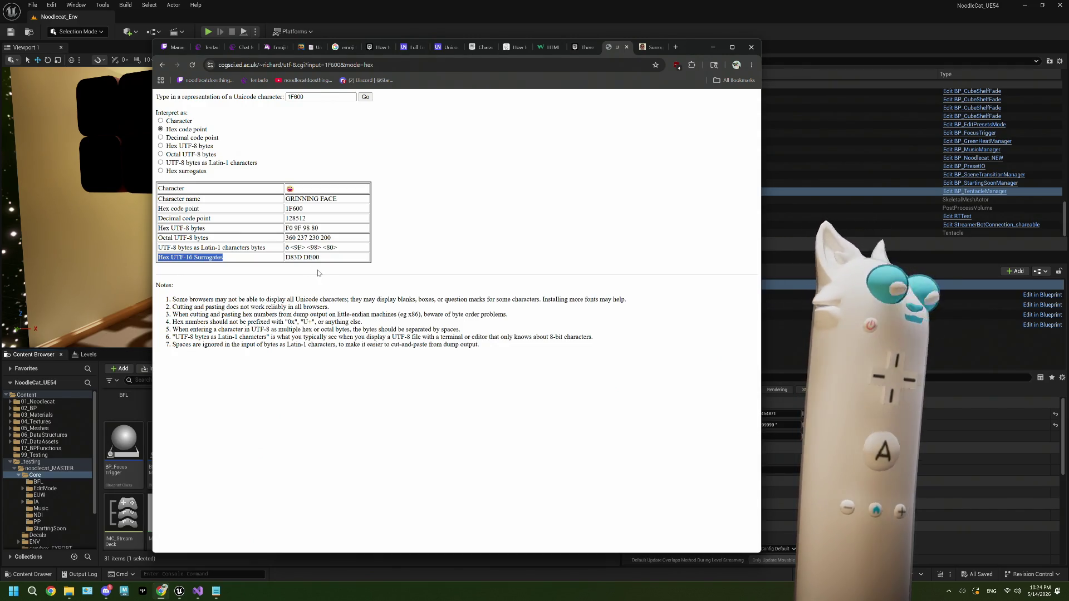
click(379, 264)
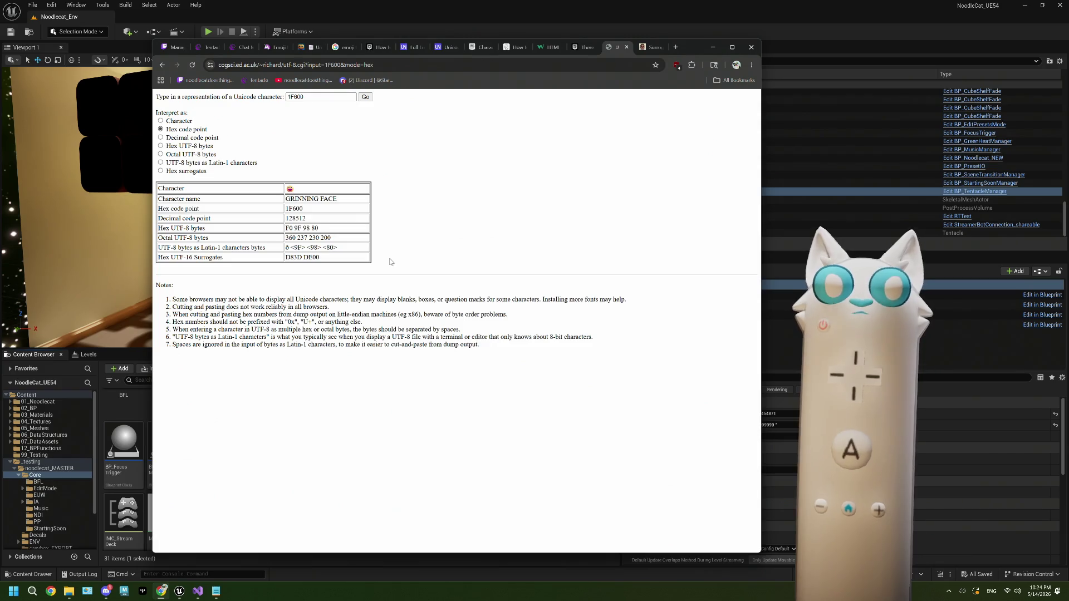
click(675, 48)
key(ctrl+v)
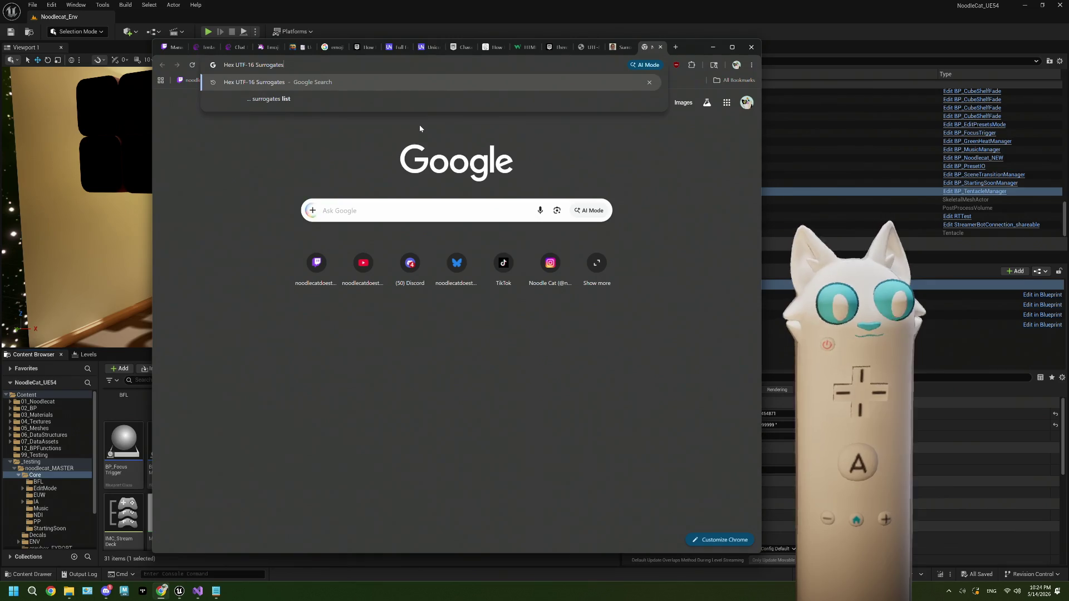
text(to )
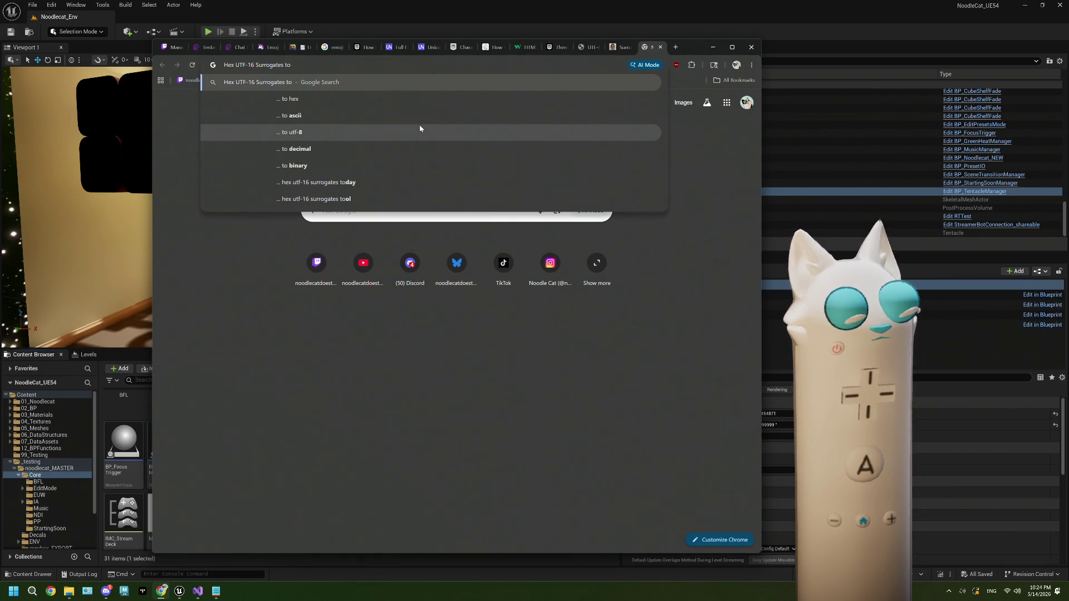
text(codepoin)
text(t)
Step: Search 'Hex UTF-16 Surrogates to codepoint' and open the Stack Overflow surrogate-pair question
key(Return)
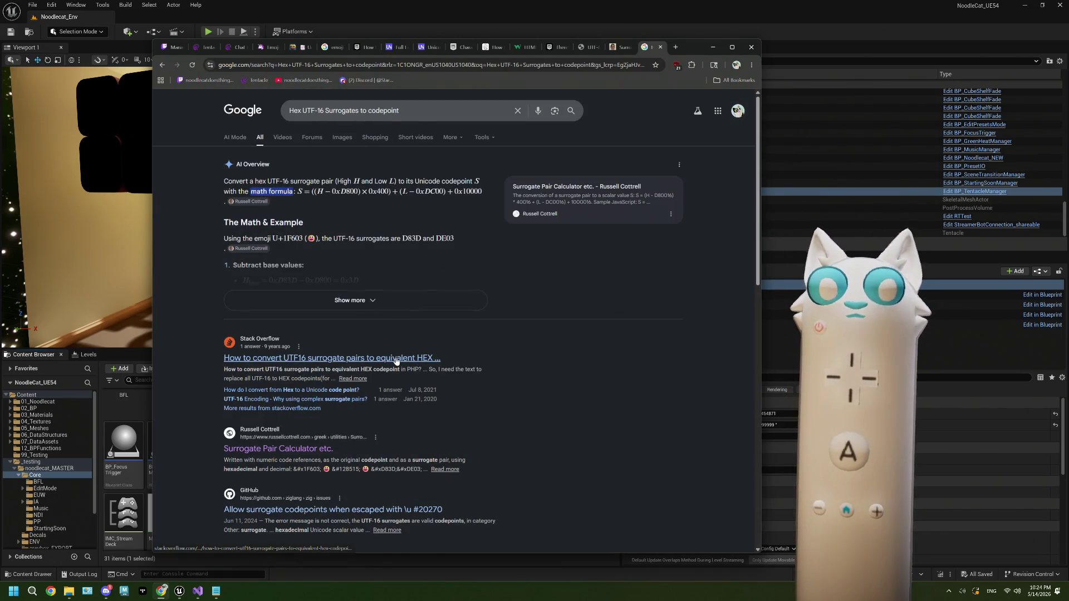
click(395, 359)
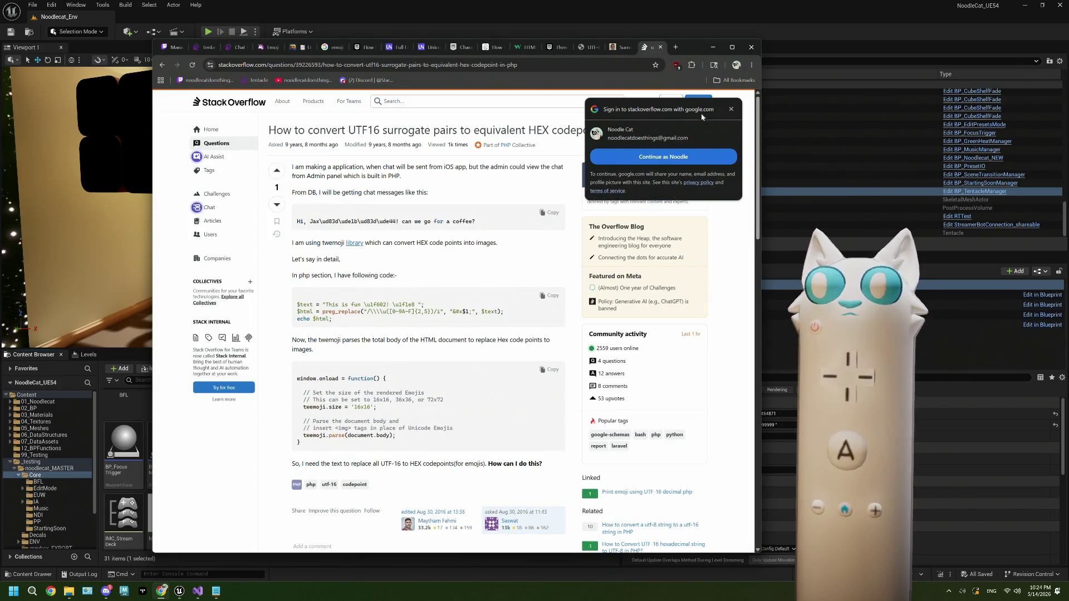
Step: Scroll to the answer and scroll sideways through its PHP surrogate-pair conversion code
scroll(469, 302, down, 3)
scroll(469, 302, down, 3)
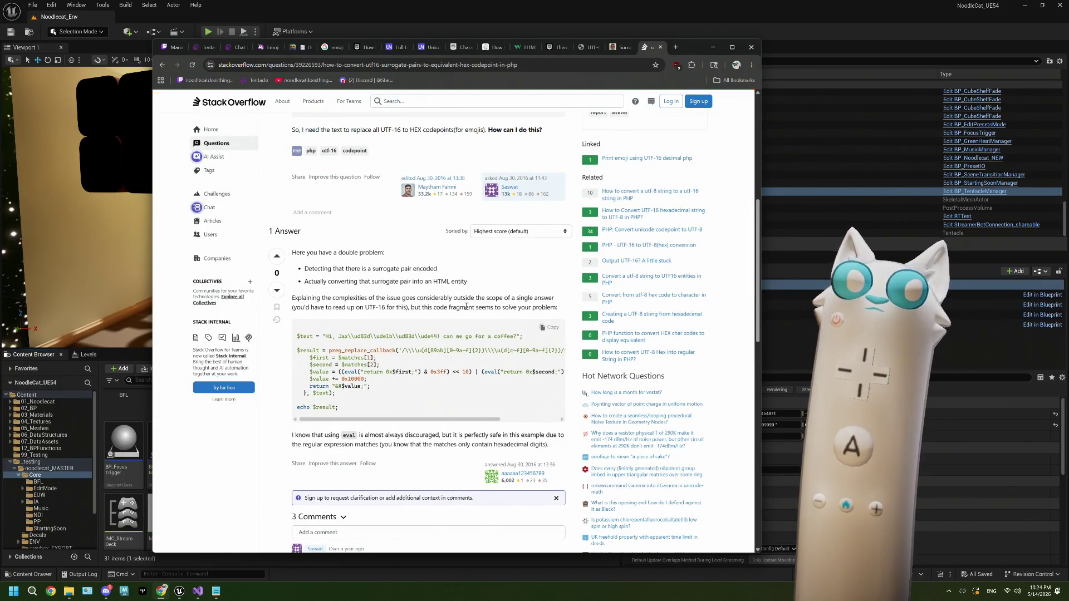
scroll(346, 418, down, 1)
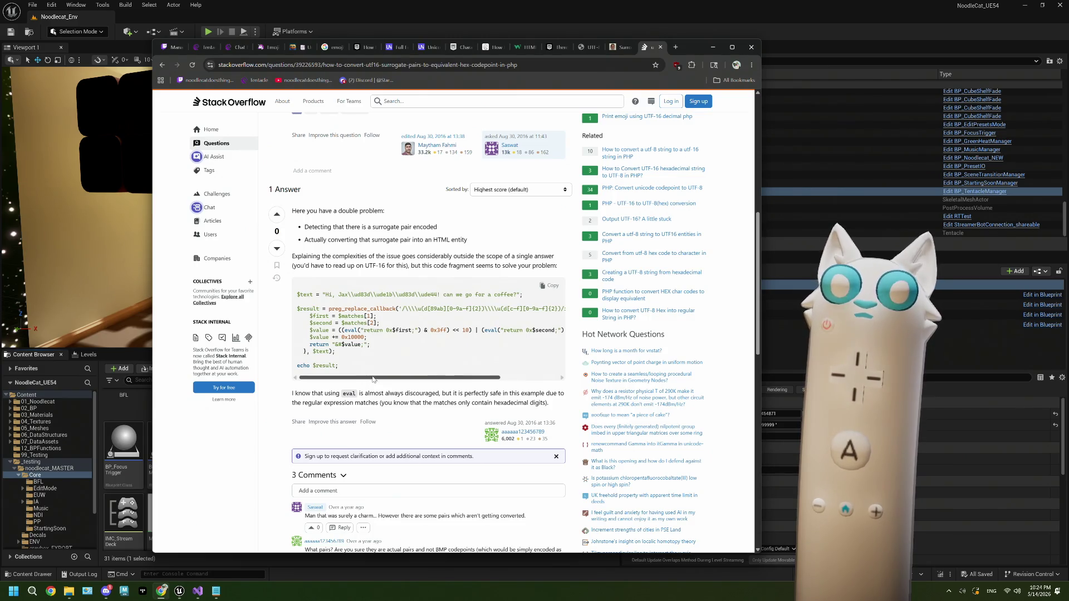
drag(373, 379, 444, 375)
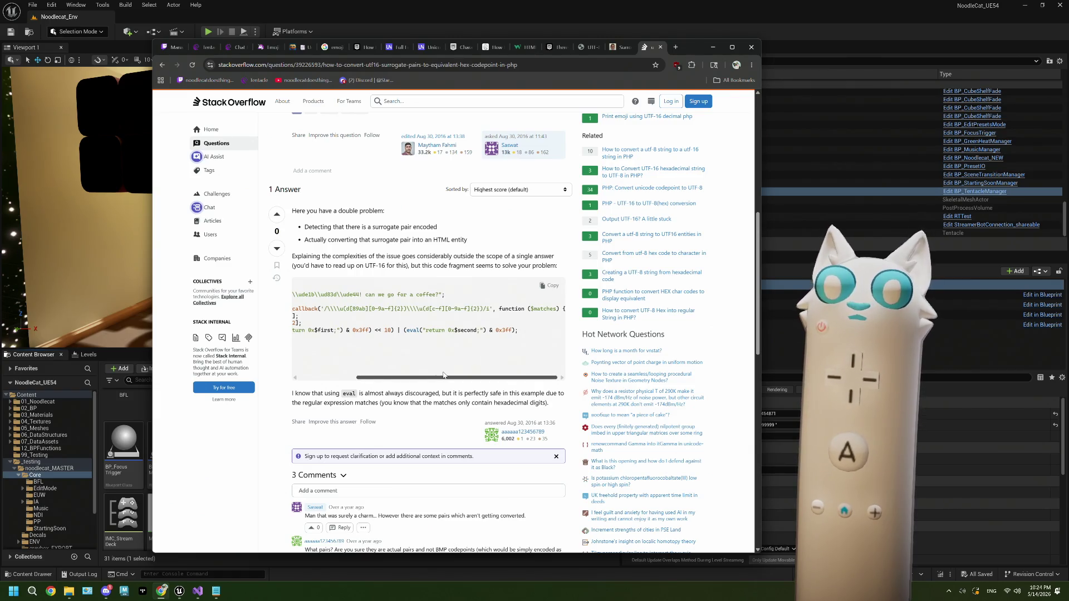
drag(444, 375, 370, 368)
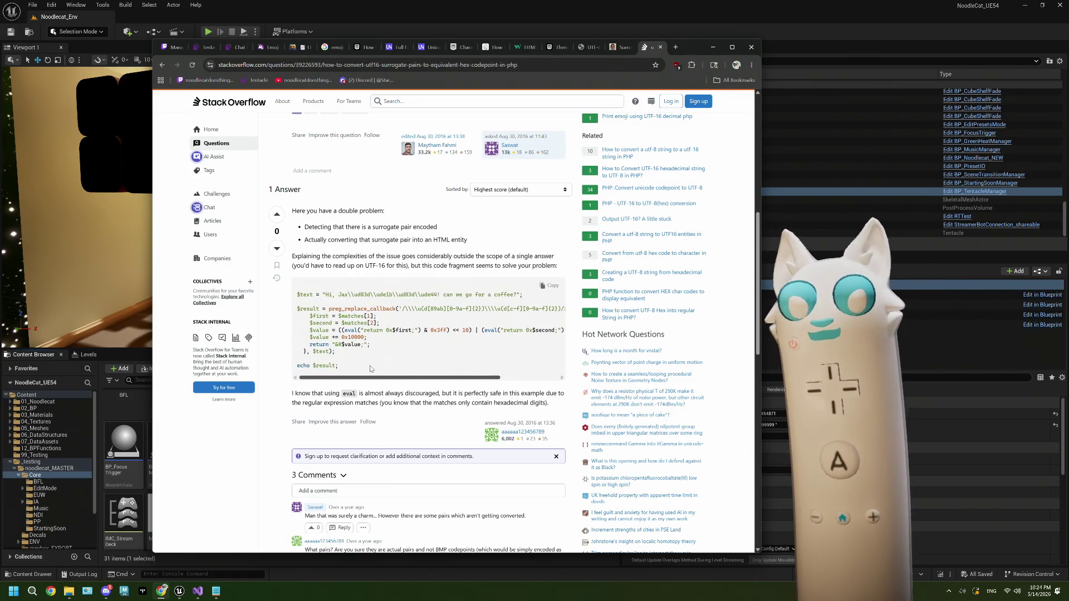
Step: Read the comments and the preg_replace_callback code, then go back to the Google results
scroll(377, 382, down, 1)
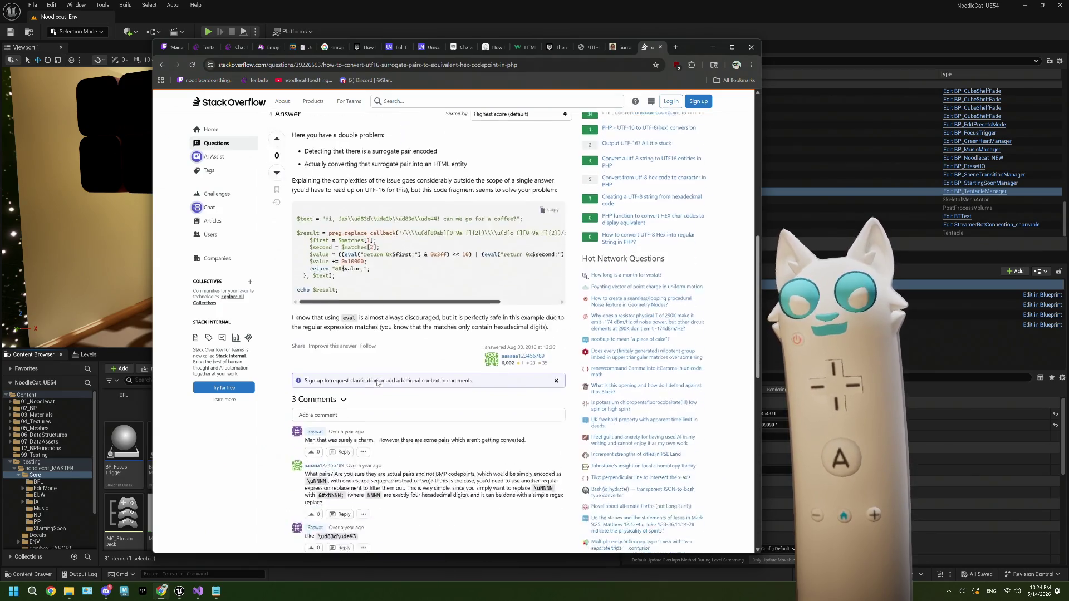
scroll(377, 383, down, 1)
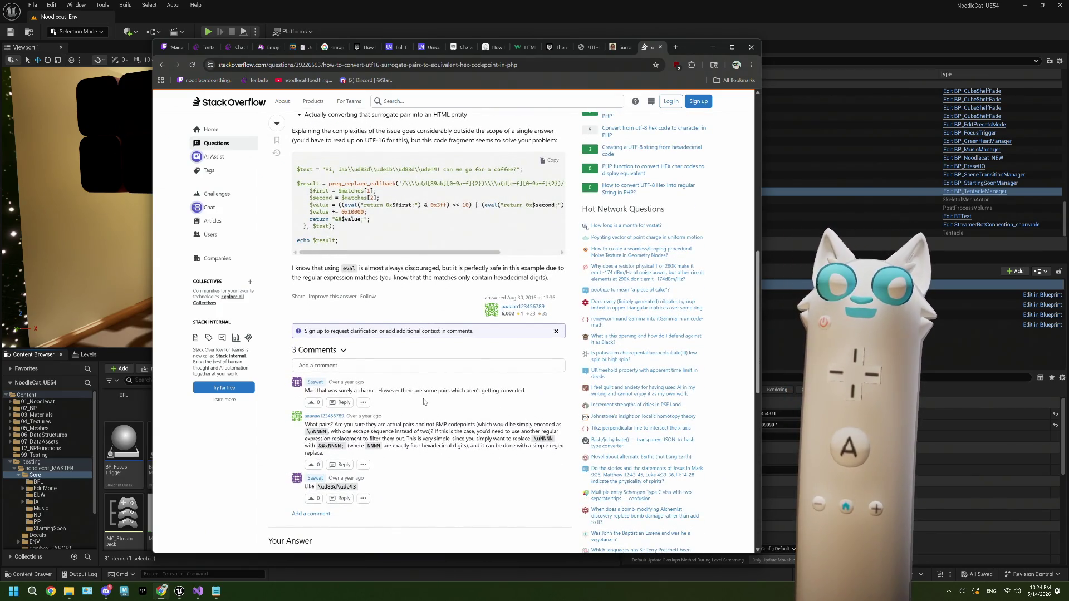
scroll(423, 402, down, 2)
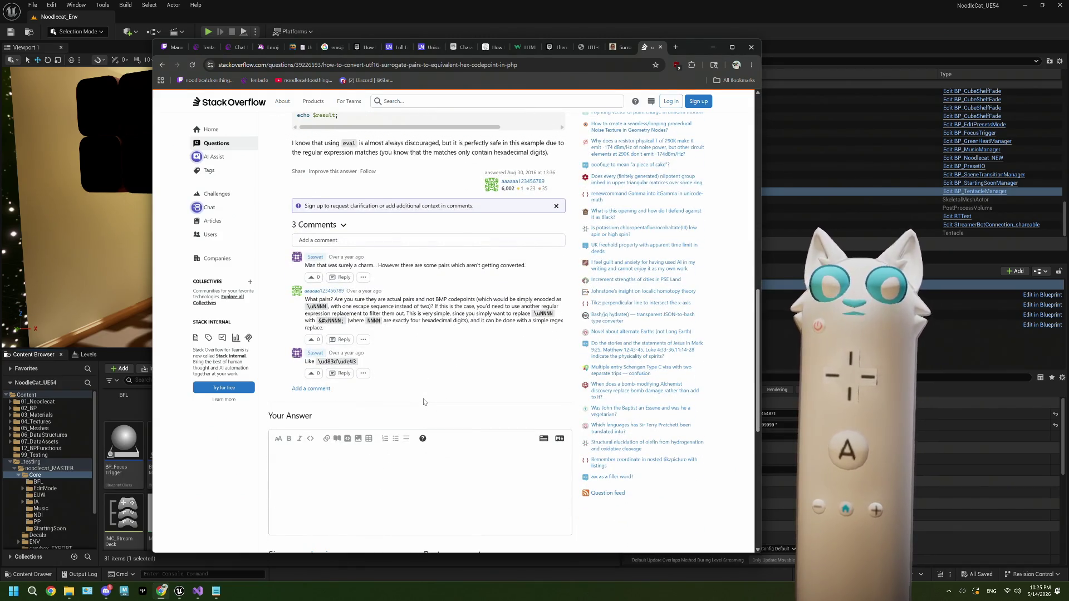
scroll(423, 402, up, 4)
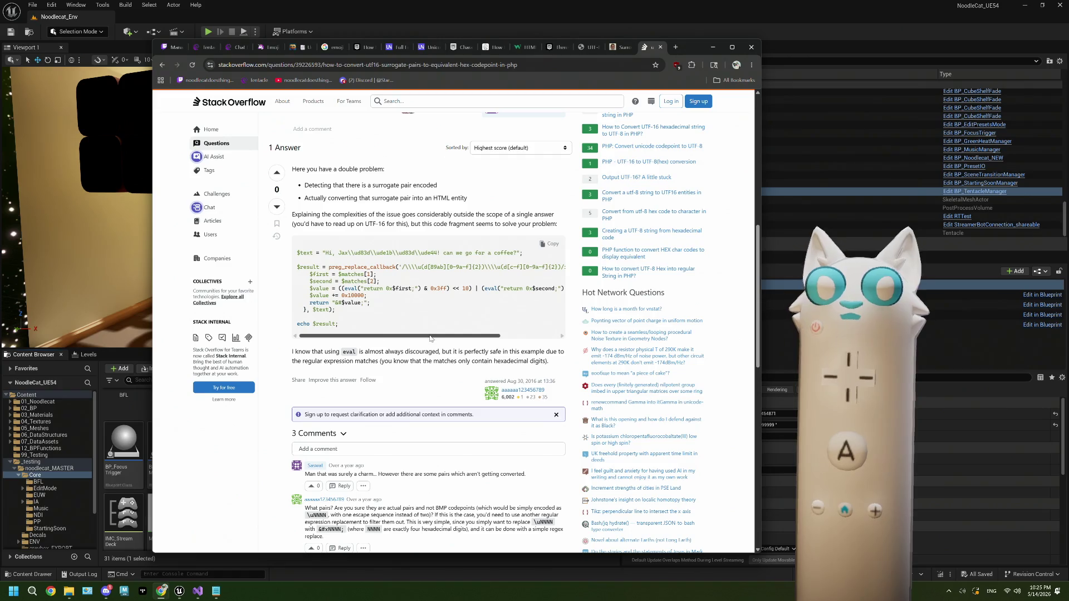
drag(430, 337, 437, 336)
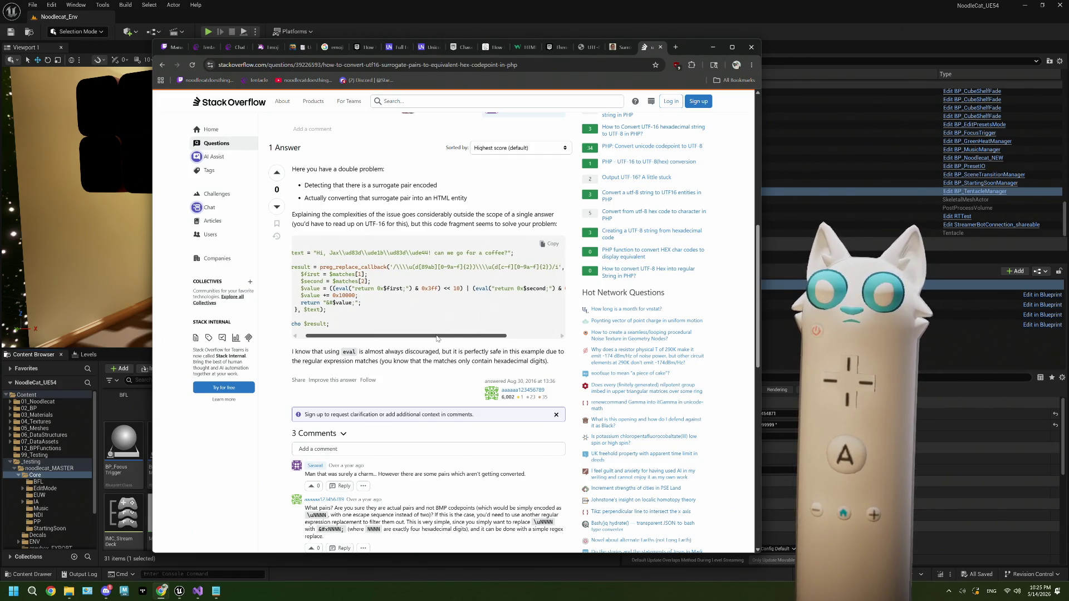
mouse_move(437, 337)
mouse_down()
mouse_move(490, 336)
mouse_move(420, 332)
mouse_move(512, 329)
mouse_move(427, 327)
mouse_up()
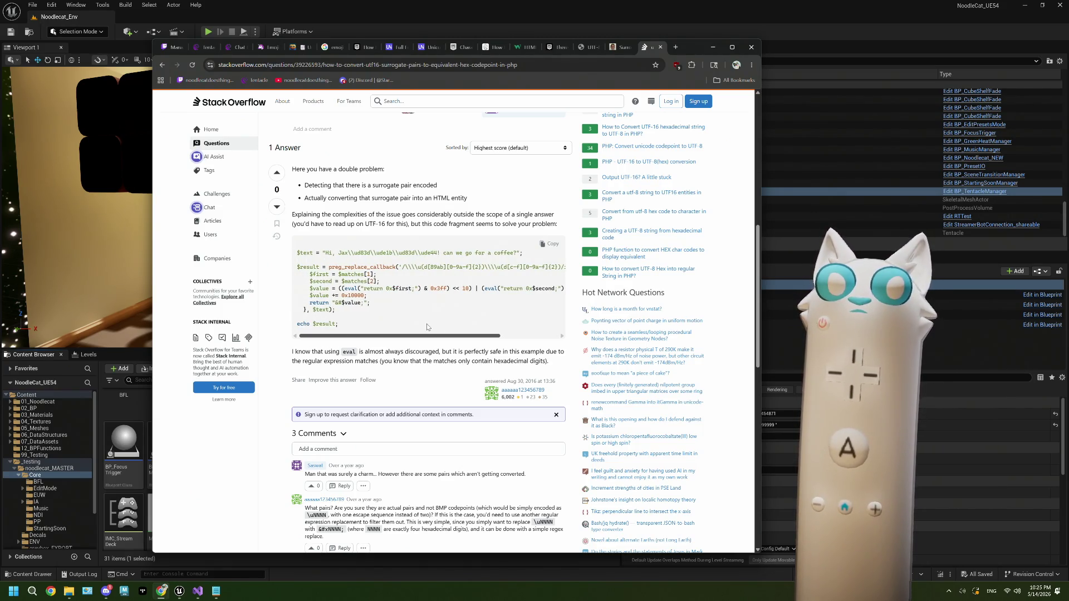
mouse_move(427, 327)
mouse_down()
mouse_move(519, 323)
mouse_move(436, 325)
mouse_up()
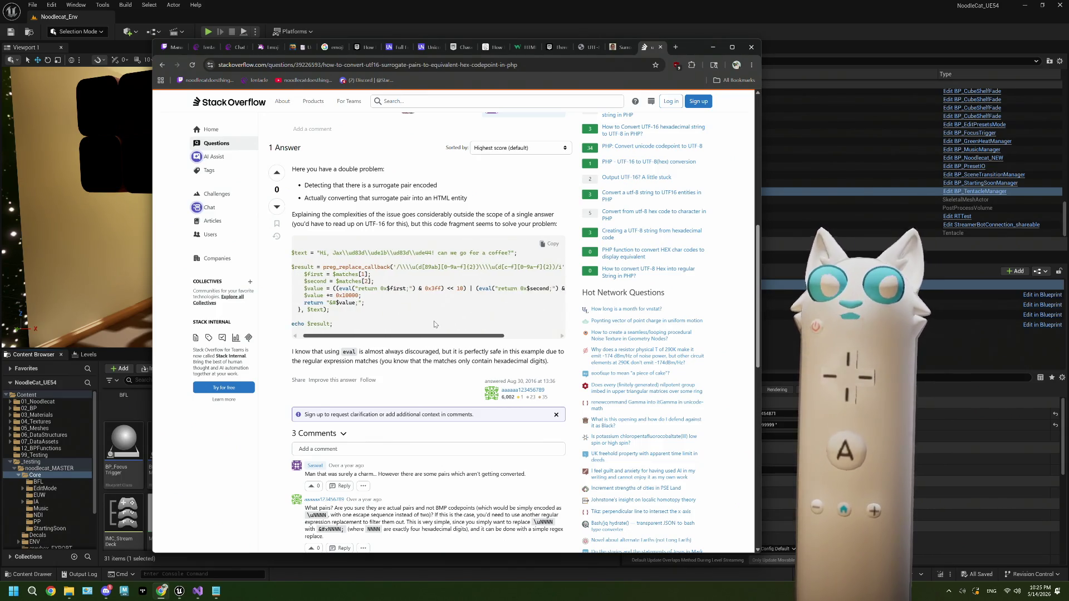
click(162, 65)
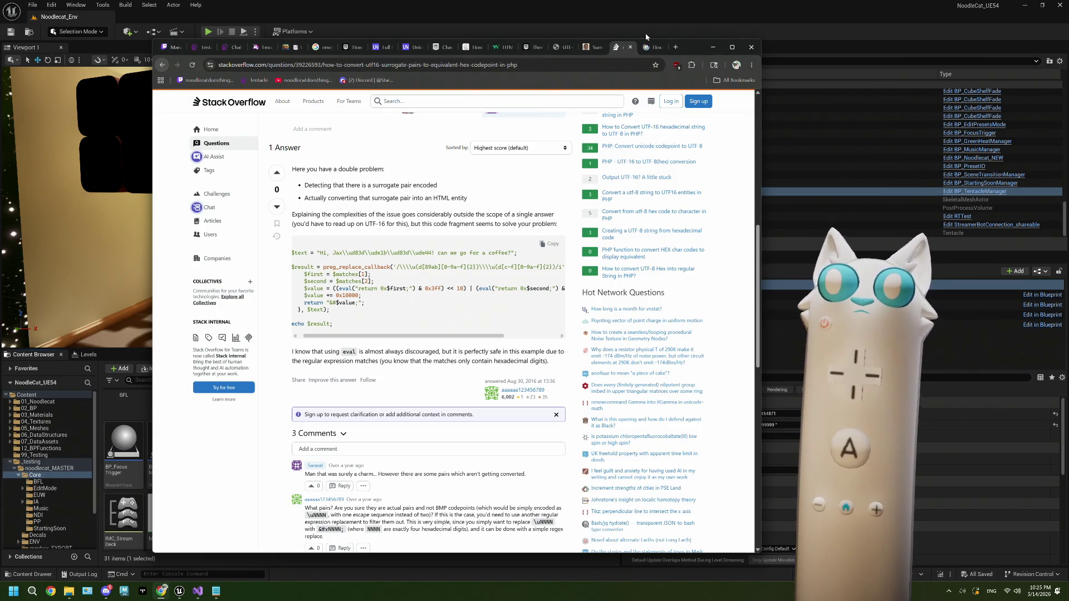
Step: Scroll the results and open ClarionHub's 'Unicode UTF-16 Surrogate Pairs Example' post
scroll(407, 354, down, 2)
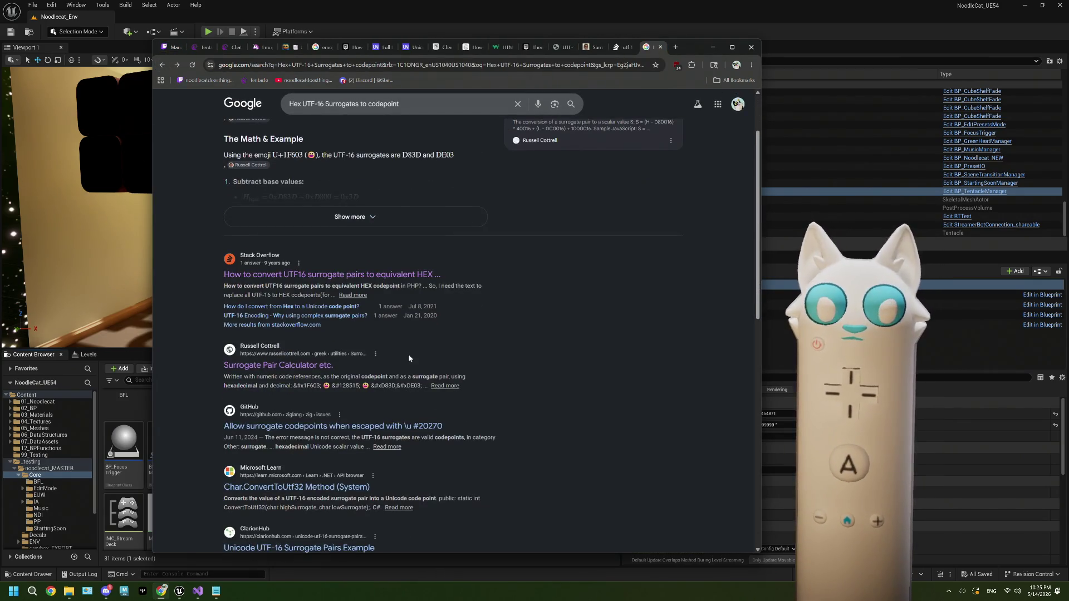
scroll(407, 354, down, 2)
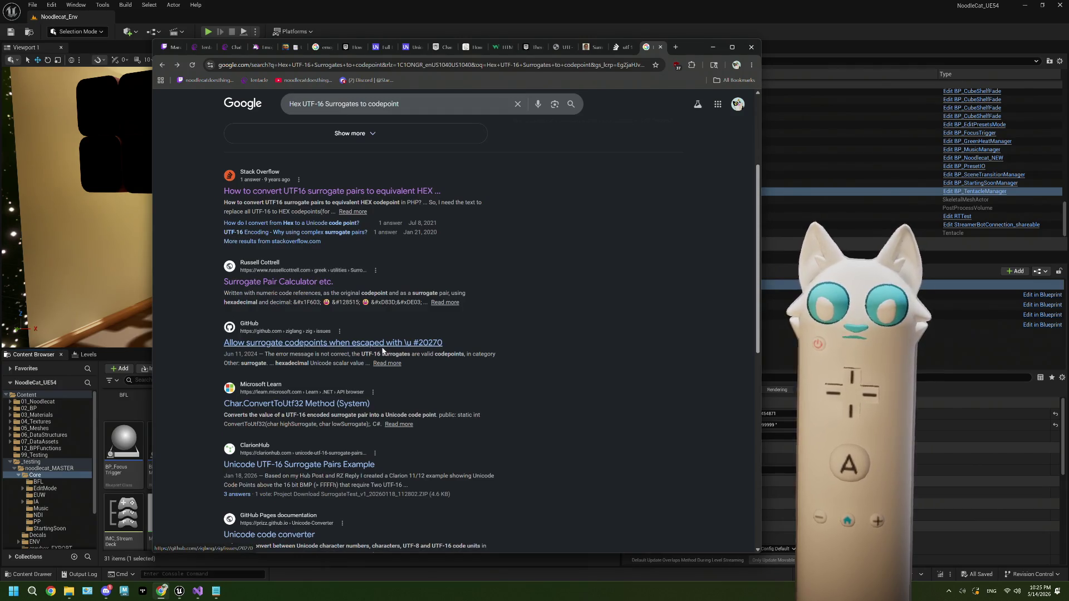
scroll(382, 351, down, 1)
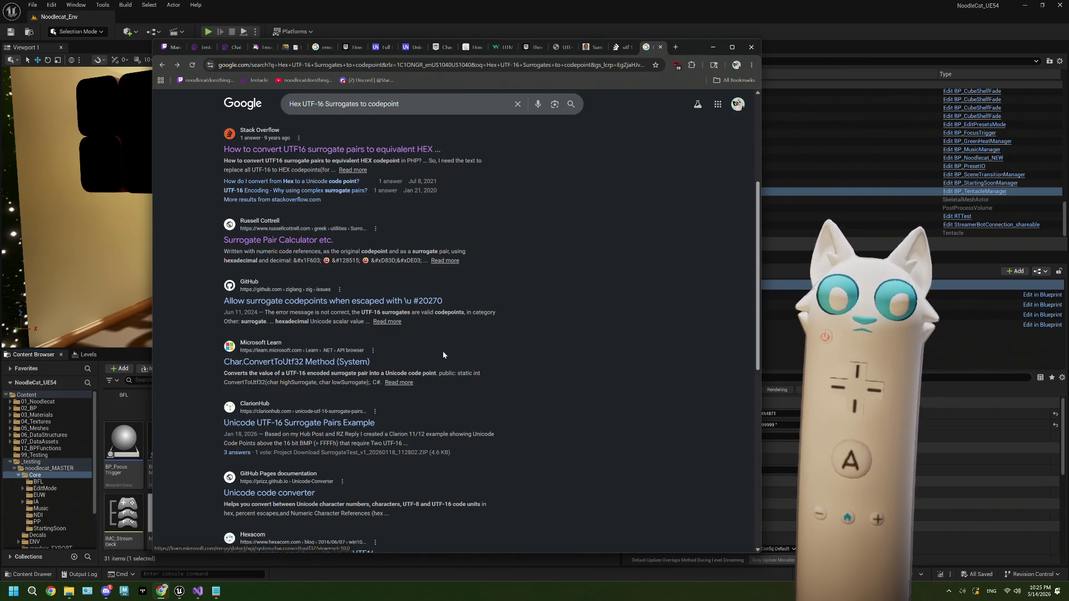
scroll(444, 354, down, 1)
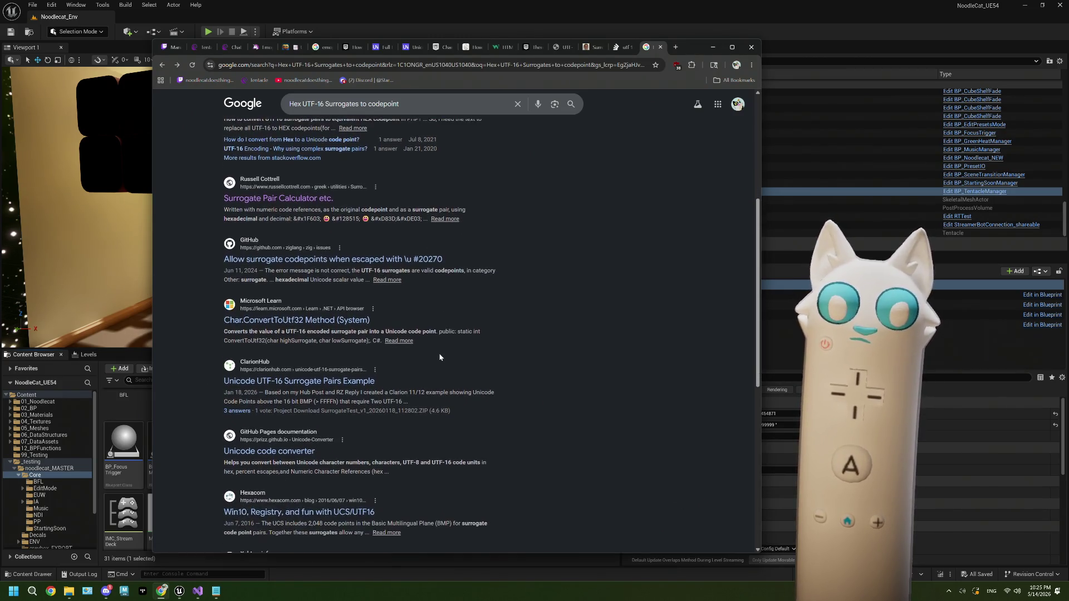
click(370, 382)
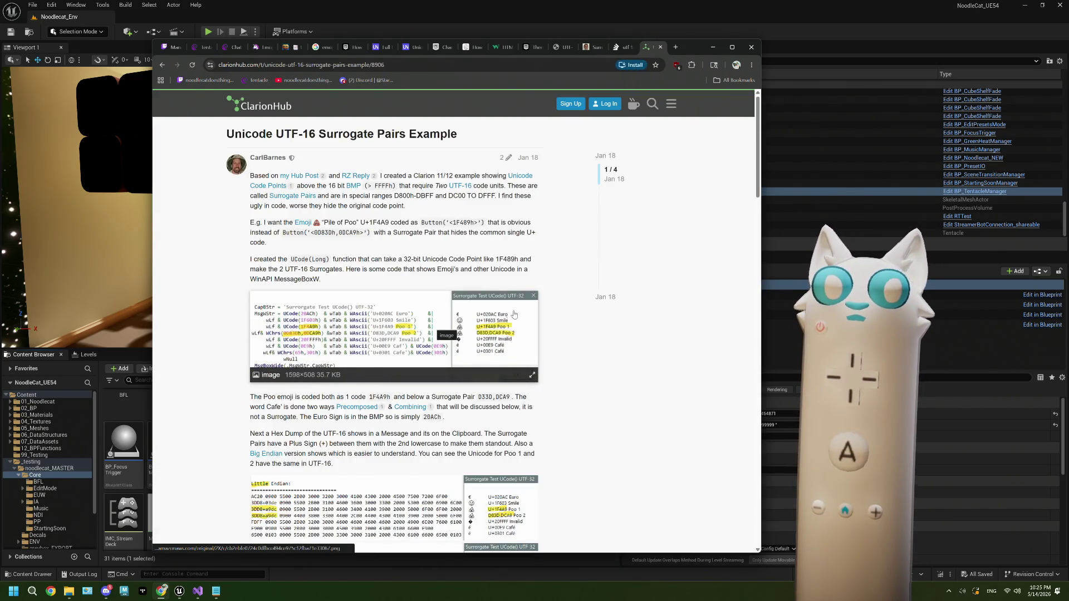
Step: Scroll past the hex dumps to the SurrogateTest Main Code and UCode(Long) function
scroll(552, 322, down, 3)
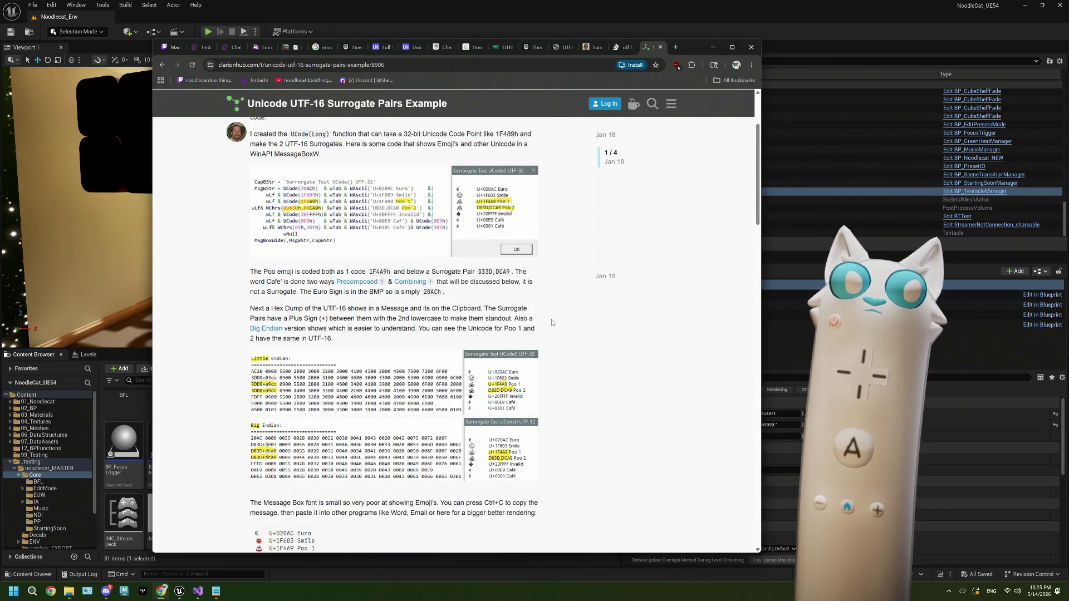
scroll(486, 387, down, 2)
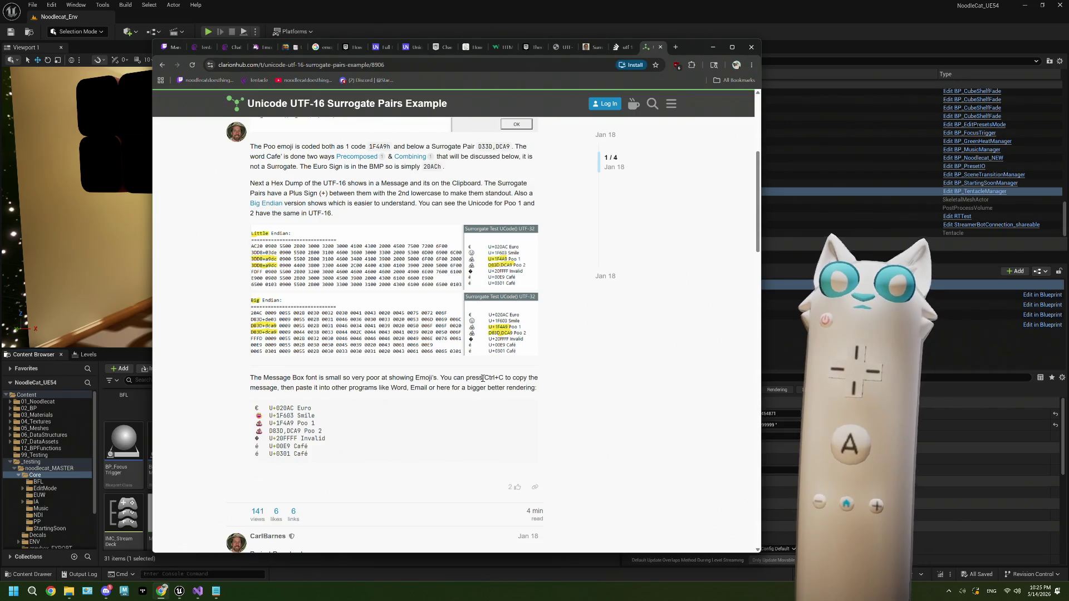
scroll(487, 388, down, 5)
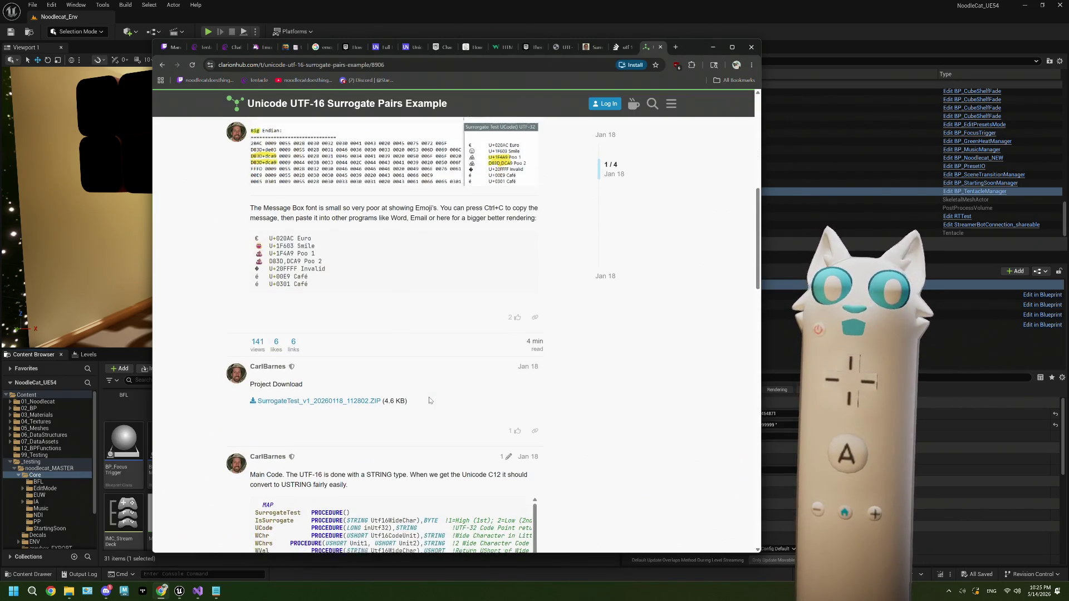
scroll(575, 381, down, 3)
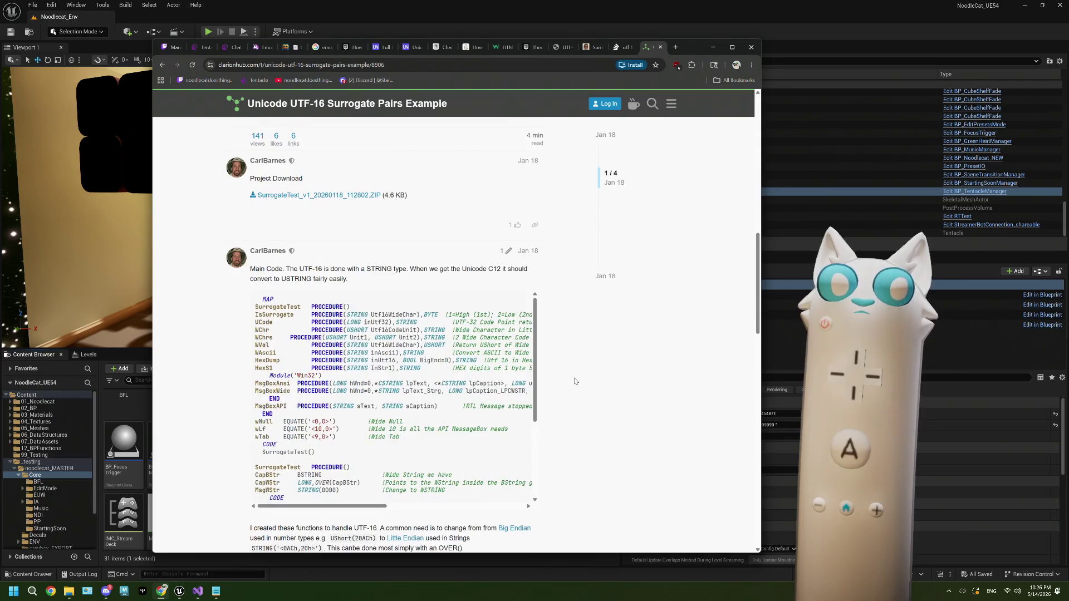
scroll(488, 381, down, 3)
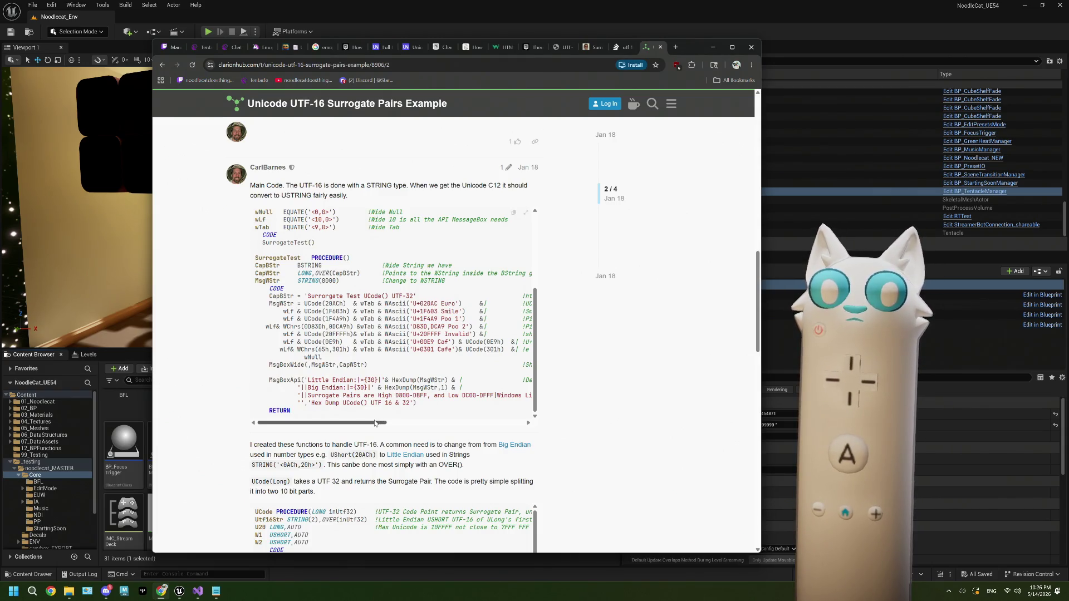
scroll(404, 402, down, 3)
scroll(549, 406, up, 2)
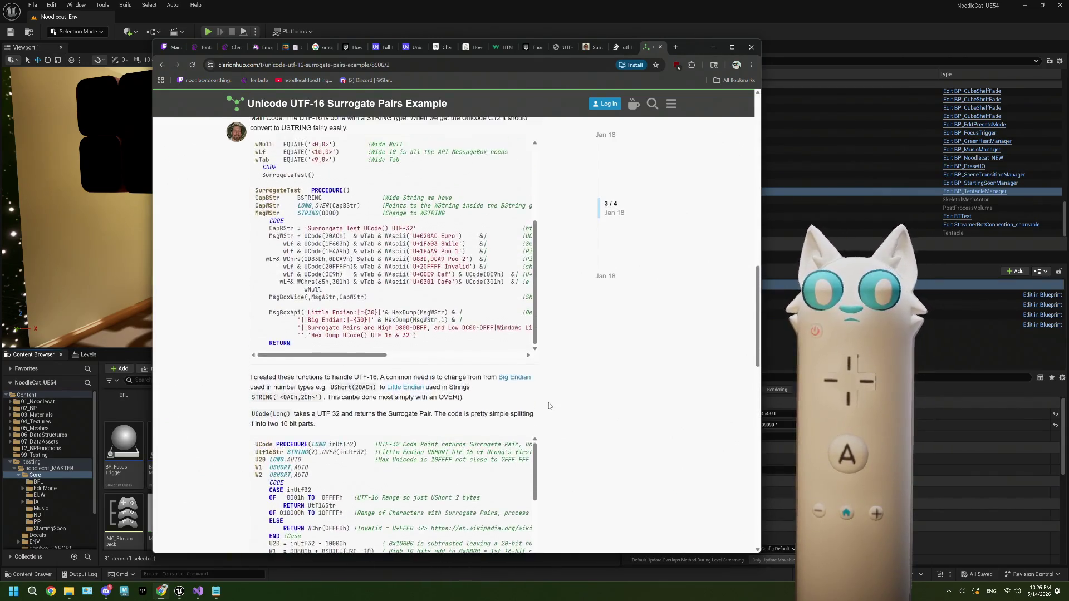
mouse_move(376, 385)
mouse_down()
mouse_move(523, 385)
mouse_move(375, 385)
mouse_up()
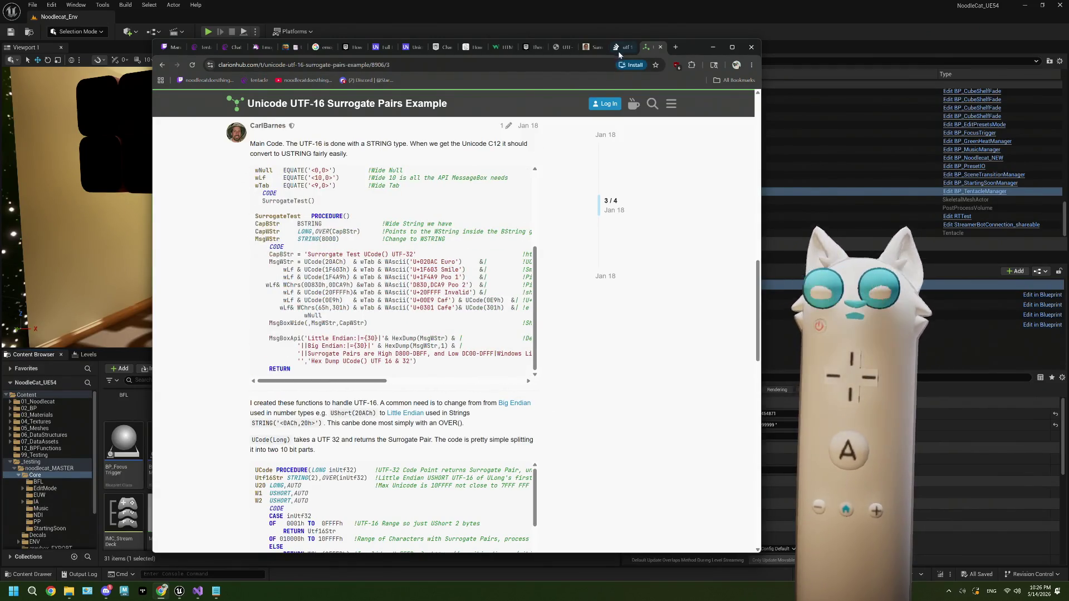
click(617, 51)
Step: On the Surrogate Pair Calculator, highlight '21 bit standard' and 'UTF-16' in the introduction
click(587, 49)
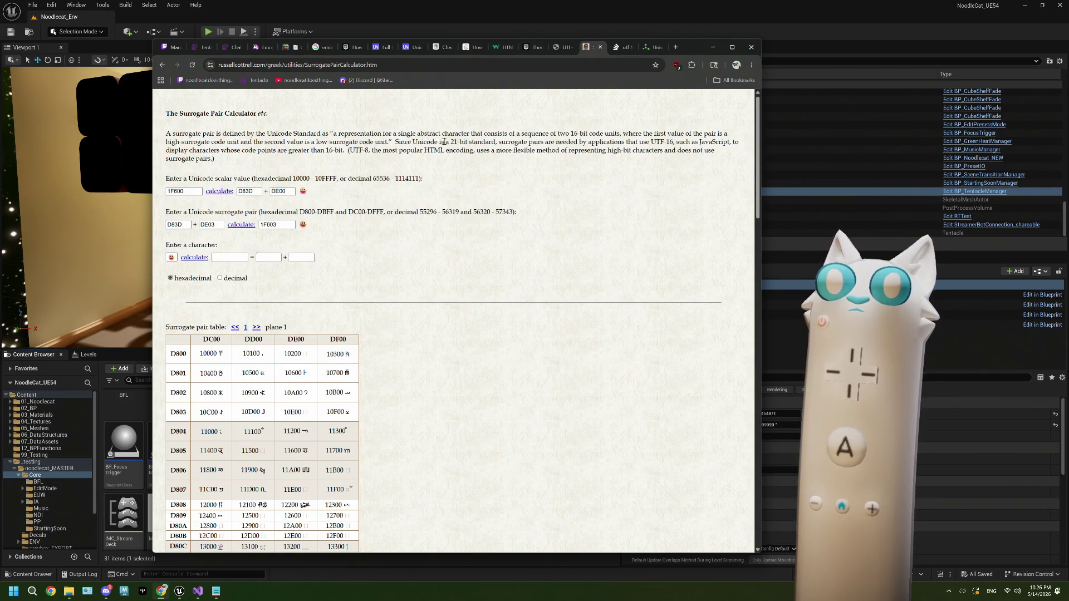
drag(451, 142, 494, 142)
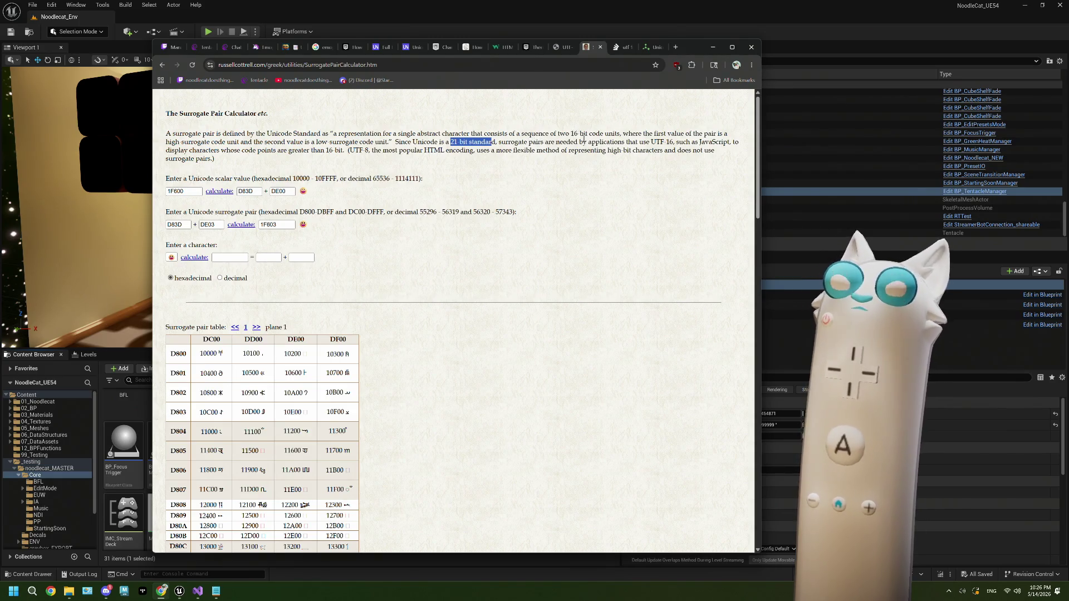
drag(651, 143, 675, 143)
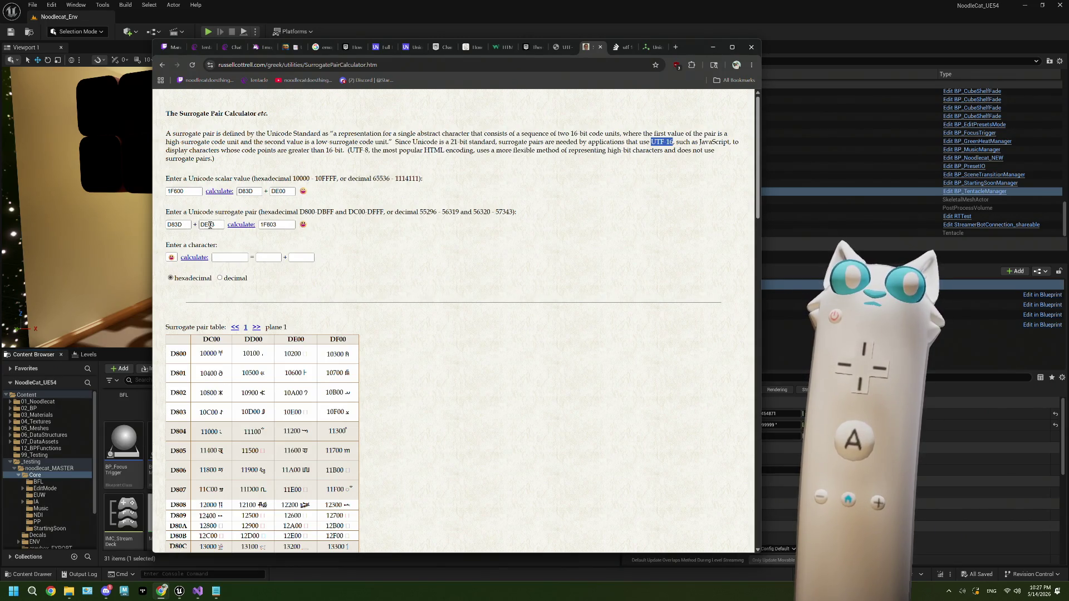
Step: Edit the low surrogate from DE03 to DE00 and recalculate, giving code point 1F600
click(222, 224)
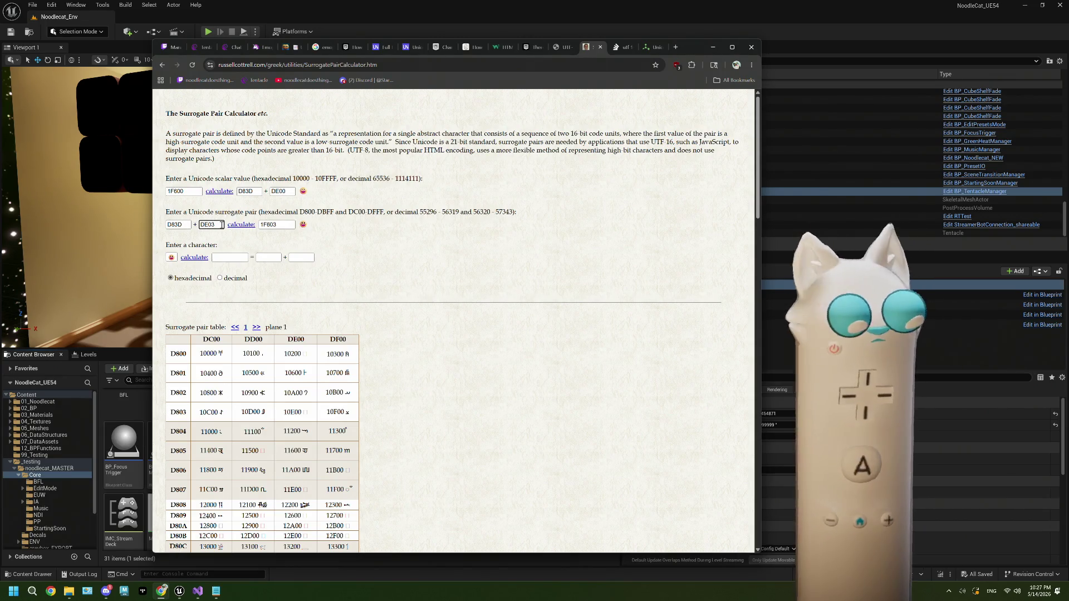
key(BackSpace)
text(0)
click(234, 226)
right_click(233, 227)
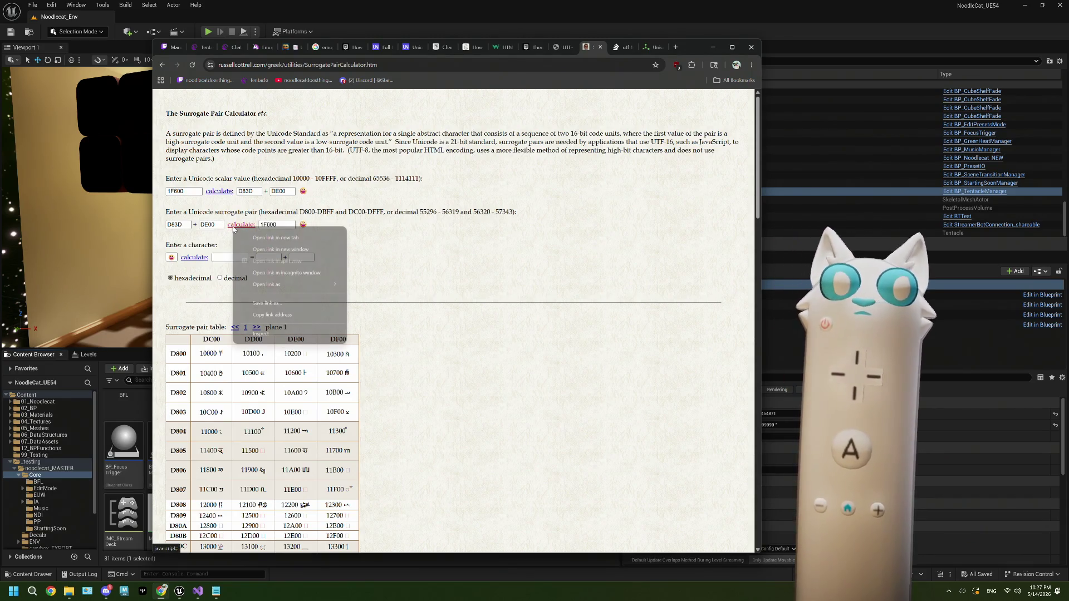
click(352, 226)
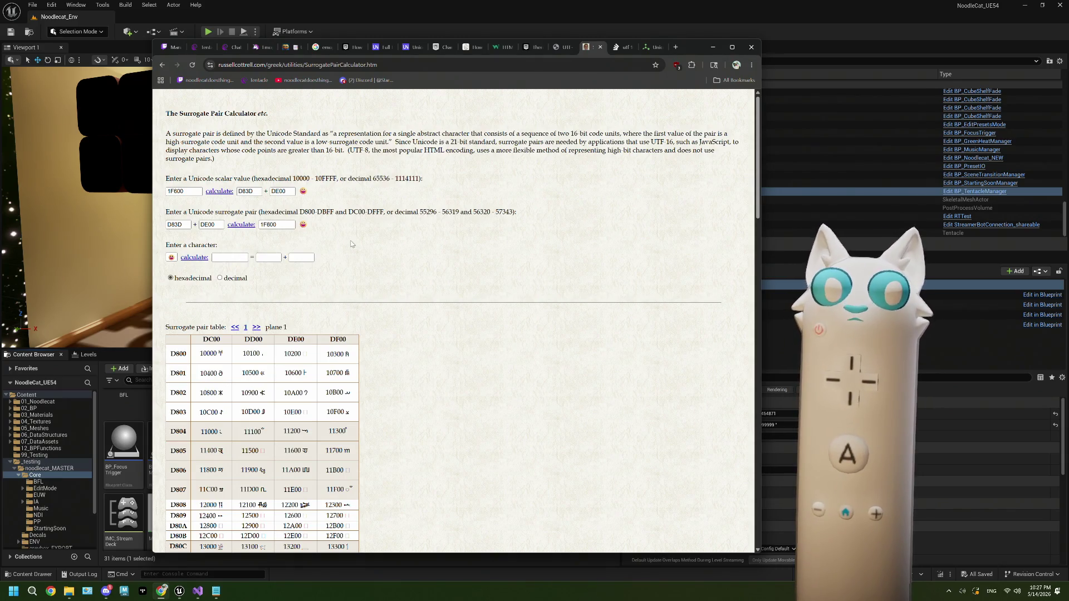
Step: Review the surrogate conversion formulas and sample JavaScript, then minimize Chrome back to Unreal
scroll(351, 244, down, 15)
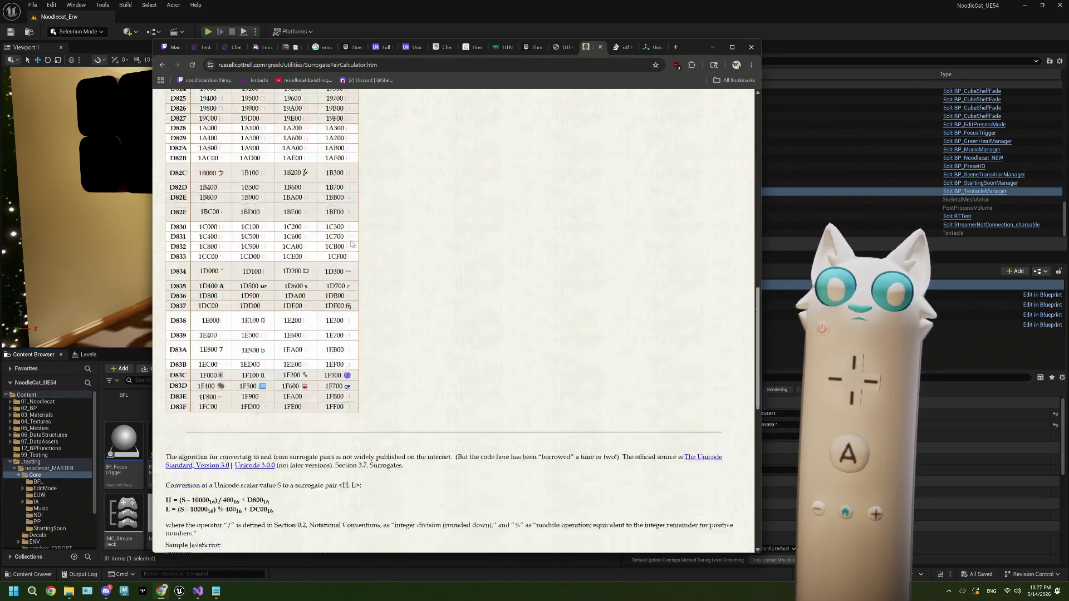
scroll(351, 244, down, 3)
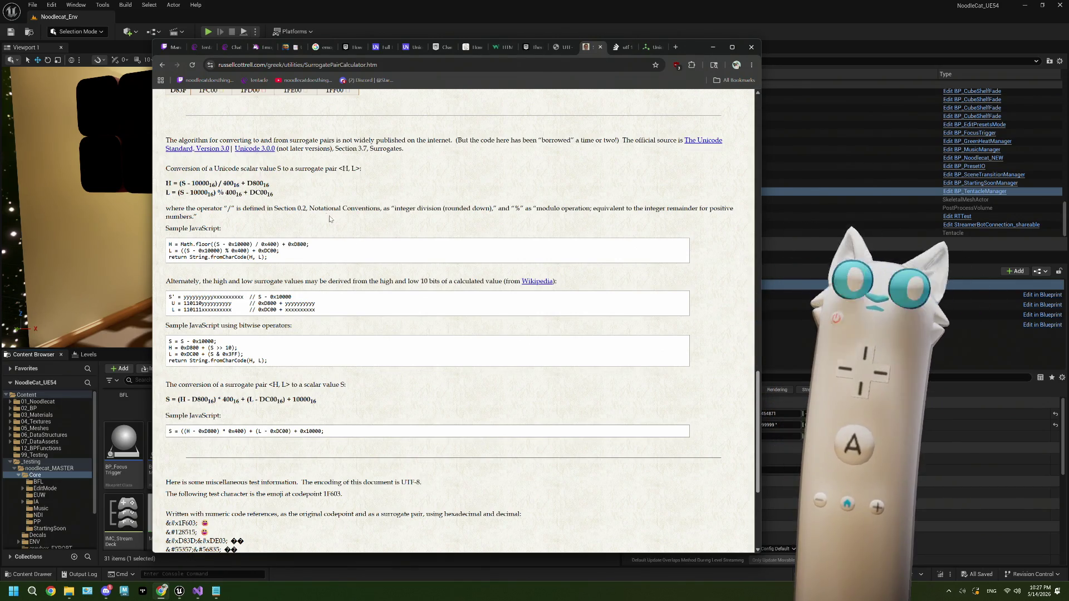
double_click(280, 169)
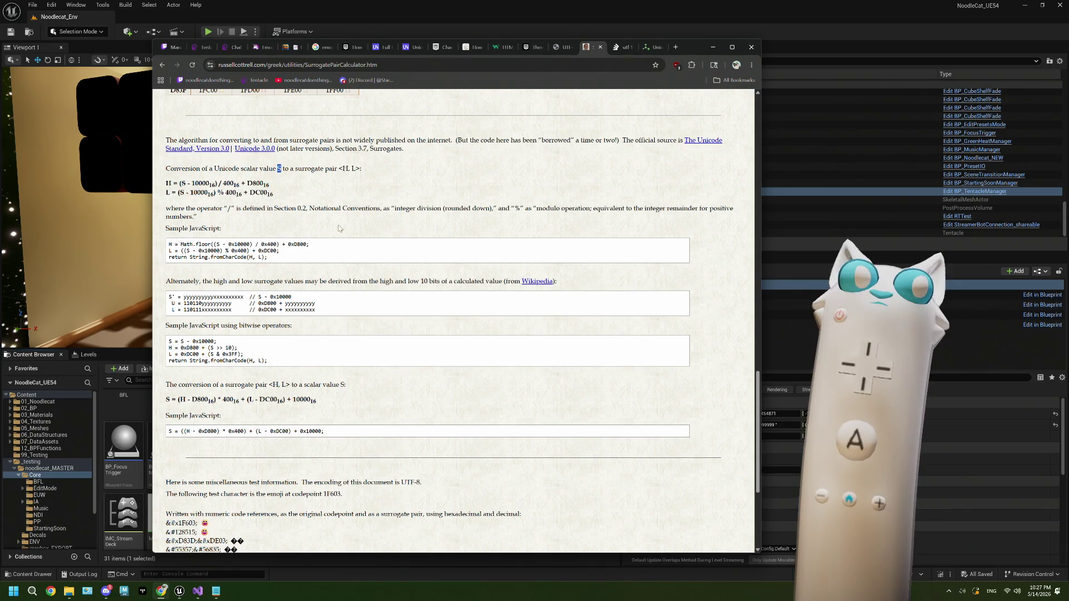
scroll(358, 250, down, 1)
scroll(358, 250, down, 3)
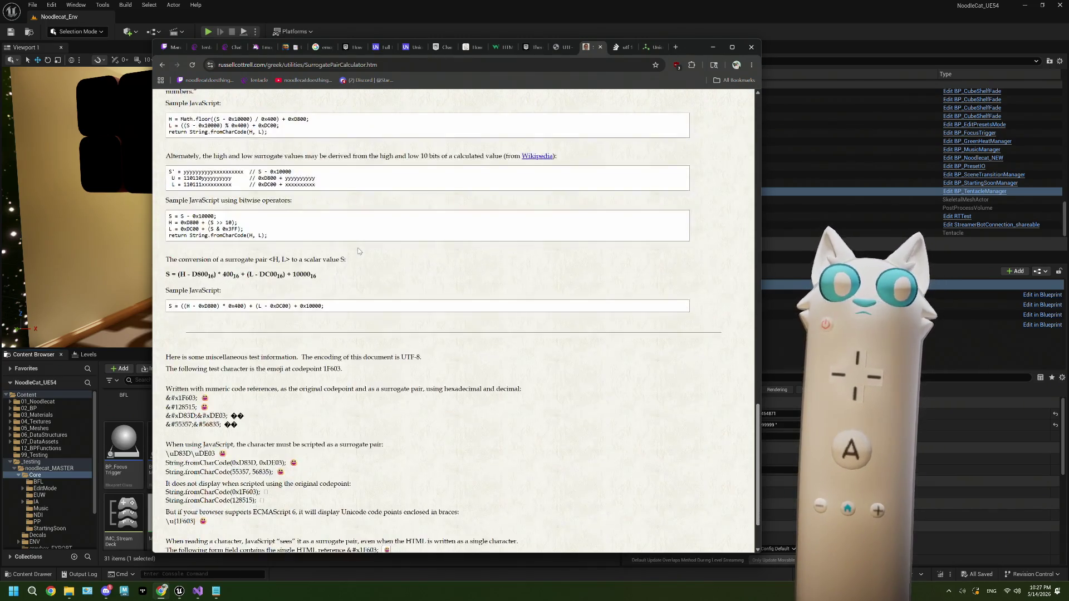
scroll(271, 359, up, 4)
scroll(271, 359, down, 1)
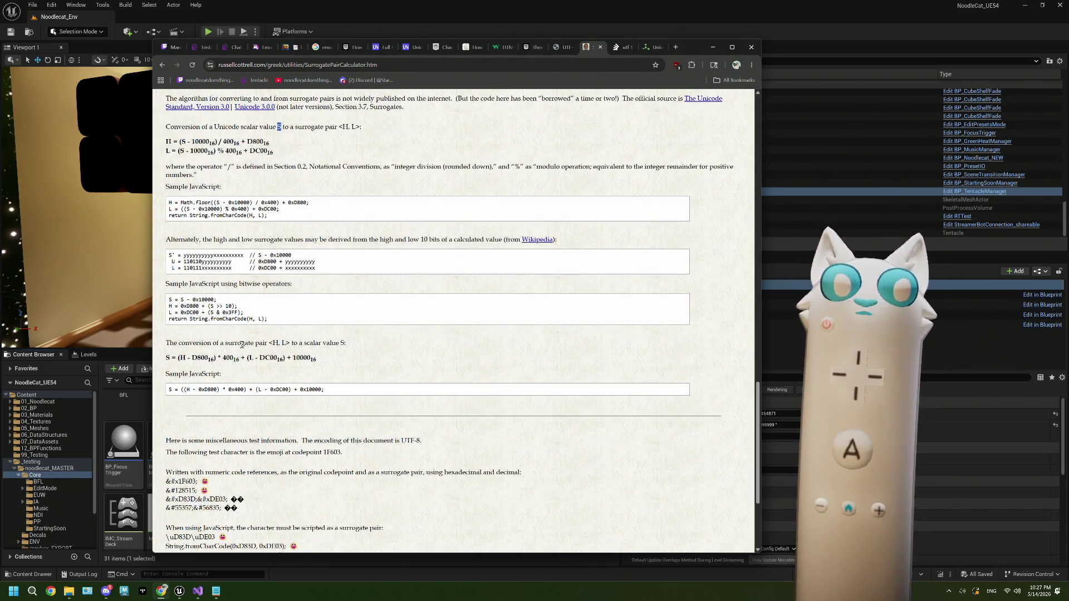
scroll(306, 344, down, 1)
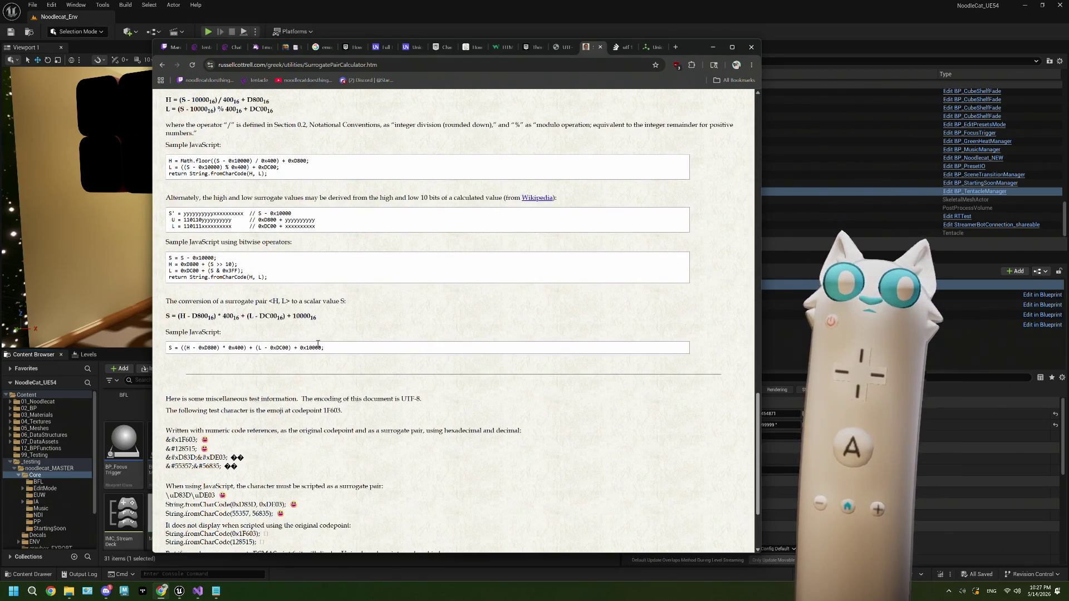
scroll(349, 348, down, 1)
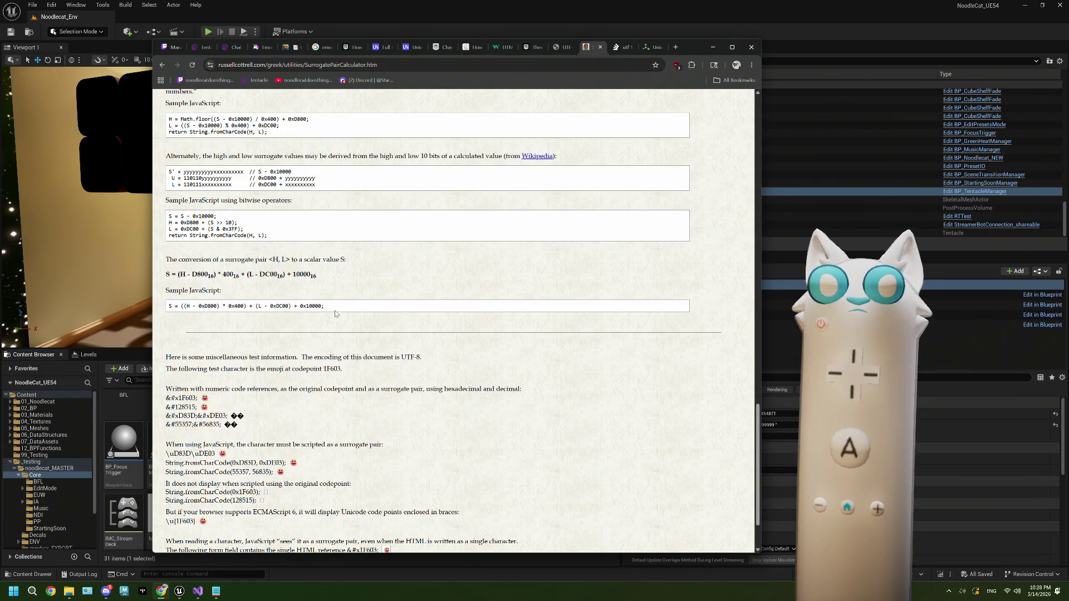
click(712, 47)
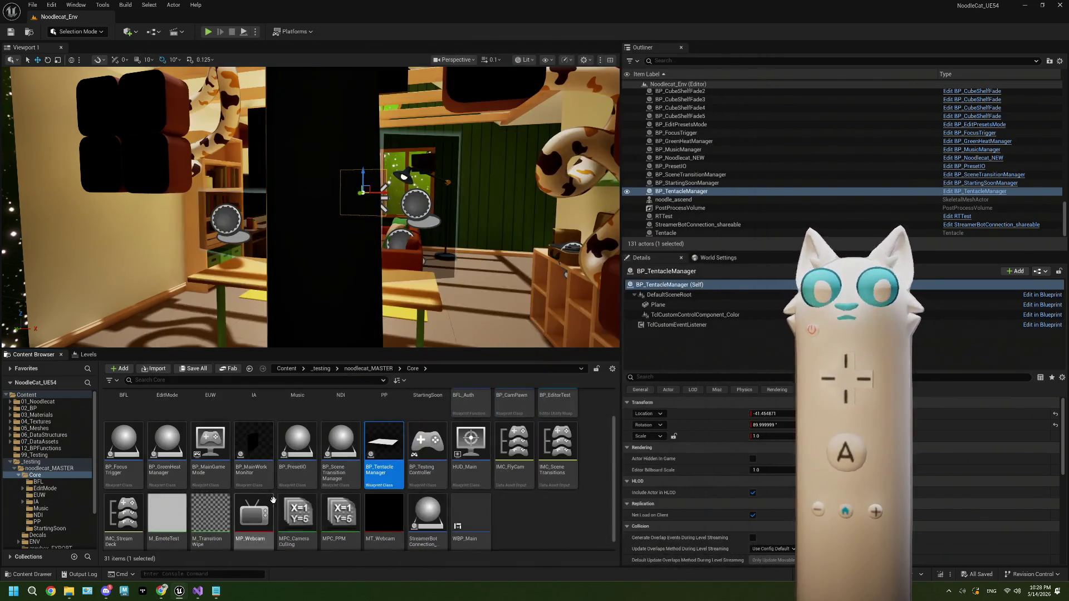
Step: Reopen BP_TentacleManager and delete the Name, Convert to UTF8 and For Each Loop nodes
double_click(378, 450)
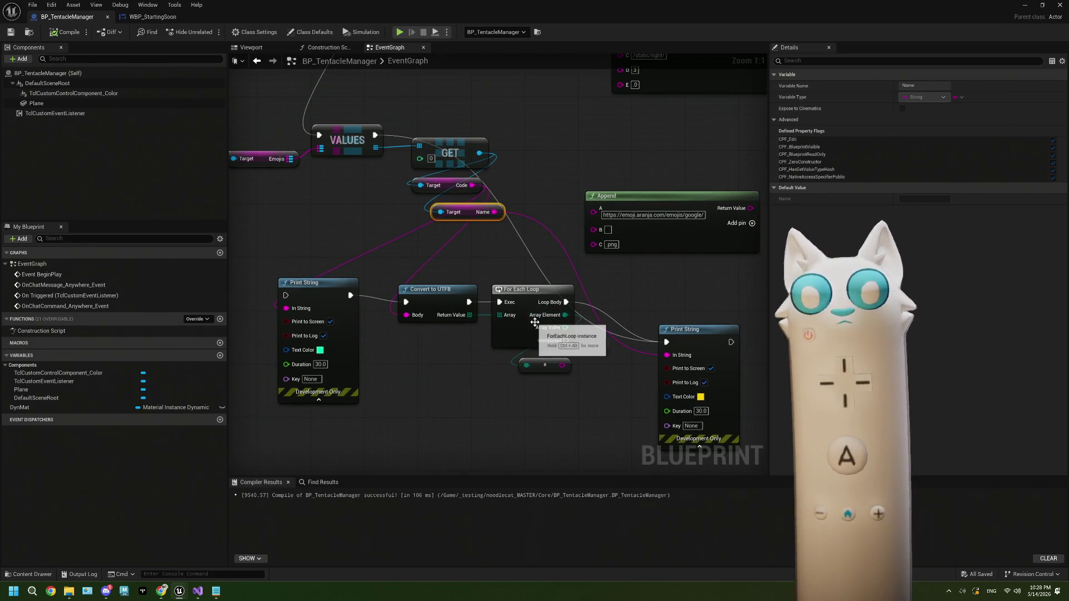
key(Delete)
mouse_move(531, 396)
mouse_down()
mouse_move(461, 336)
mouse_move(439, 251)
mouse_up()
key(Delete)
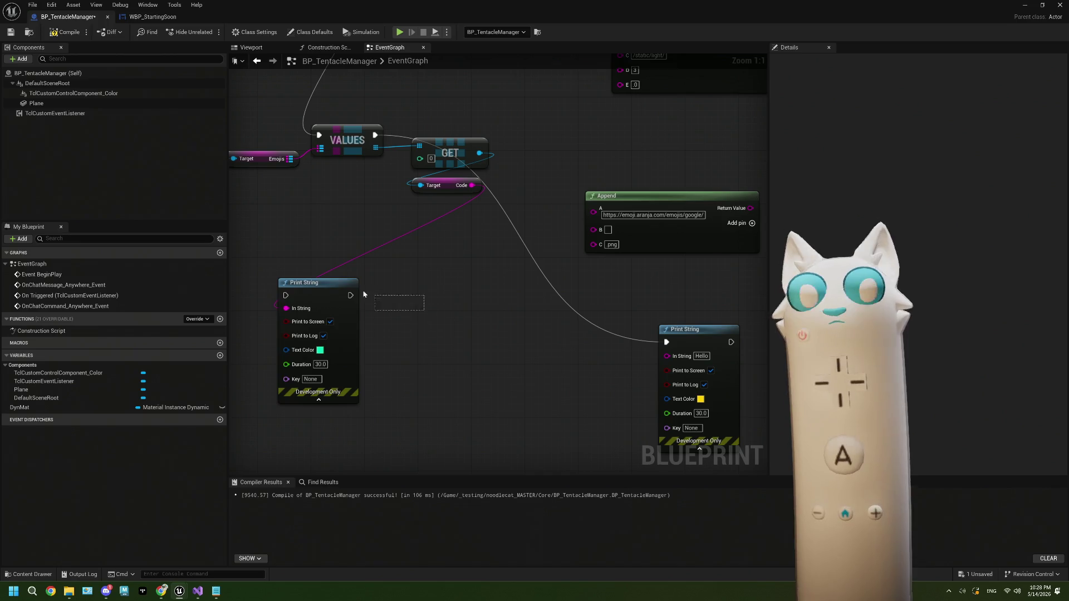
Step: Pull a new connection from the Code output and search for a 'hex' node
drag(420, 300, 351, 312)
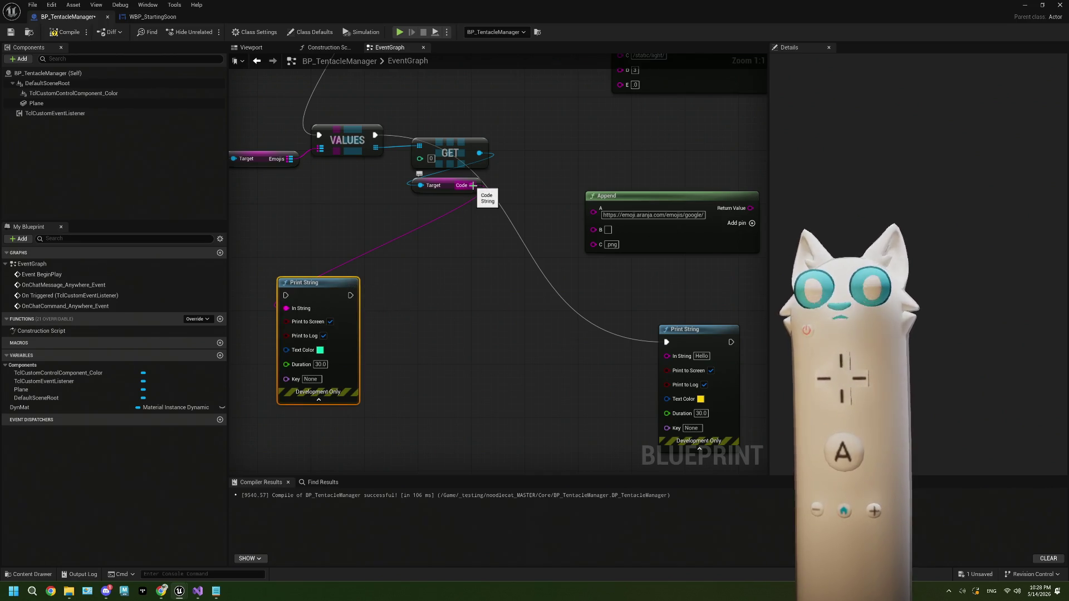
mouse_move(472, 185)
mouse_down()
mouse_move(441, 226)
mouse_move(390, 231)
mouse_move(407, 246)
mouse_move(385, 228)
mouse_up()
text(hex)
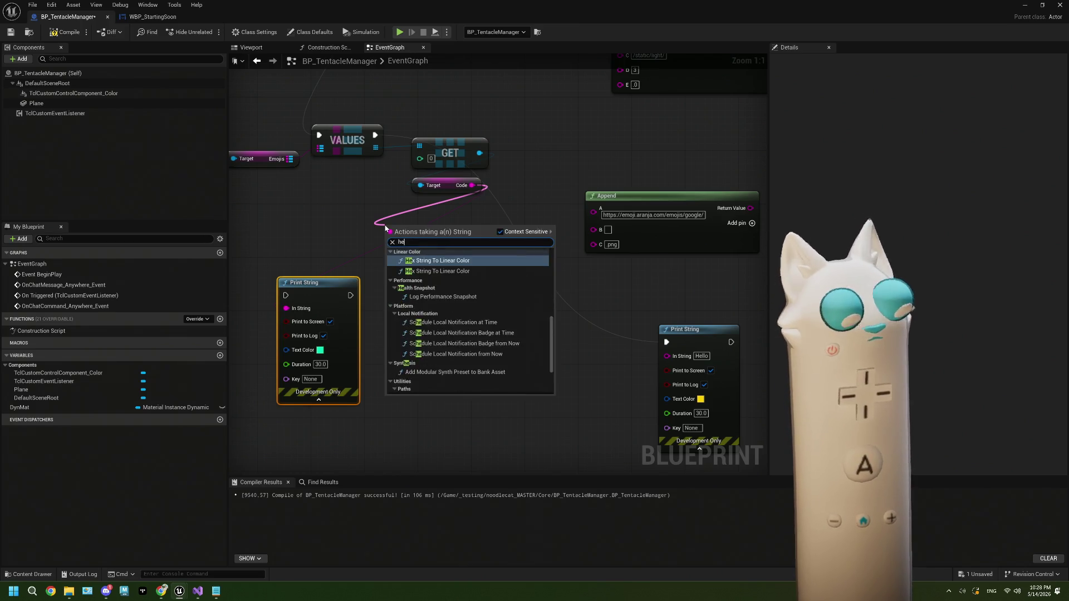
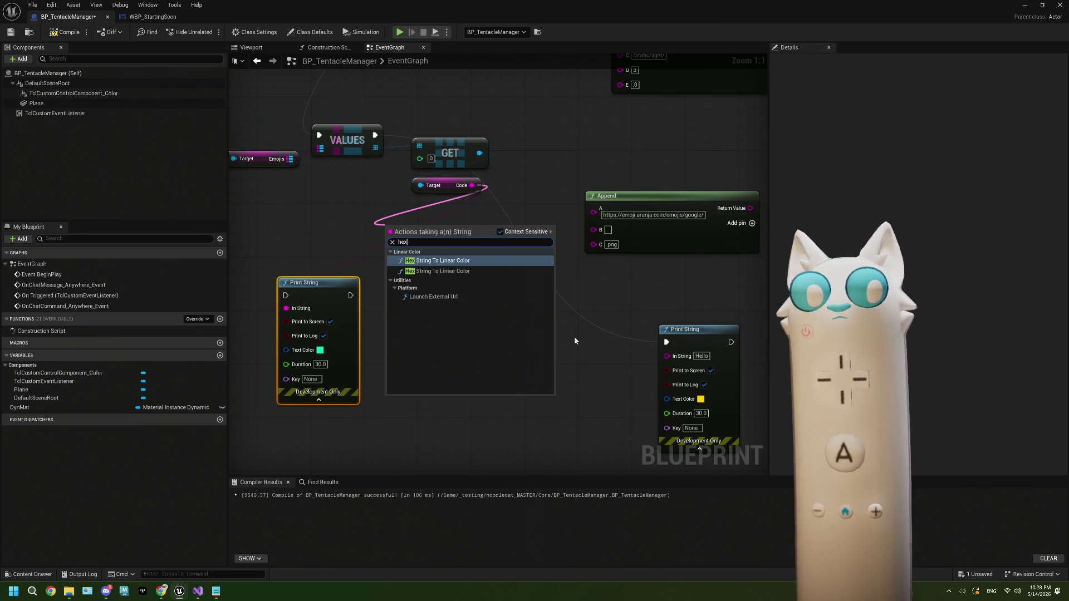
Step: Review the code-point-to-surrogate-pair formulas on the Surrogate Pair Calculator page, then minimize Chrome
click(161, 591)
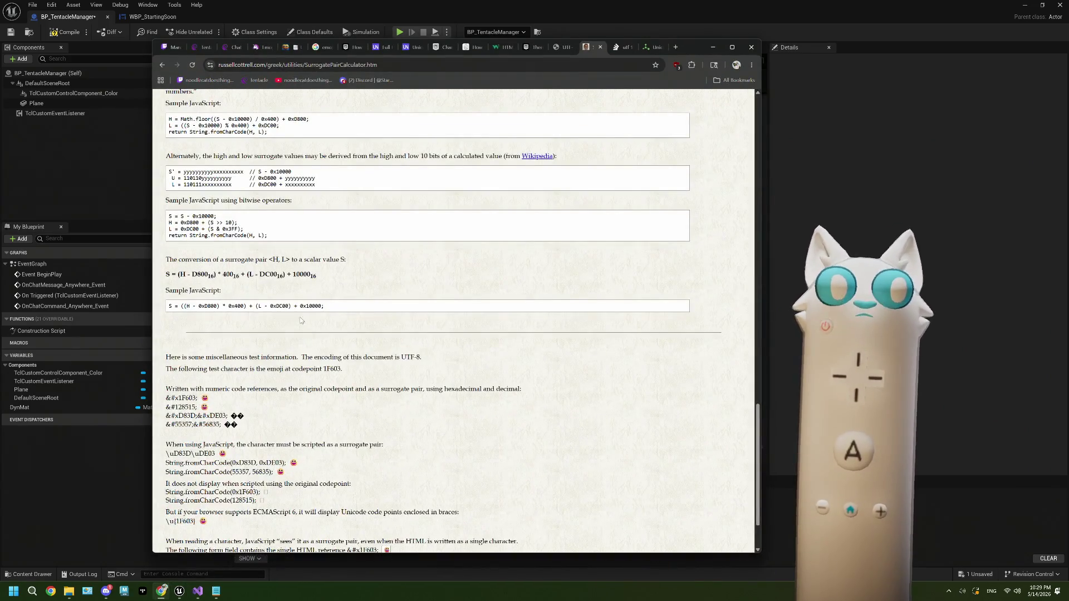
scroll(218, 276, up, 1)
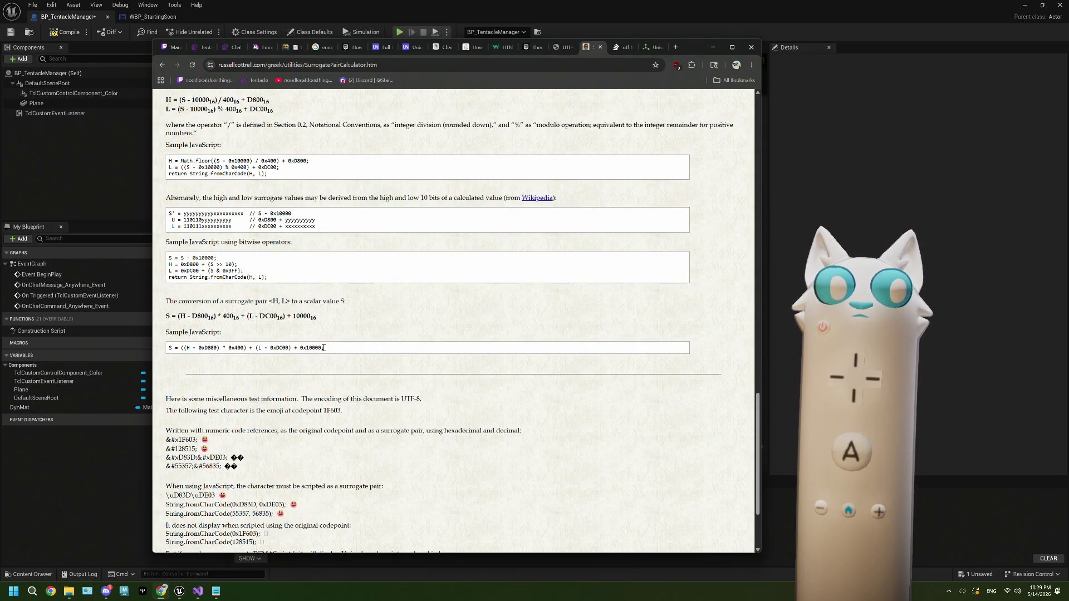
scroll(323, 348, up, 1)
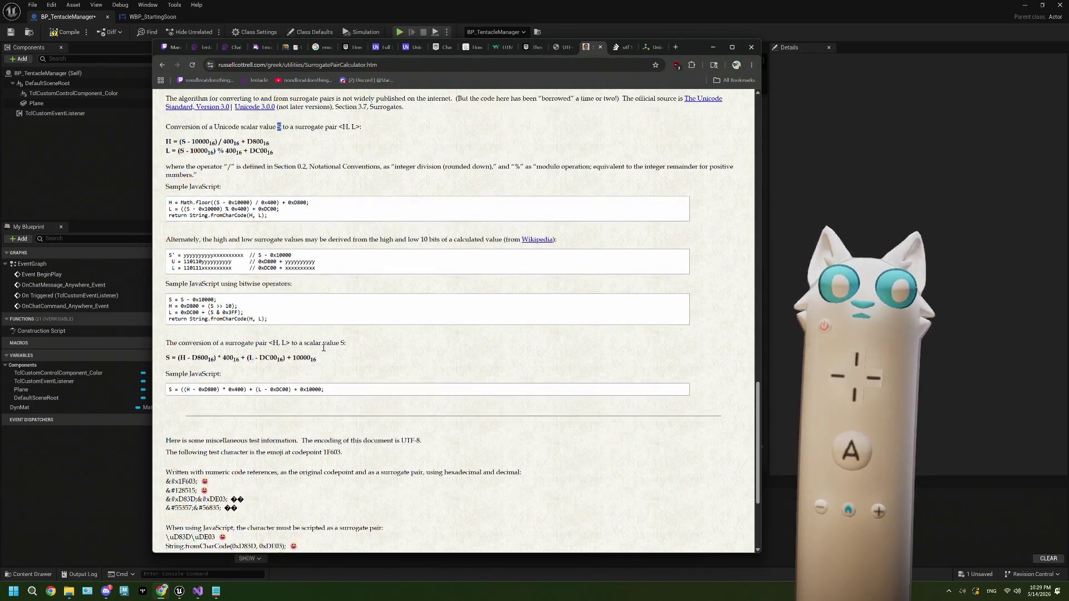
scroll(323, 348, down, 1)
scroll(323, 347, down, 1)
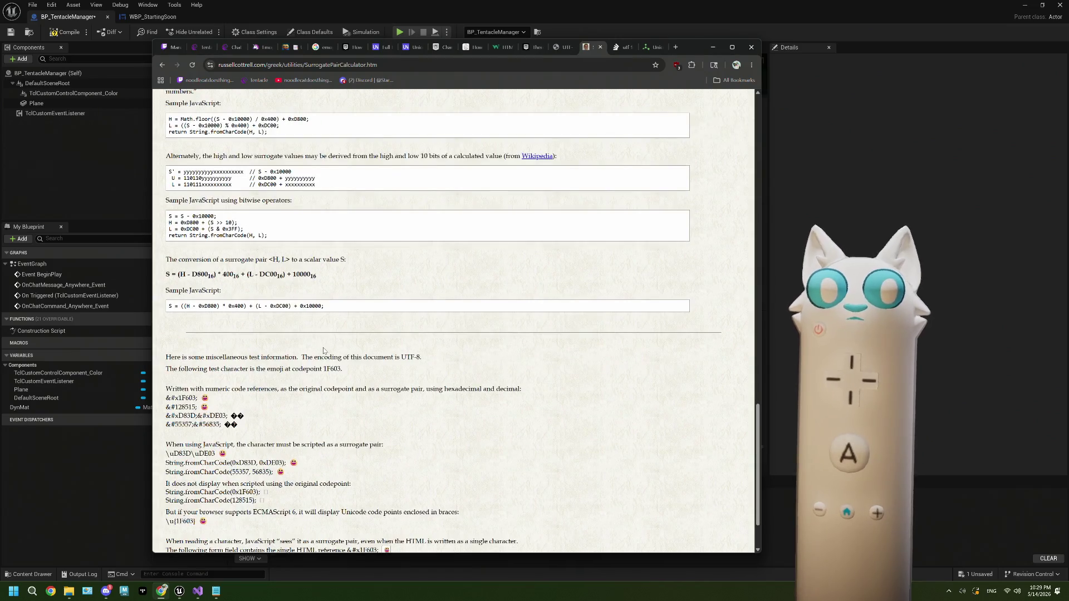
key(Home)
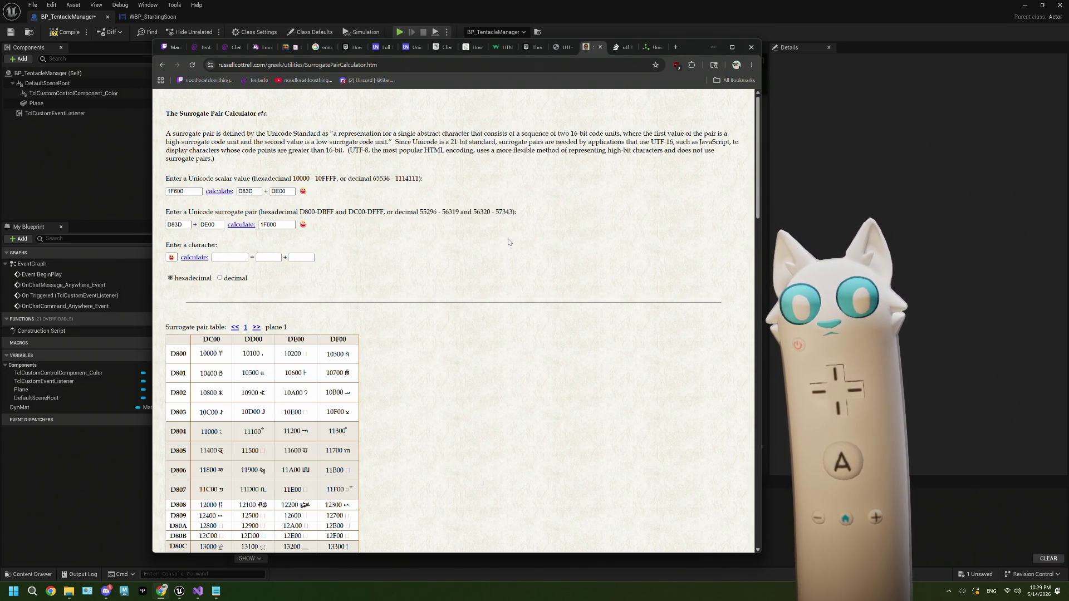
click(712, 46)
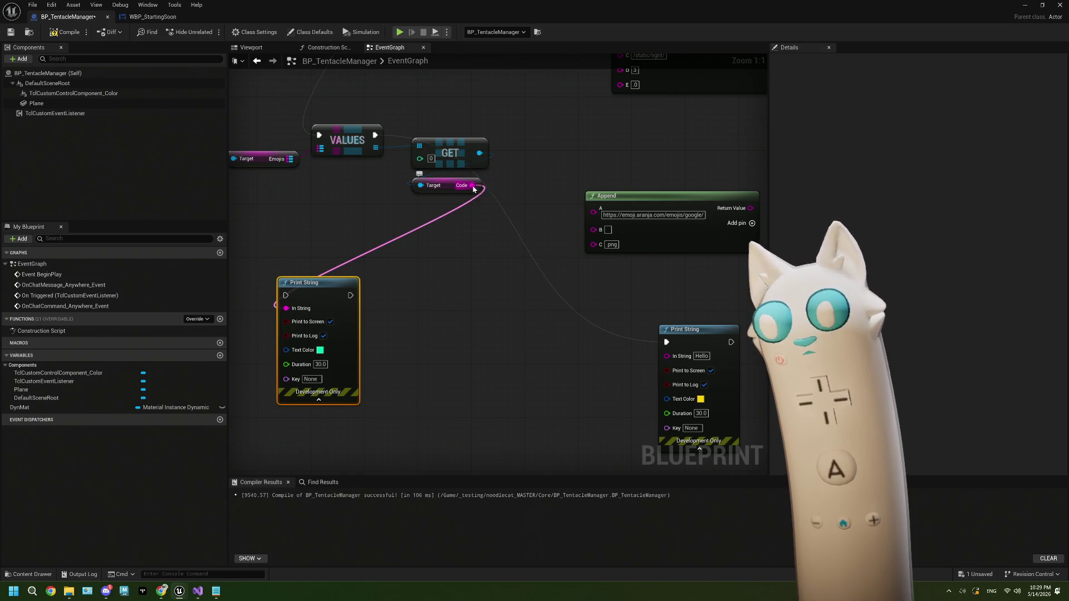
Step: Add a Convert String to Bytes node fed by the emoji Code, executing after VALUES
drag(473, 186, 461, 260)
text(byte)
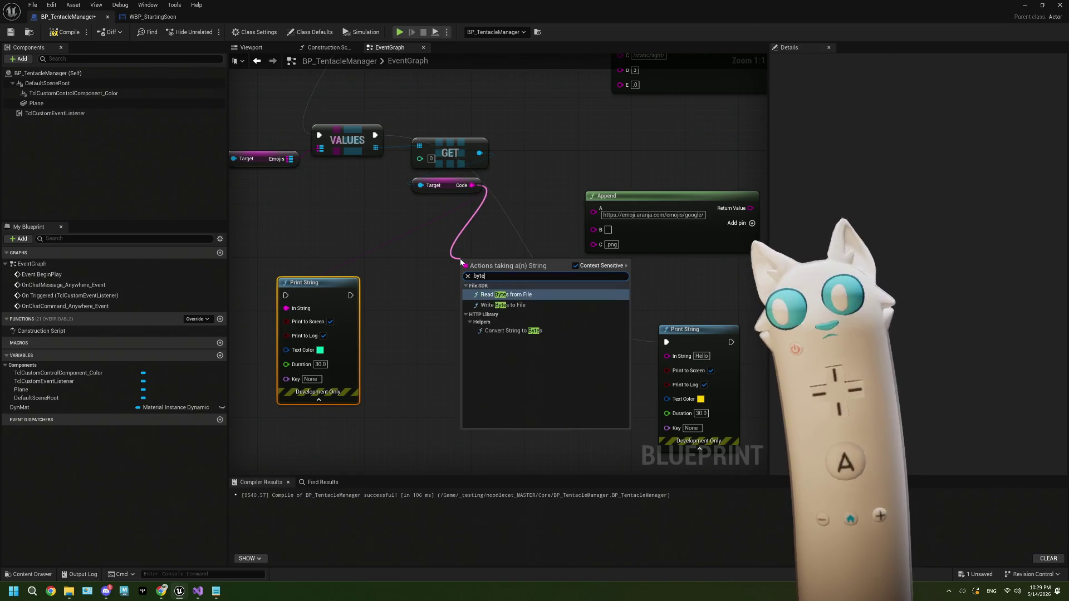
click(504, 331)
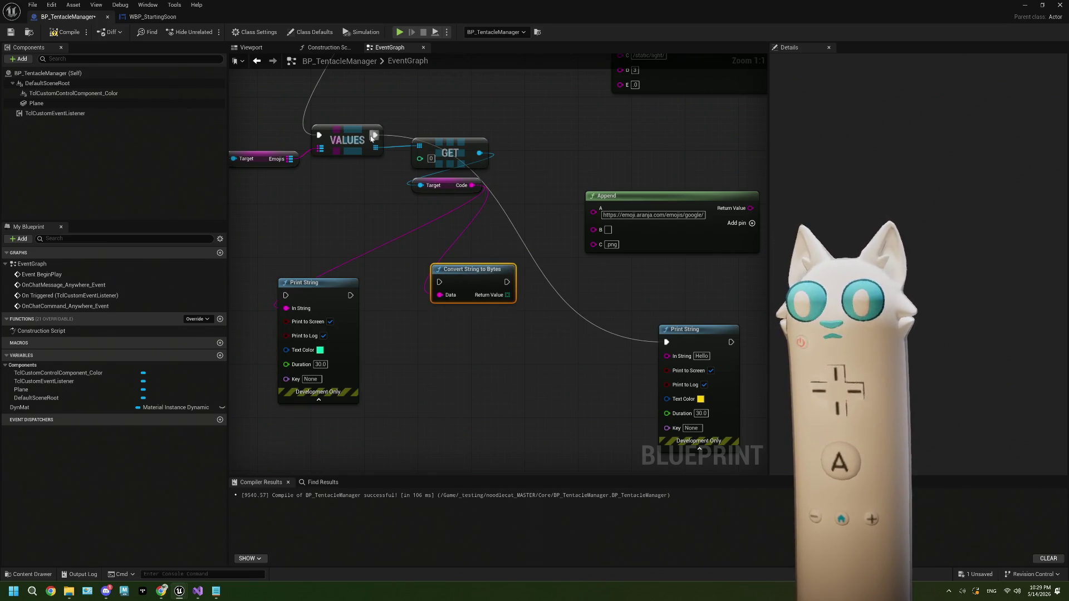
mouse_move(374, 136)
mouse_down()
mouse_move(439, 282)
mouse_move(477, 285)
mouse_move(451, 281)
mouse_up()
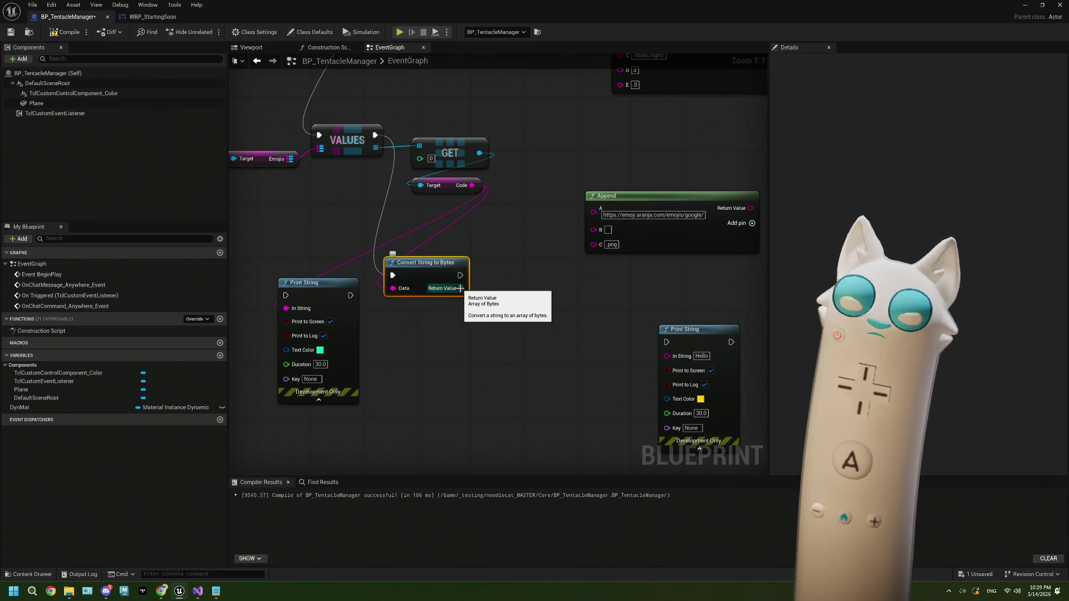
mouse_move(460, 288)
mouse_down()
mouse_move(489, 346)
mouse_move(494, 337)
mouse_up()
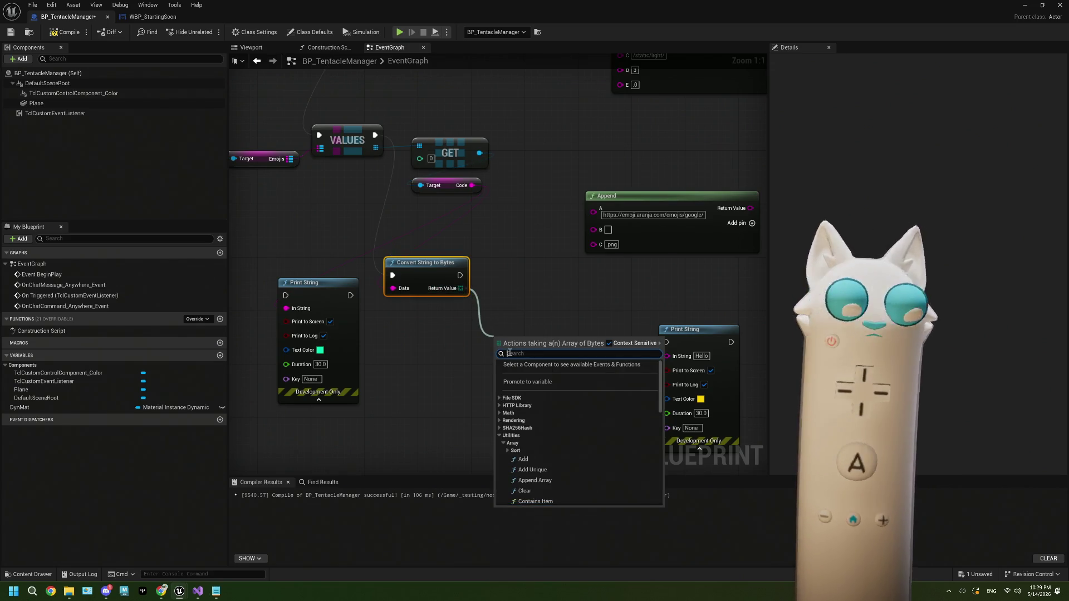
text(p)
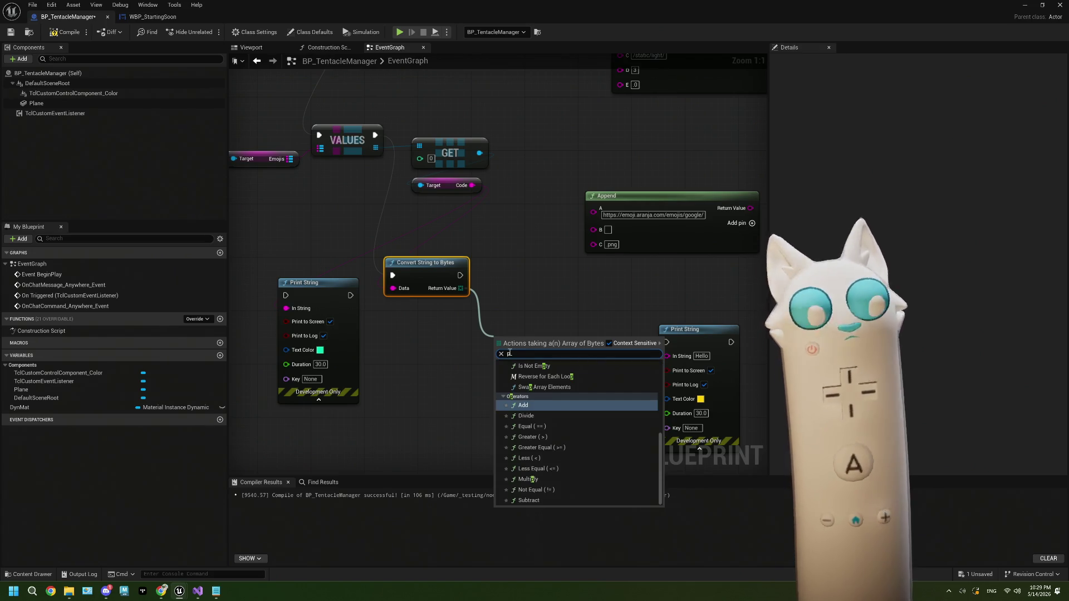
text(r)
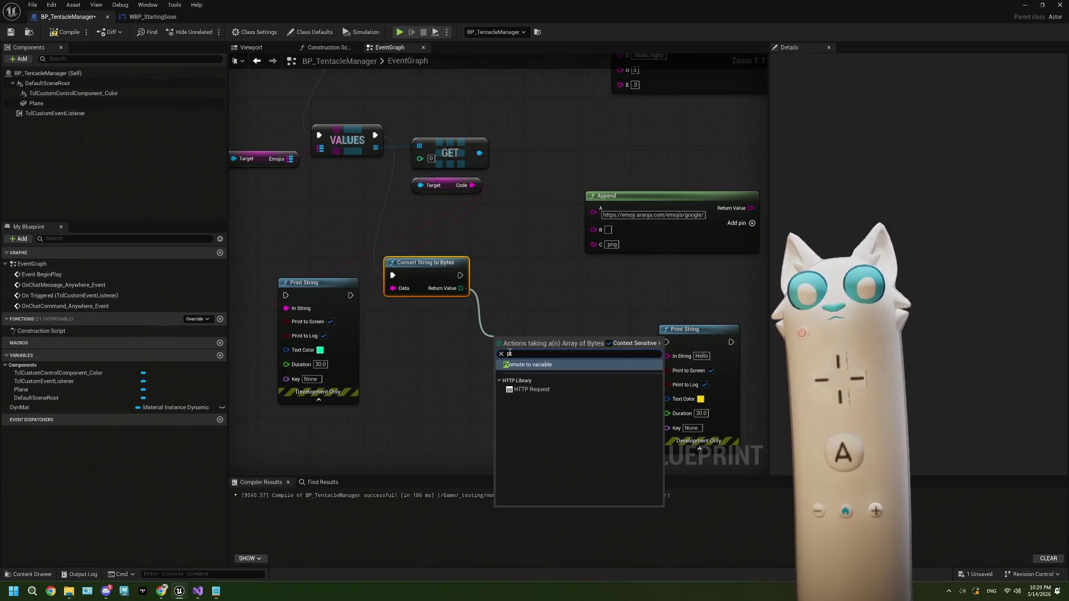
key(Escape)
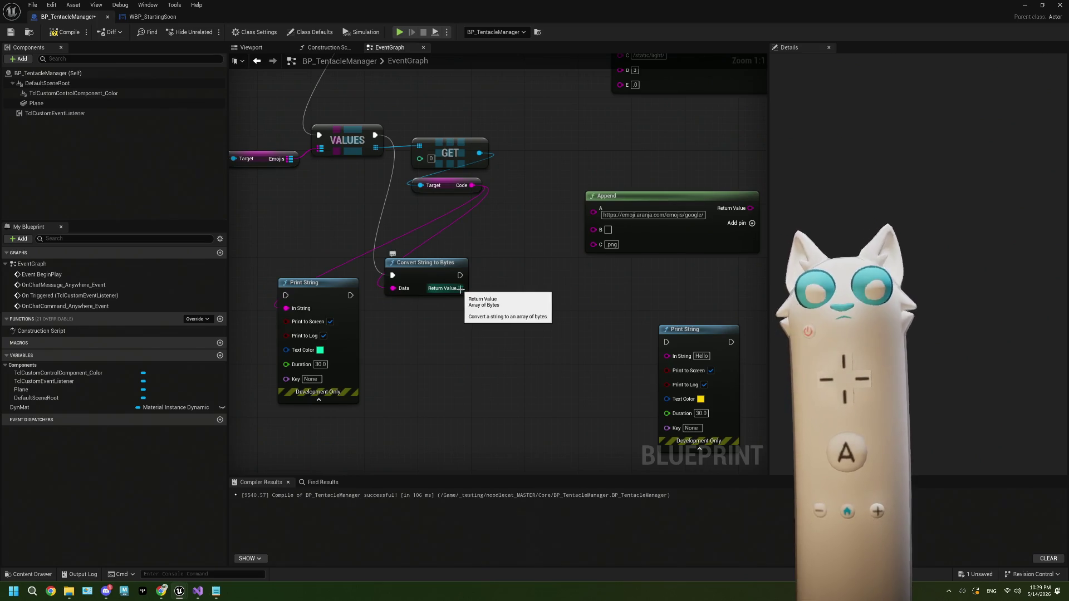
Step: Loop over the bytes with For Each Loop, printing each byte, then compile and save
mouse_move(461, 288)
mouse_down()
mouse_move(482, 331)
mouse_move(512, 315)
mouse_move(513, 274)
mouse_move(672, 358)
mouse_up()
text(fore)
click(524, 372)
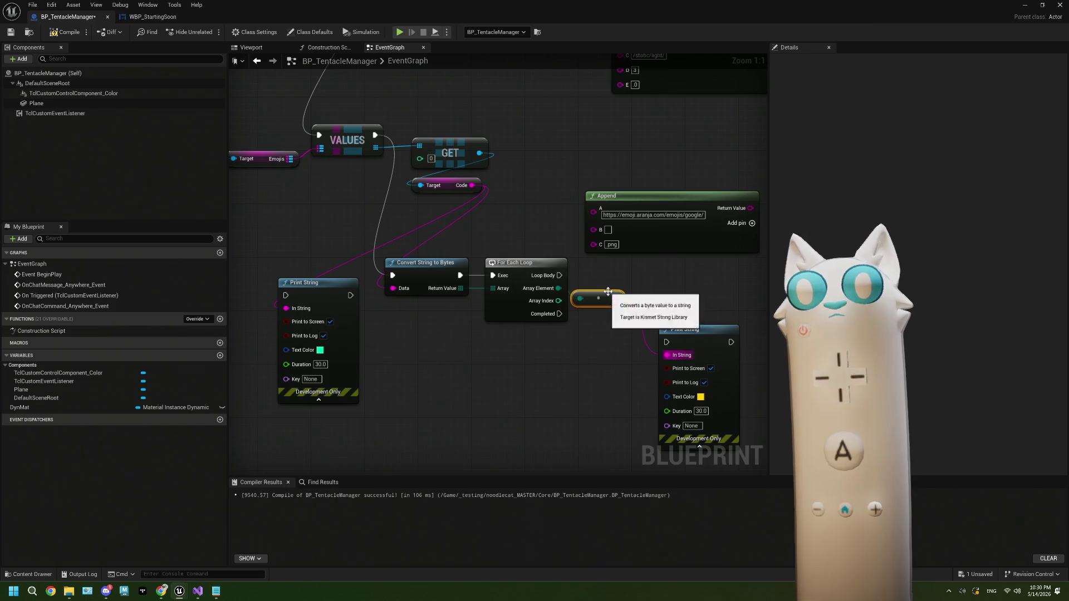
drag(598, 300, 546, 339)
mouse_move(560, 274)
mouse_down()
mouse_move(670, 356)
mouse_move(667, 342)
mouse_up()
click(65, 32)
click(11, 32)
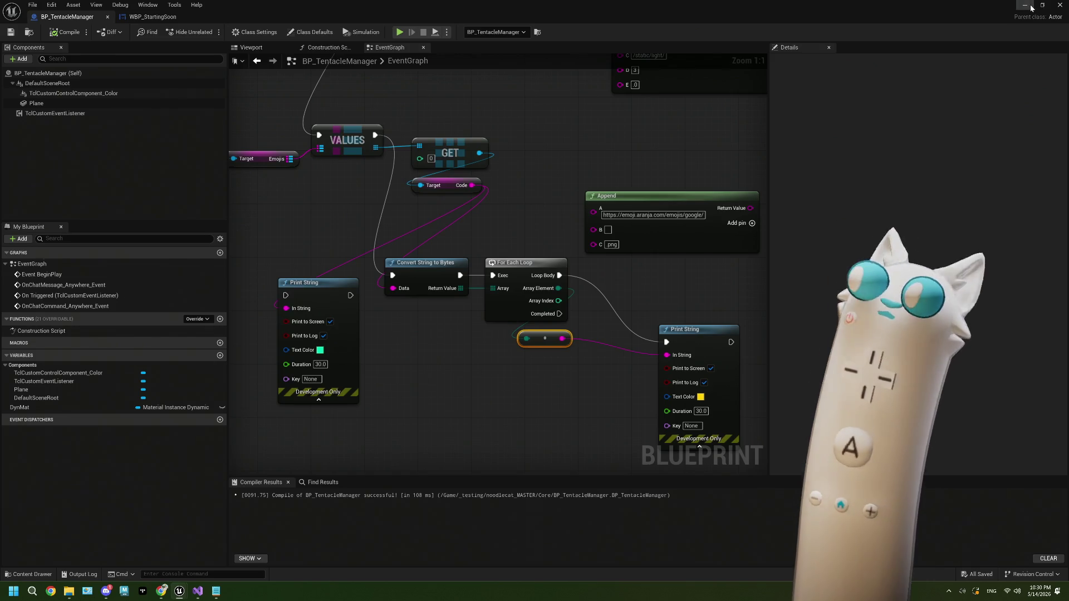
key(alt+Tab)
Step: Start playing the level in the editor and bring up the tentacle.live dashboard in Chrome
click(211, 33)
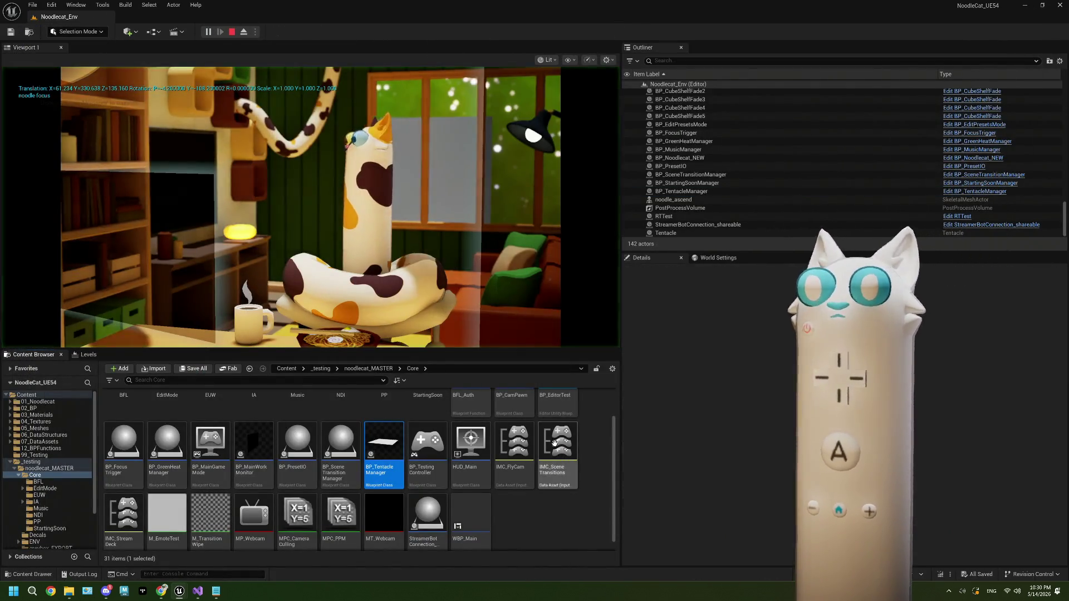
click(162, 591)
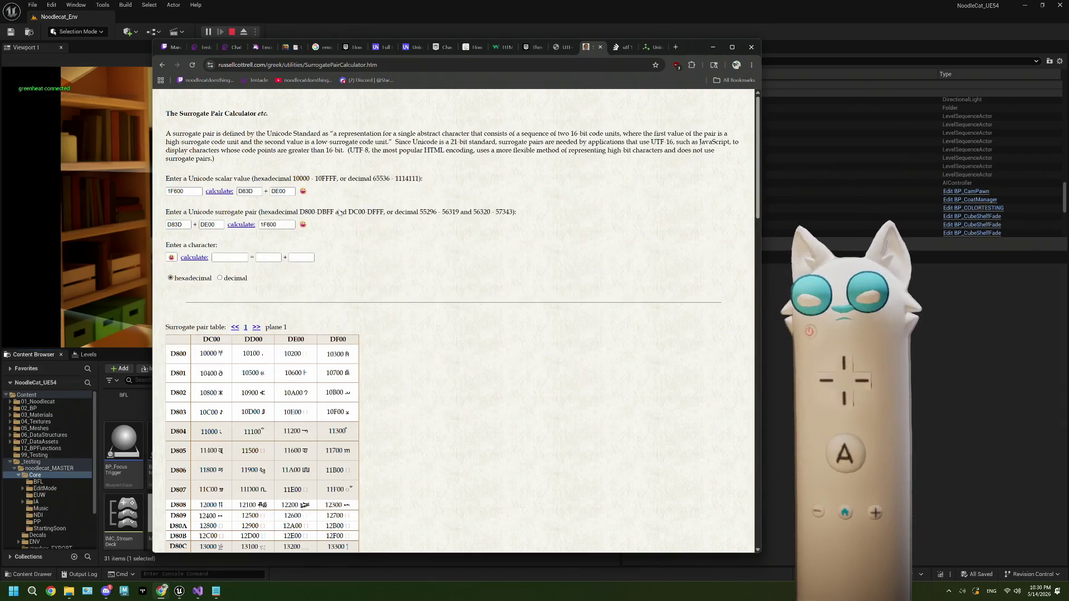
click(650, 48)
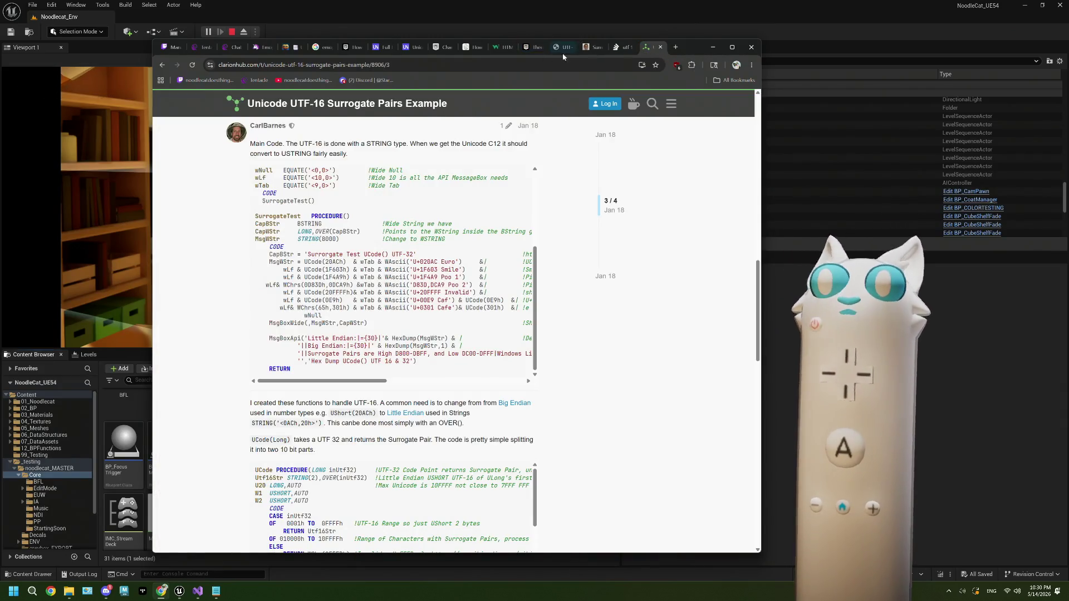
click(202, 47)
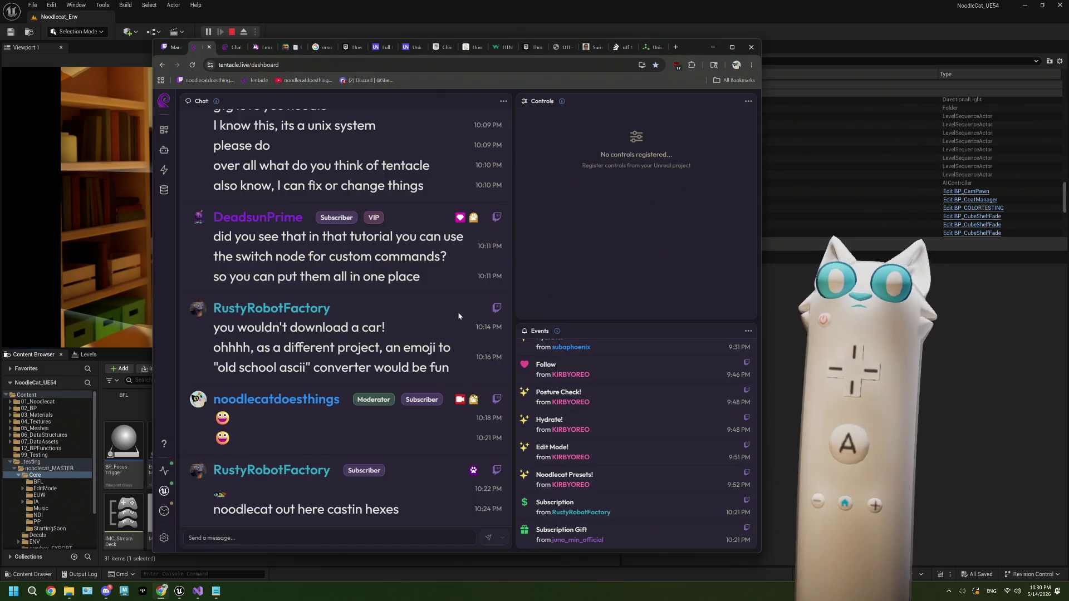
Step: Send a grinning emoji in the dashboard chat, then return to the Unreal editor
right_click(287, 543)
click(334, 374)
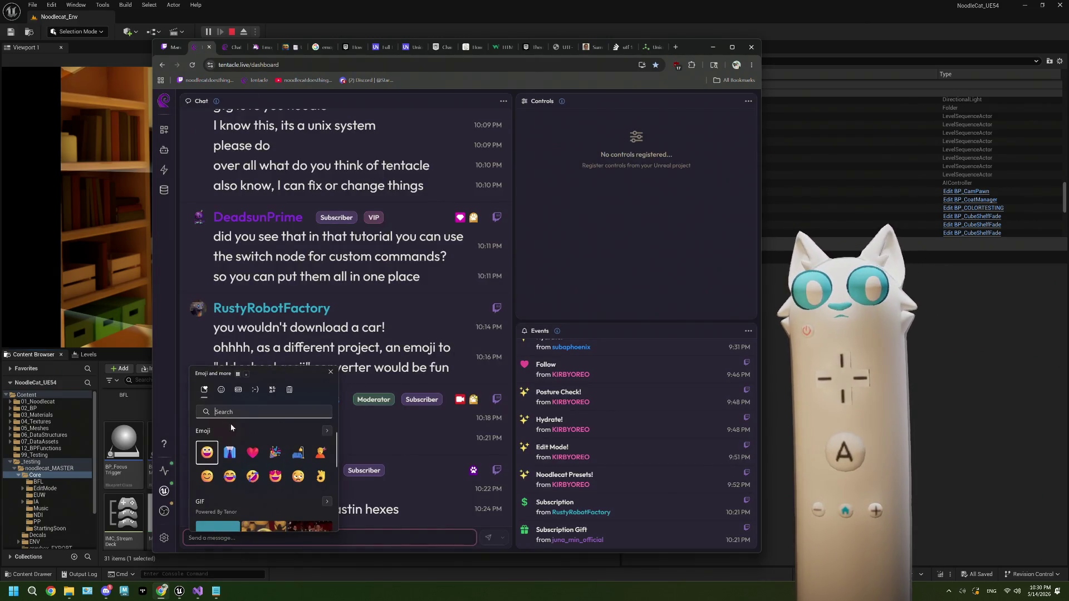
key(Return)
key(Escape)
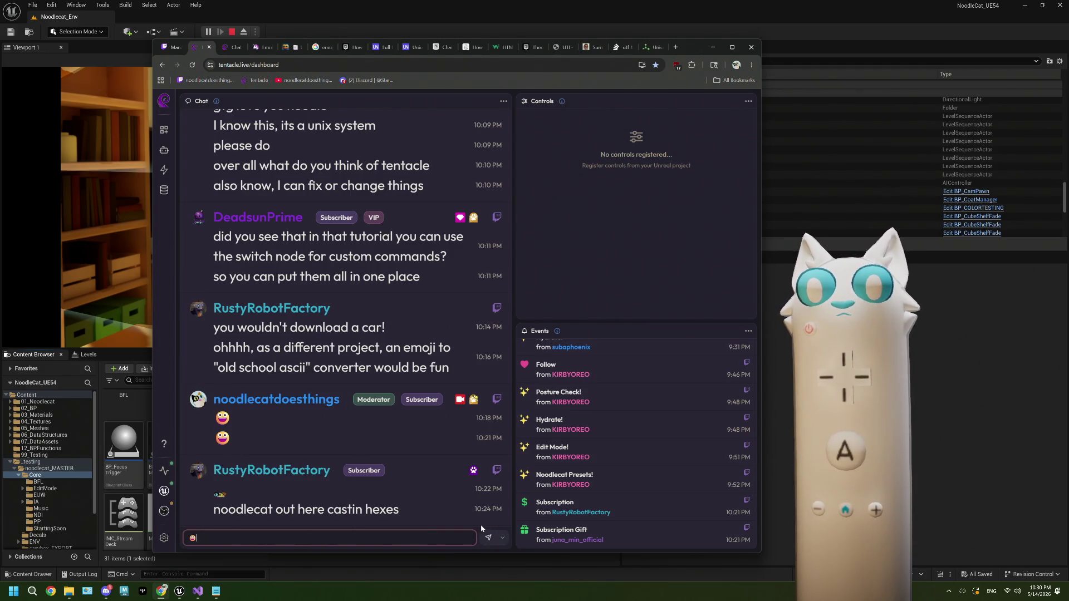
key(Return)
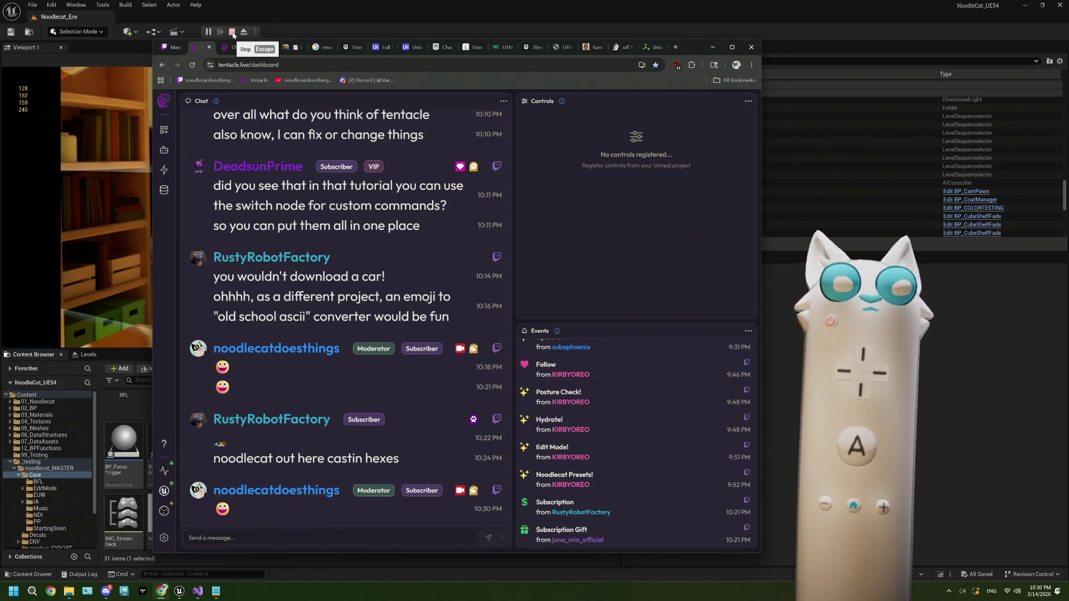
click(305, 20)
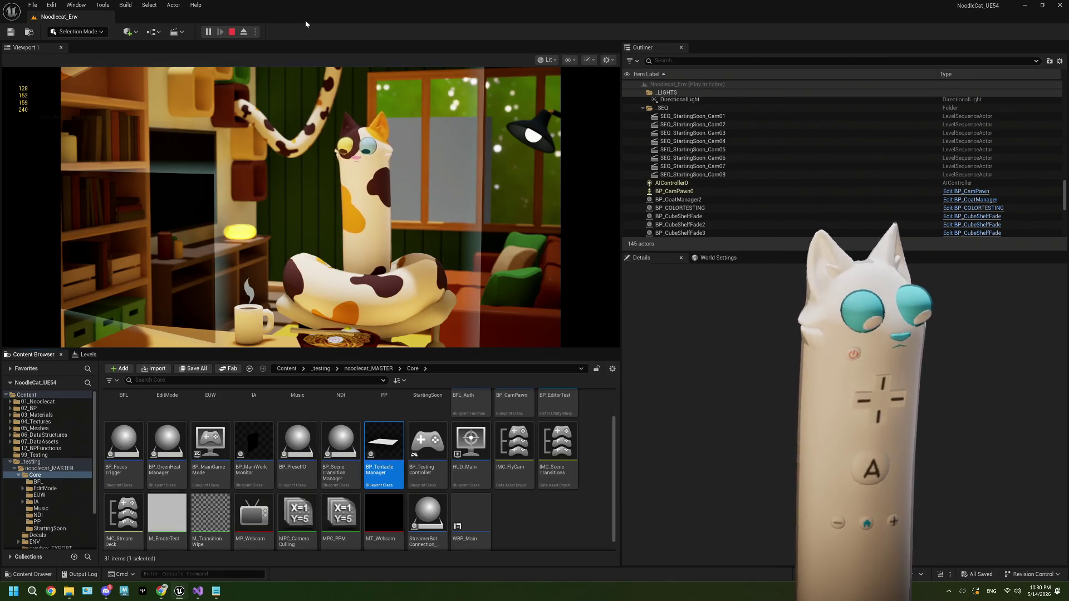
Step: Snip the printed bytes 128, 152, 159, 240, then stop play and close the message log
key(super+shift+s)
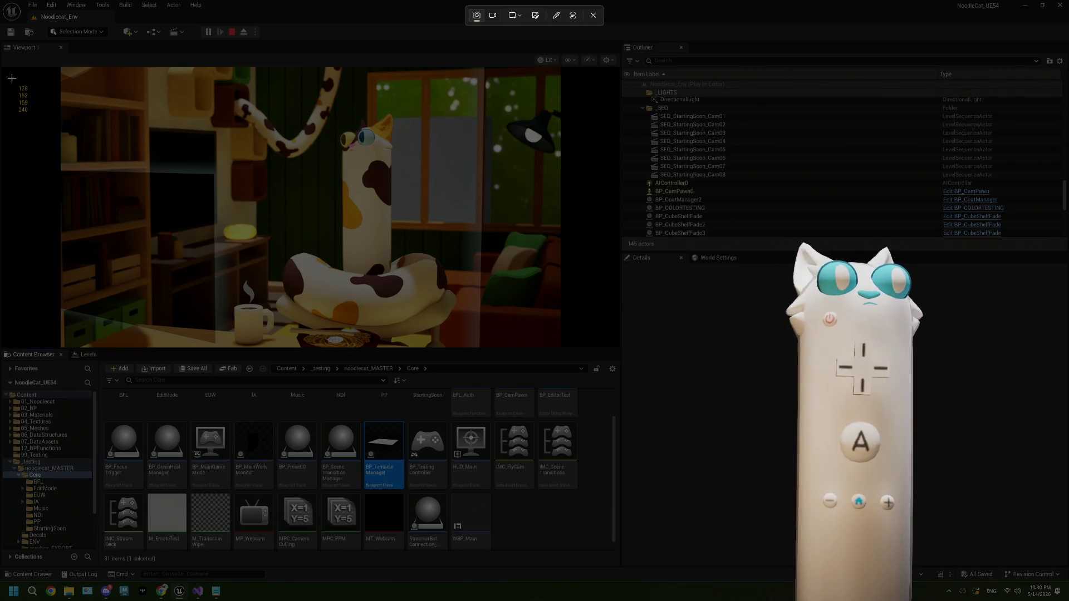
drag(8, 74, 41, 127)
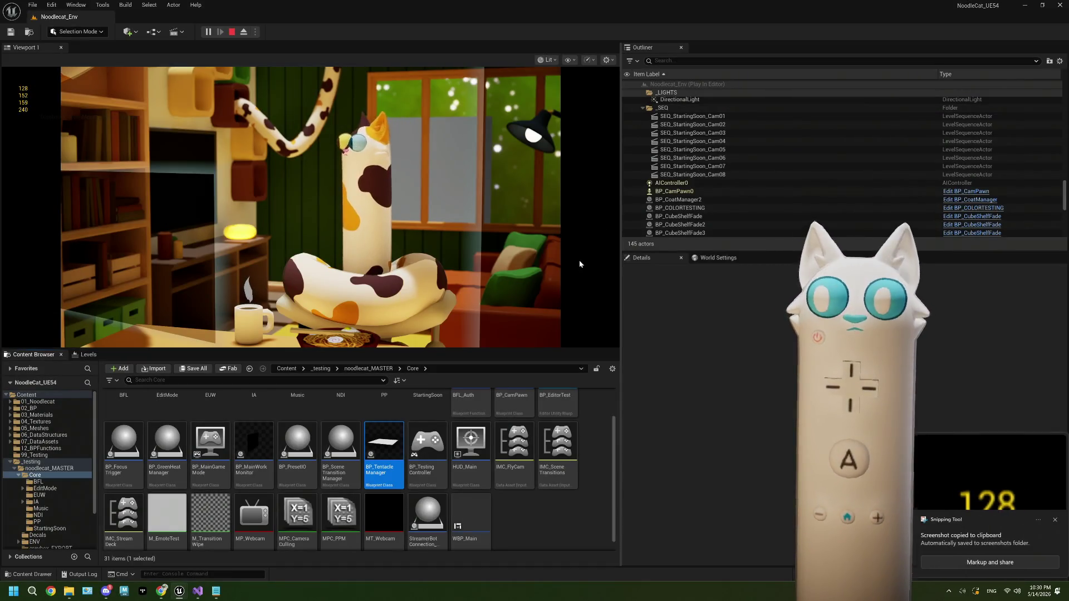
click(1019, 536)
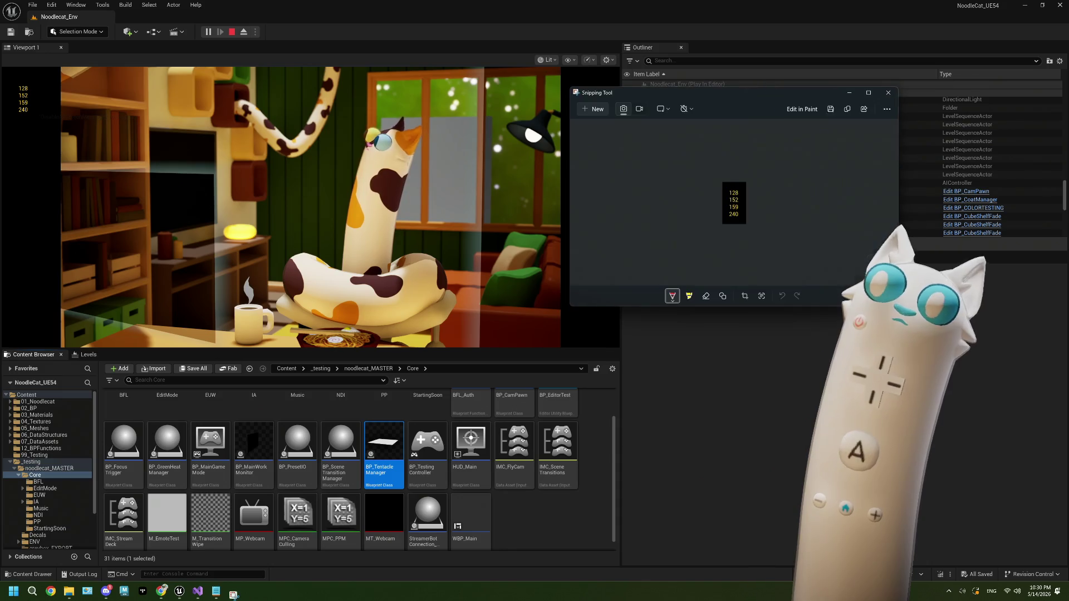
mouse_move(732, 103)
mouse_down()
mouse_move(431, 138)
mouse_move(206, 109)
mouse_up()
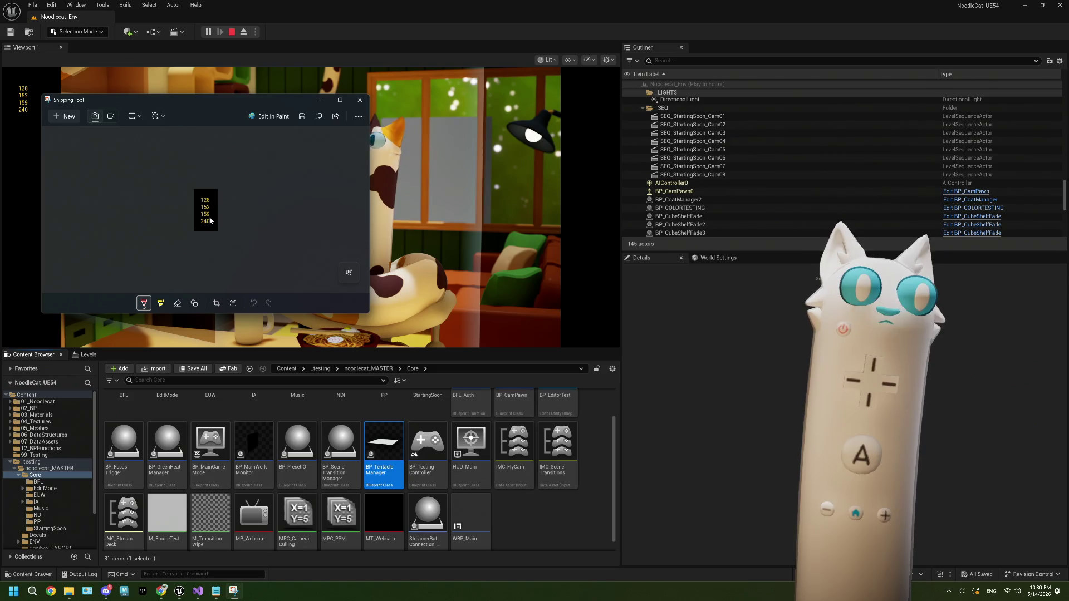
click(359, 100)
key(Escape)
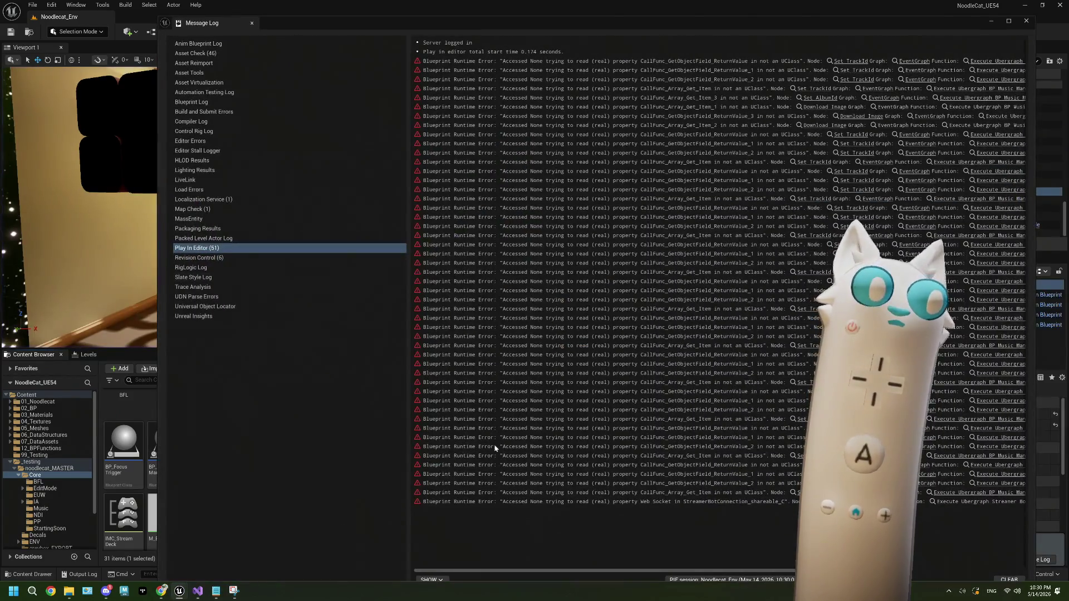
click(1025, 21)
Step: Look over the snip again, minimize Snipping Tool, and bring up the tentacle.live dashboard
click(241, 593)
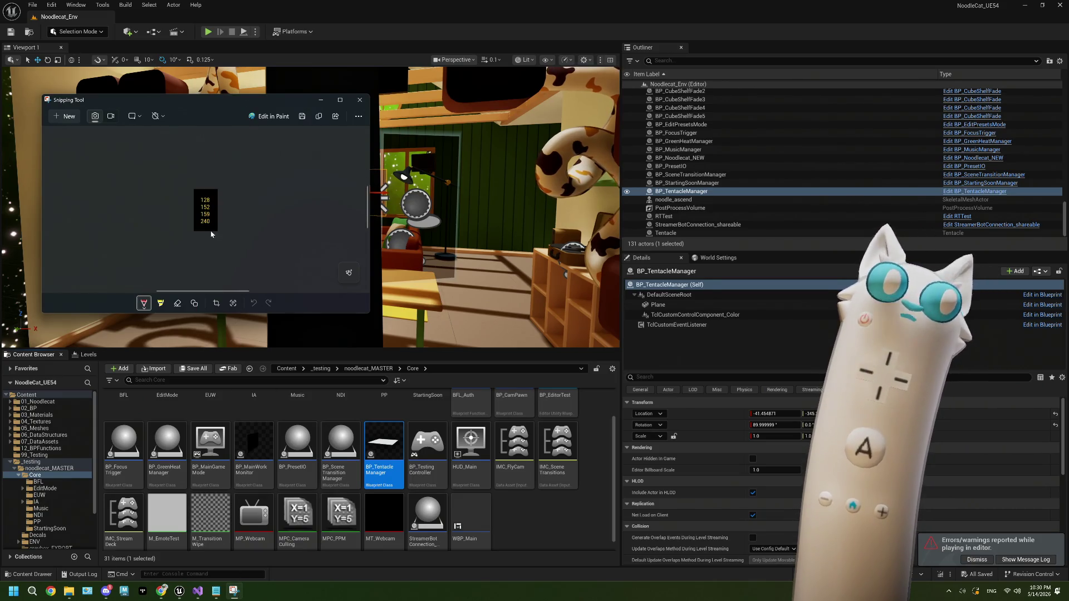
scroll(211, 226, up, 3)
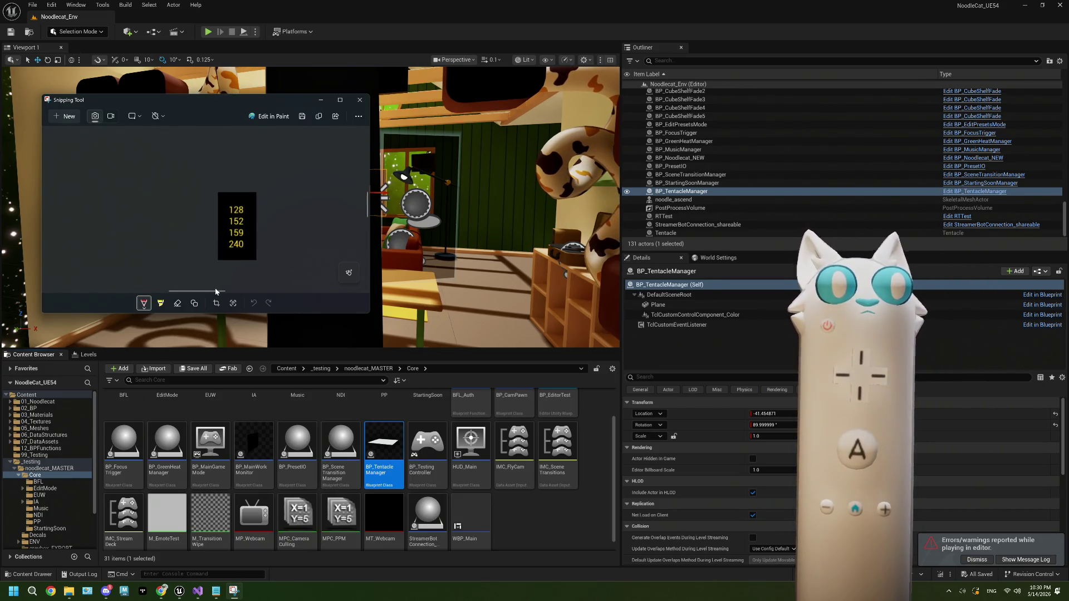
drag(211, 290, 223, 291)
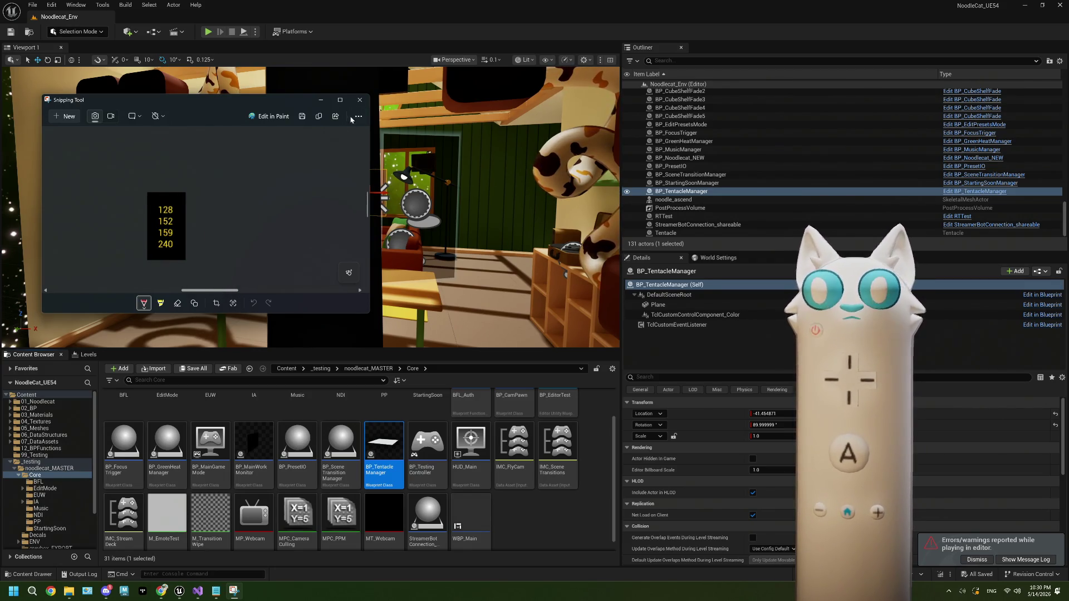
click(321, 101)
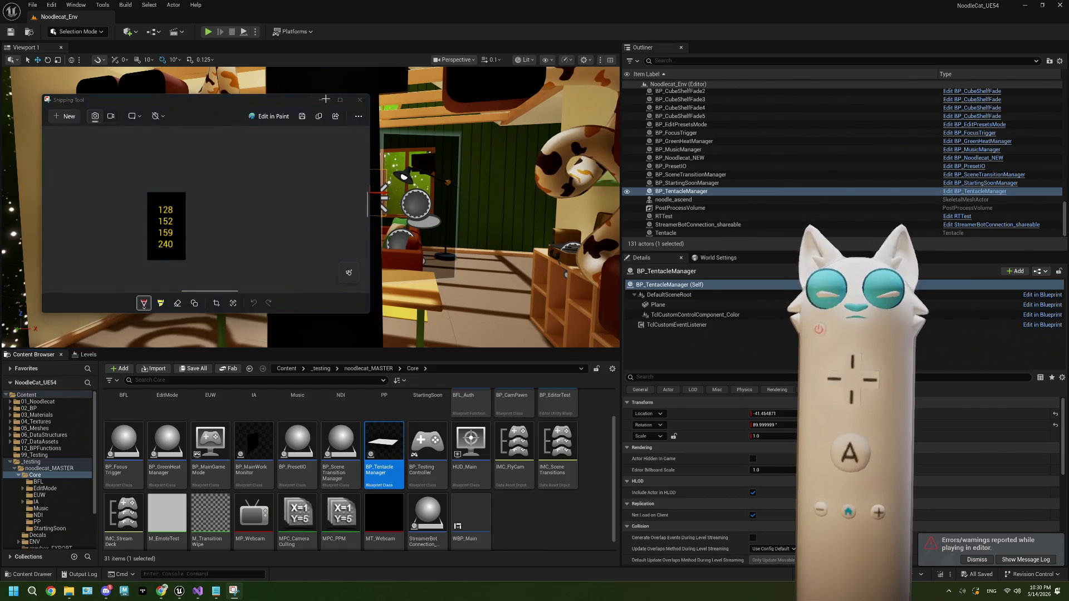
click(160, 593)
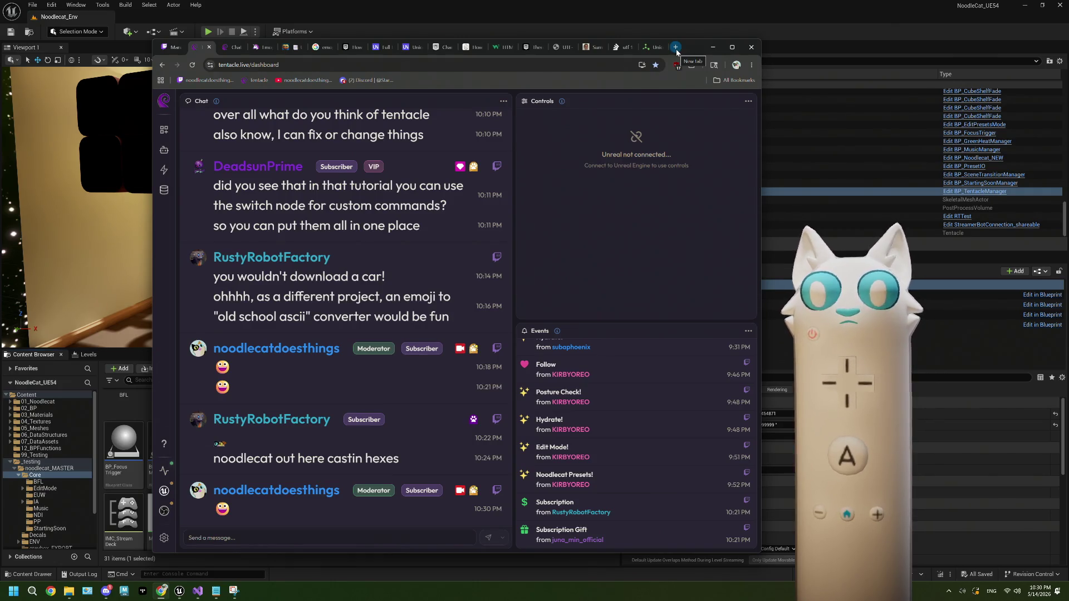
Step: Close the article and Stack Overflow tabs, calculate 1F603's surrogate pair D83D + DE03, and select D83D
click(645, 49)
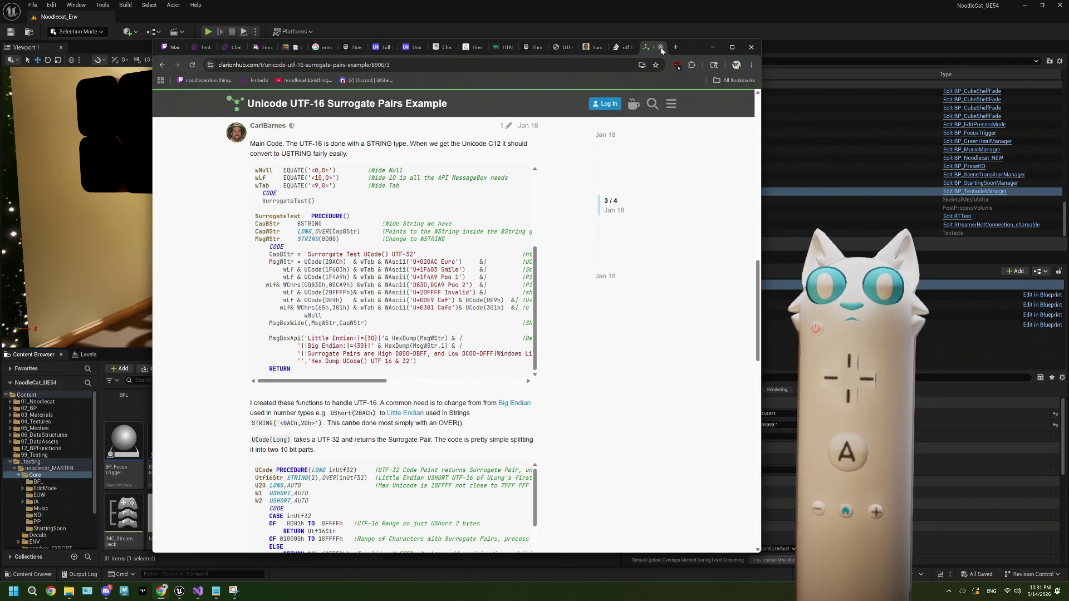
click(662, 49)
click(661, 48)
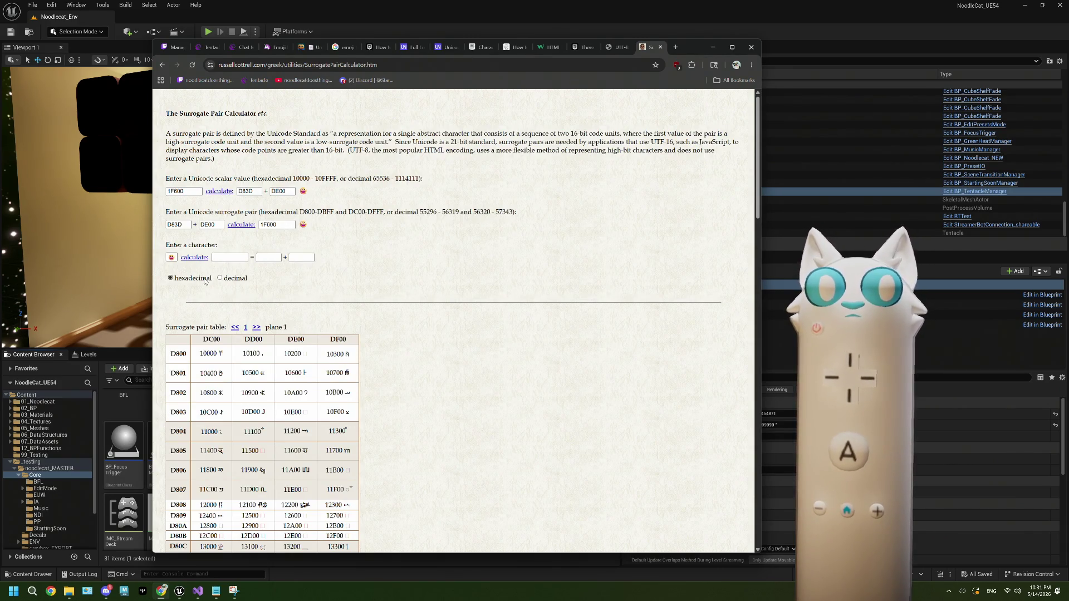
click(192, 259)
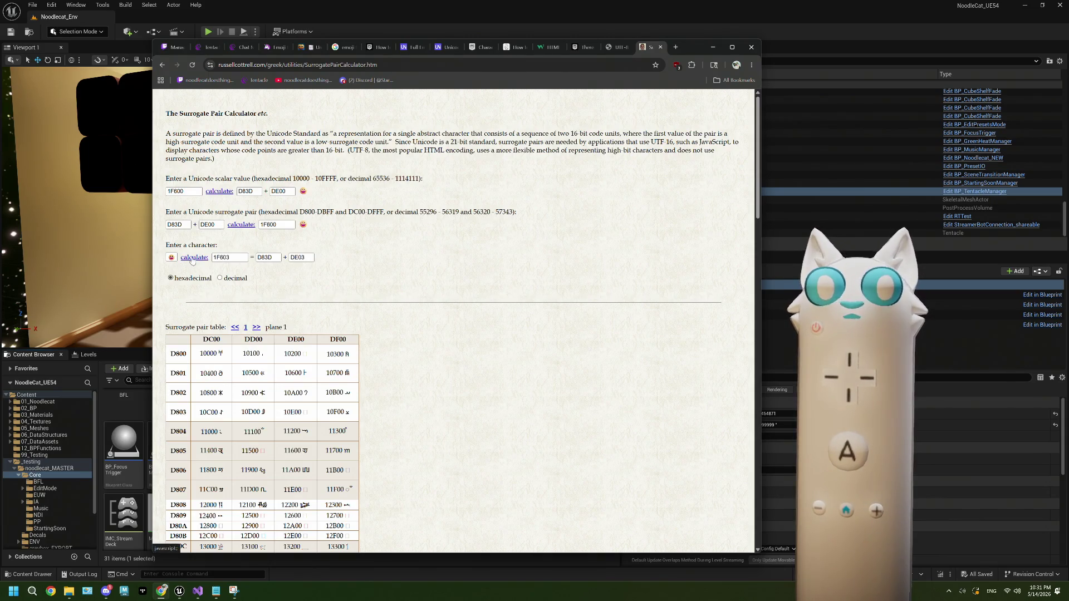
click(204, 262)
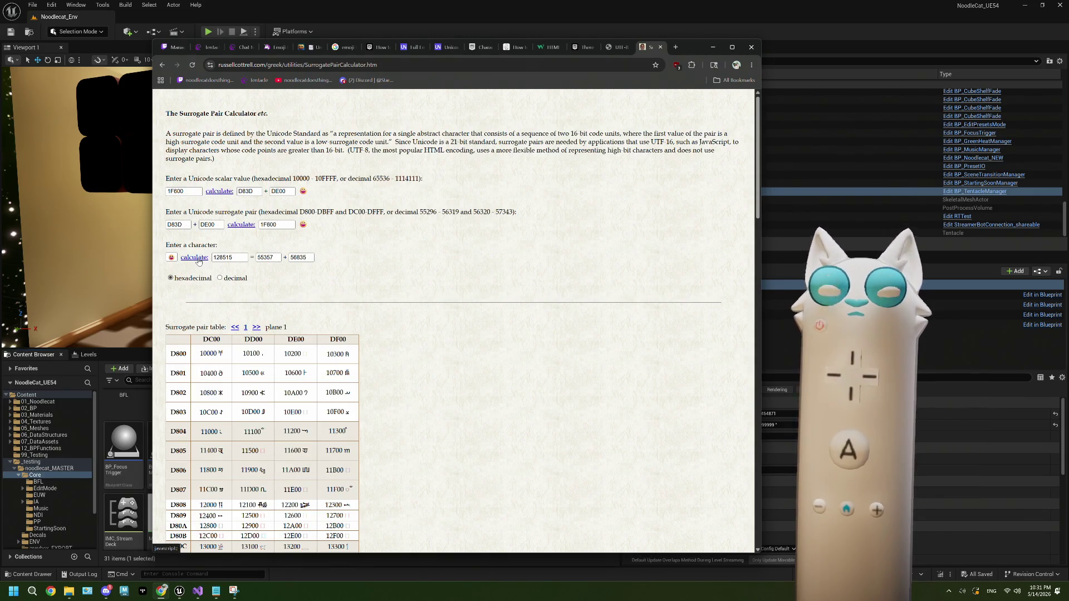
click(198, 260)
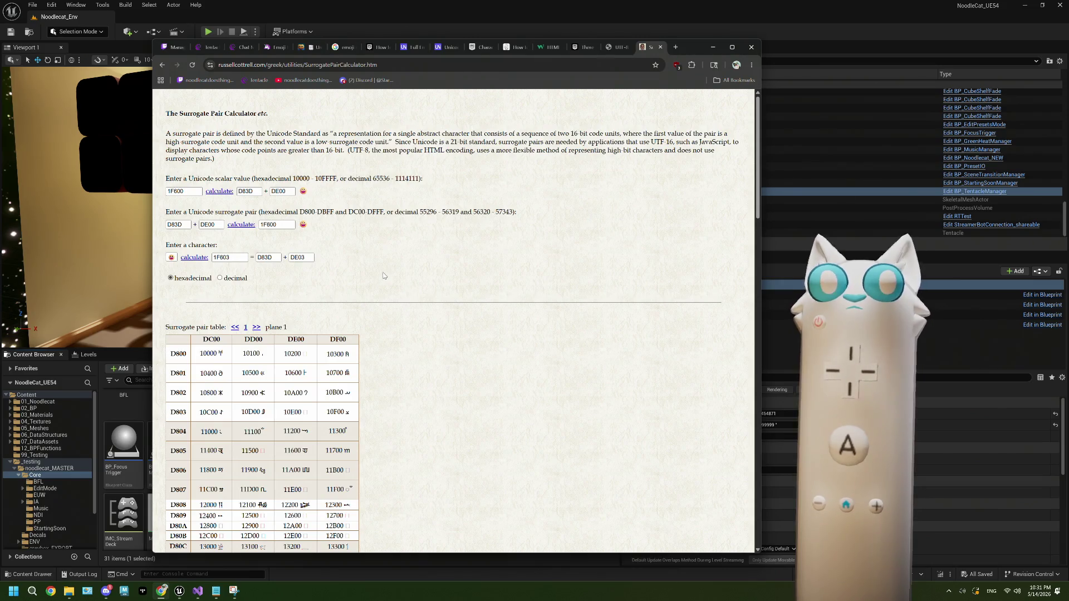
double_click(268, 258)
key(ctrl+c)
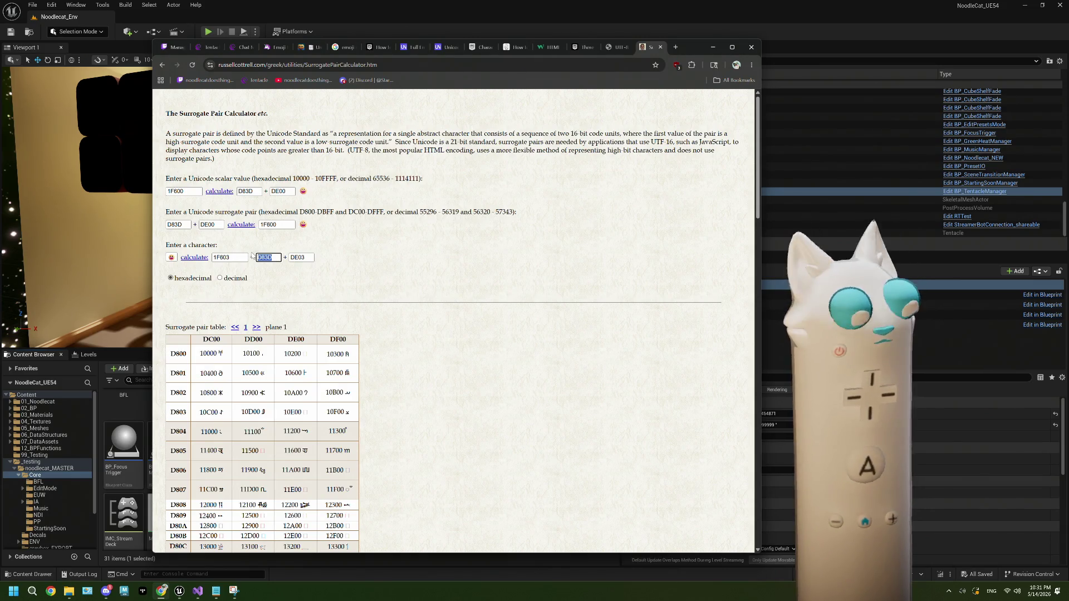
Step: Search 'D83D hex unicode' in a new tab and open the U+D83D code point page
key(ctrl+t)
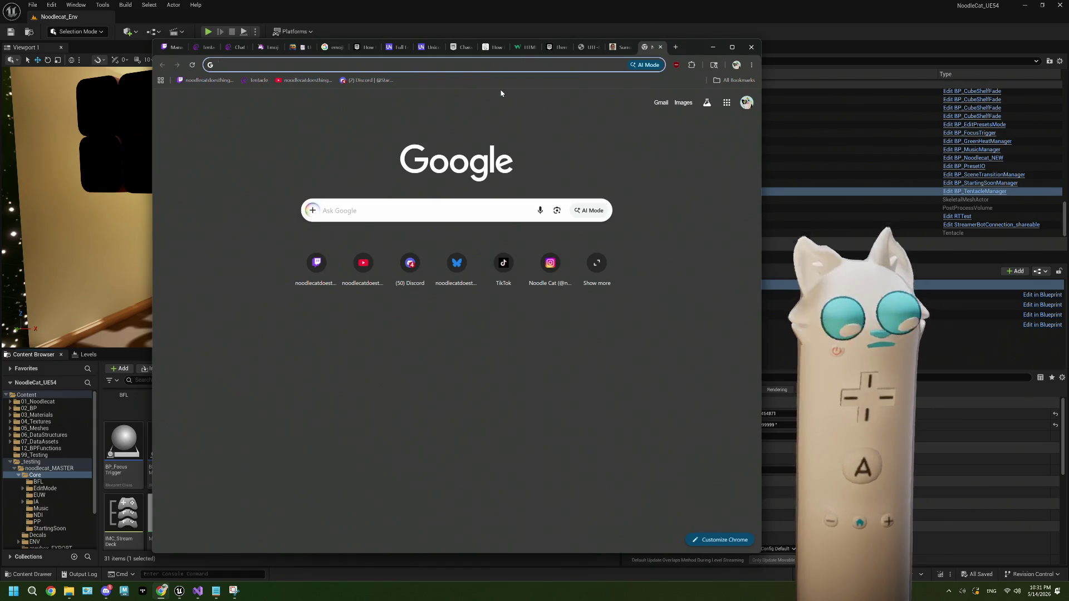
key(ctrl+v)
text(he)
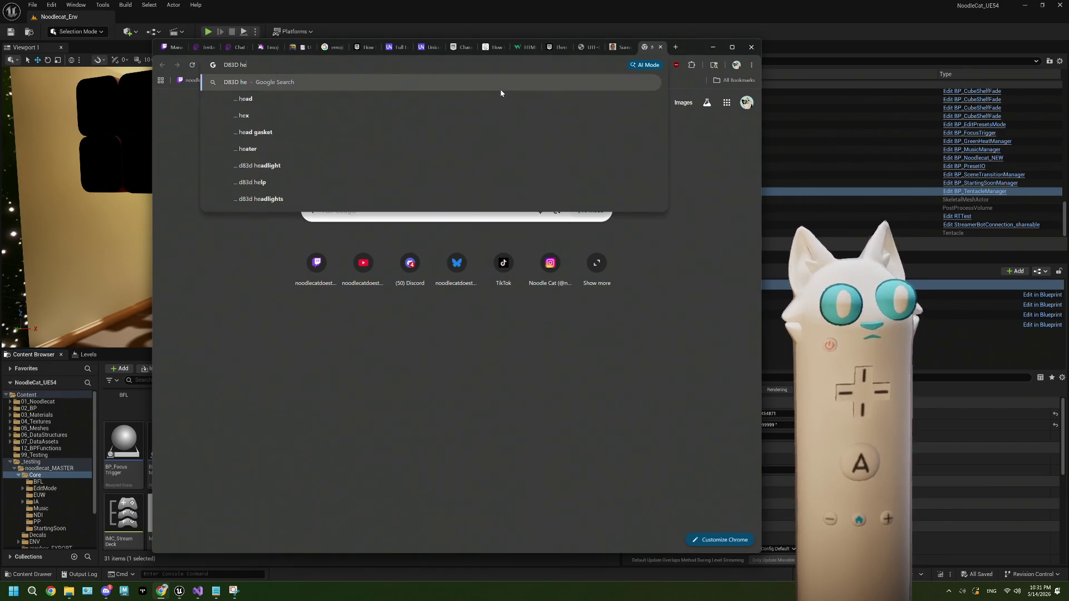
text(x u)
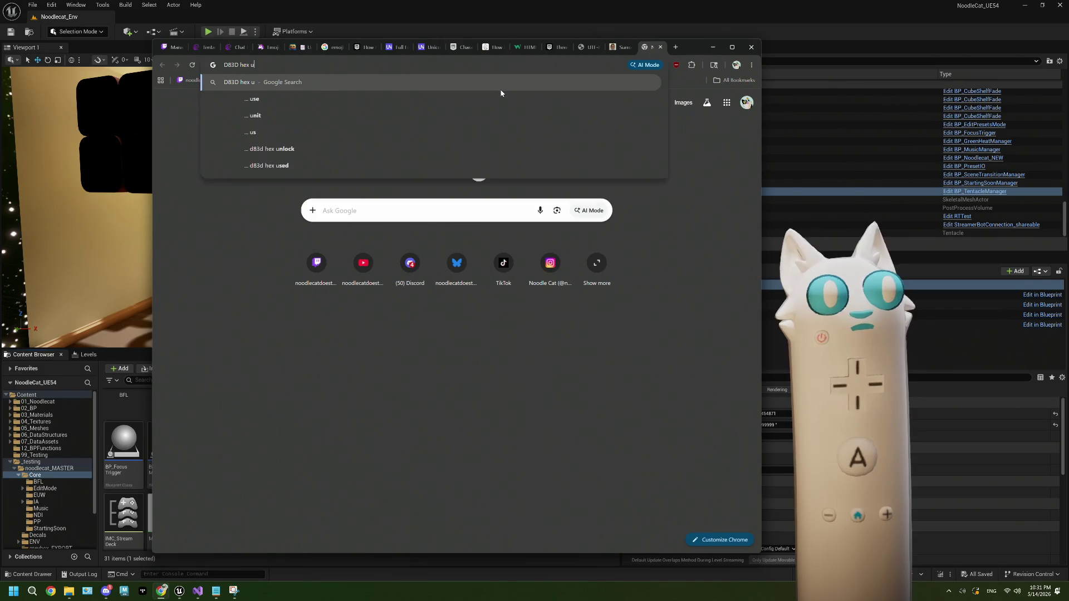
text(nicode)
key(Return)
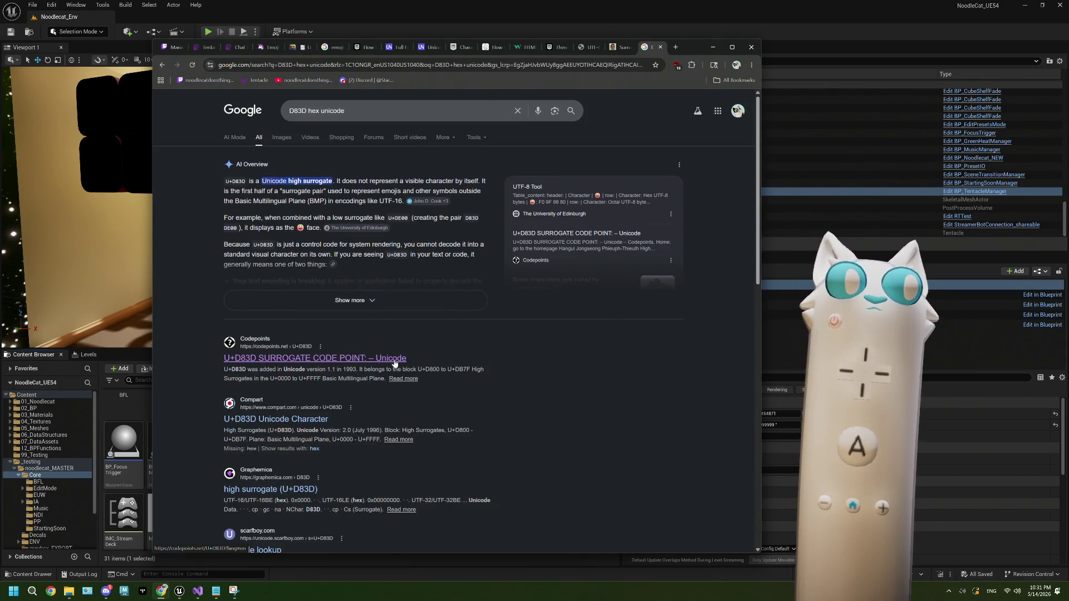
click(315, 358)
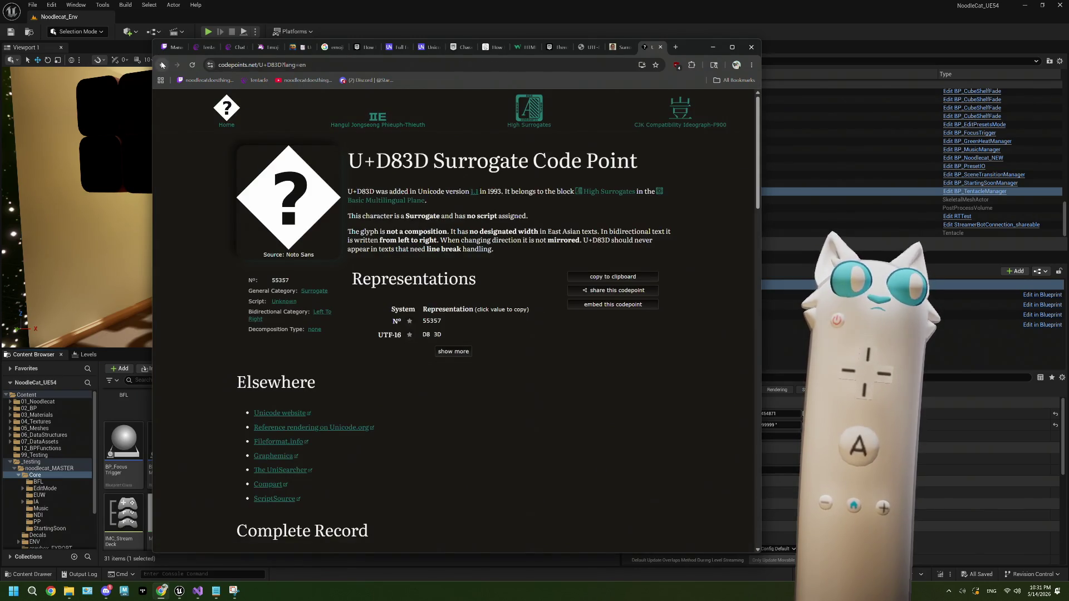
click(162, 64)
click(378, 359)
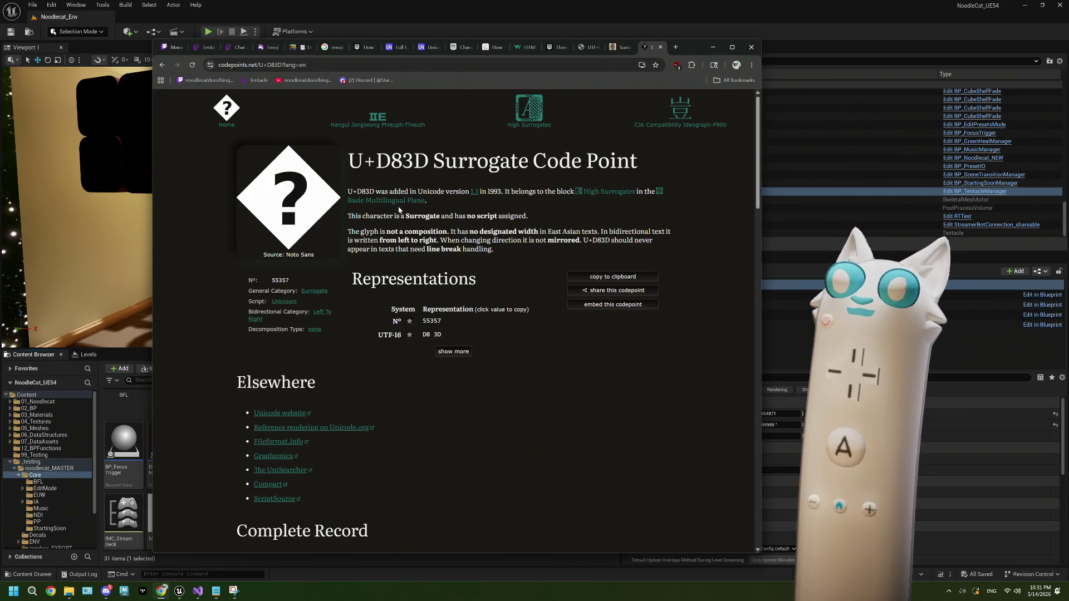
Step: View the High Surrogates block page, then return to the D83D search results
click(528, 108)
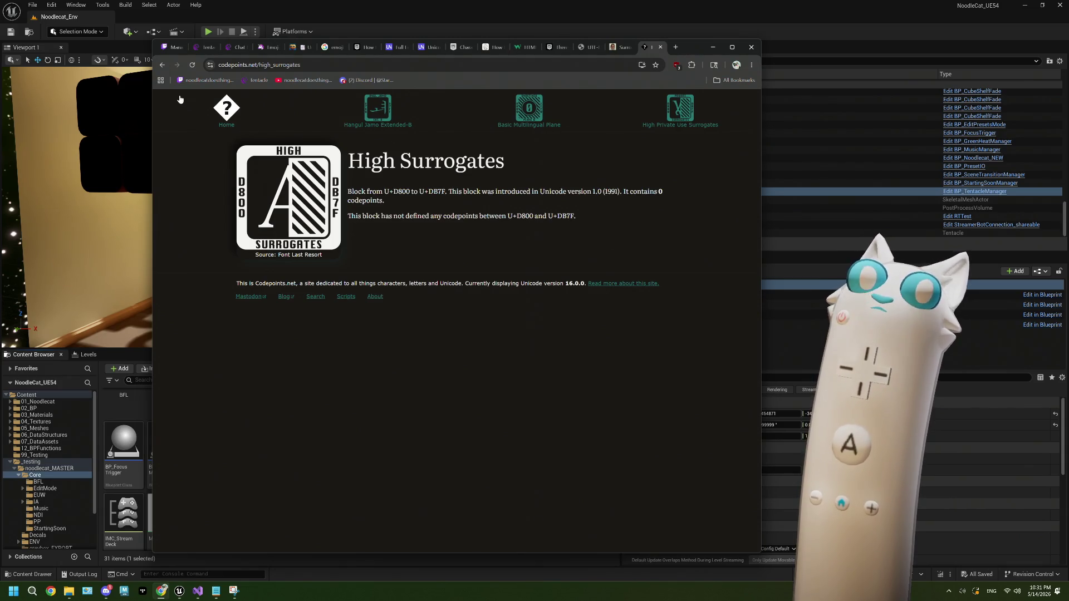
click(162, 65)
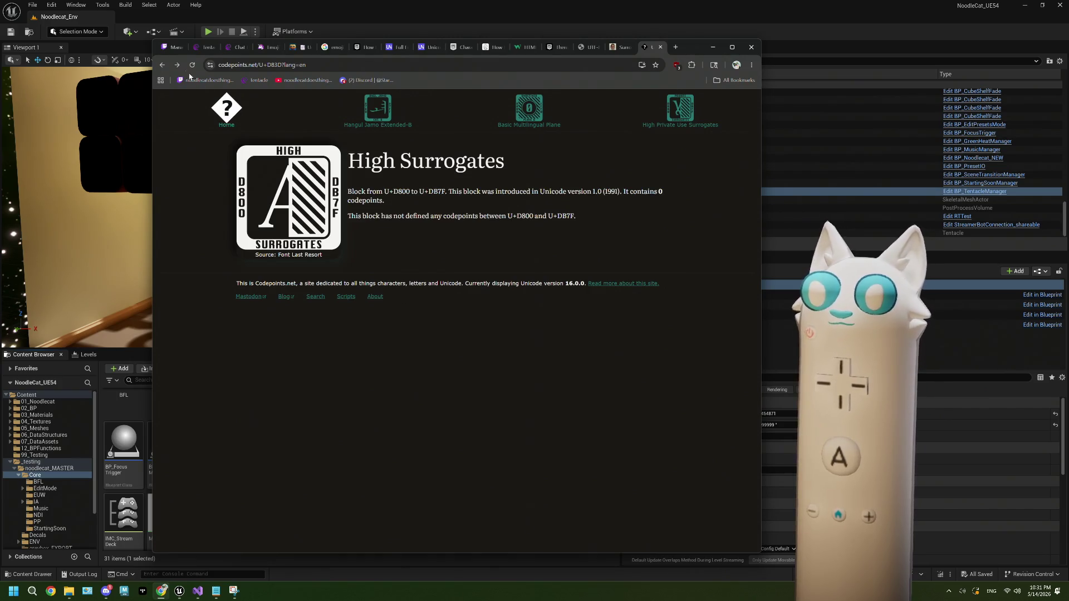
click(162, 65)
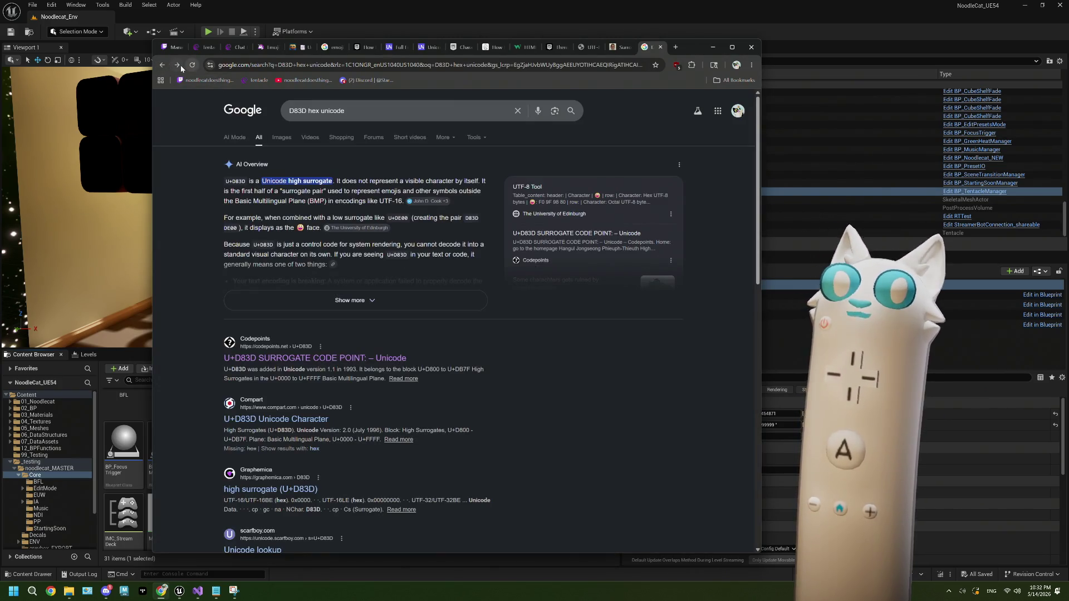
click(177, 65)
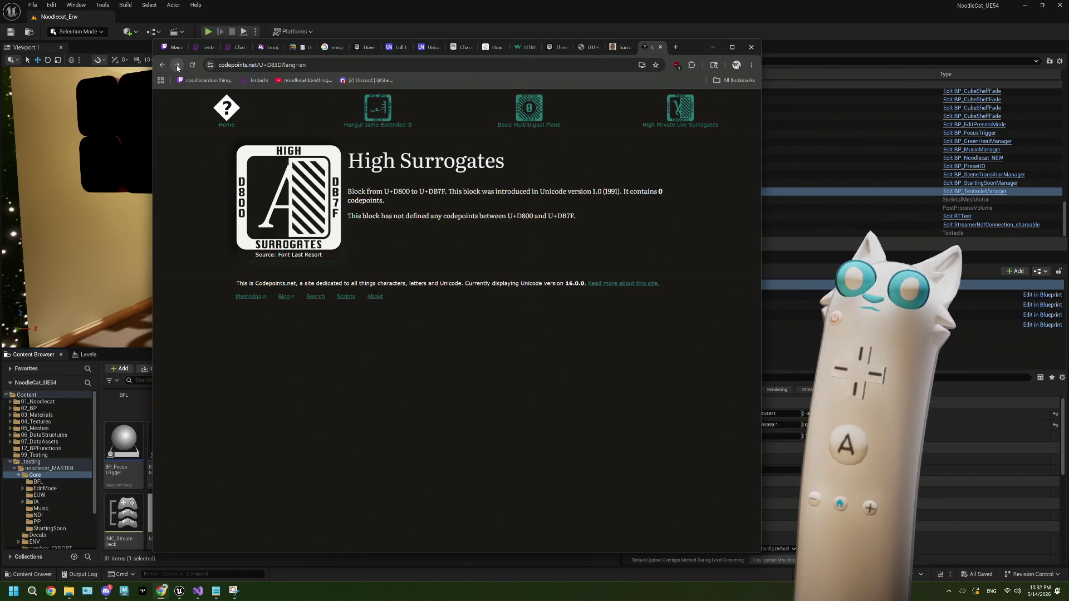
click(162, 66)
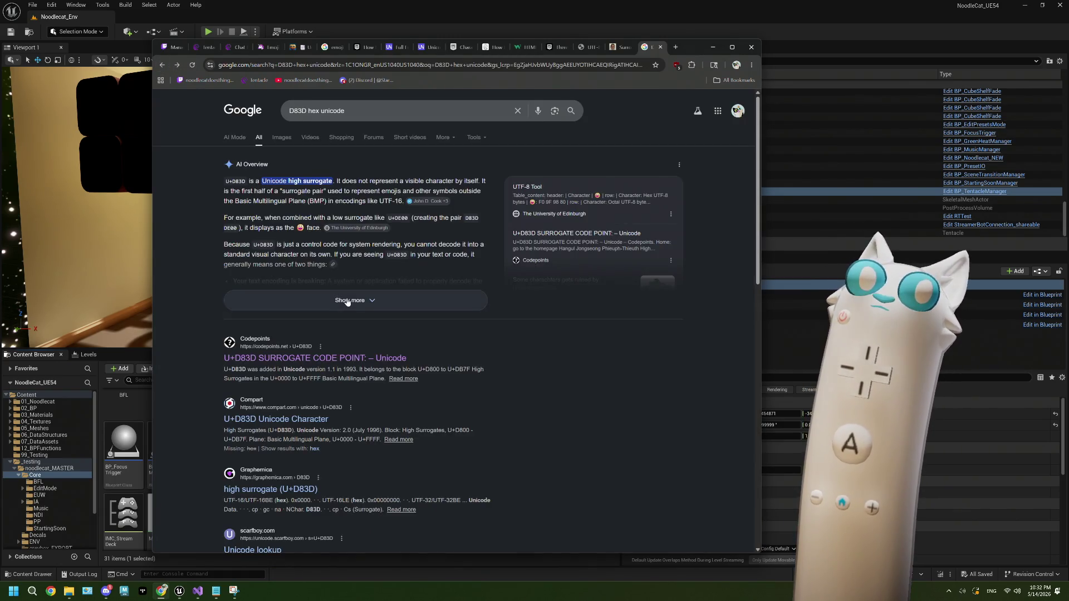
scroll(350, 301, down, 3)
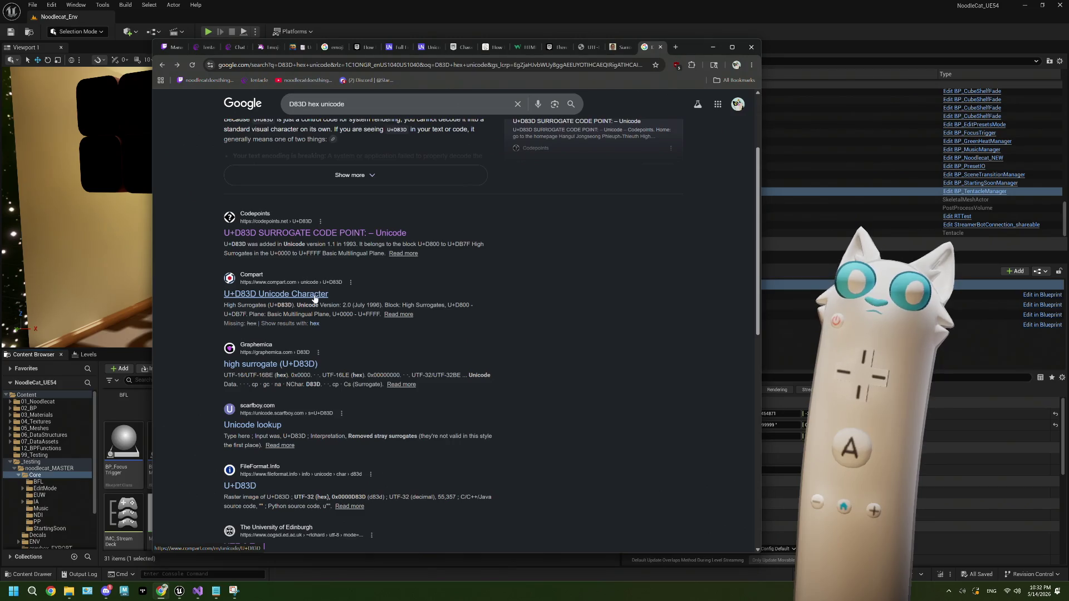
Step: Search 'unicode to ascii', open the GeeksforGeeks converter, and go back to the D83D results tab
click(675, 47)
text(u)
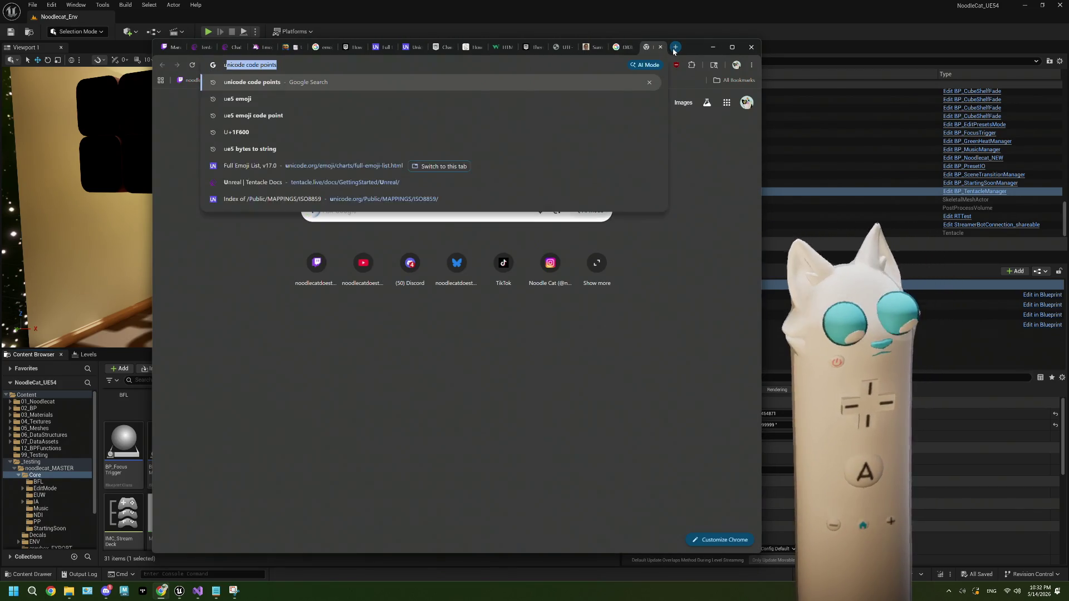
text(nico)
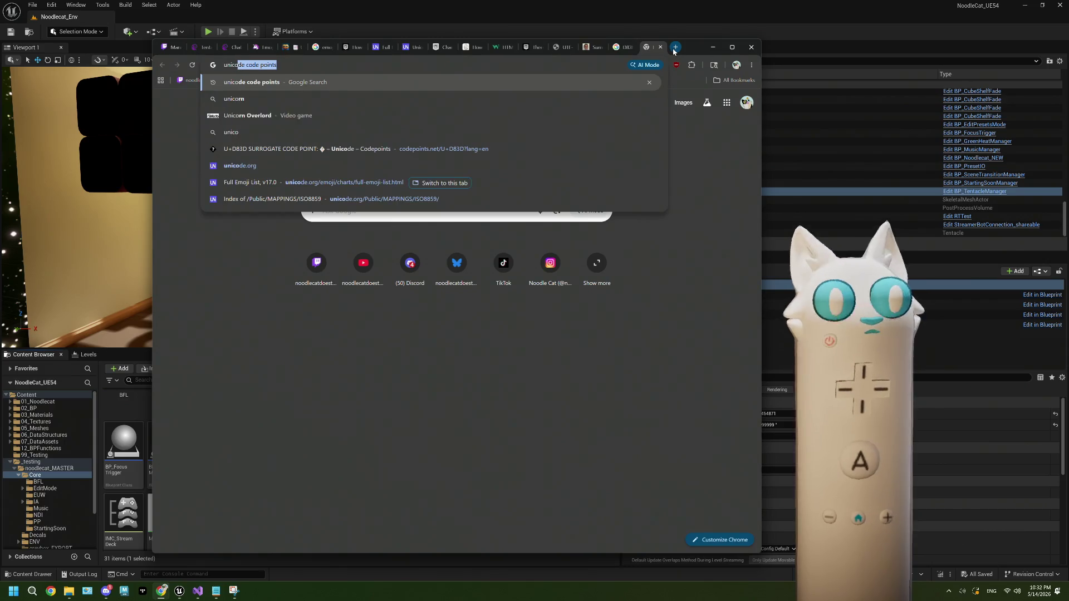
text(de to asci)
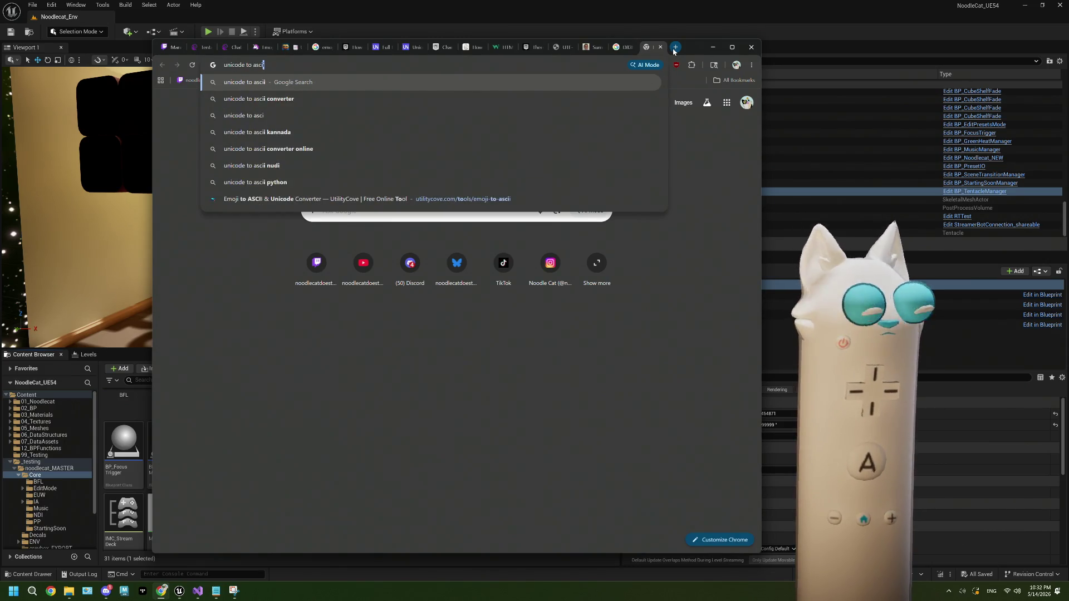
text(i)
key(Return)
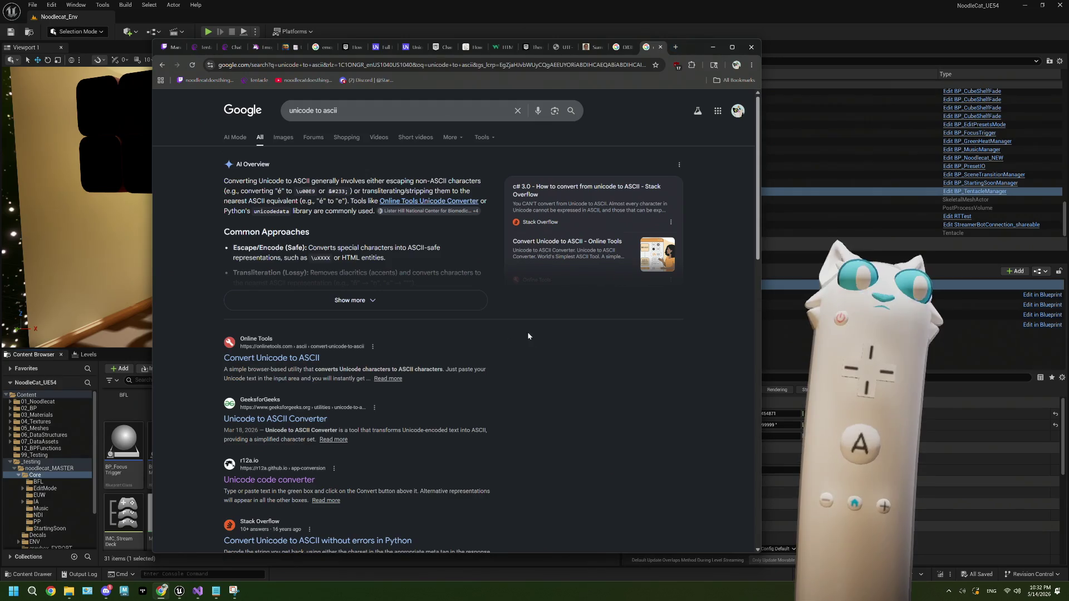
click(288, 425)
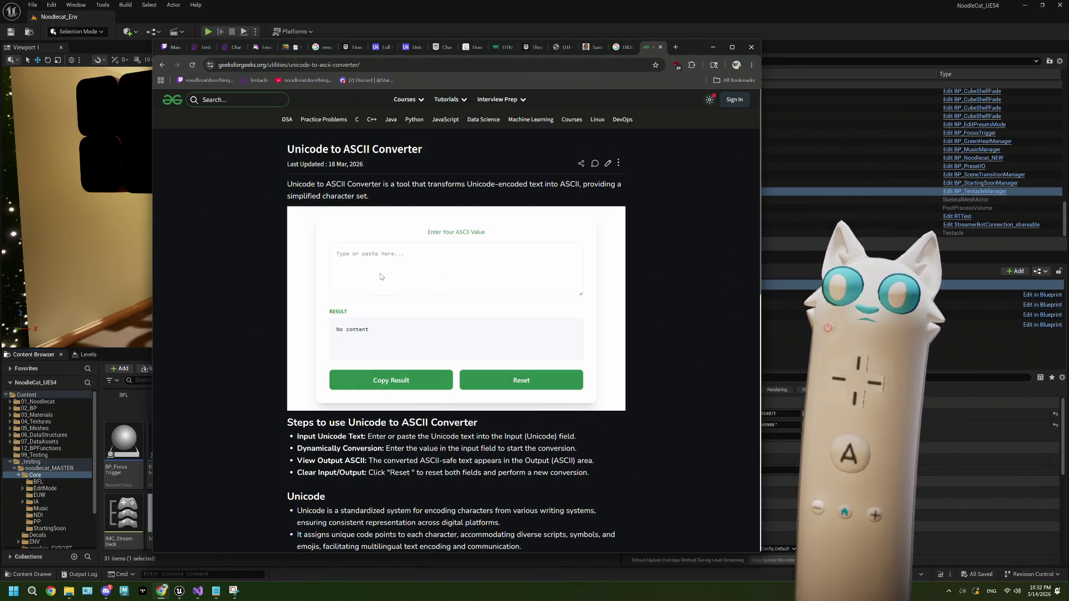
click(623, 47)
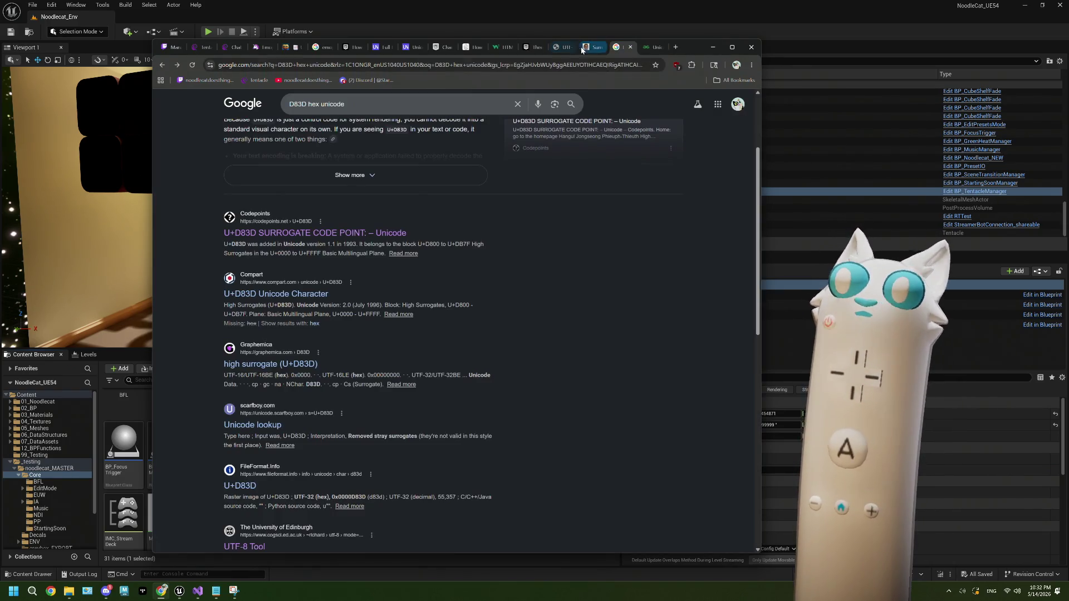
Step: Copy the decimal code point 128512 from the UTF-8 tool into the GeeksforGeeks converter input
click(569, 46)
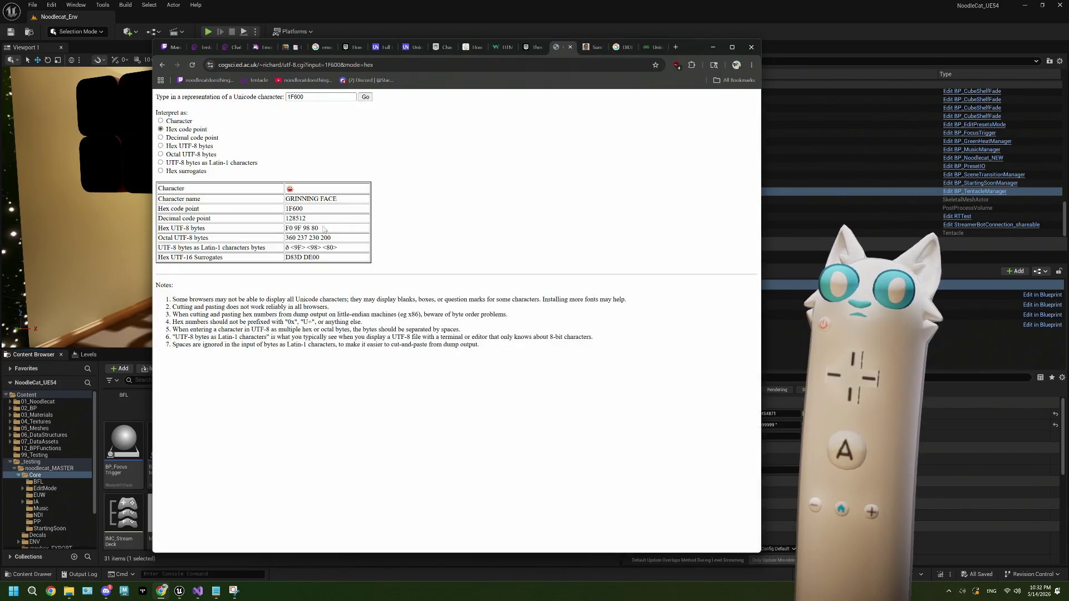
drag(303, 209, 288, 209)
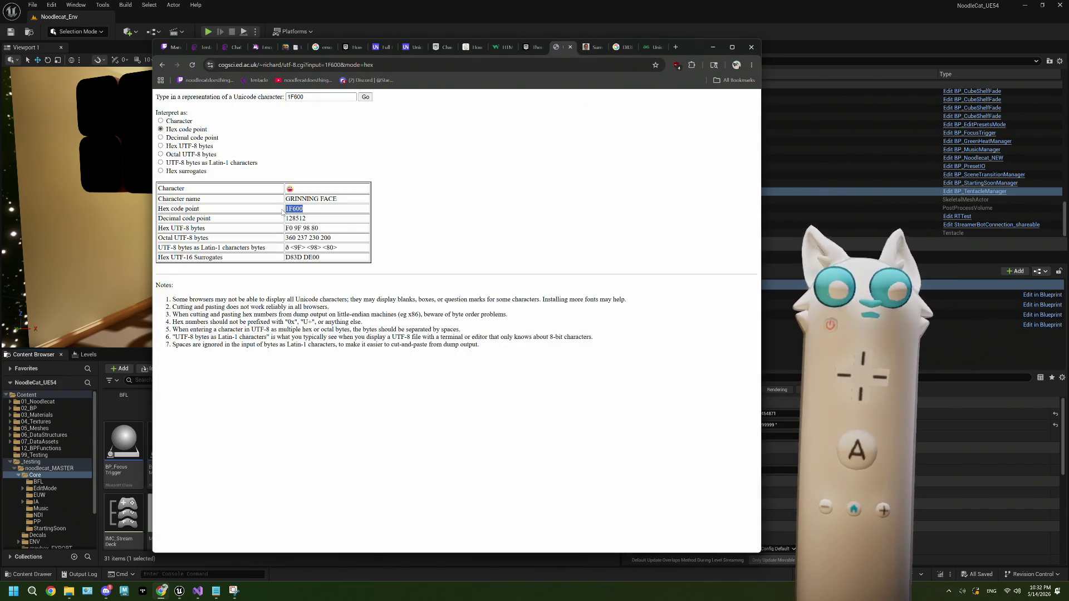
double_click(304, 218)
key(ctrl+c)
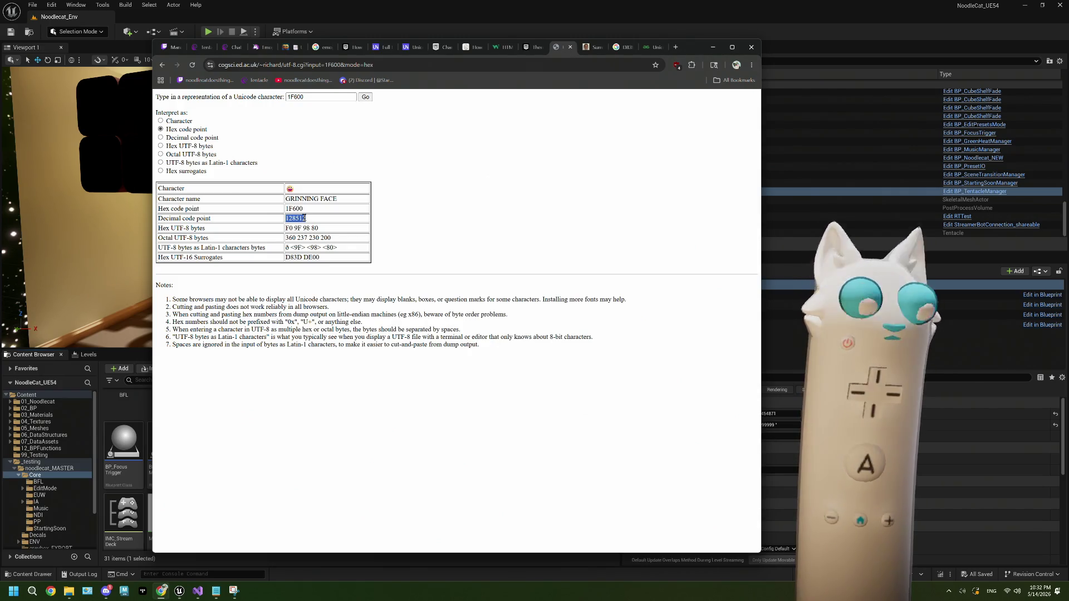
click(650, 48)
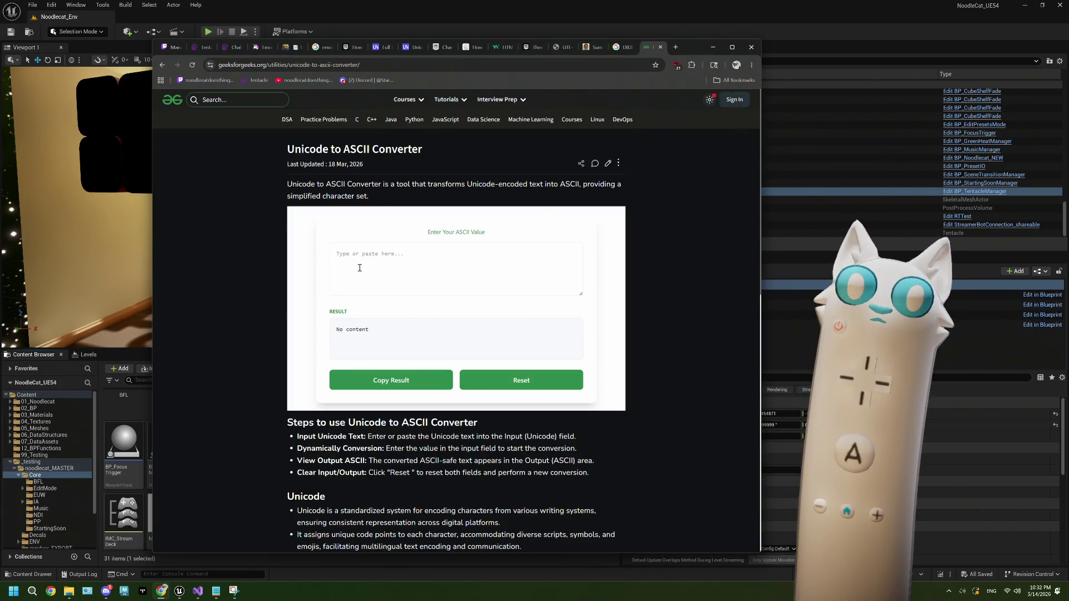
click(359, 267)
key(ctrl+v)
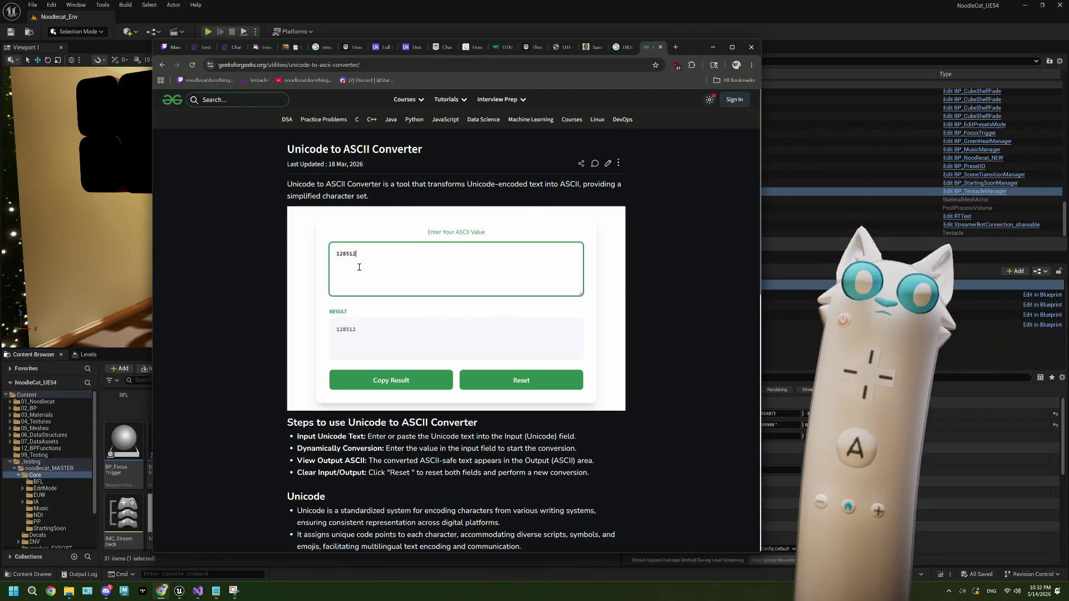
Step: Replace the input with an emoji to see its conversion, then go back to the search results
key(ctrl+a)
key(BackSpace)
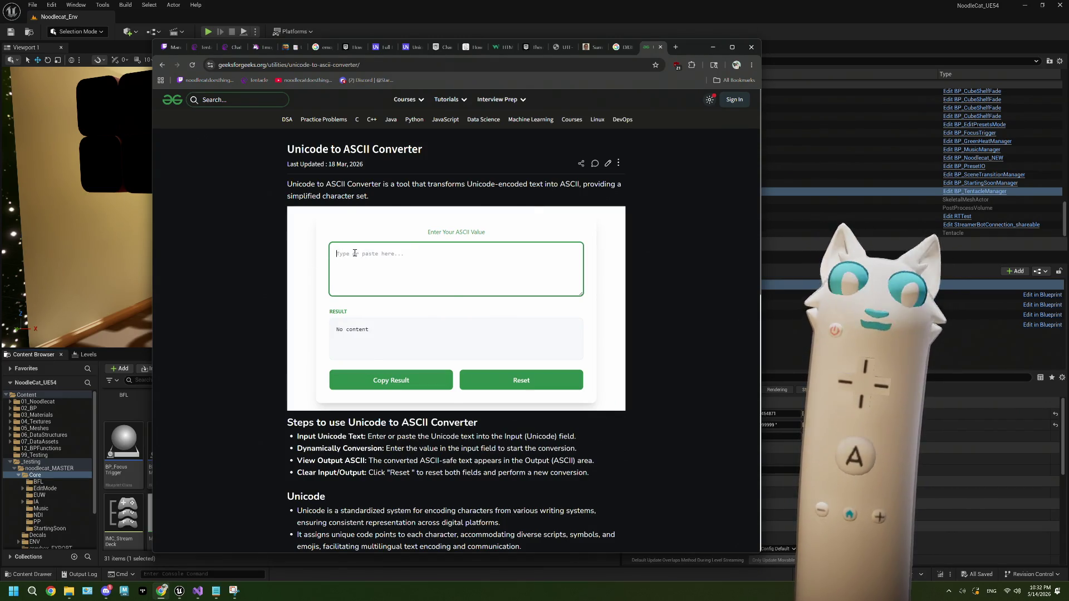
right_click(364, 260)
click(365, 262)
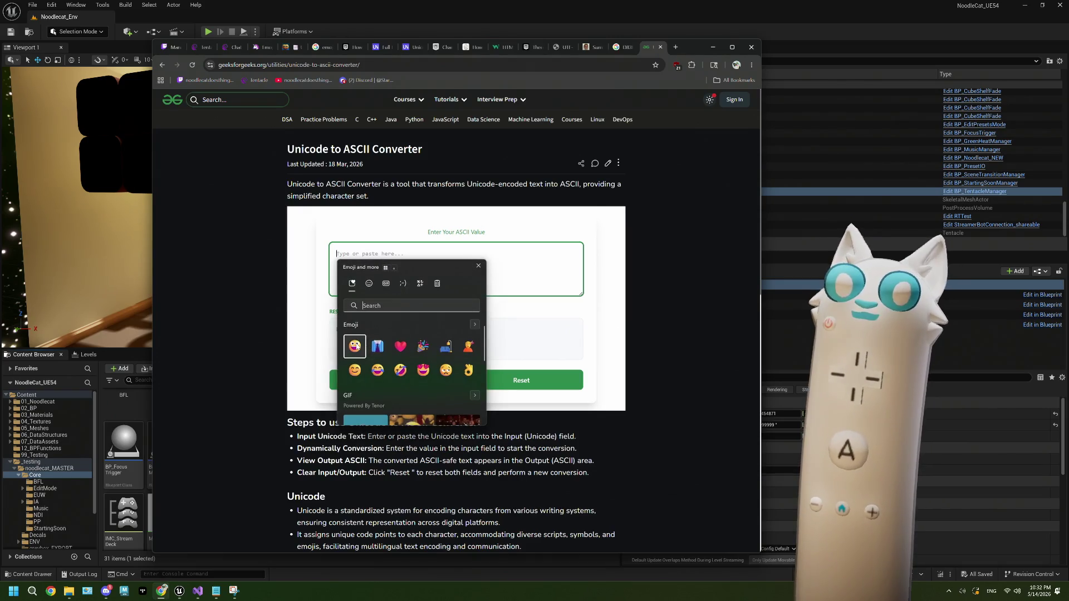
key(Return)
click(529, 319)
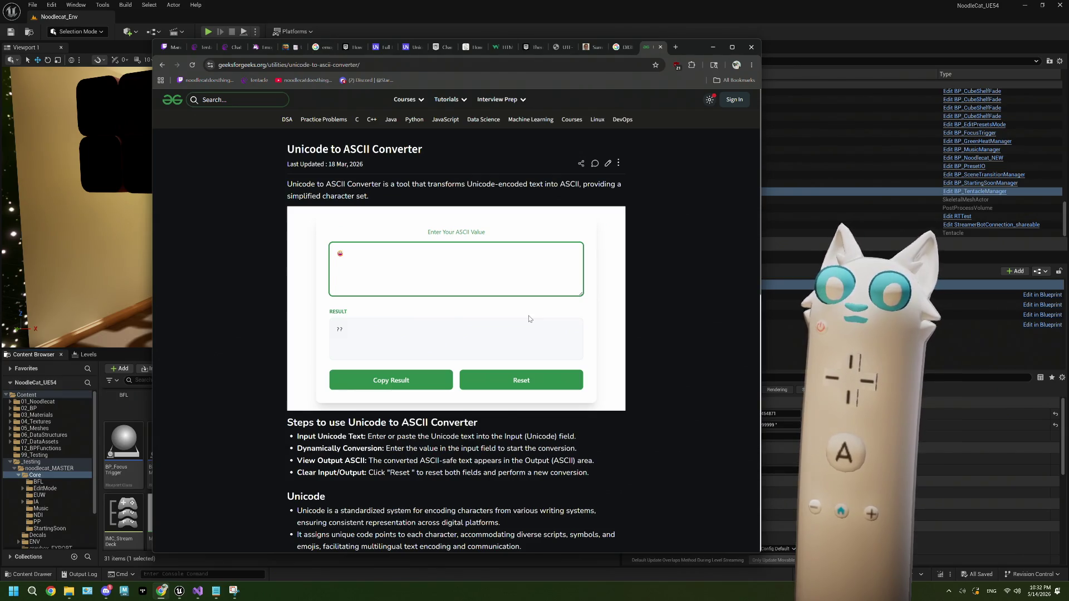
click(162, 65)
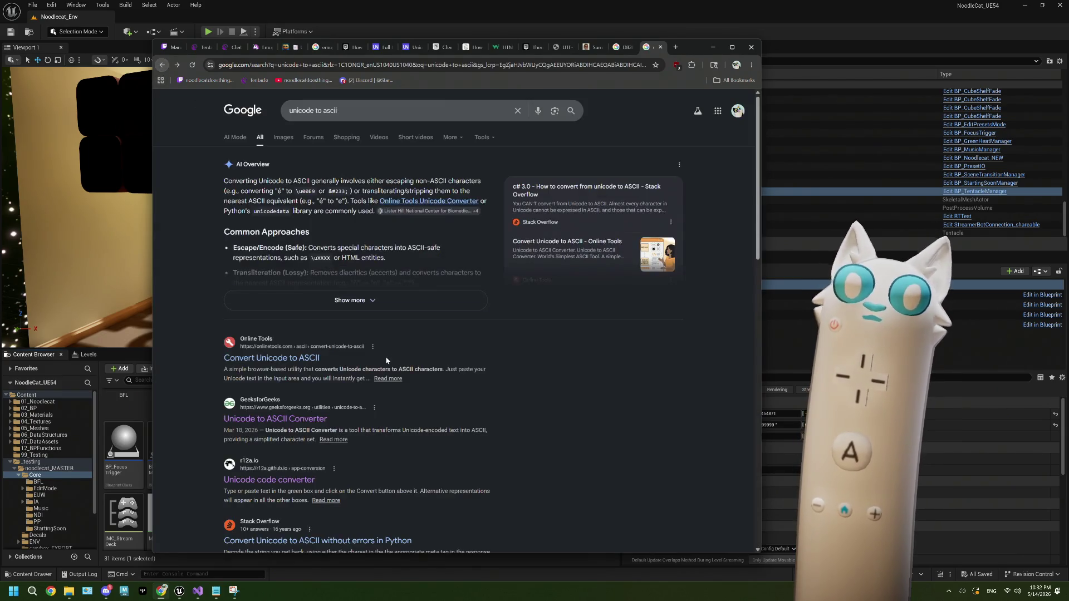
scroll(370, 404, down, 2)
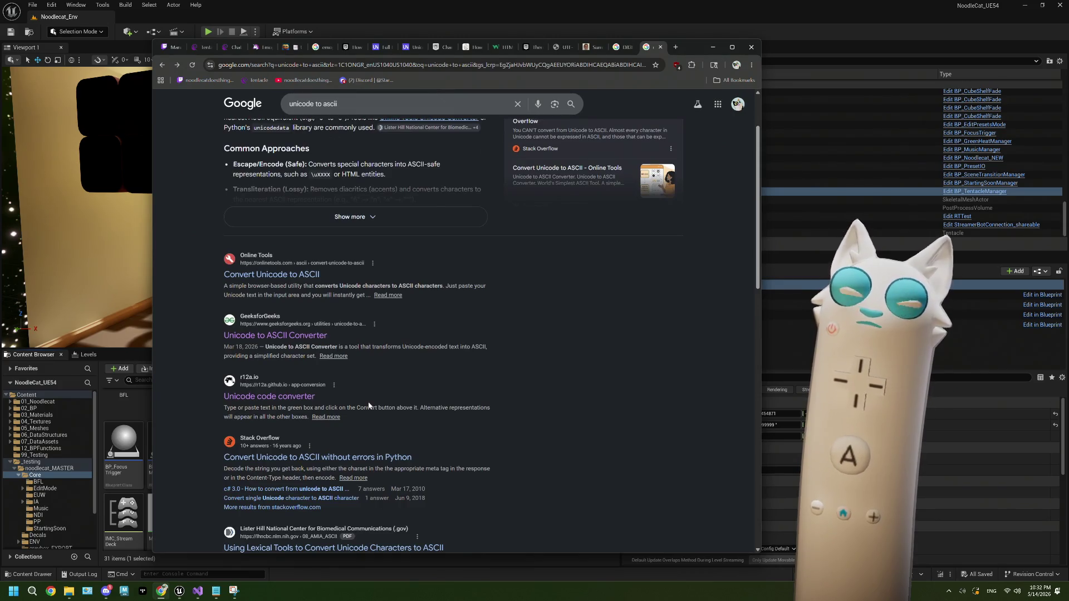
scroll(368, 406, down, 2)
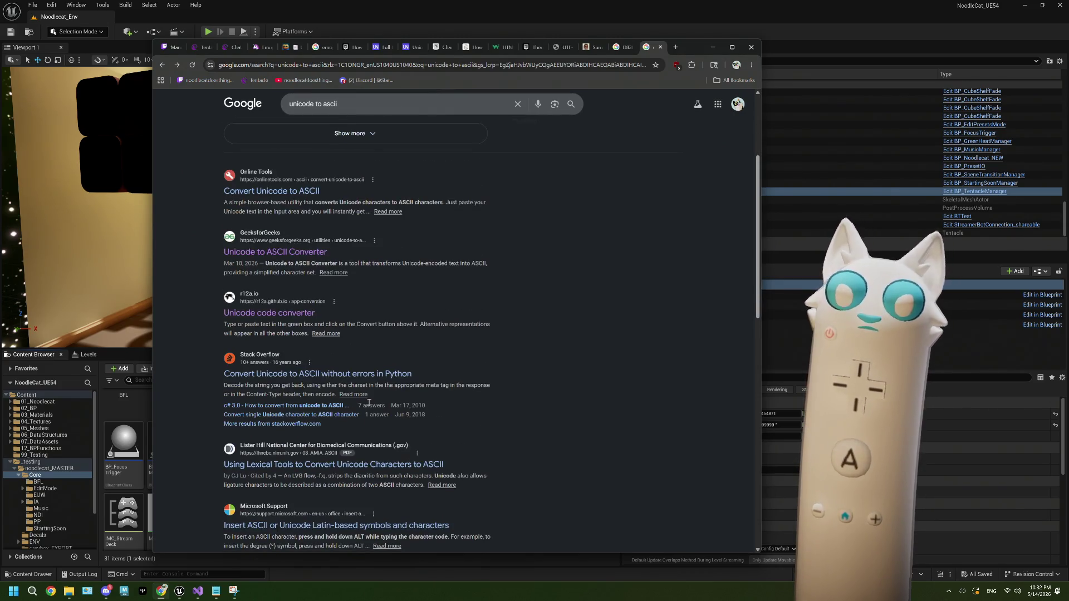
scroll(368, 403, down, 1)
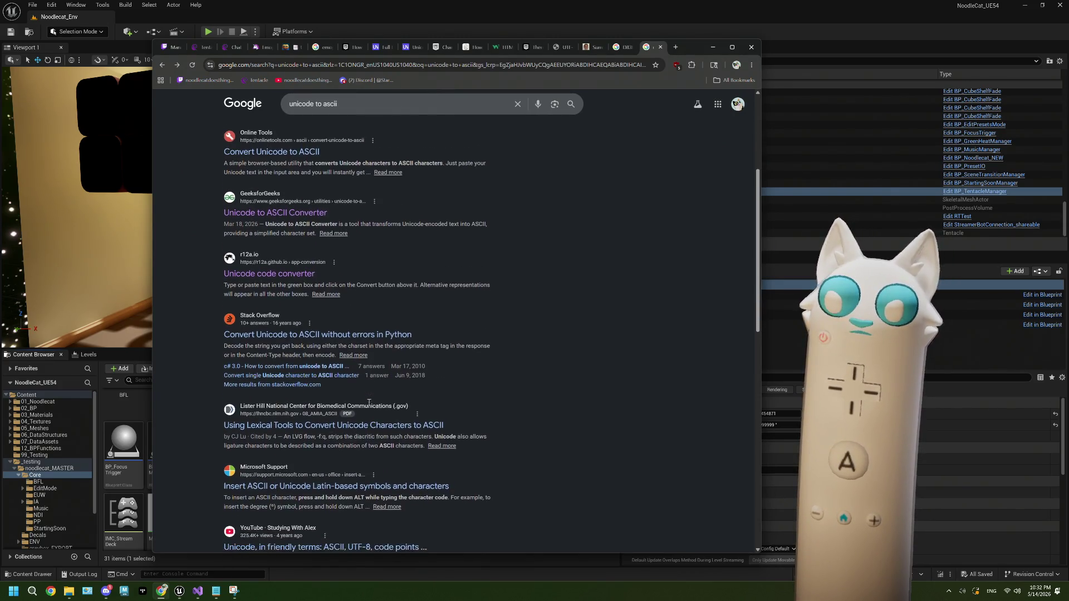
click(389, 424)
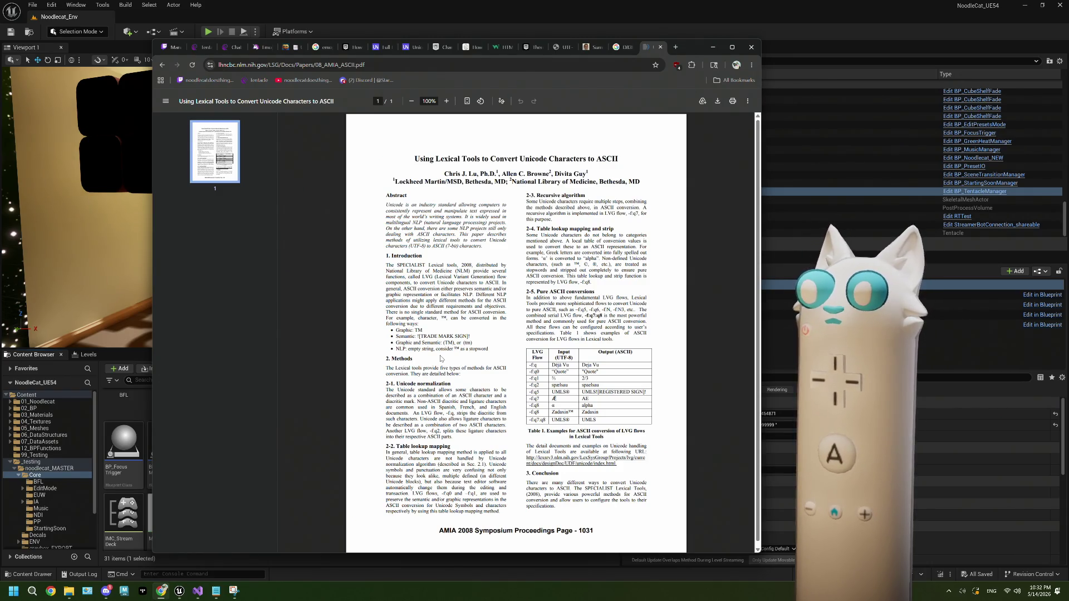
scroll(441, 359, down, 1)
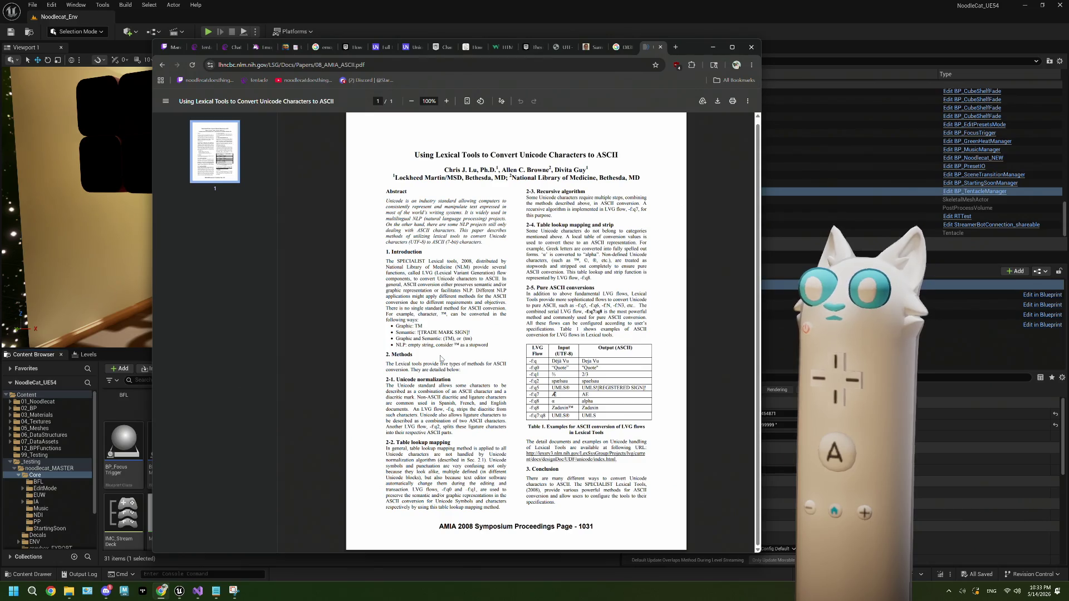
click(162, 65)
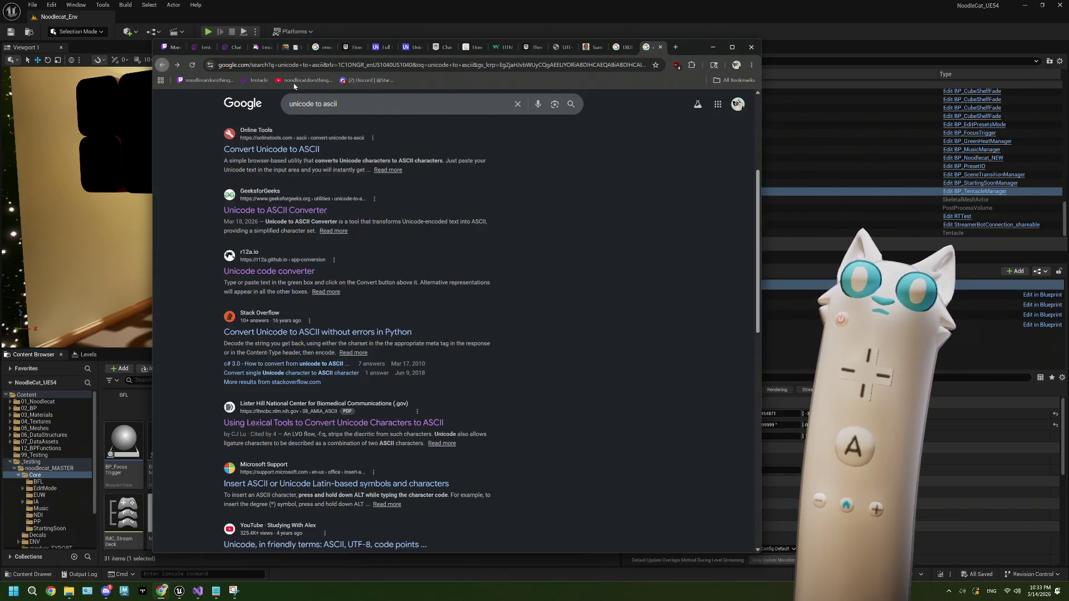
scroll(545, 256, down, 2)
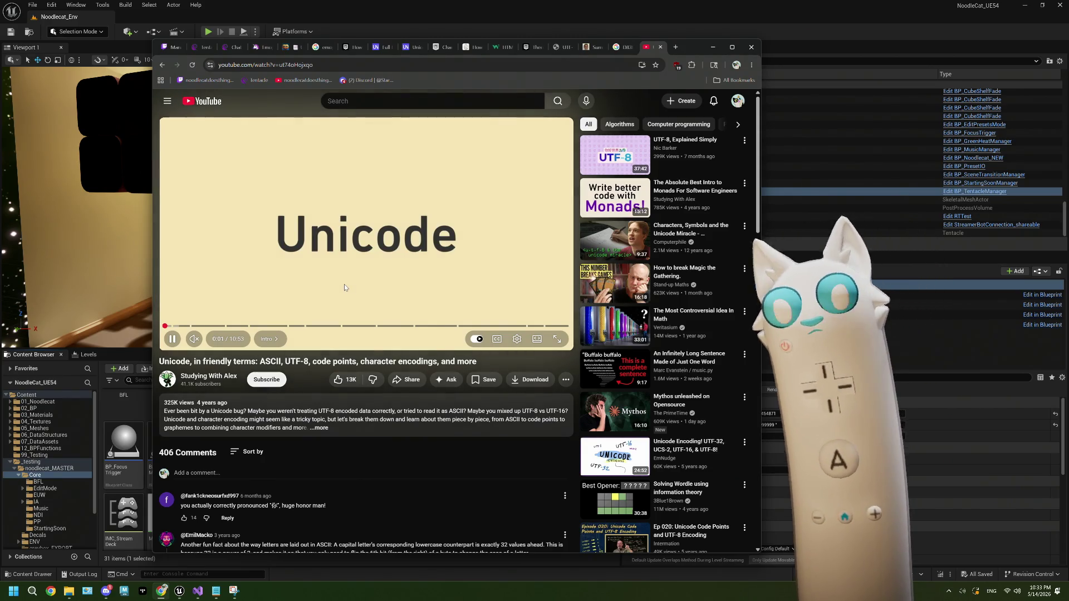
Step: Seek the Unicode video ahead through the ASCII table to the 'Hello' binary example
key(Right)
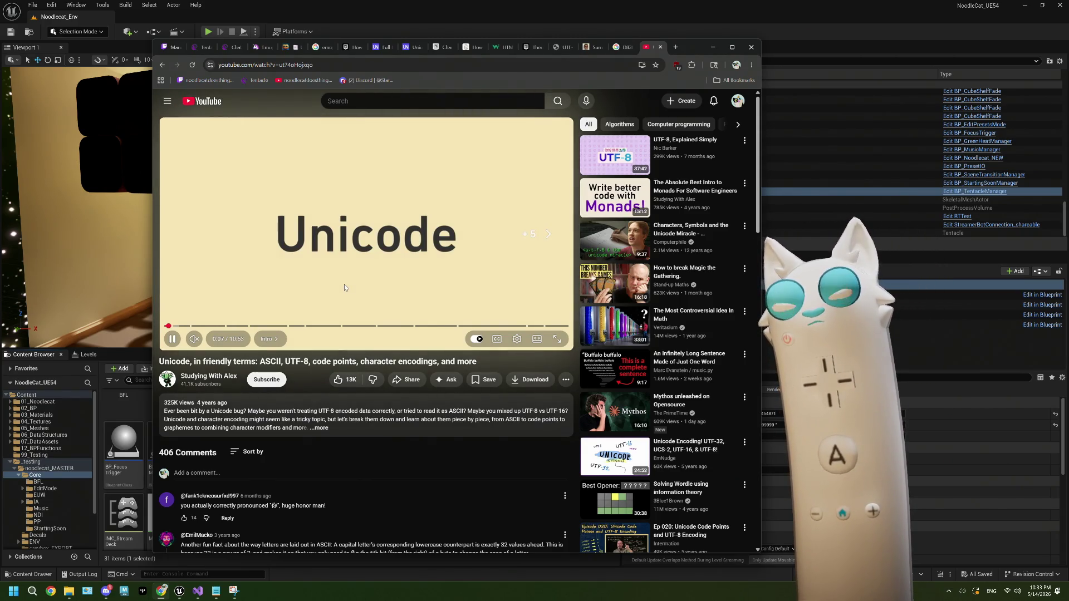
key(Right)
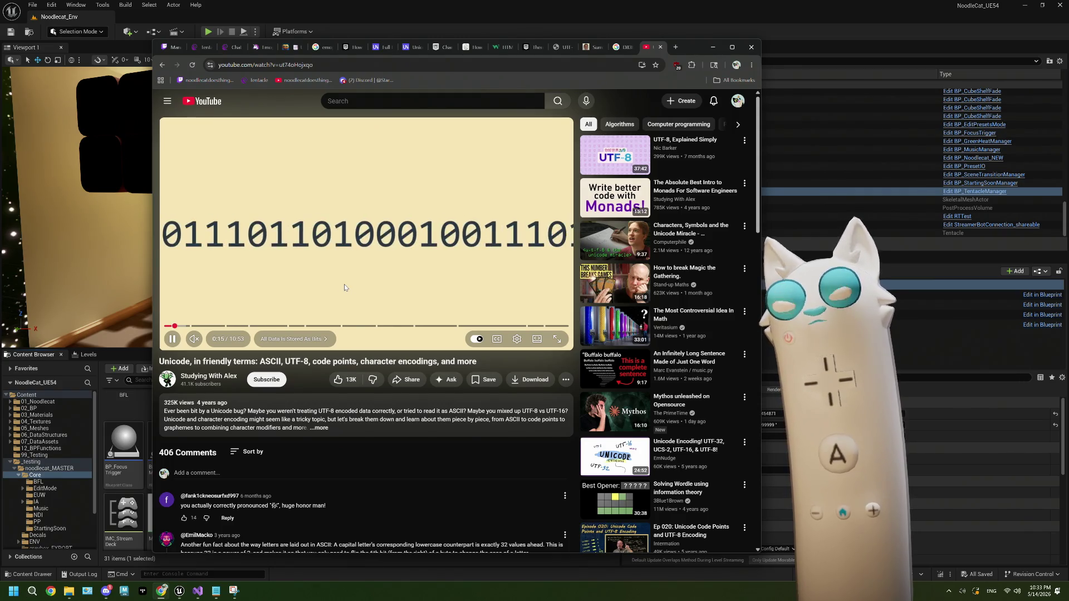
key(Right)
key(Right)
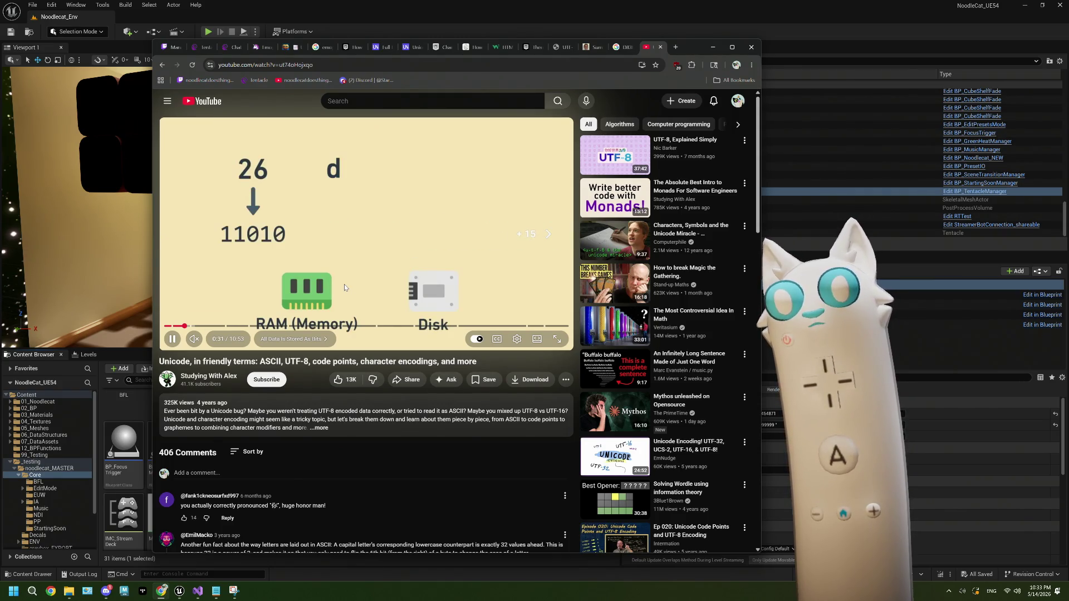
key(Right)
key(Right)
key(Right)
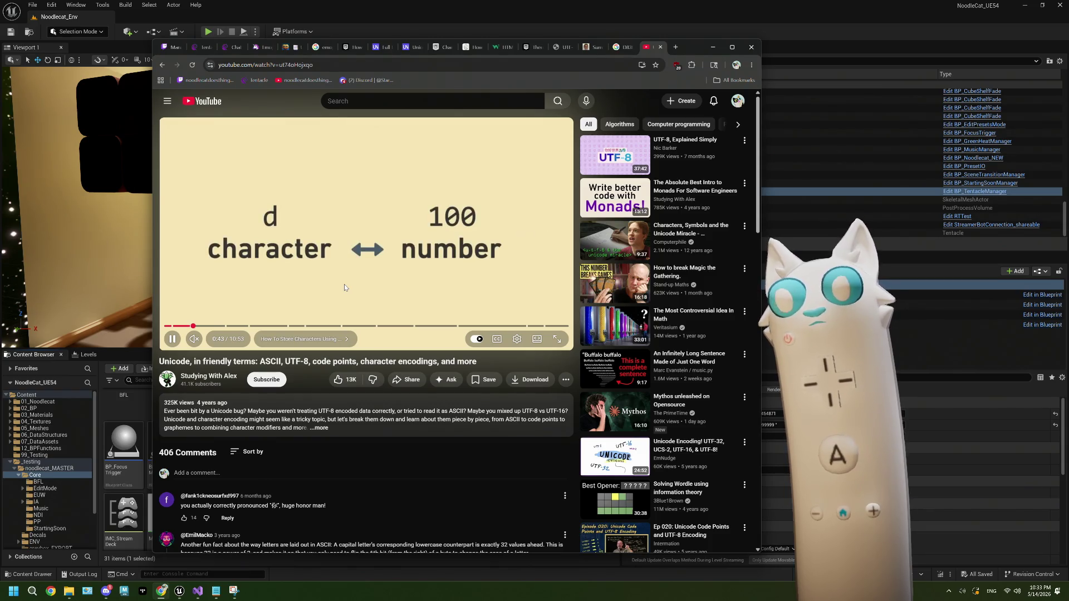
key(Right)
key(Right)
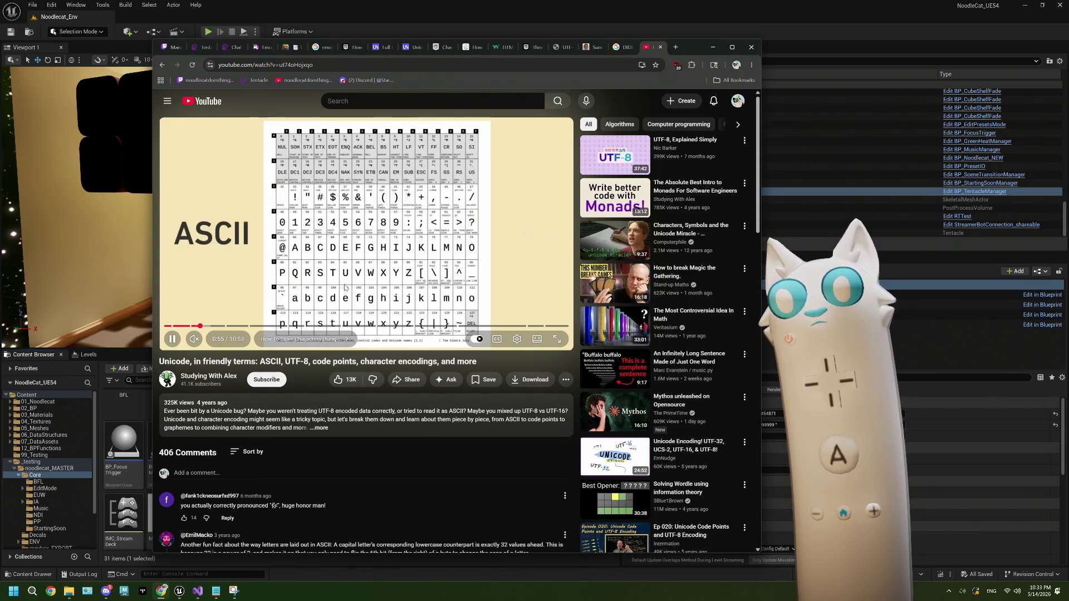
key(Right)
key(Right)
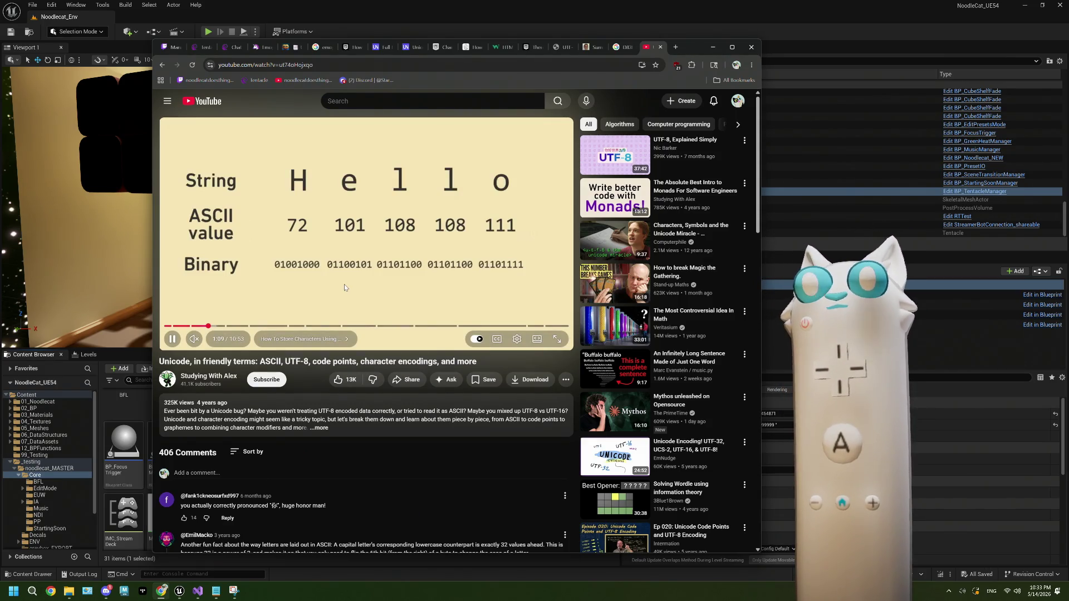
key(space)
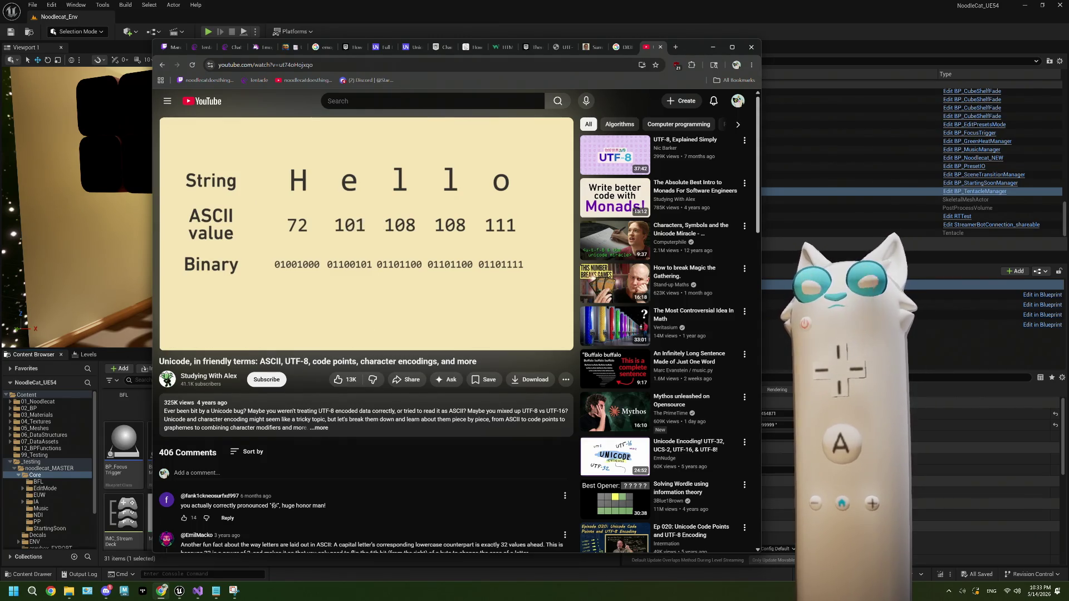
click(344, 286)
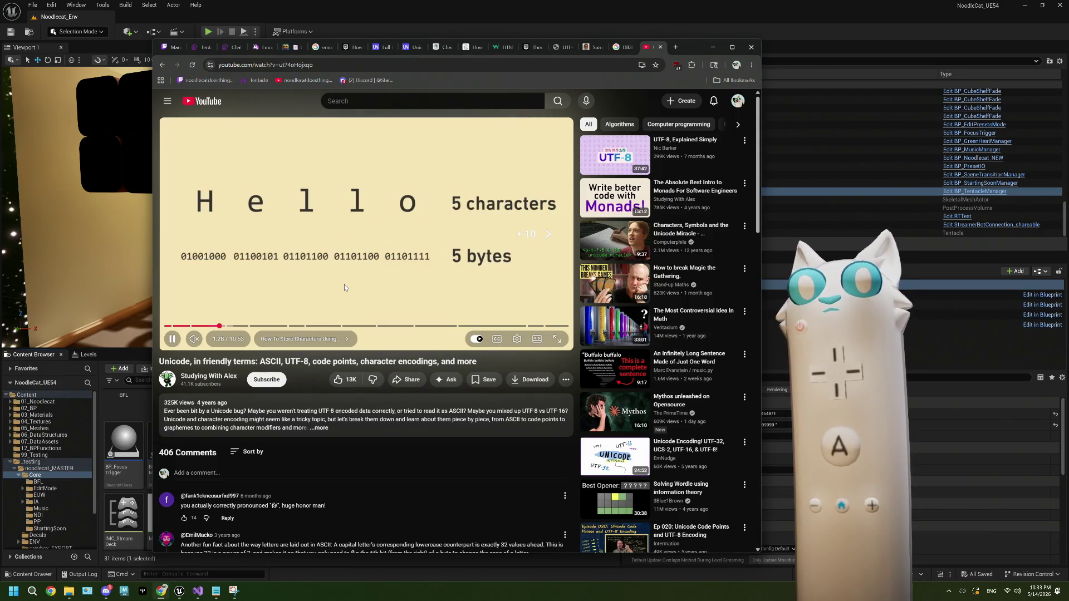
Step: Skip past the Unicode scripts section and pause on the grapheme-to-code-points slide
key(Right)
key(Right)
key(Right)
key(Right)
key(Right)
key(Right)
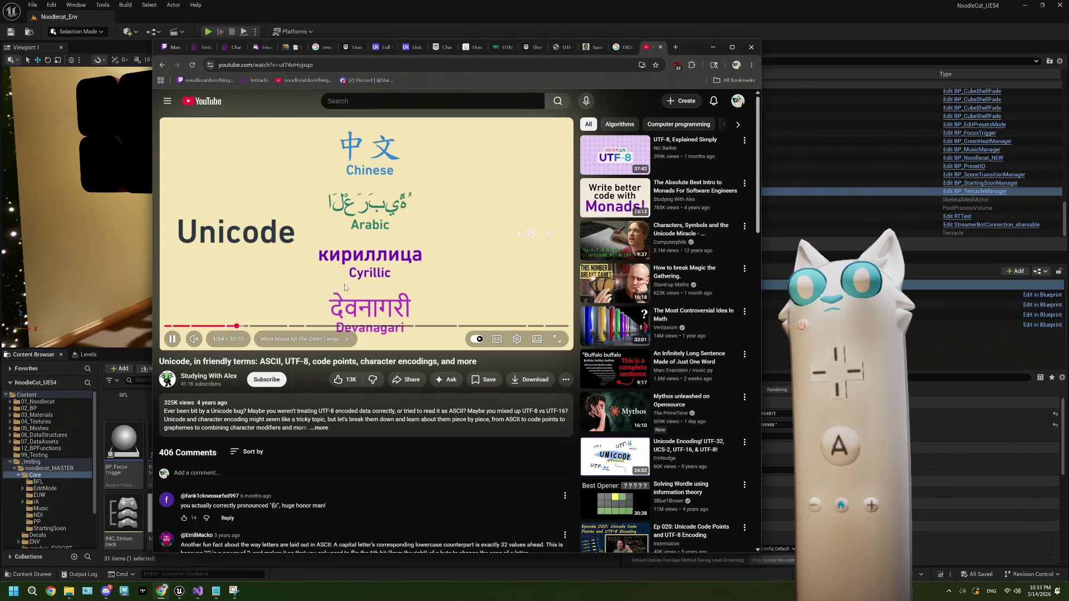
key(Right)
key(Right)
key(Right)
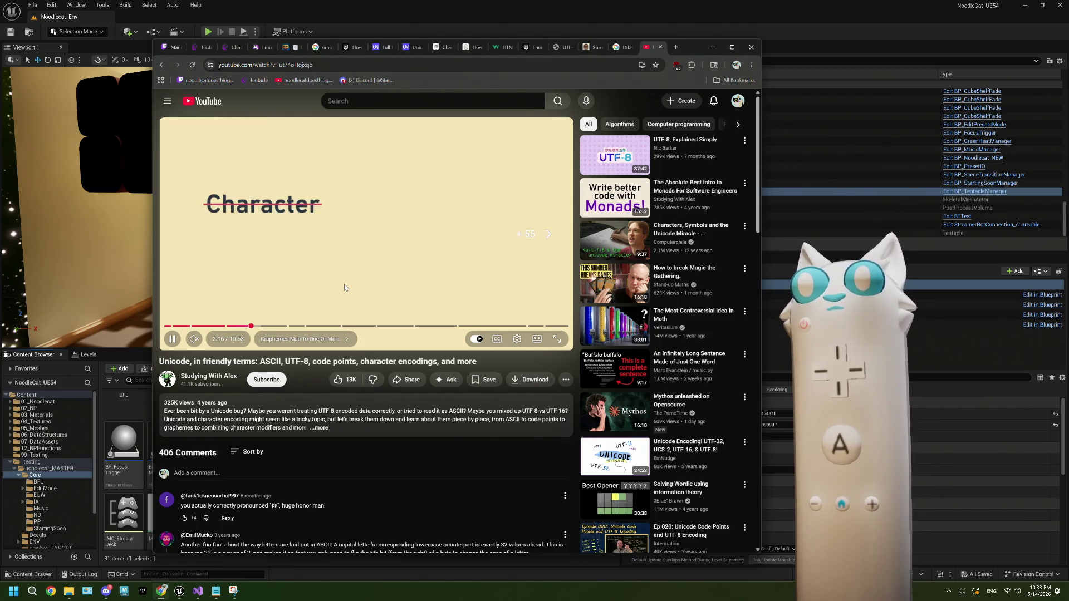
key(Right)
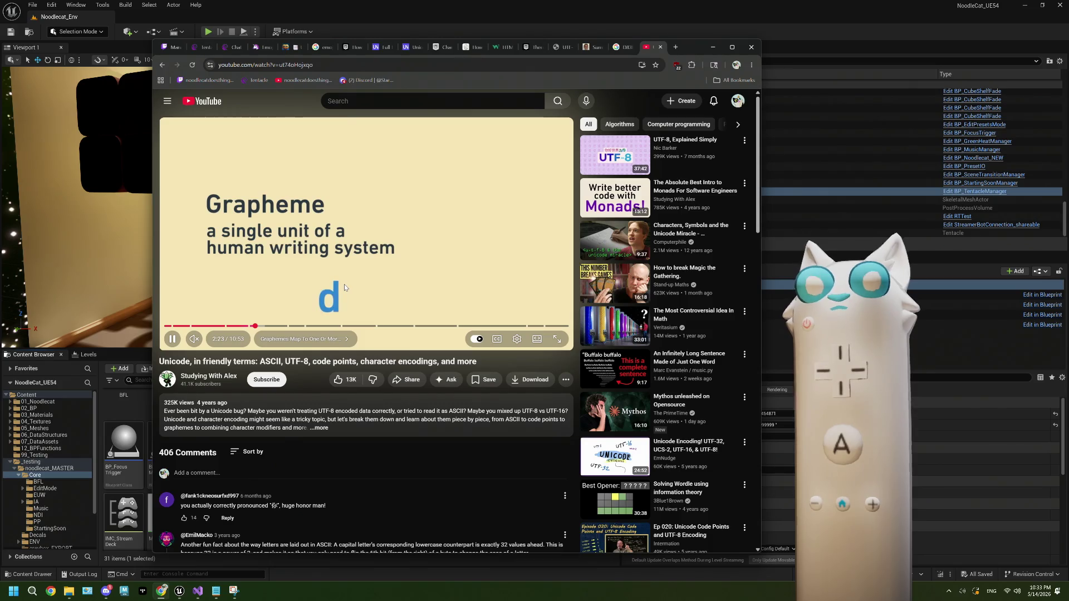
key(Right)
key(Right)
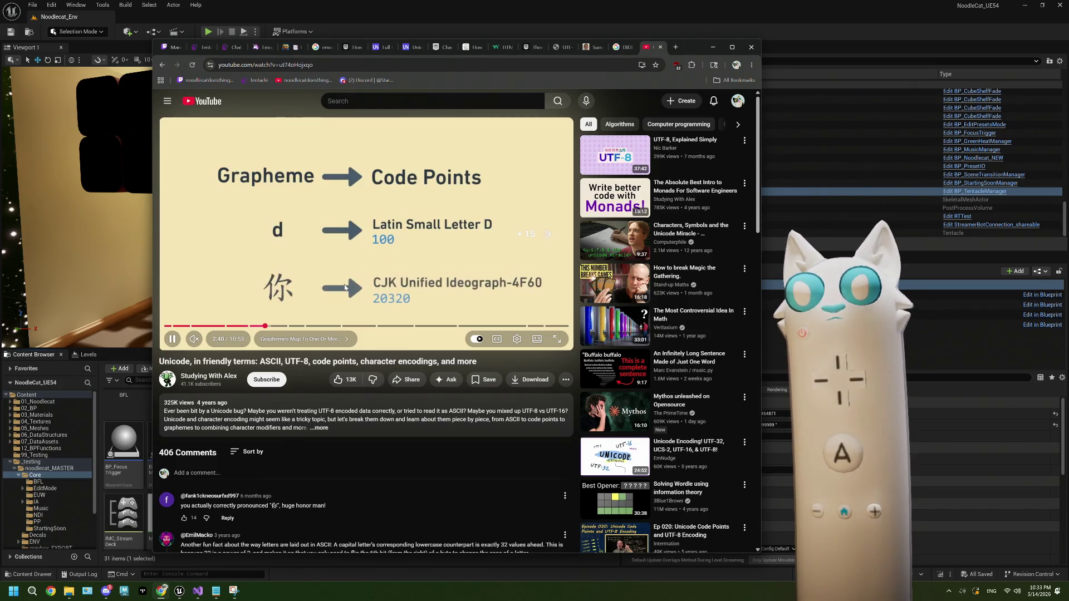
click(345, 287)
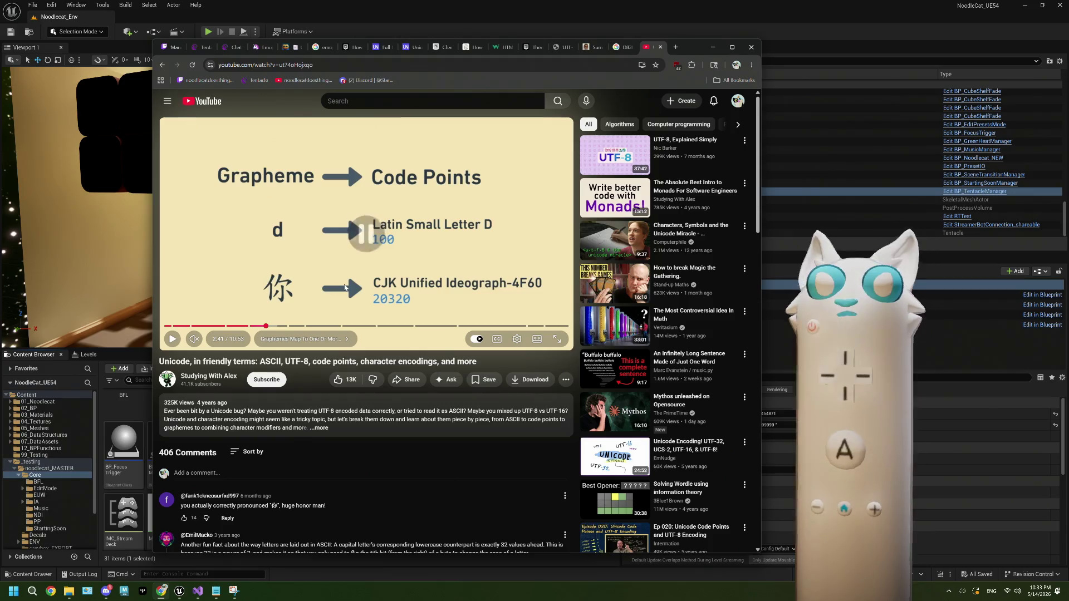
Step: Seek on through the emoji code point examples to the UTF-32 section showing 127998 as four bytes
click(375, 284)
key(Right)
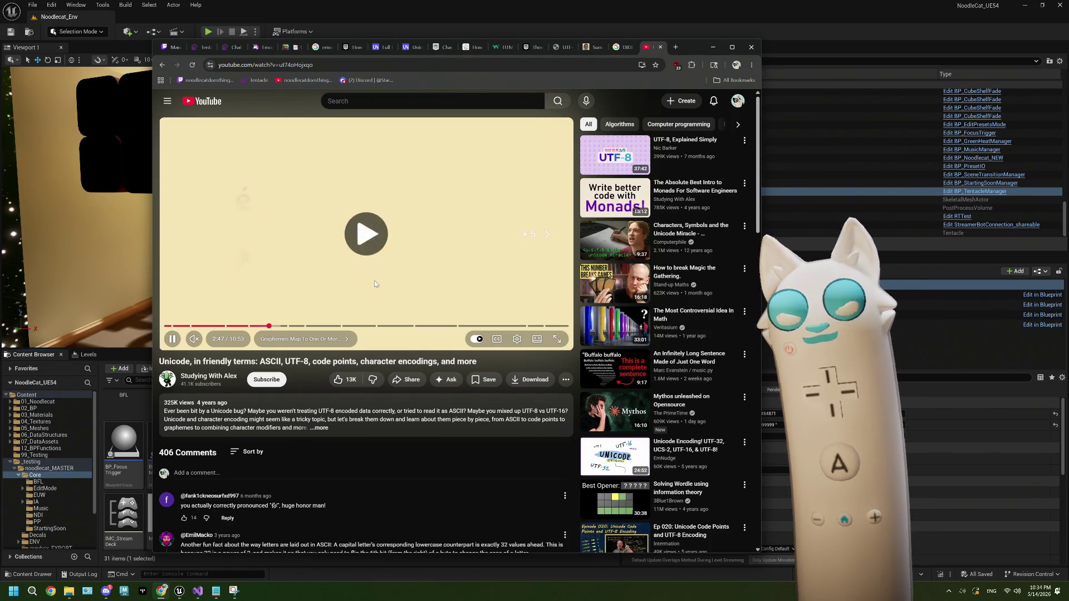
key(Right)
key(Right)
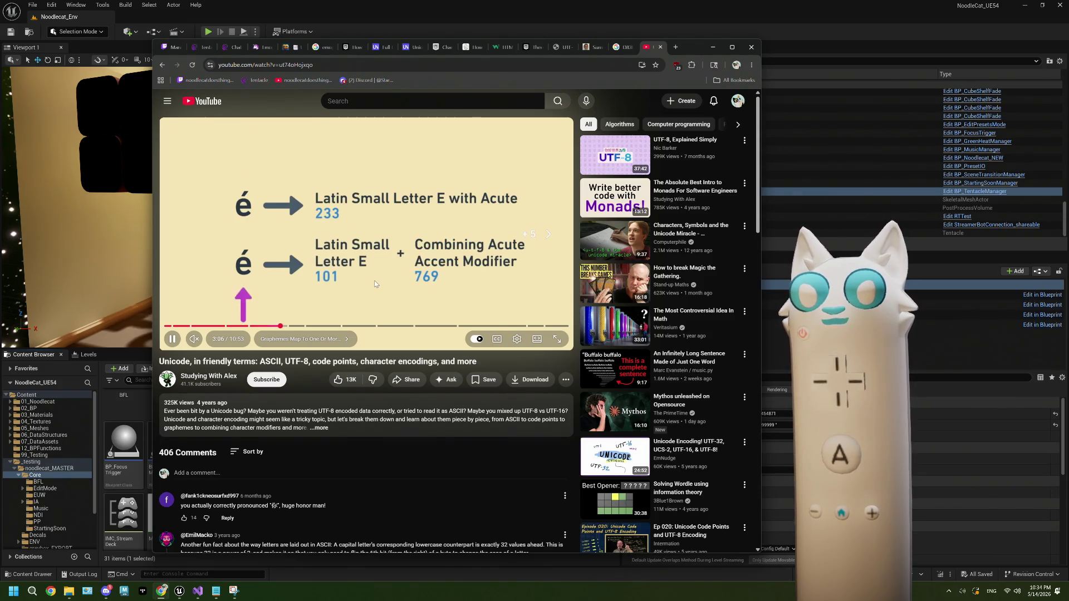
key(Right)
click(375, 284)
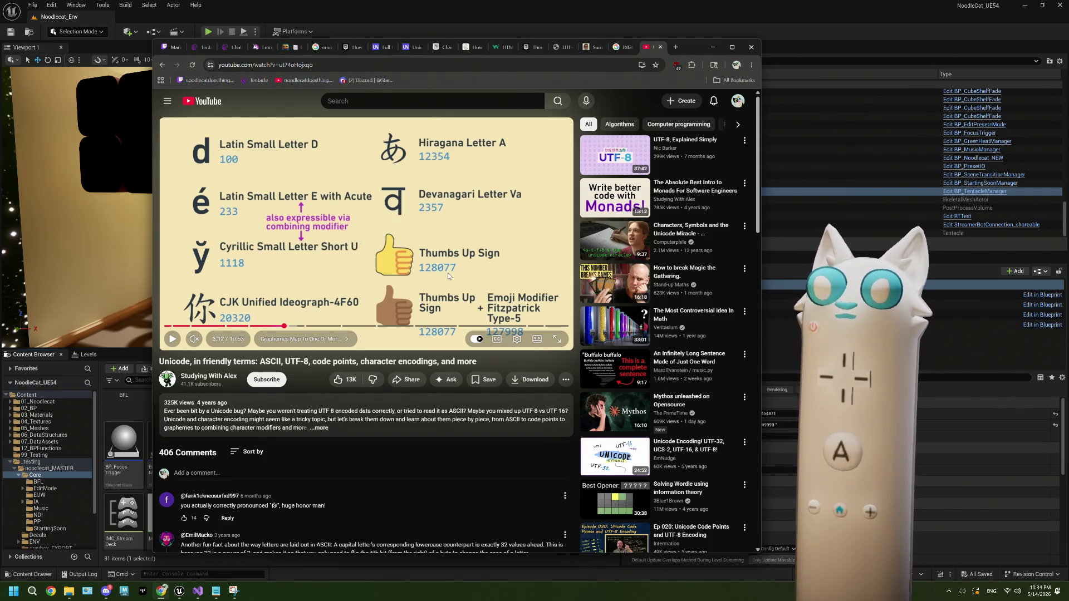
click(430, 274)
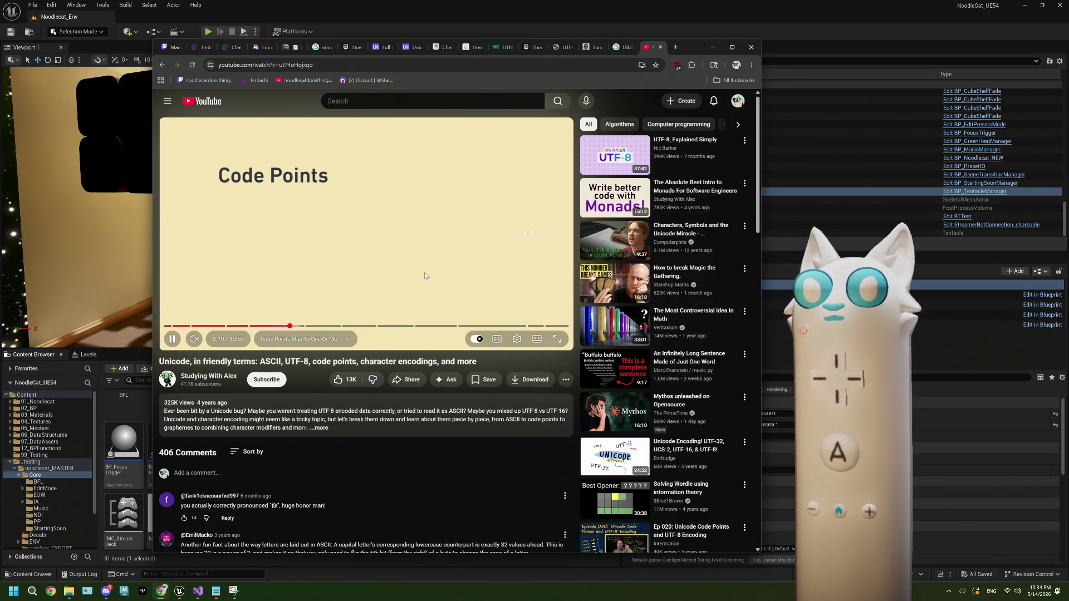
key(Right)
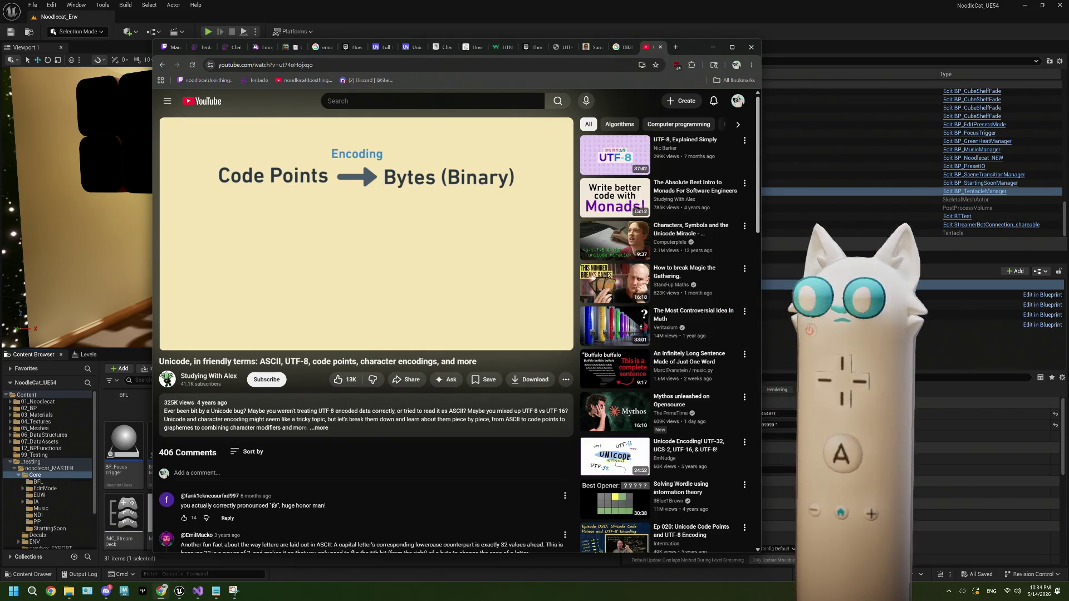
key(Right)
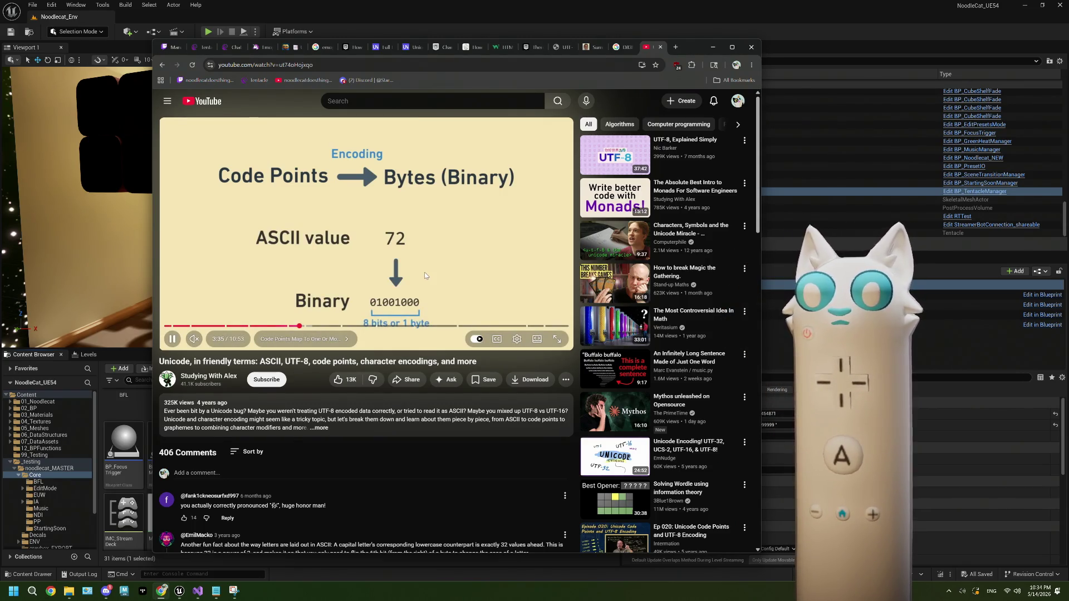
key(Right)
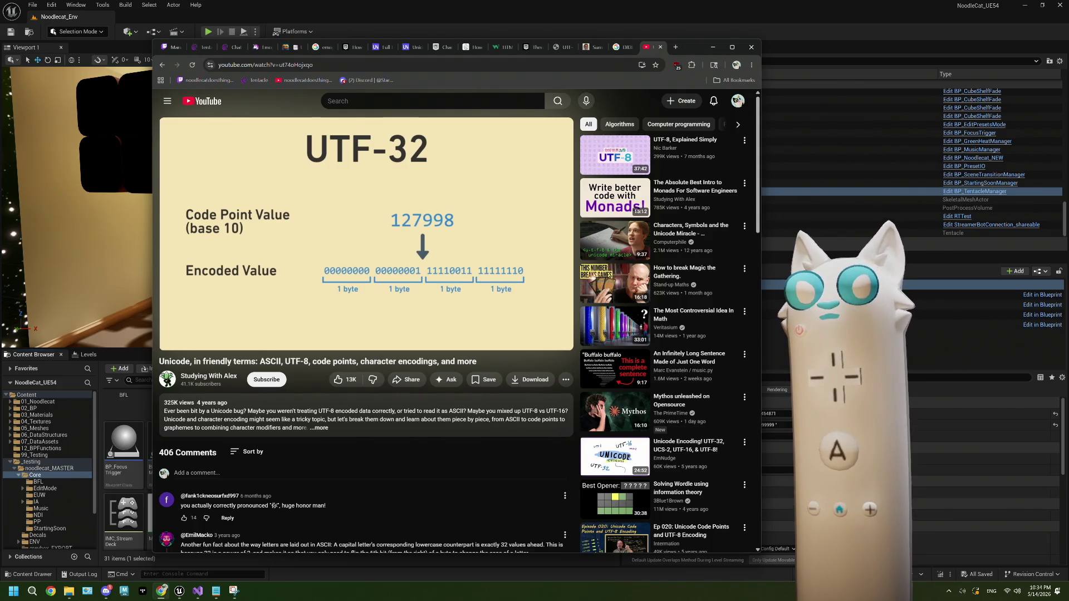
Step: Seek past the UTF-32 table to the UTF-8 examples slide (128077 → F0 9F 91 8D)
key(Right)
key(space)
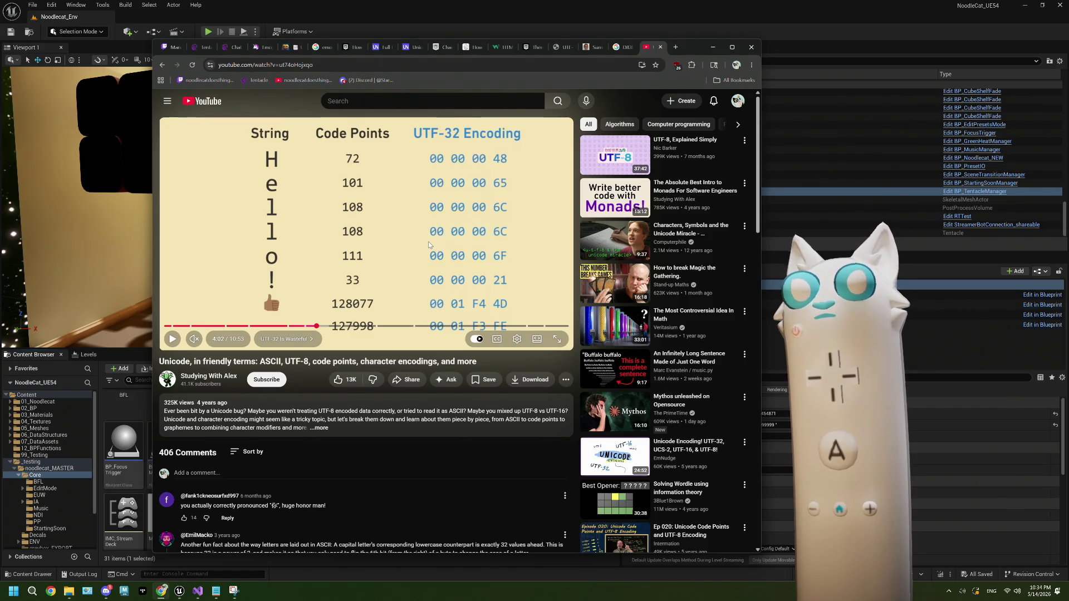
key(space)
key(Right)
key(Right)
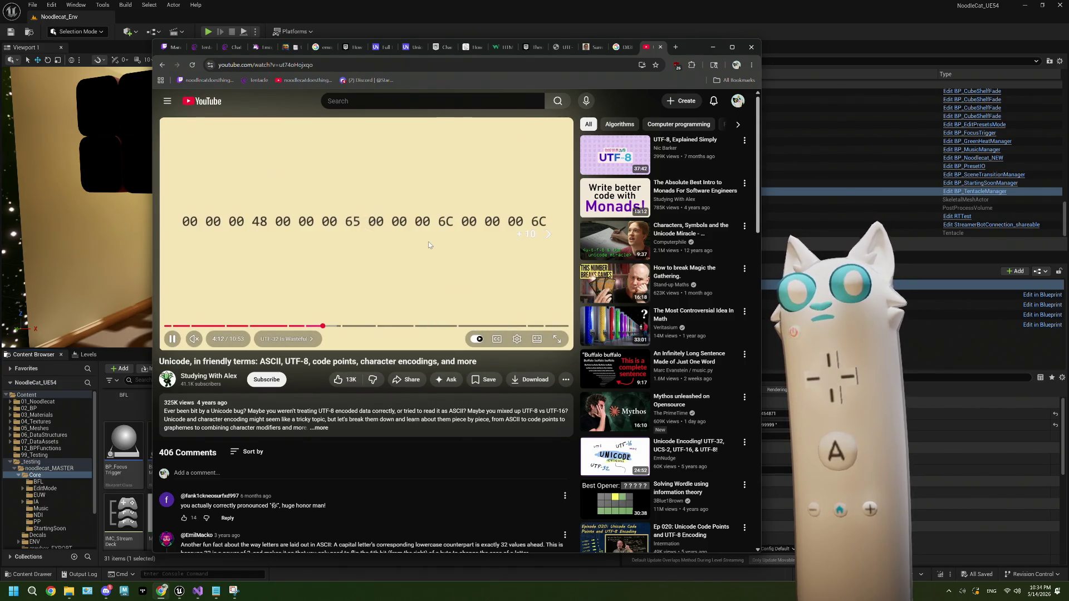
key(Right)
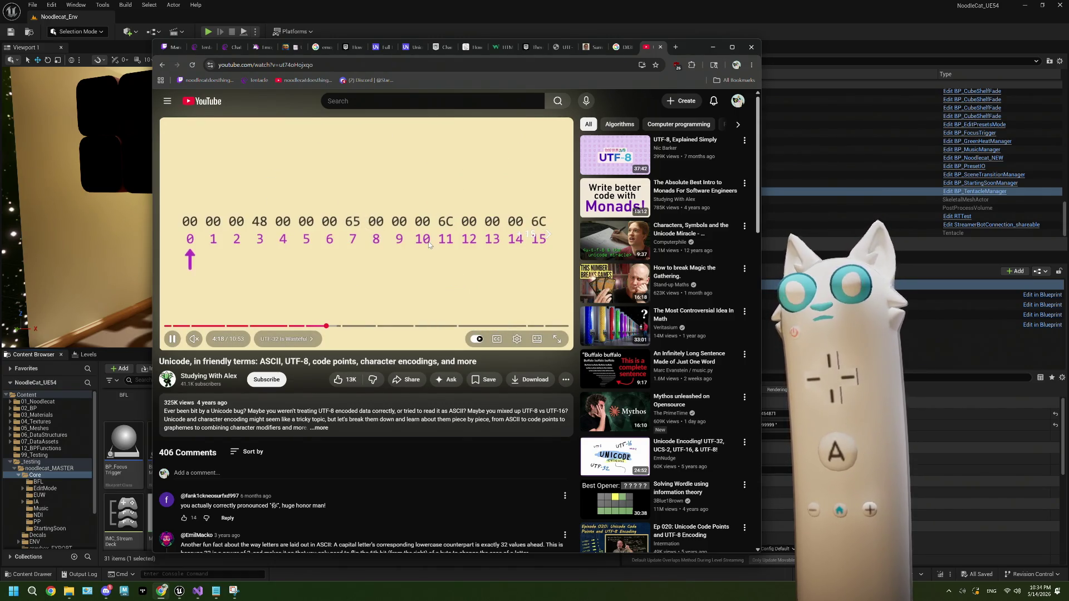
key(Right)
key(Right)
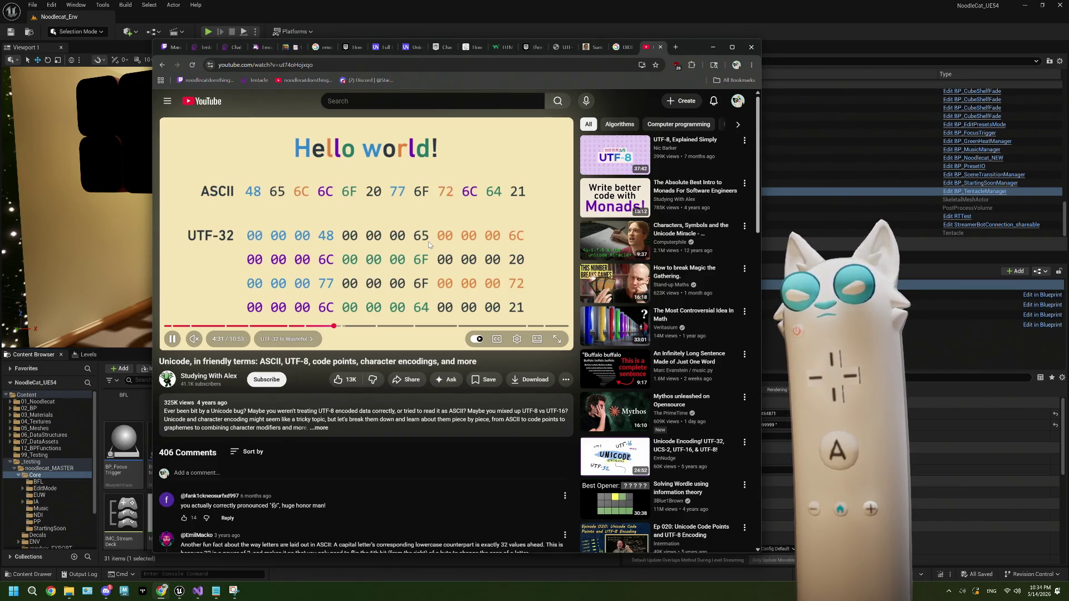
key(Right)
key(Right)
key(Right)
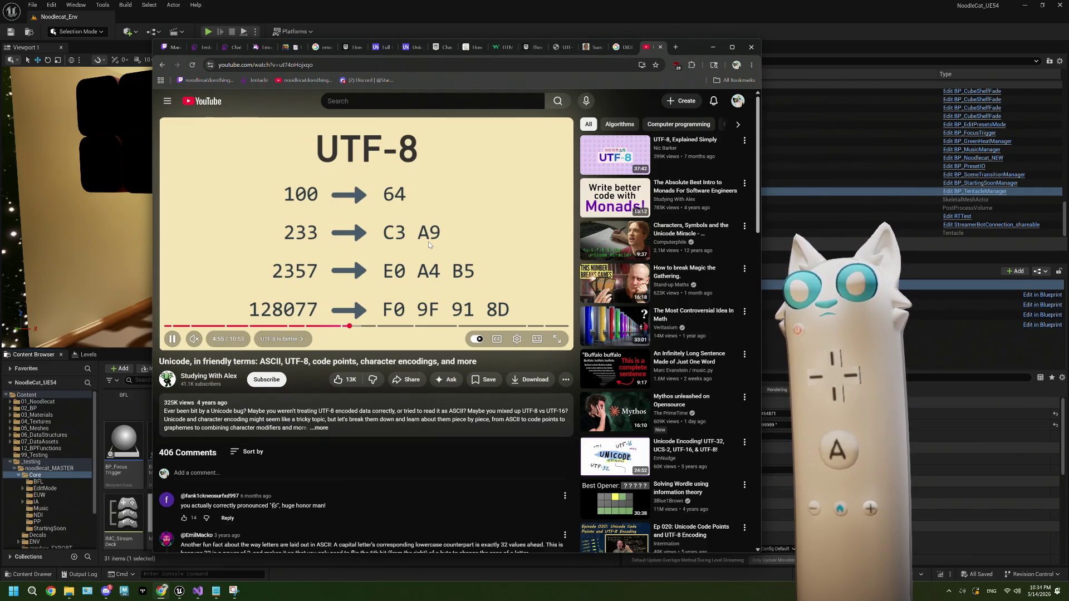
key(space)
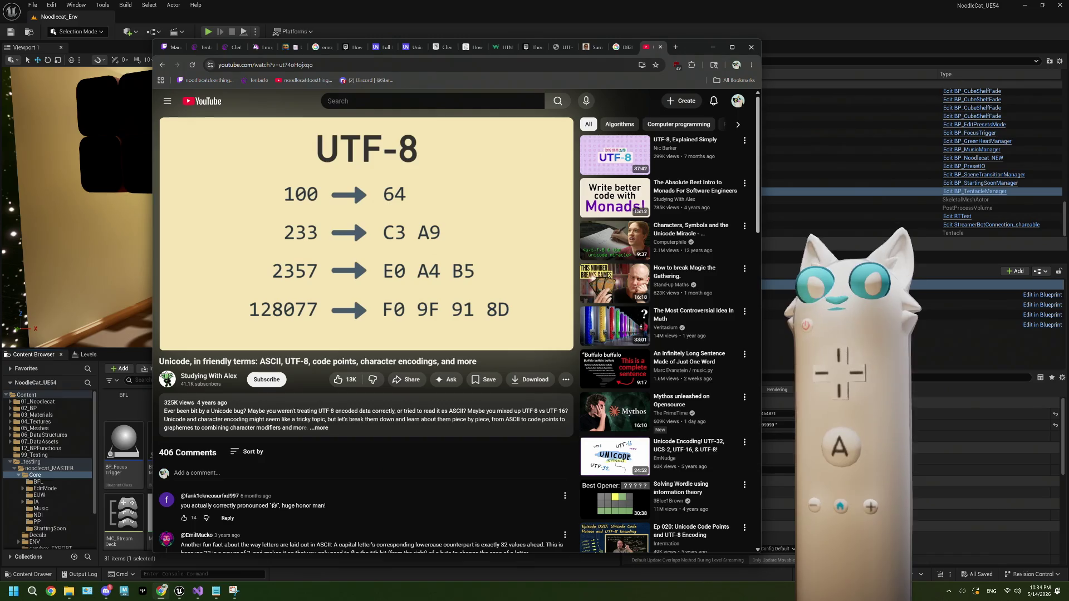
Step: Advance ten more seconds, pause the video at 5:08, and return to Unreal Engine
mouse_move(379, 301)
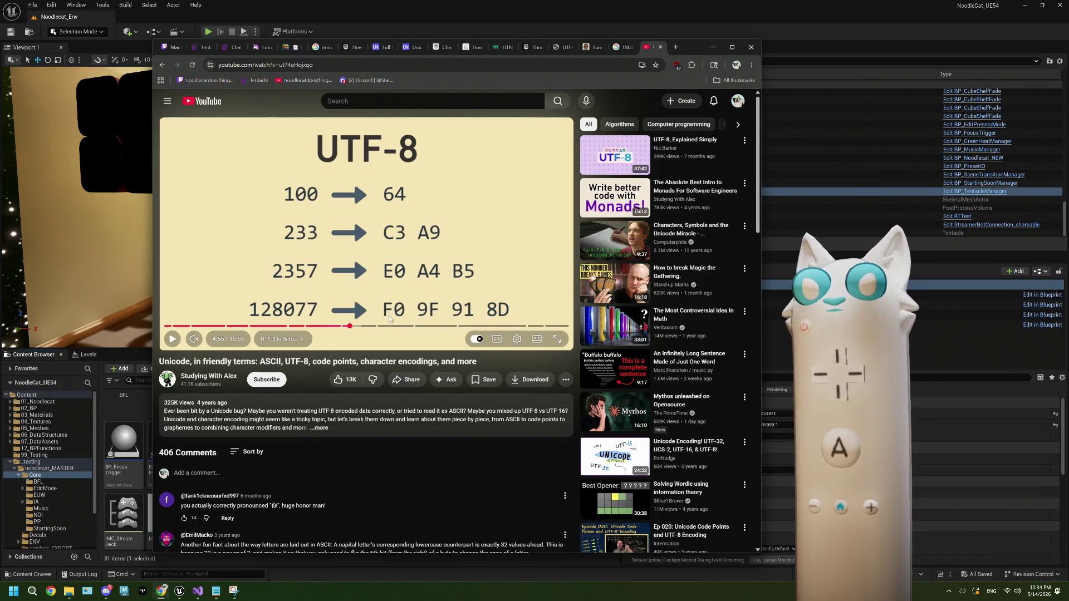
click(447, 241)
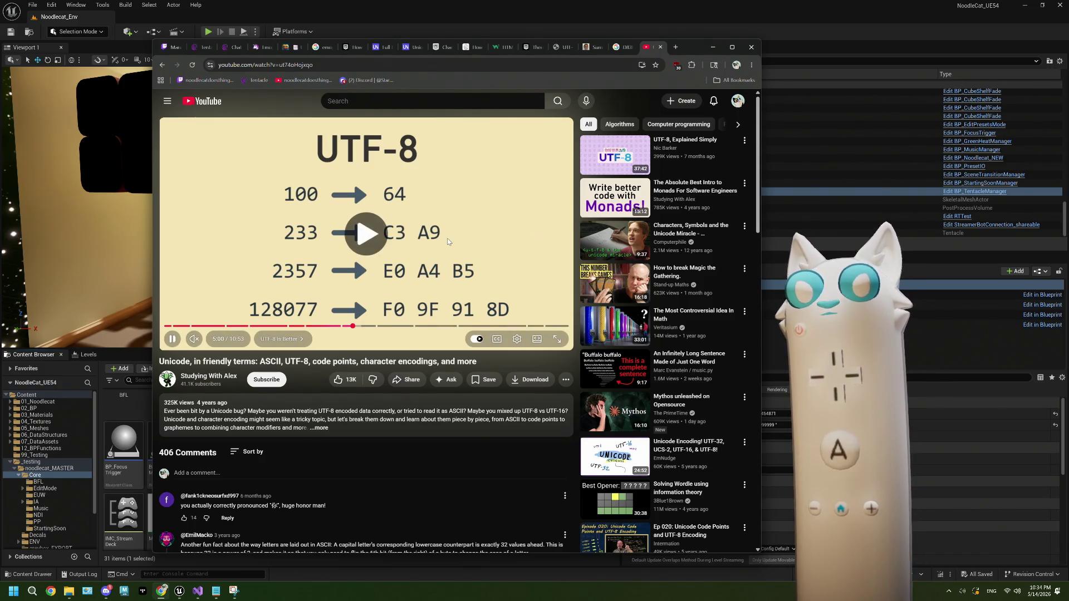
key(l)
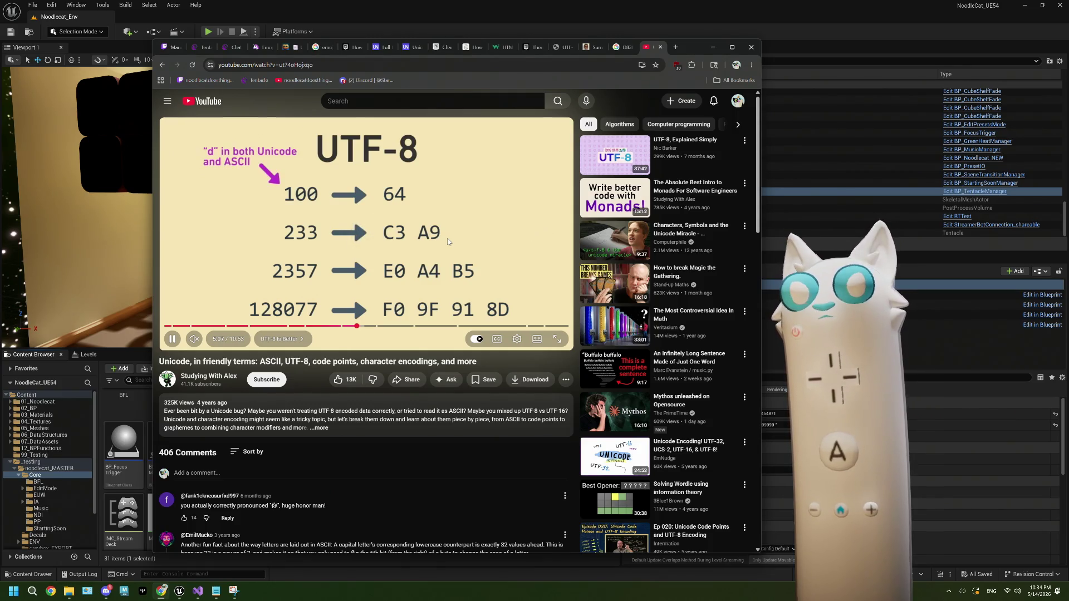
click(448, 242)
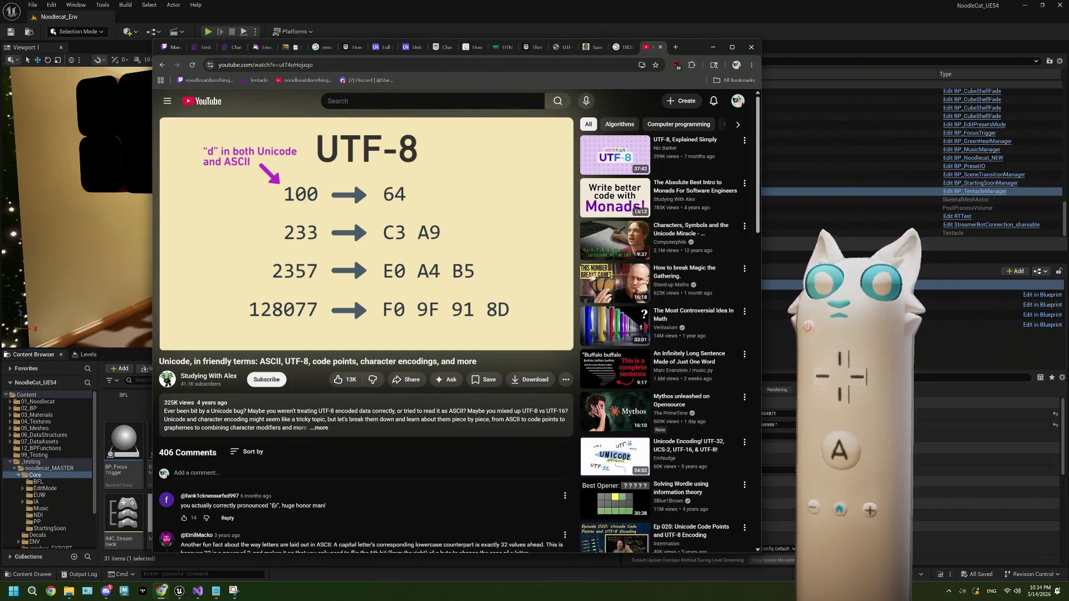
mouse_move(329, 193)
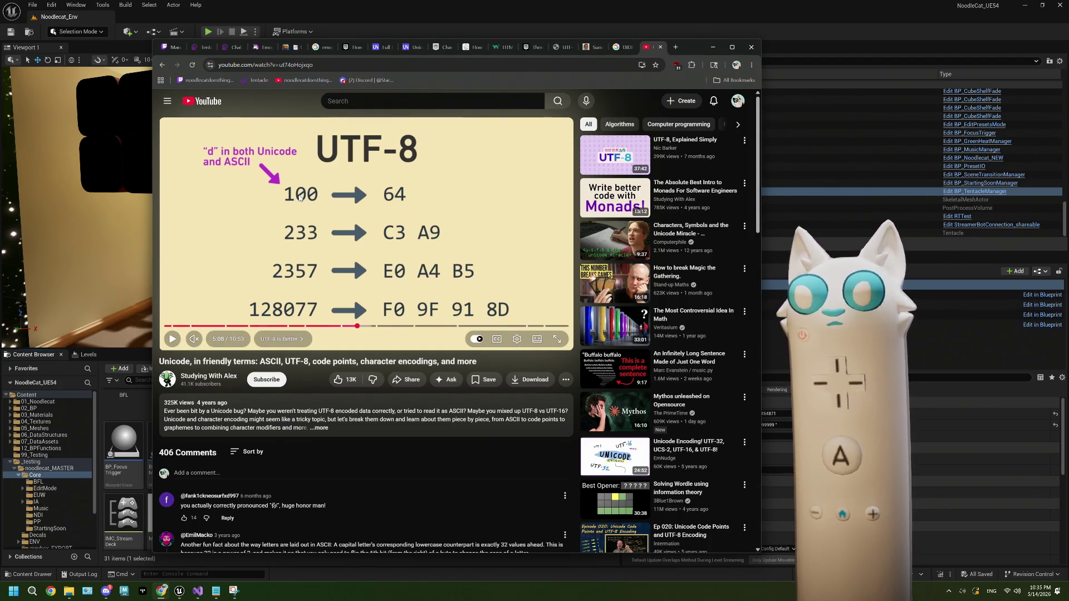
click(777, 28)
Step: Break the Code wire into Convert String to Bytes' Data pin, enter 'd' instead, then compile and save
double_click(393, 463)
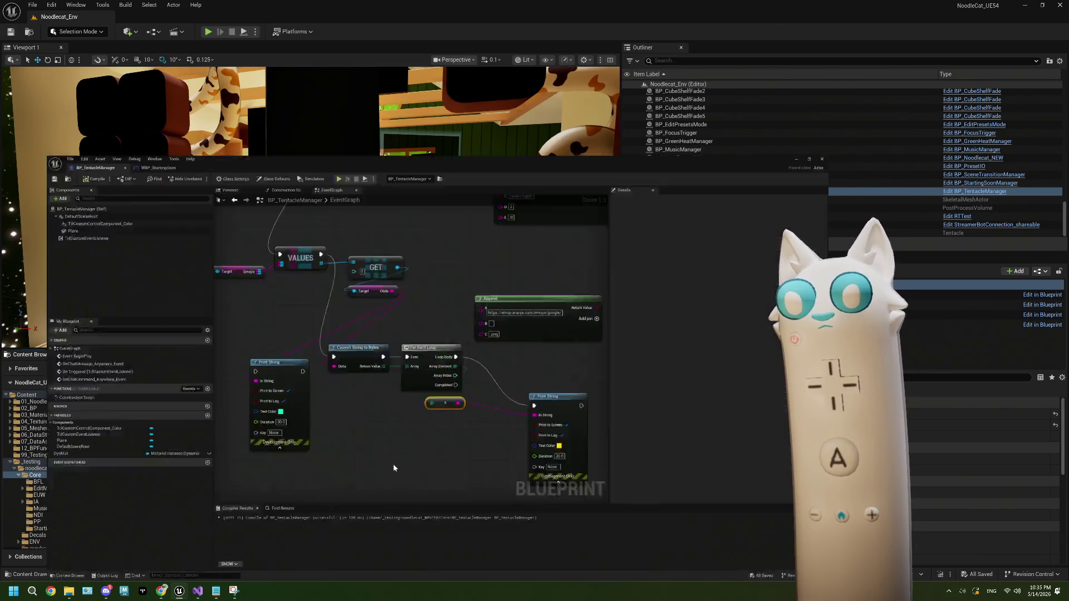
right_click(392, 314)
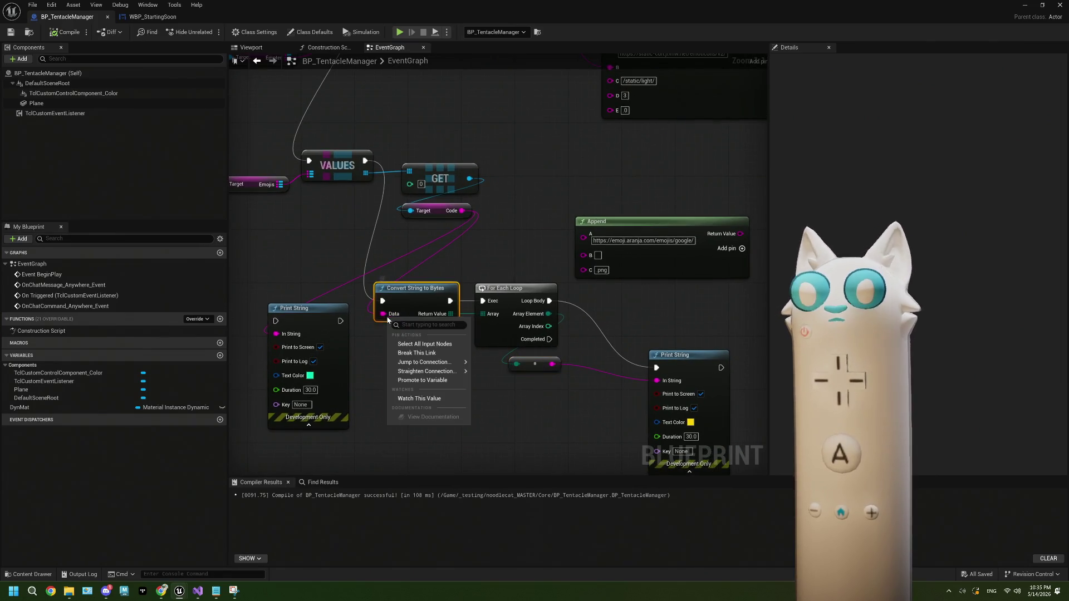
click(406, 354)
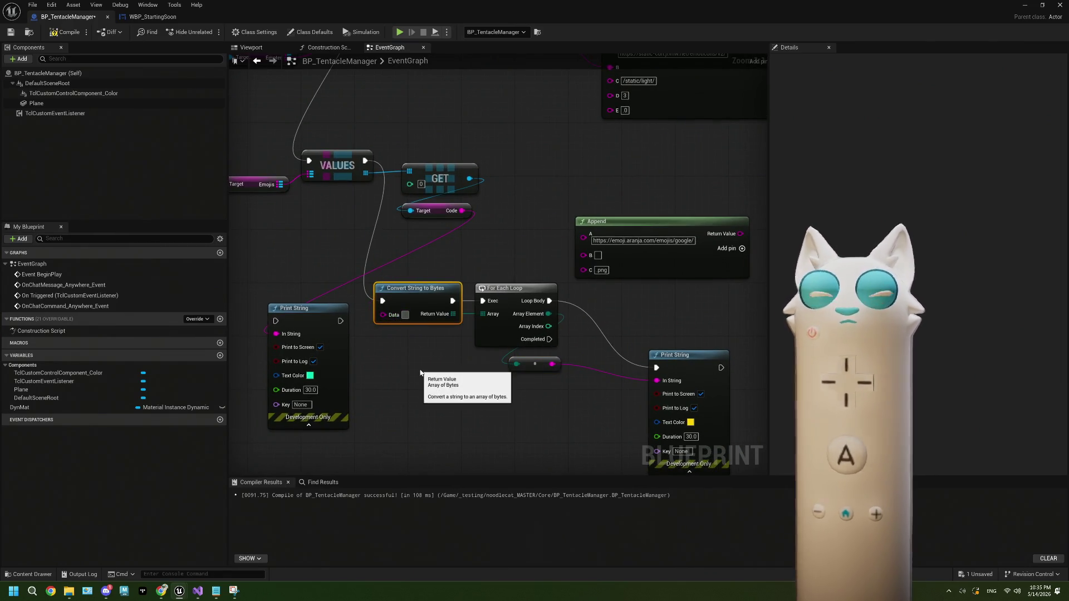
text(d)
click(429, 375)
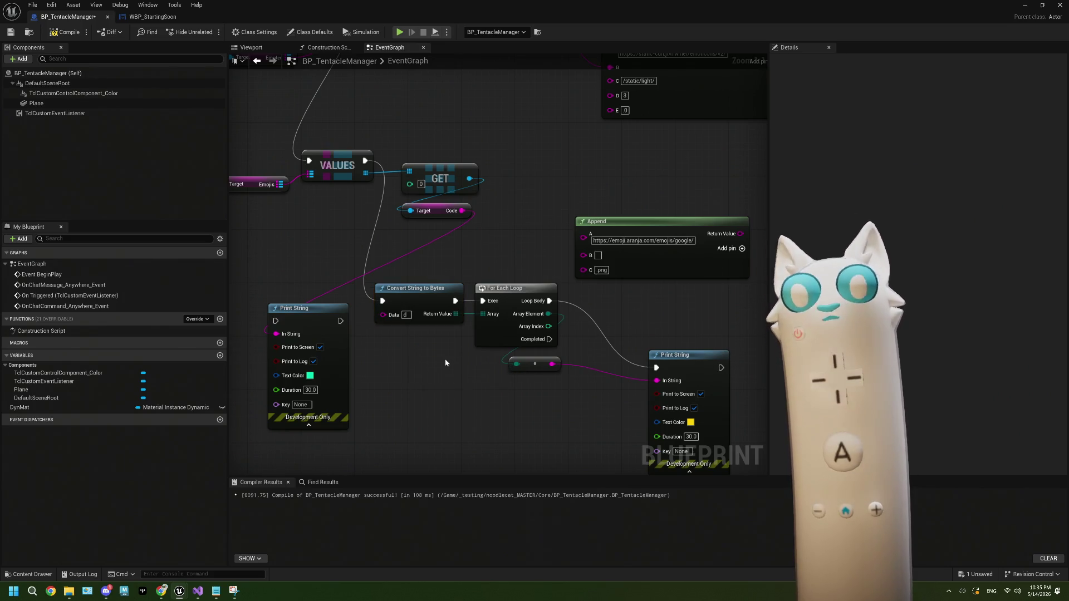
drag(446, 362, 388, 341)
click(66, 32)
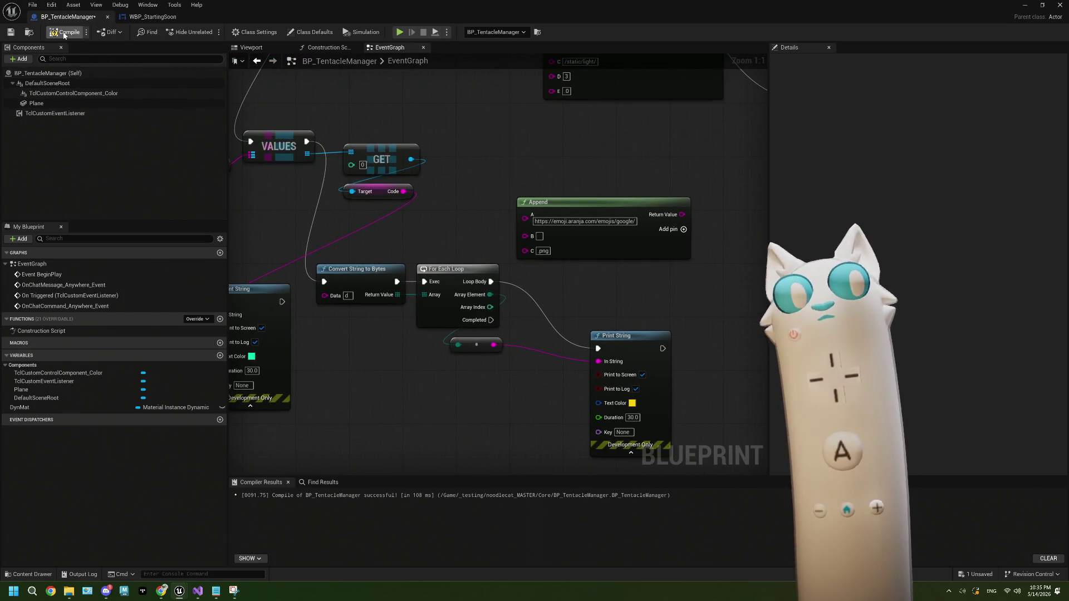
click(11, 32)
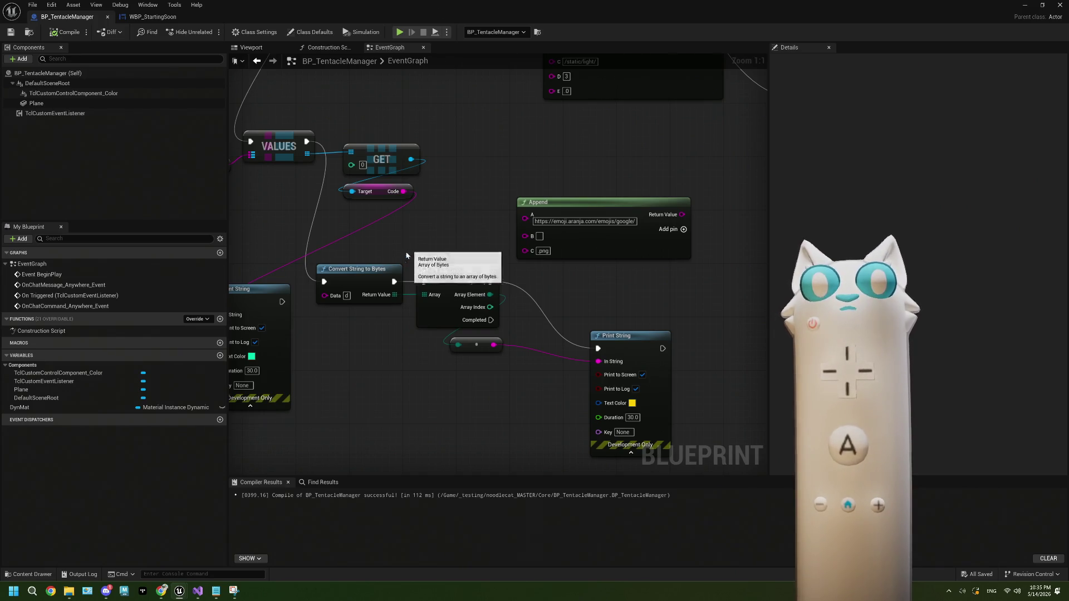
mouse_move(532, 11)
mouse_down()
mouse_move(572, 257)
mouse_move(567, 285)
mouse_up()
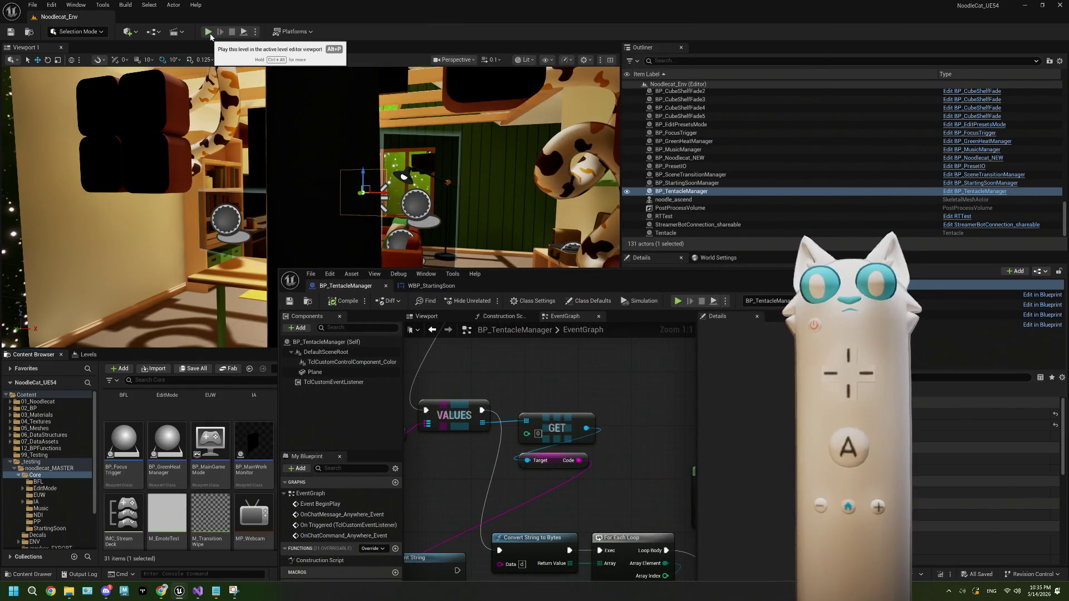
drag(491, 538, 522, 423)
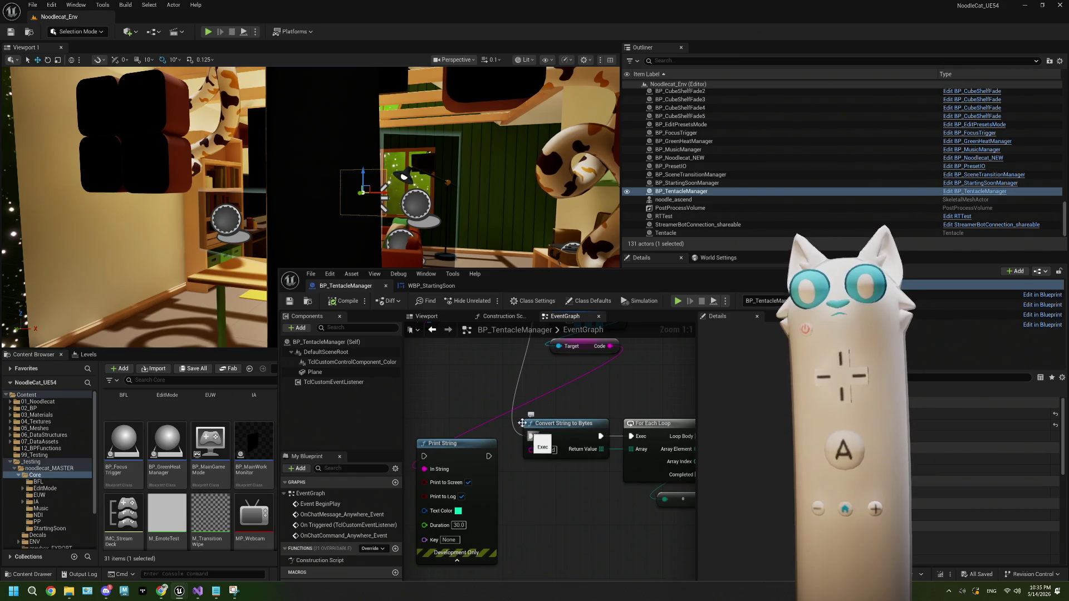
scroll(522, 424, down, 2)
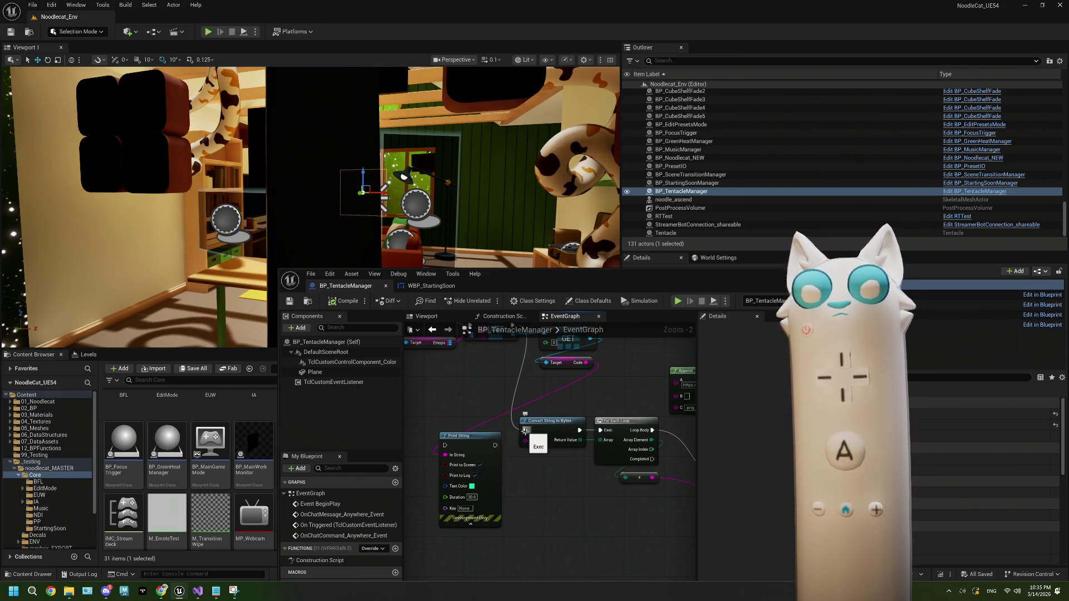
scroll(525, 431, down, 3)
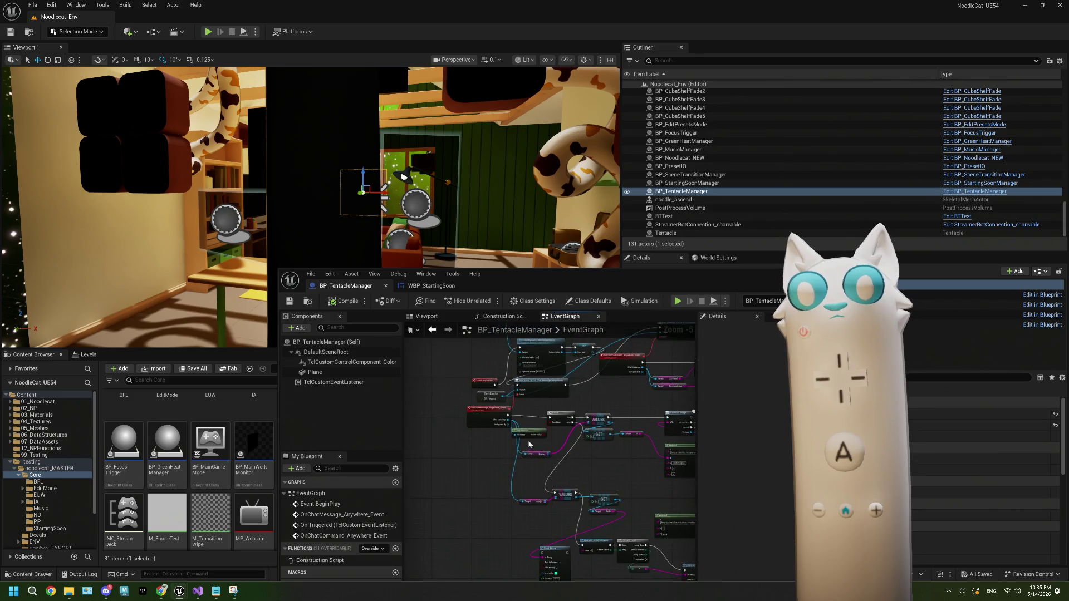
scroll(580, 437, up, 1)
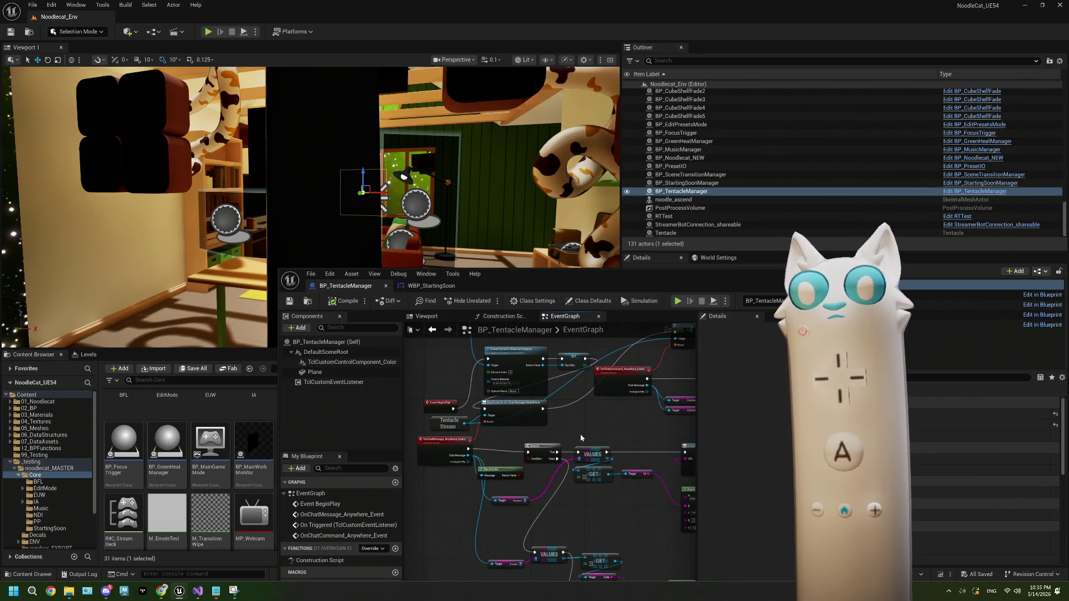
scroll(580, 432, down, 1)
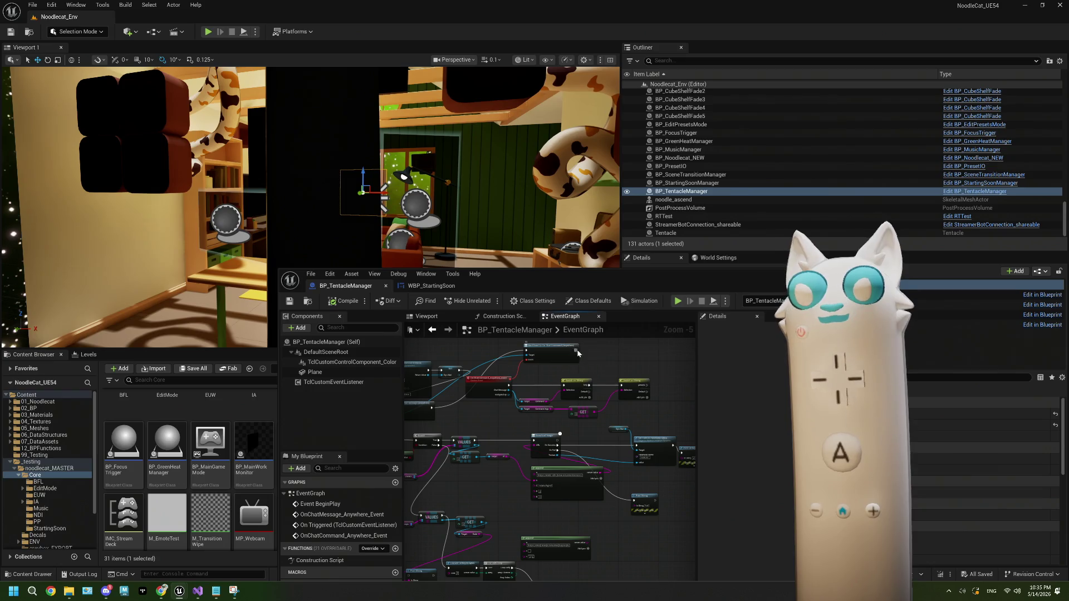
mouse_move(577, 353)
mouse_down()
mouse_move(590, 423)
mouse_move(551, 562)
mouse_move(437, 581)
mouse_move(498, 567)
mouse_up()
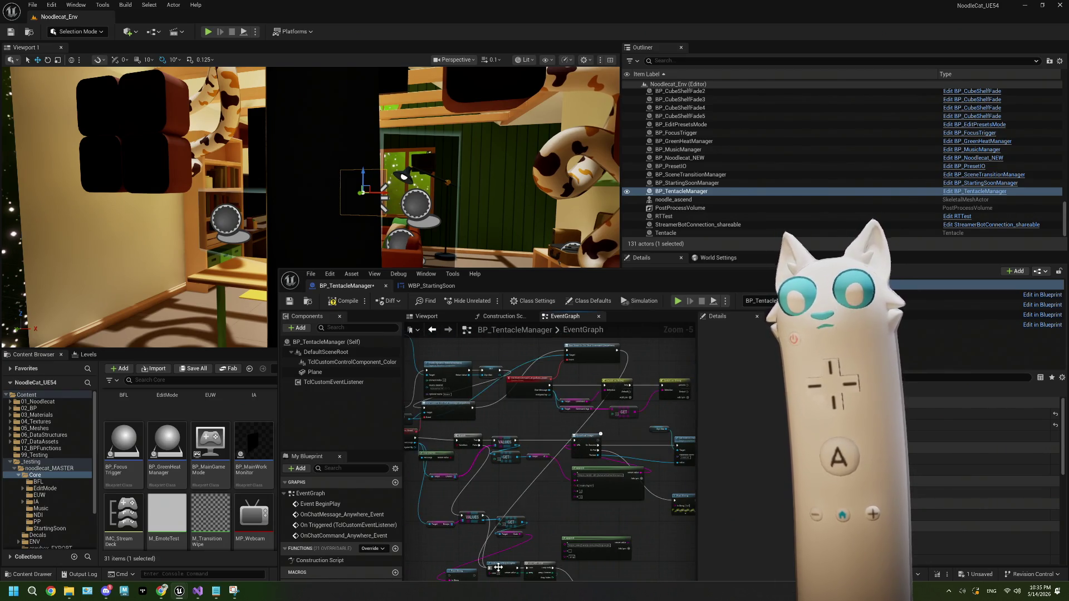
scroll(498, 567, up, 3)
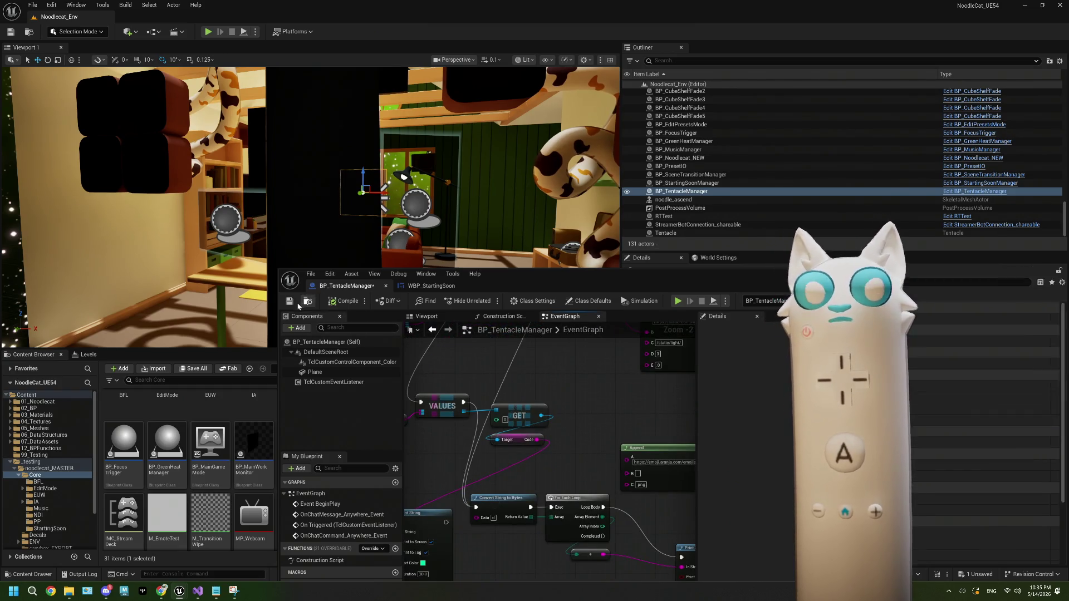
click(289, 301)
click(208, 32)
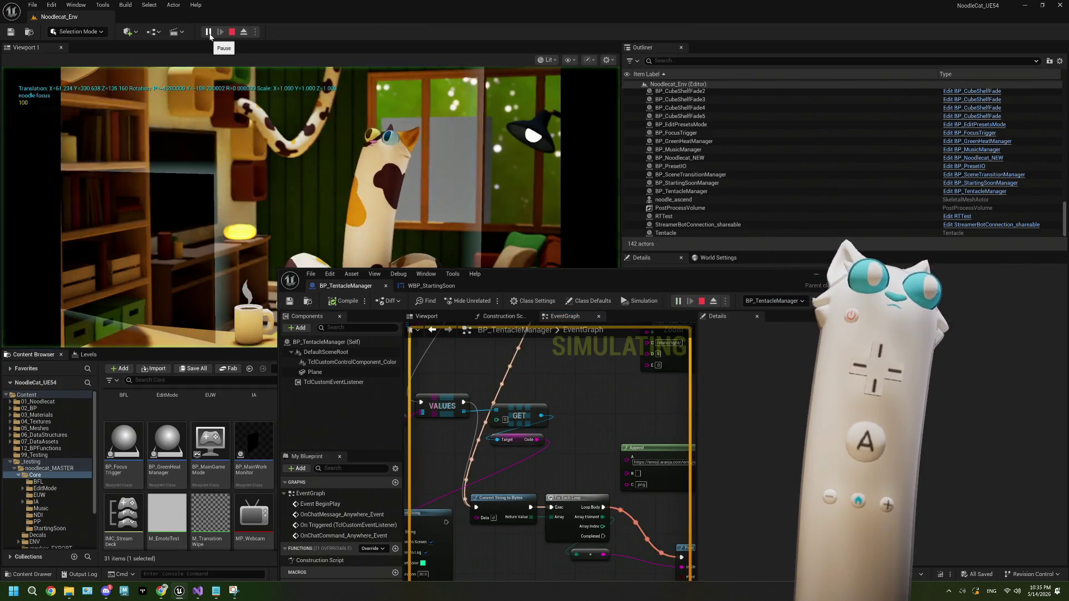
click(232, 31)
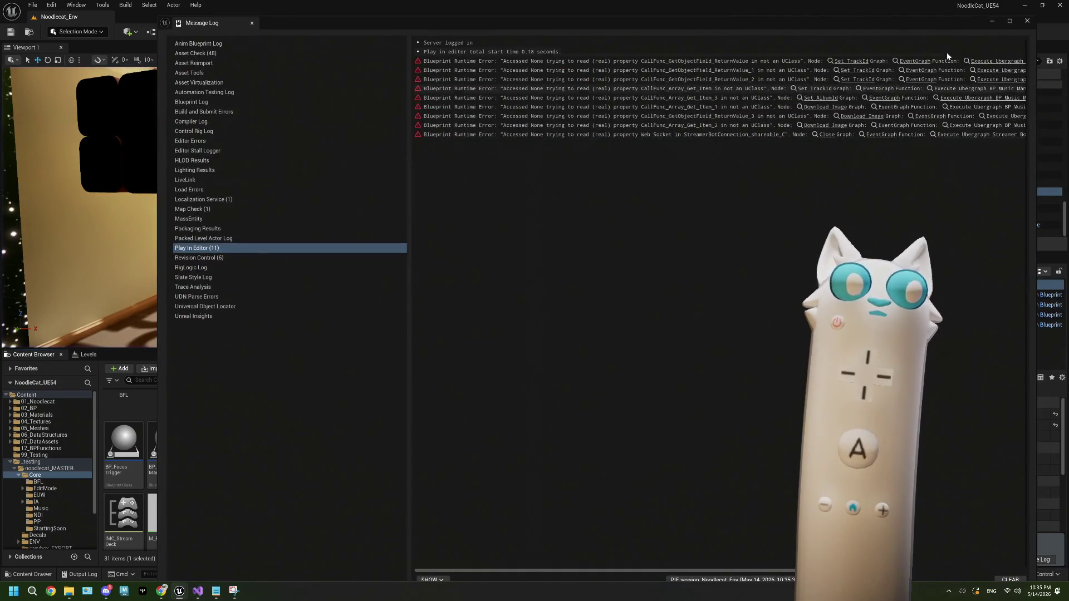
click(1027, 21)
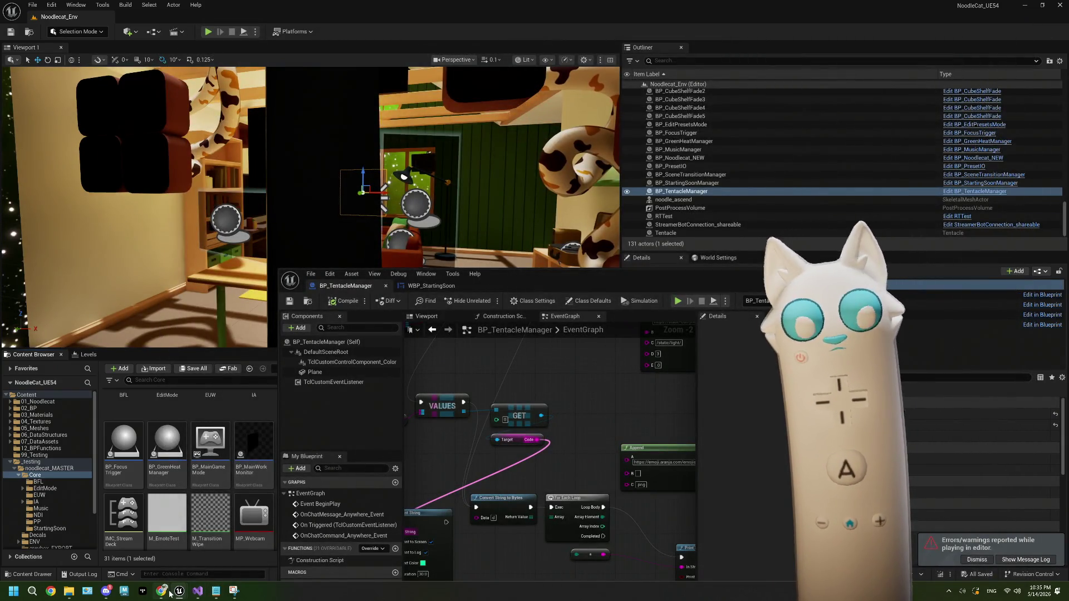
mouse_move(170, 594)
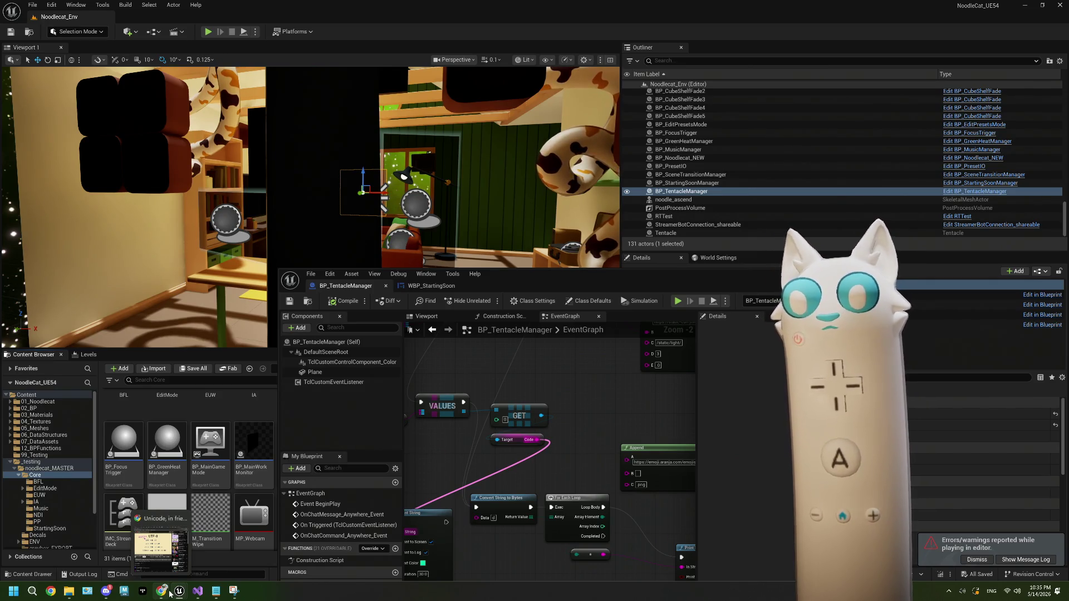
click(169, 593)
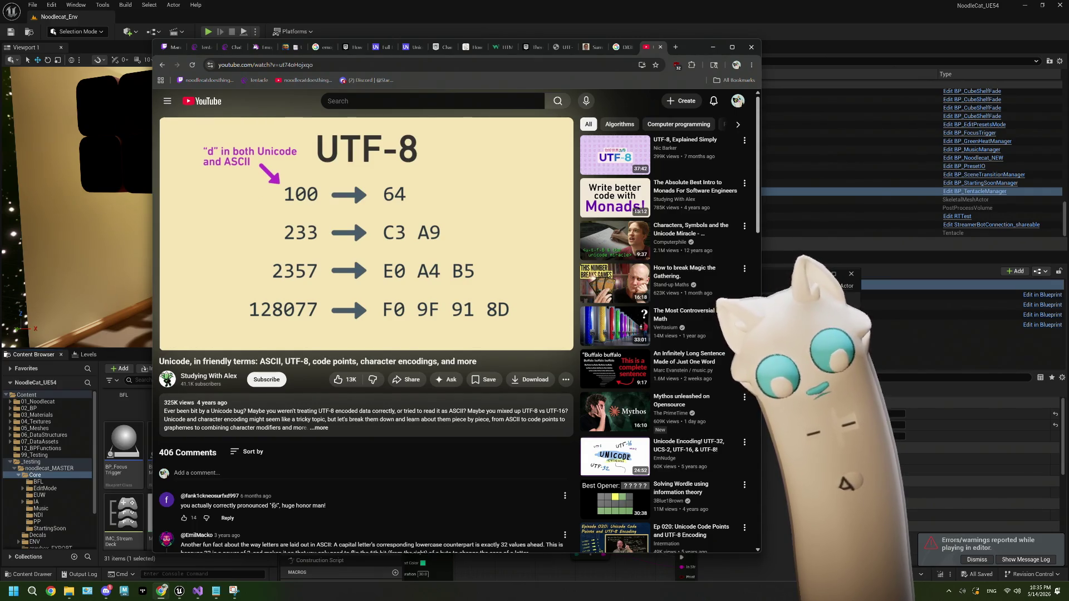
Step: Resume the Unicode video in theater mode, with the browser window shifted left
mouse_move(312, 251)
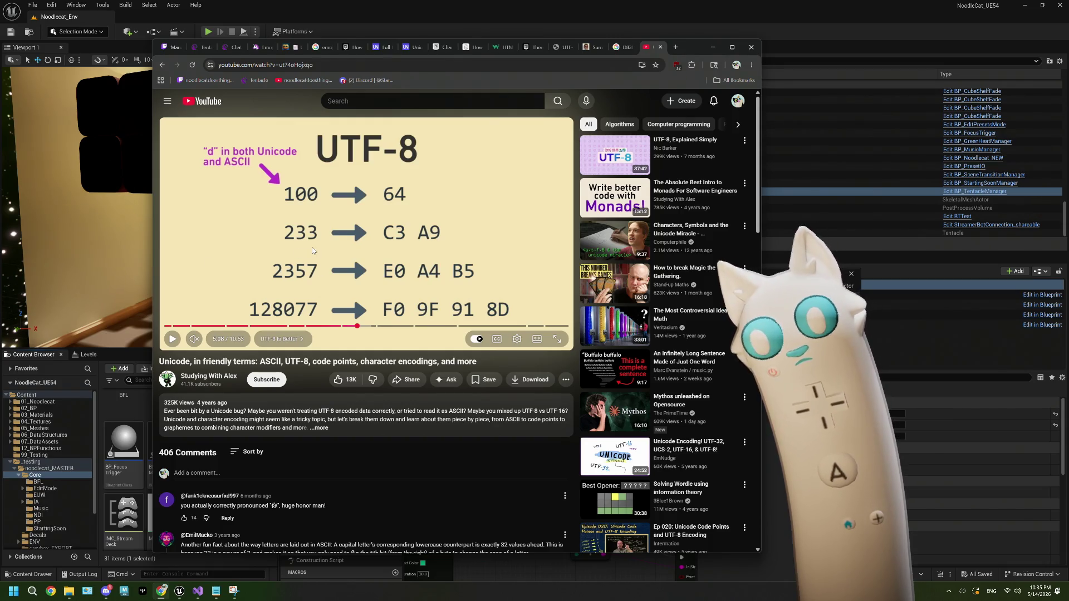
click(312, 250)
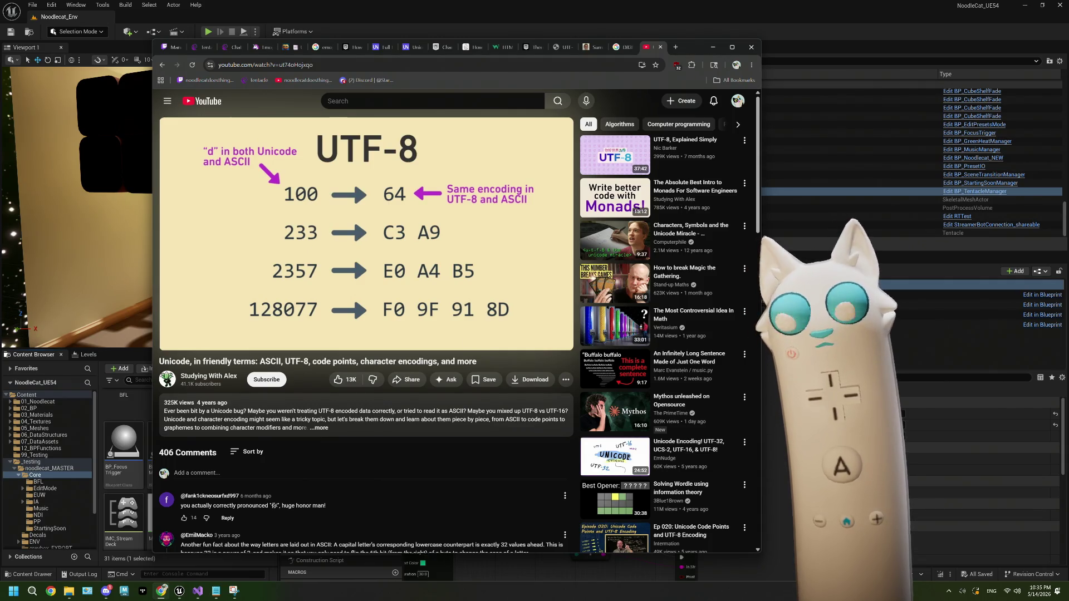
click(536, 339)
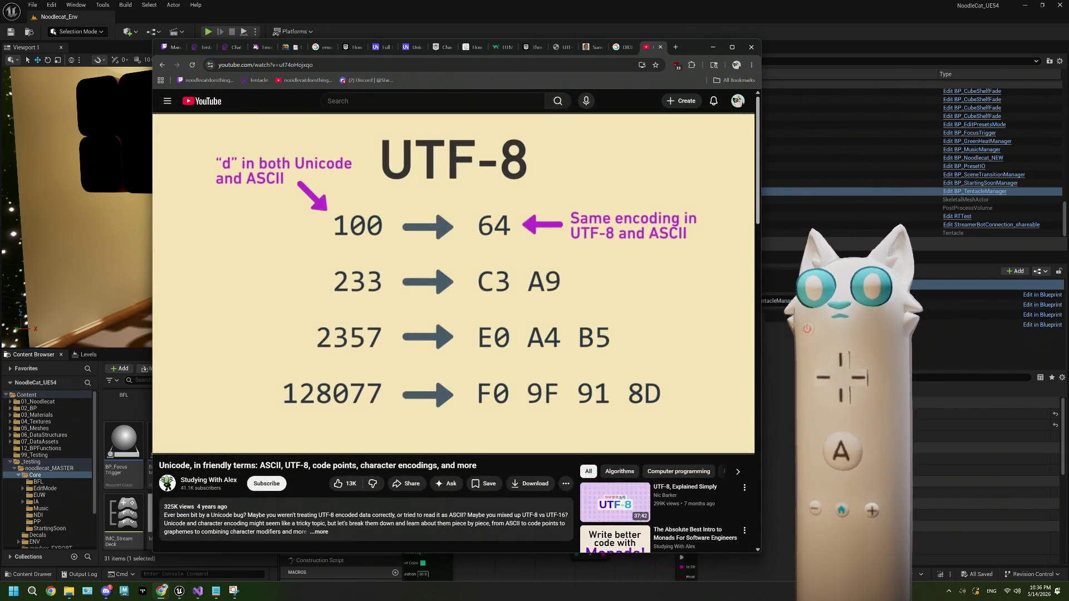
drag(693, 47, 597, 46)
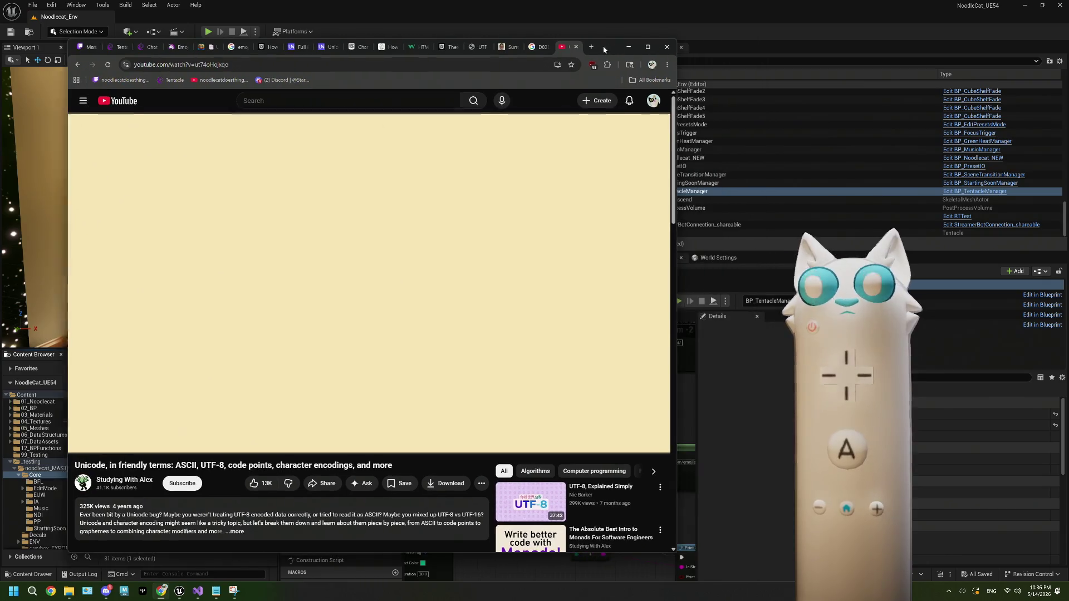
click(432, 252)
click(432, 252)
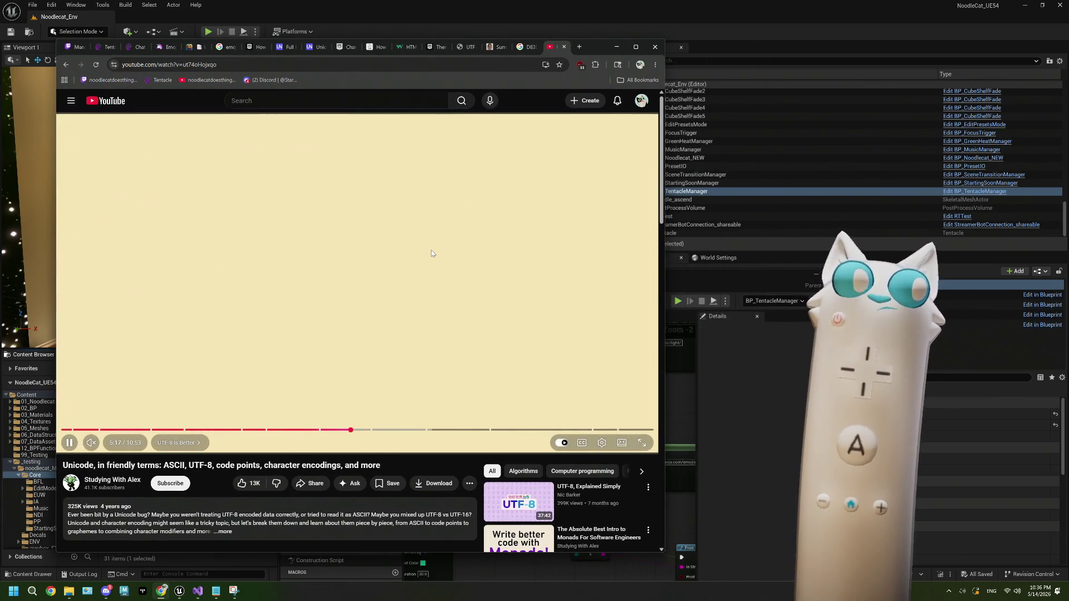
Step: Skip through the UTF-8 comparison and UTF-32 slides, pausing on the grapheme and code points slide
key(Right)
key(Right)
key(Right)
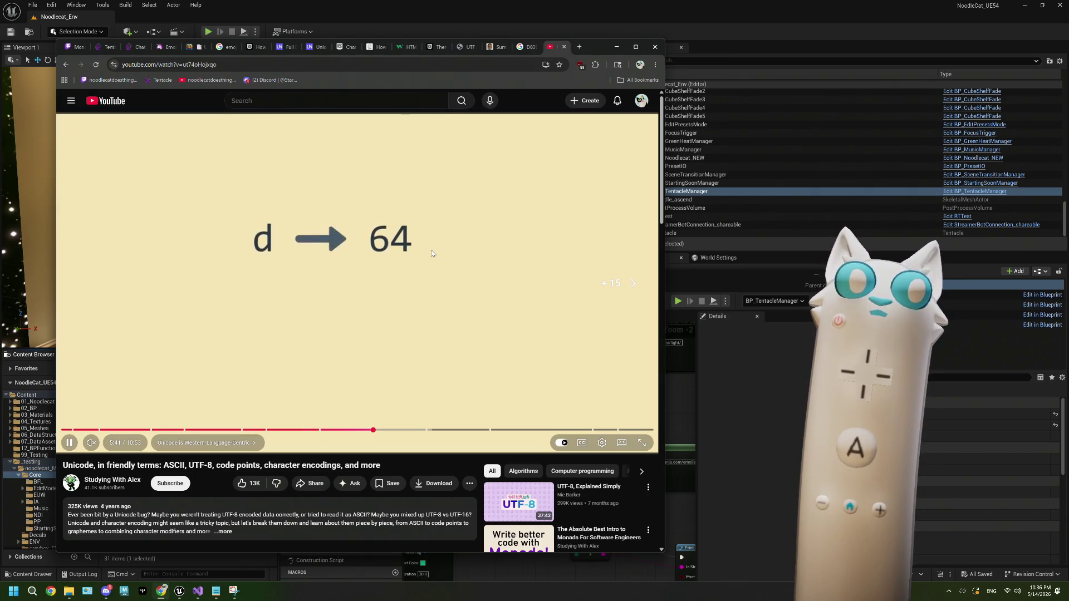
key(Right)
key(Right)
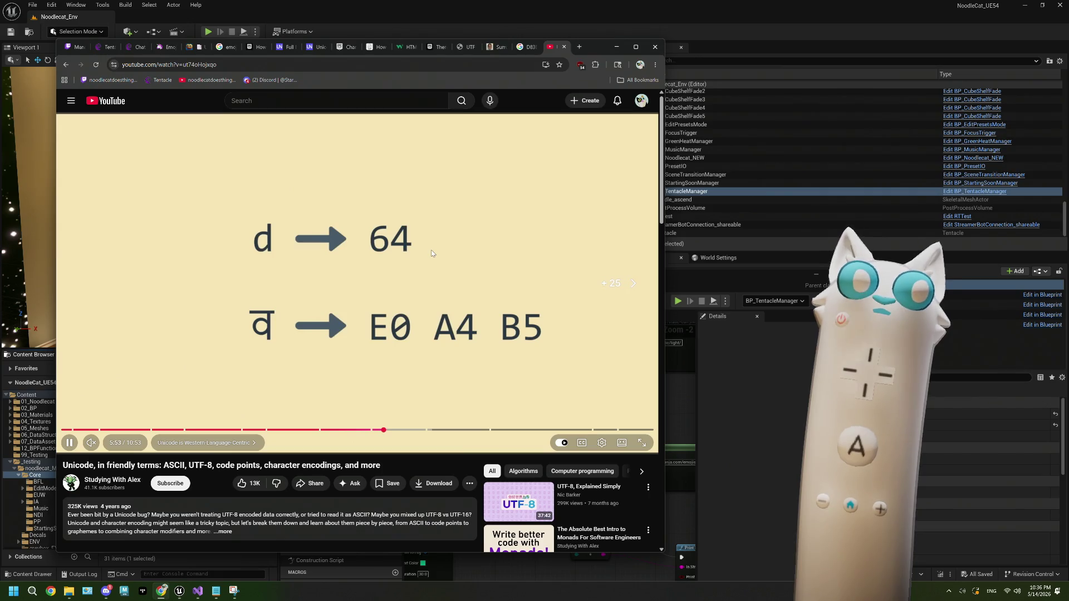
key(Right)
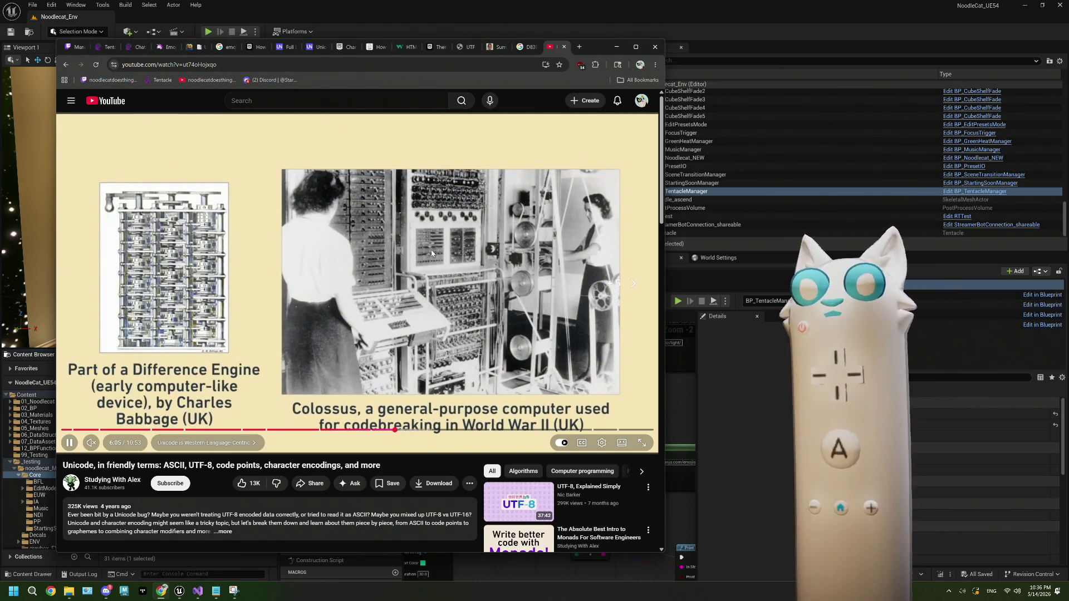
key(Right)
key(Right)
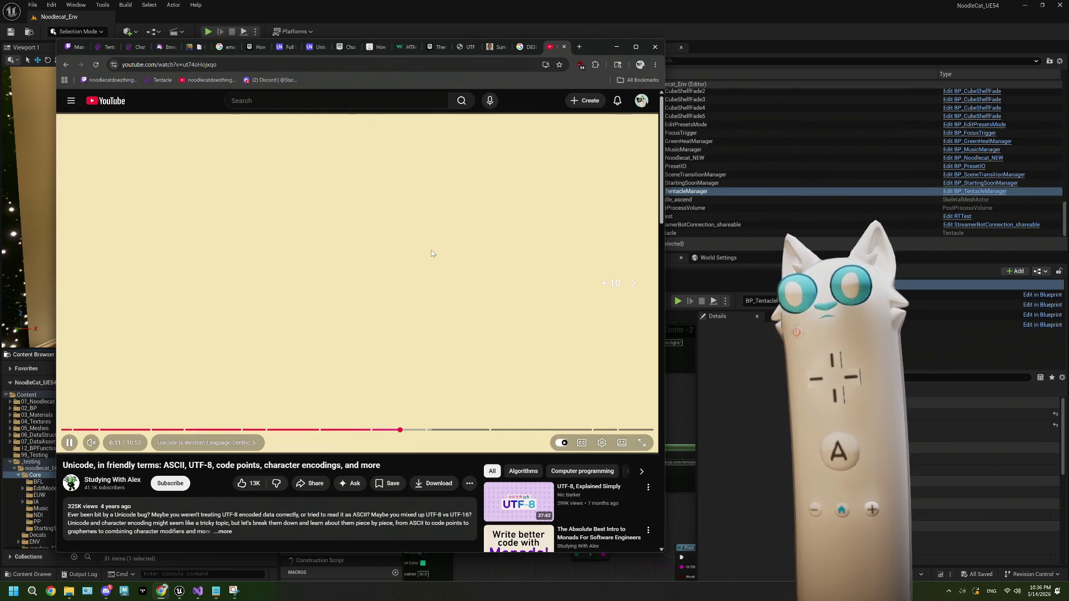
key(Right)
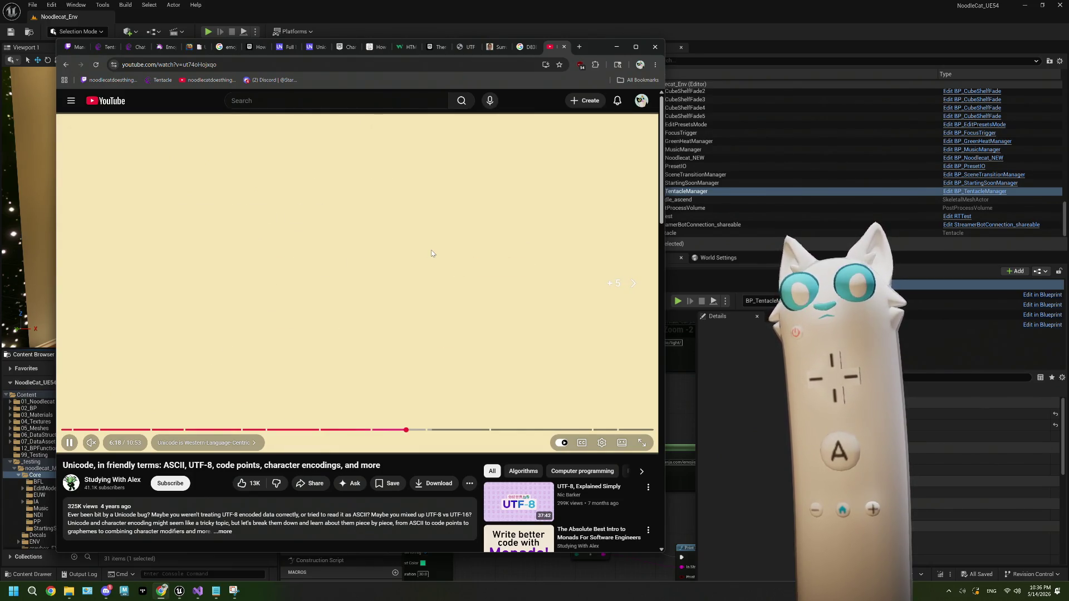
key(Right)
key(Right)
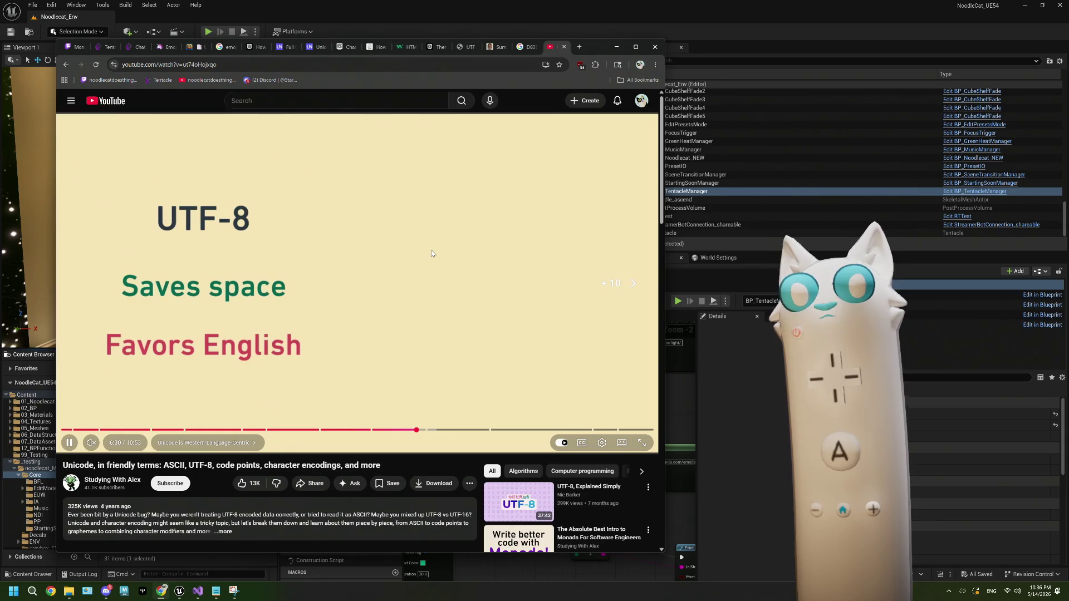
key(Right)
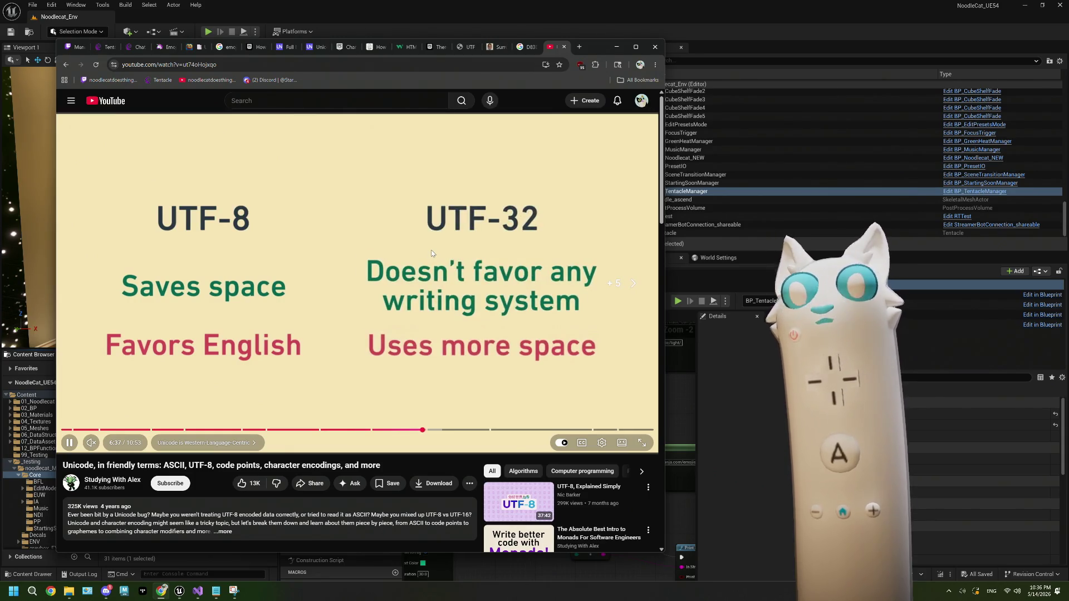
key(Right)
key(Right)
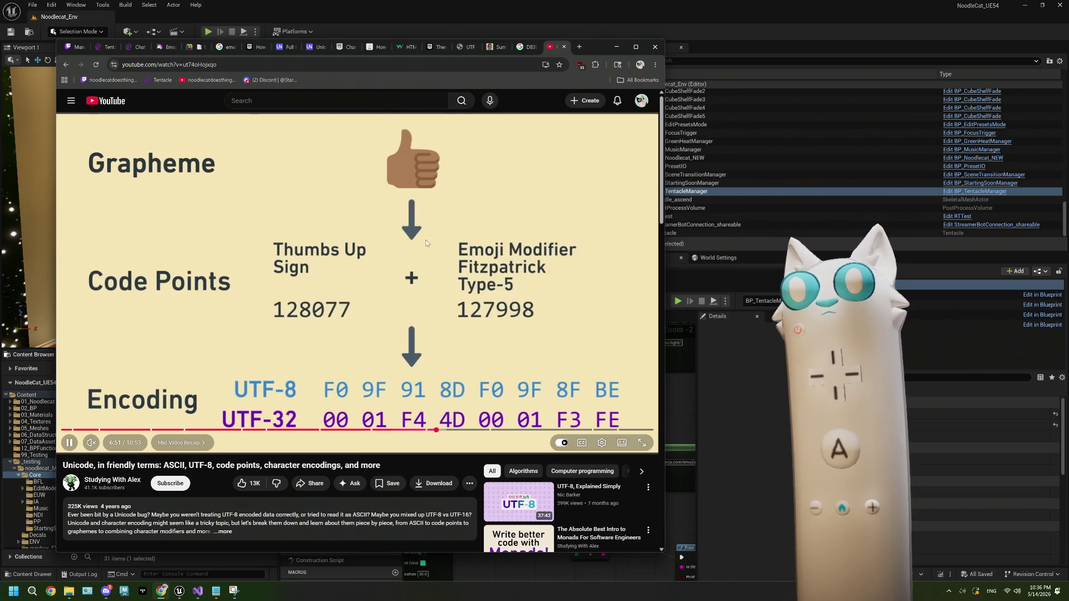
key(space)
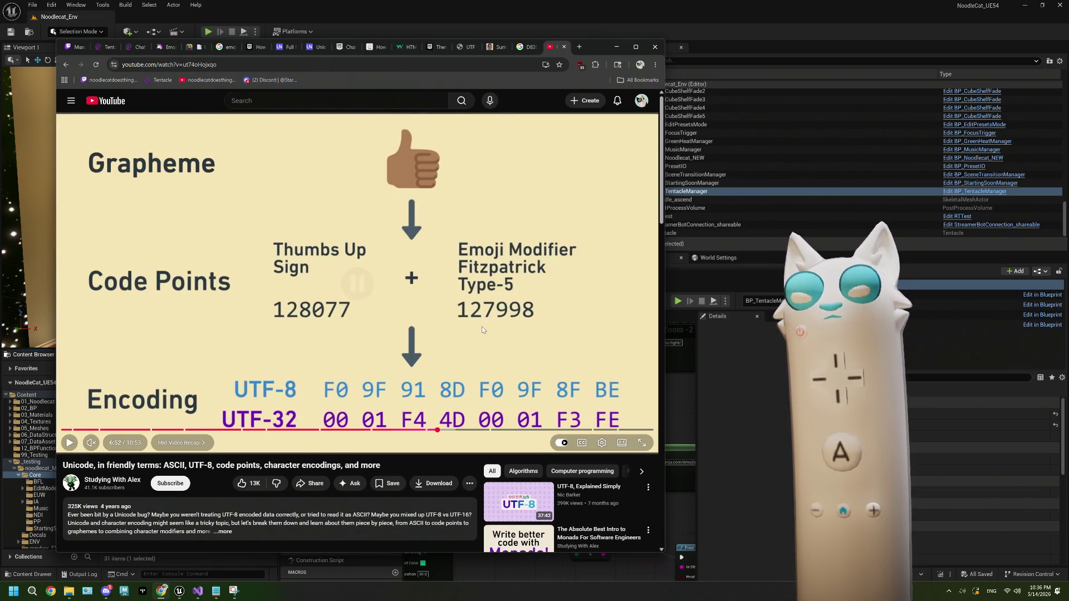
key(space)
Step: Skip past the ASCII versus Unicode slide and Wikipedia example to the live Python demo
key(Right)
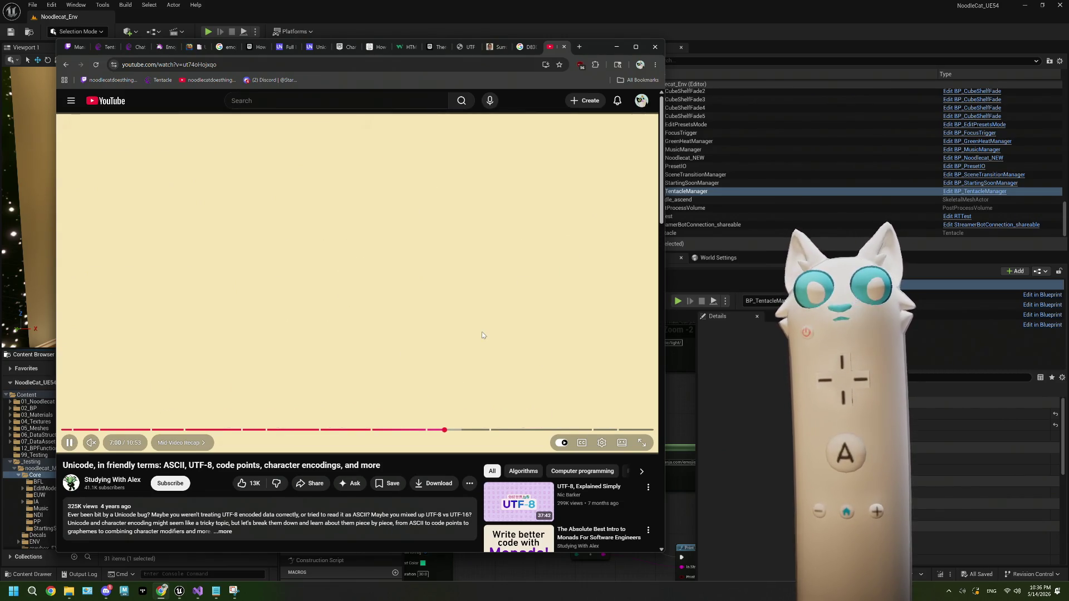
key(Right)
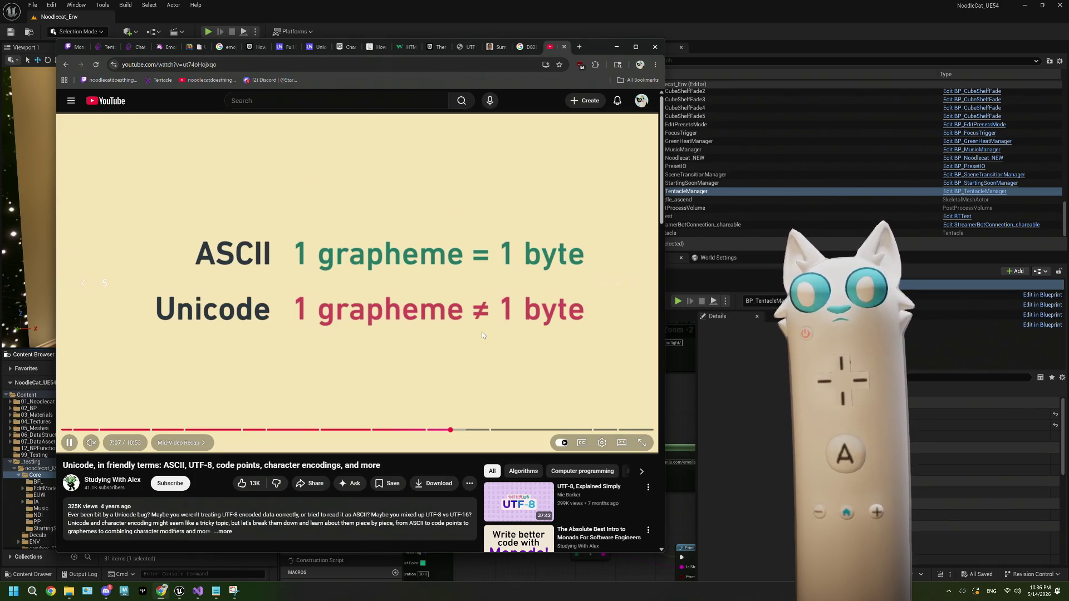
key(space)
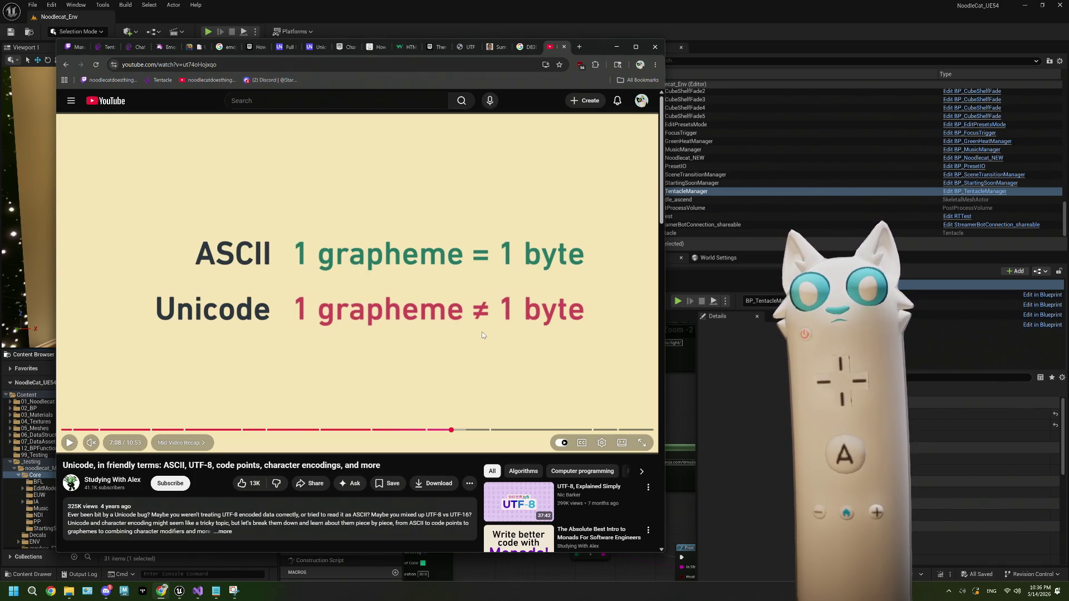
key(space)
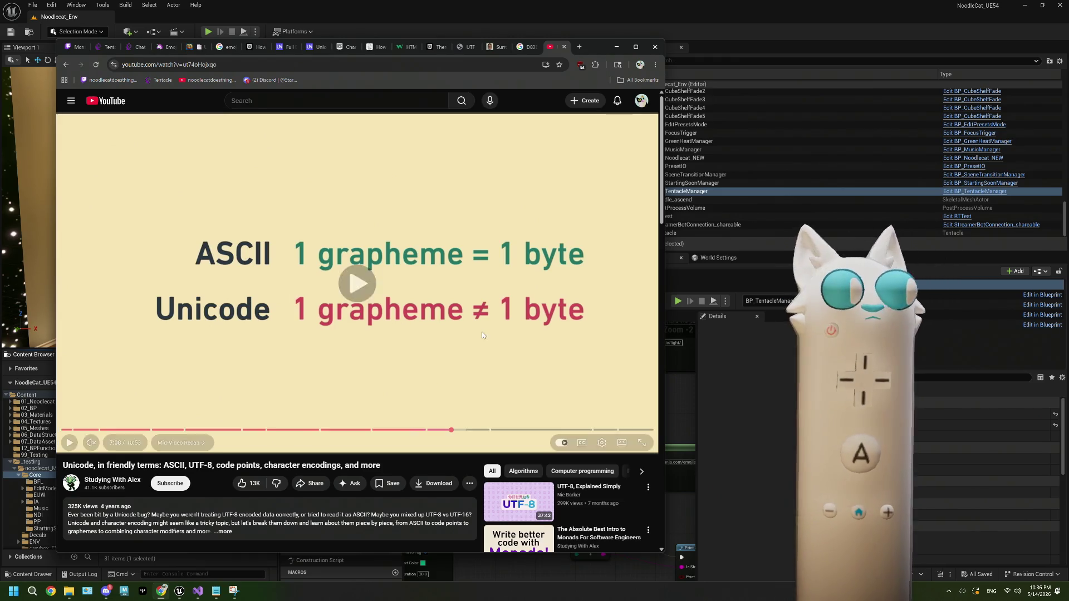
key(space)
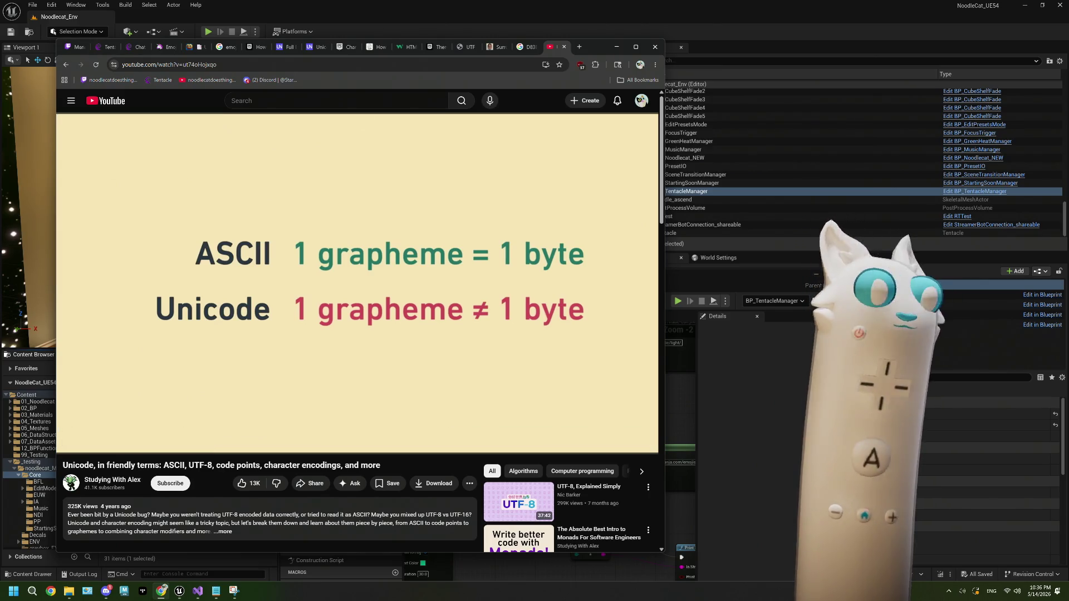
key(space)
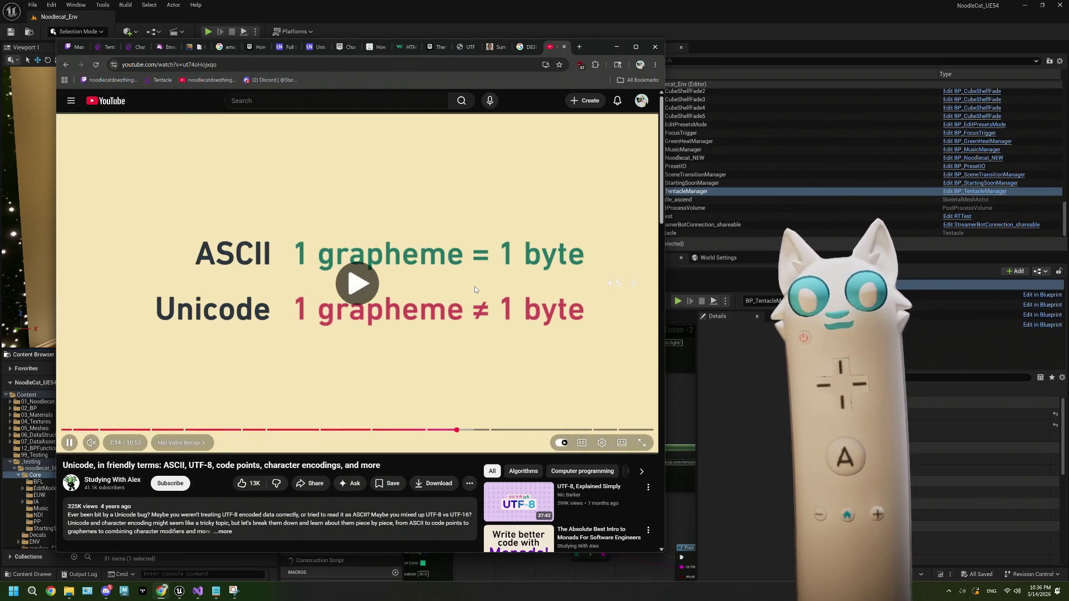
key(l)
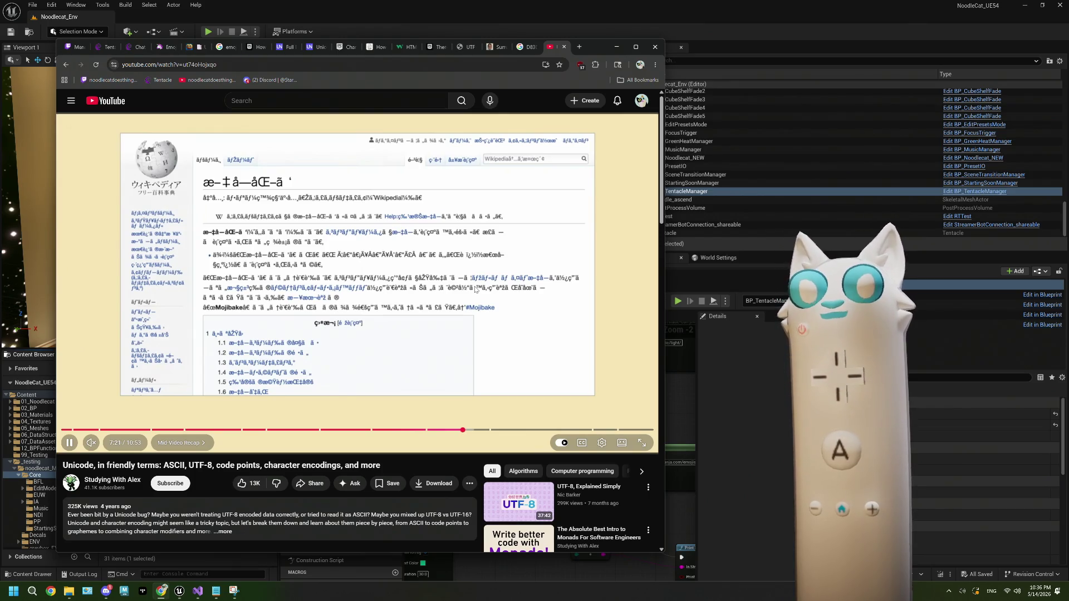
key(Right)
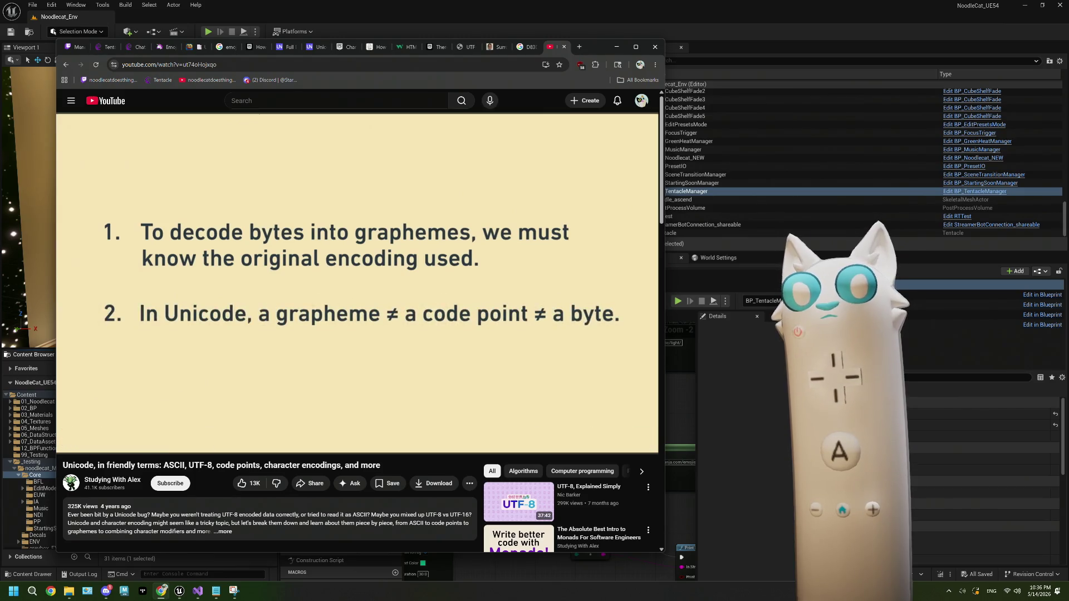
key(Right)
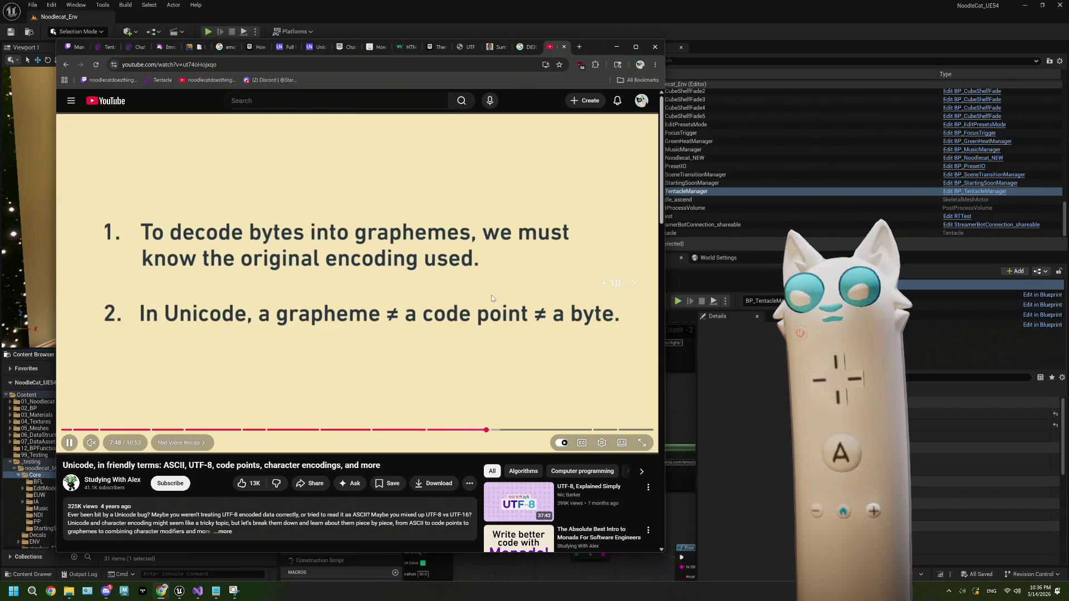
key(Right)
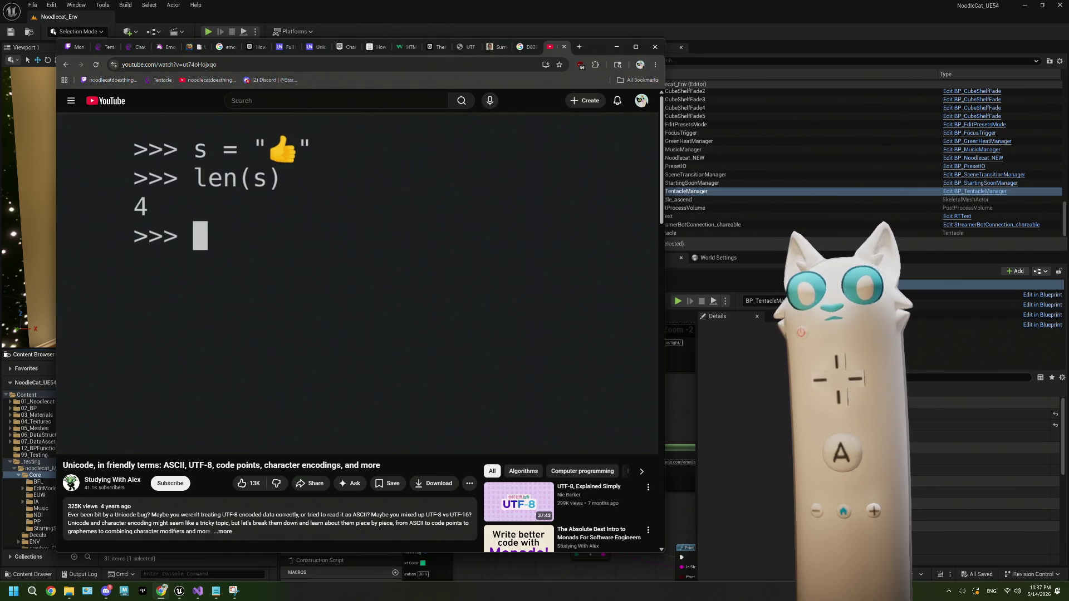
Step: Advance to the byte indexing lines, pause on the thumbs-up byte values, and return to Unreal
mouse_move(496, 285)
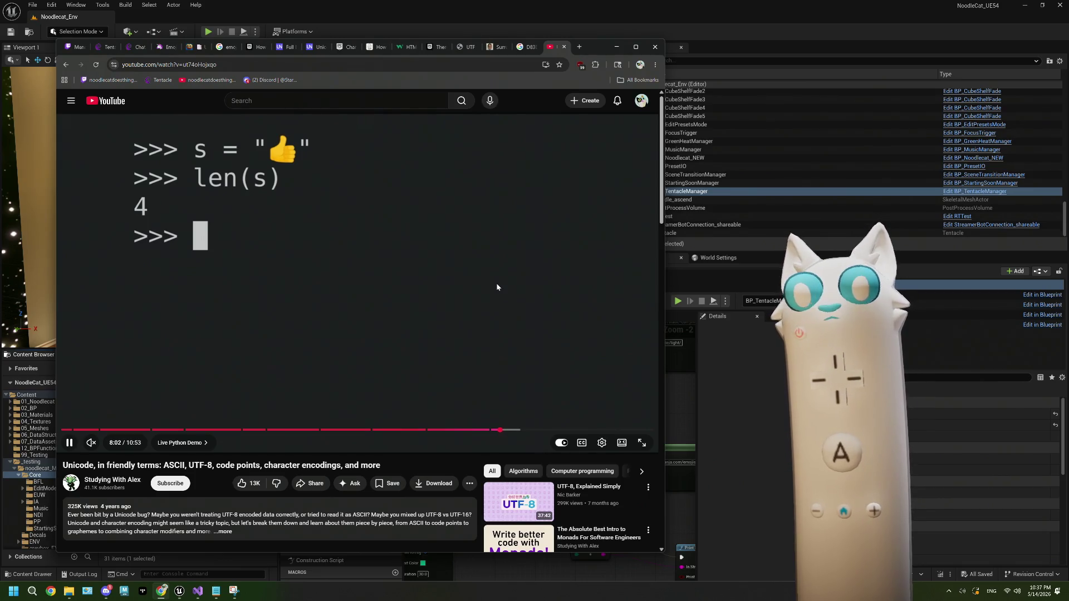
key(Right)
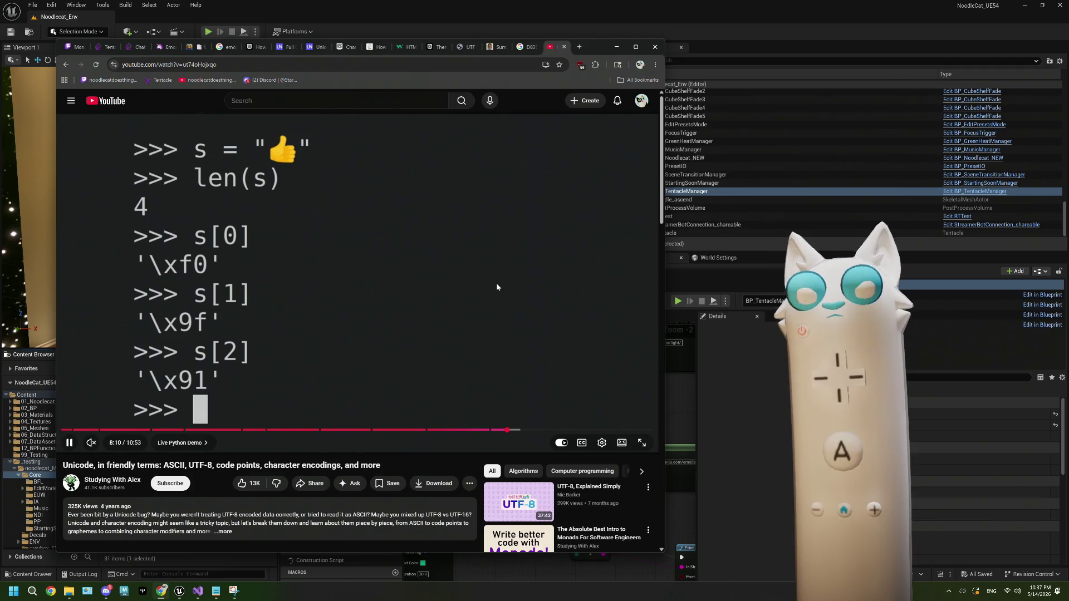
key(space)
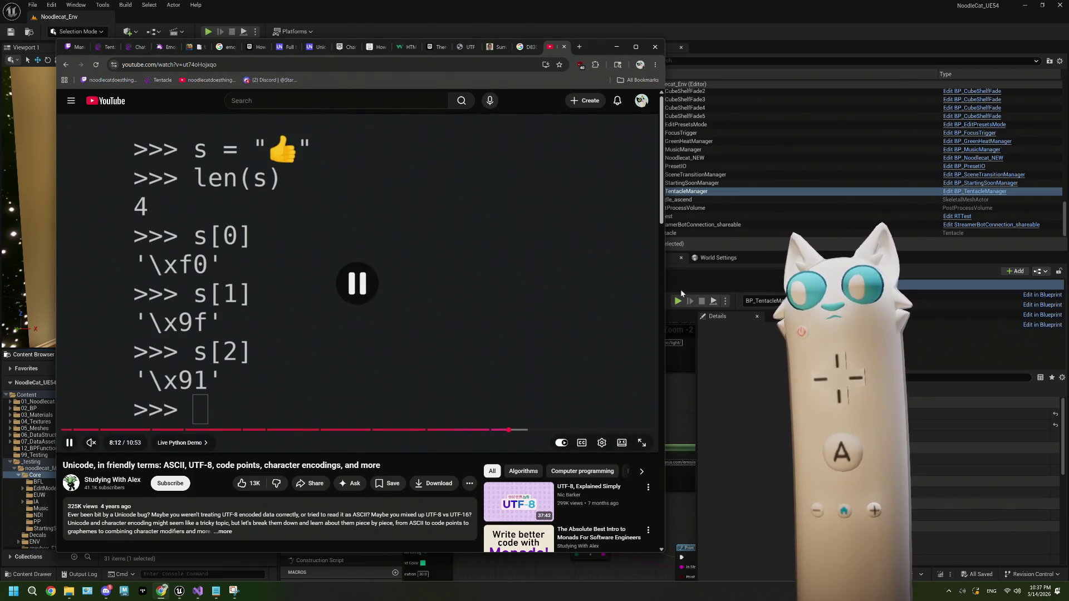
click(712, 260)
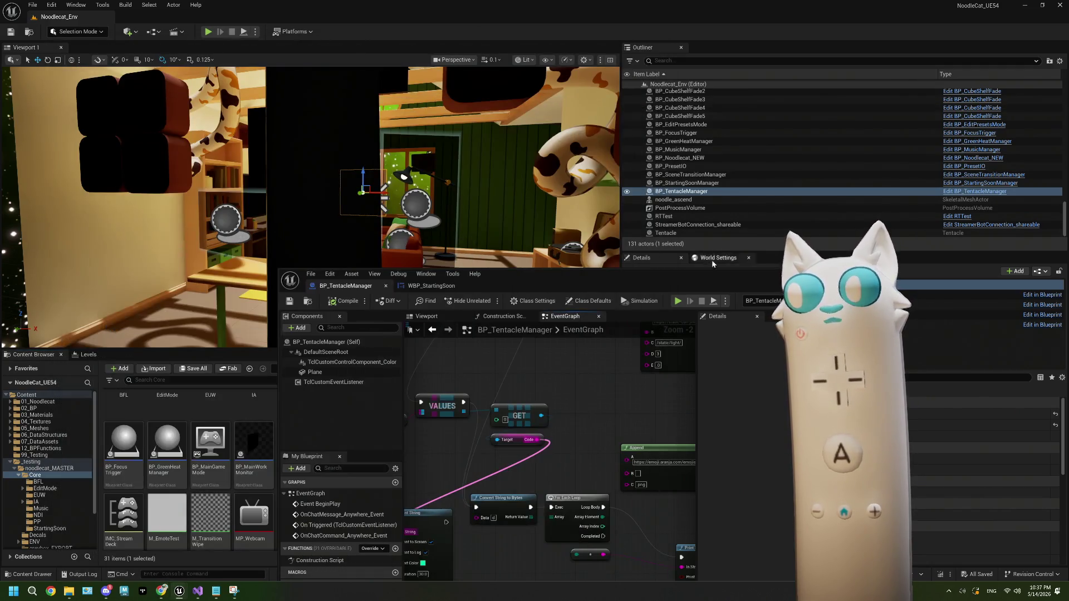
Step: Paste the 😀 emoji from clipboard history into Convert String to Bytes' Data input
double_click(716, 285)
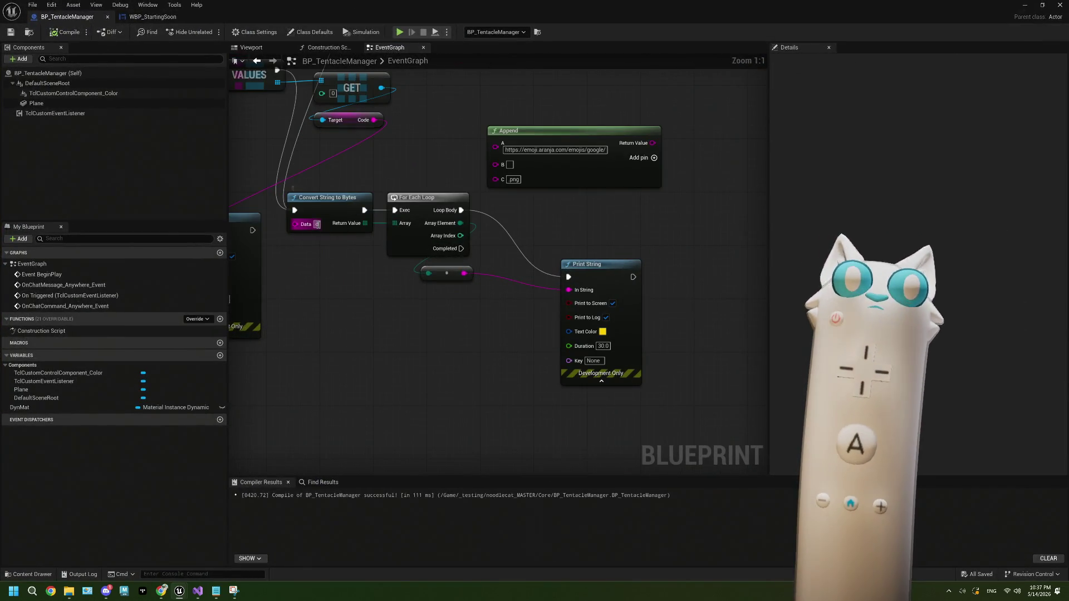
click(317, 224)
key(super+v)
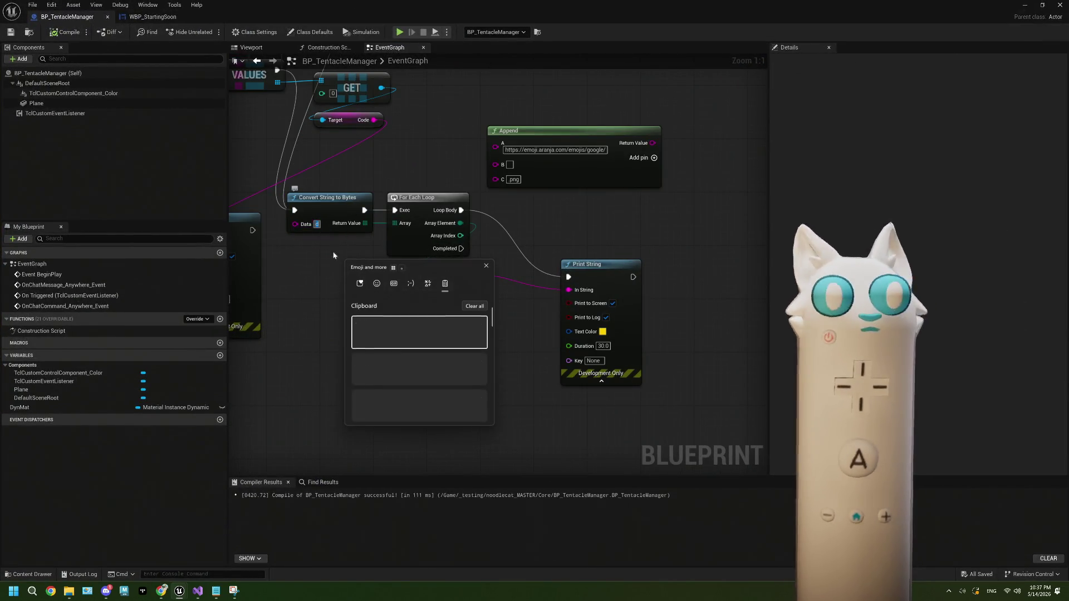
scroll(403, 379, down, 3)
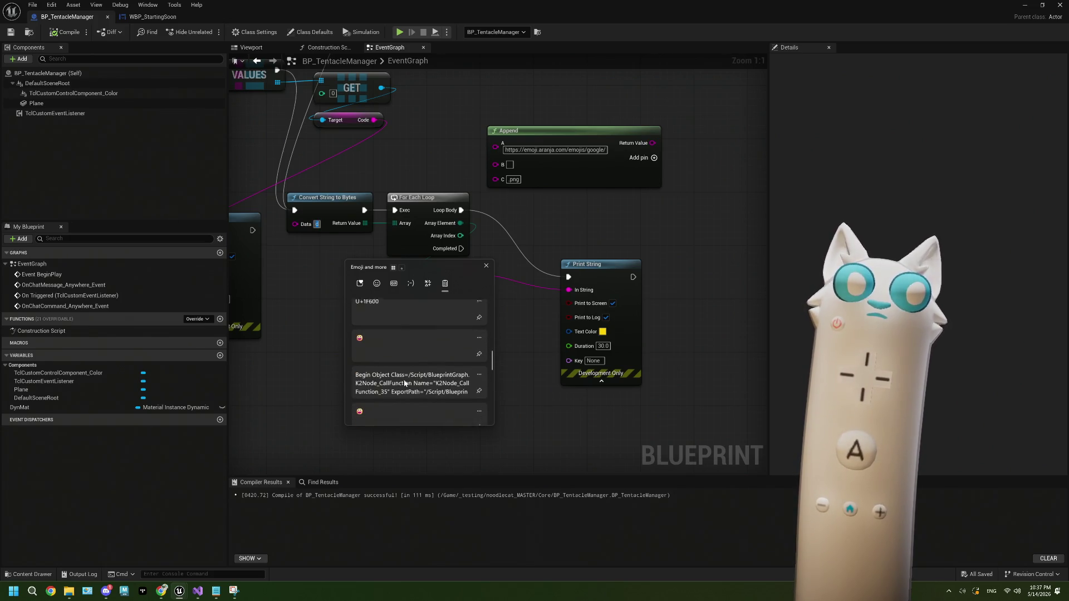
click(390, 344)
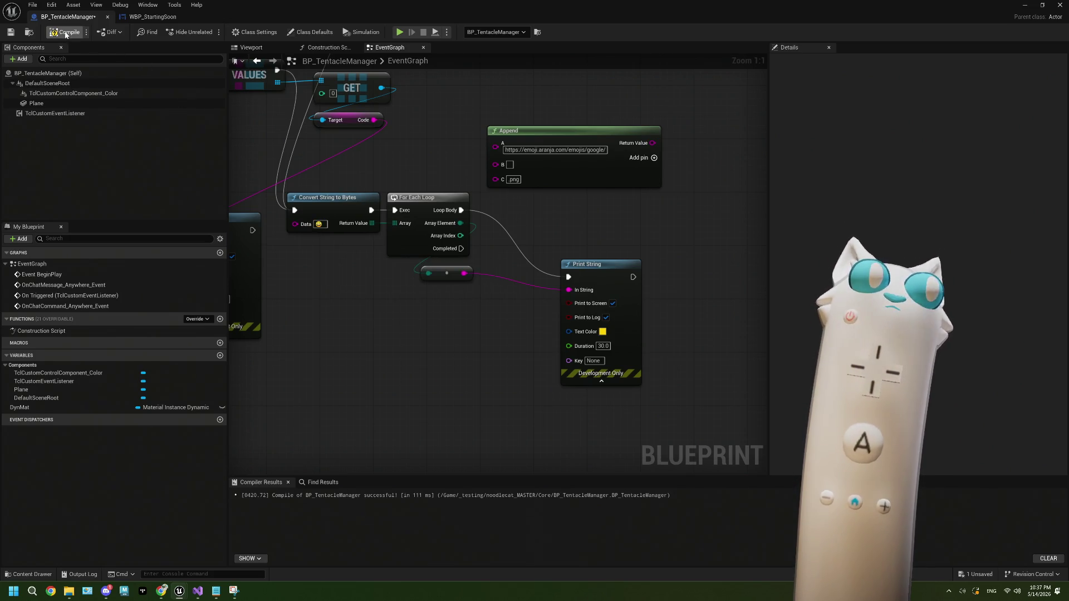
Step: Compile and save the blueprint, stop the play session, and go back to the Unicode video
click(65, 32)
click(10, 32)
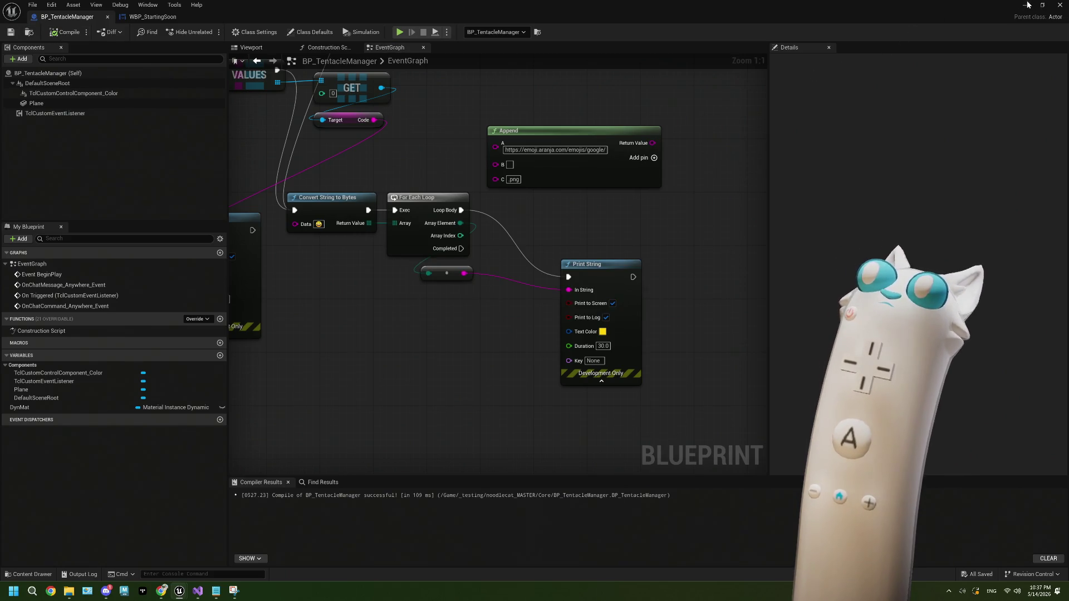
click(1027, 5)
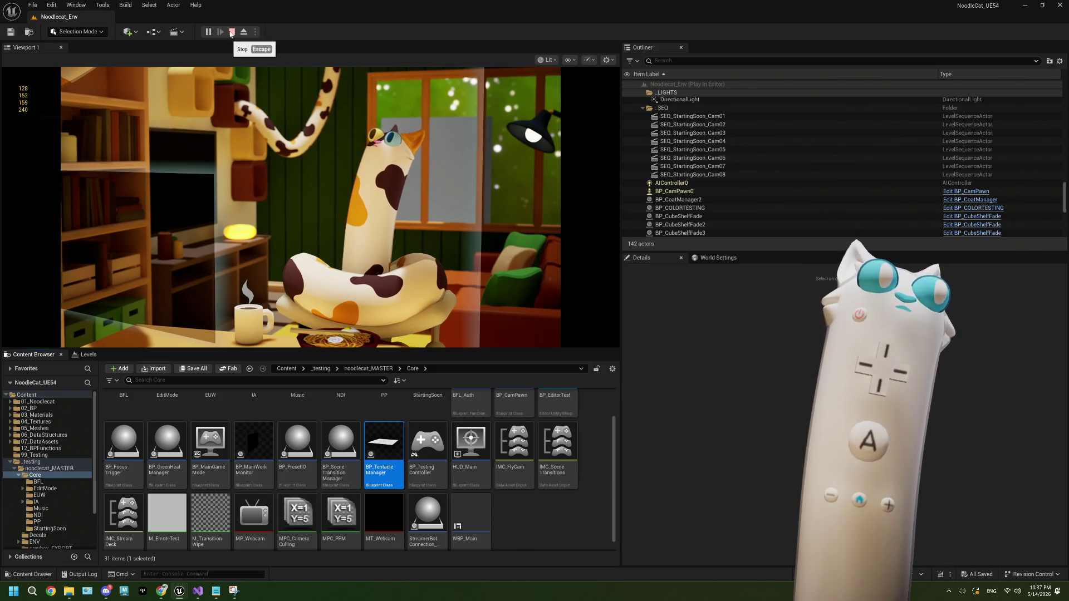
click(231, 33)
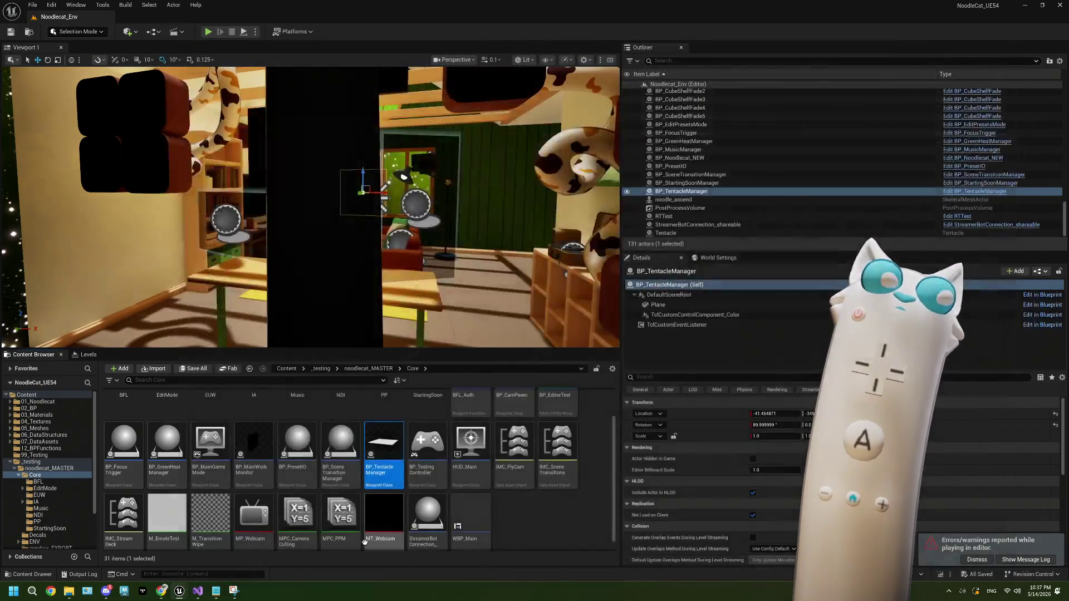
click(160, 592)
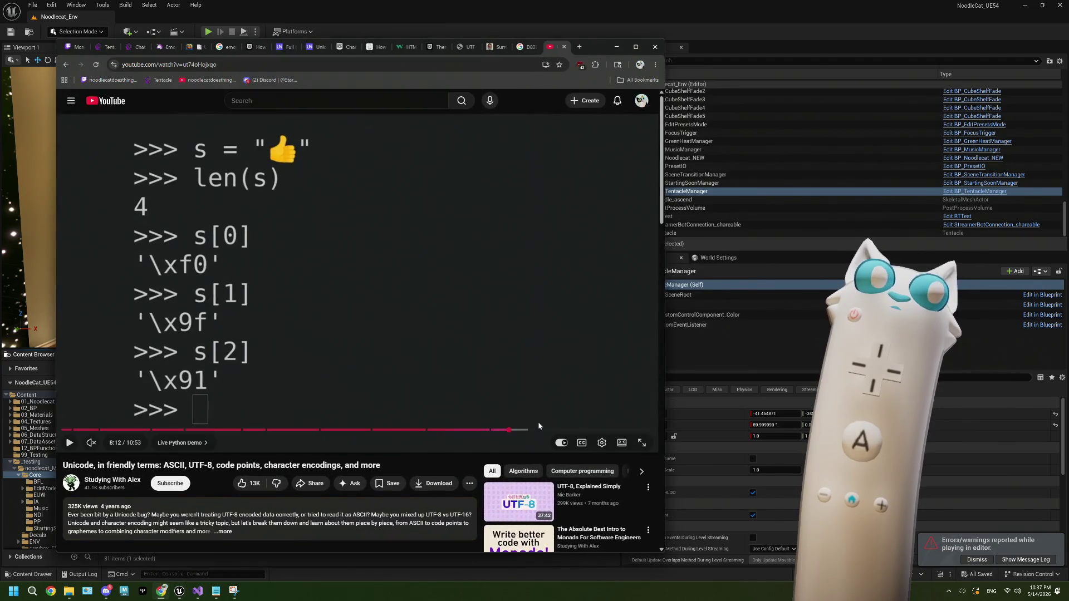
Step: Play the video, pausing at 8:28 and then on the truncate_with_ellipsis code
click(412, 325)
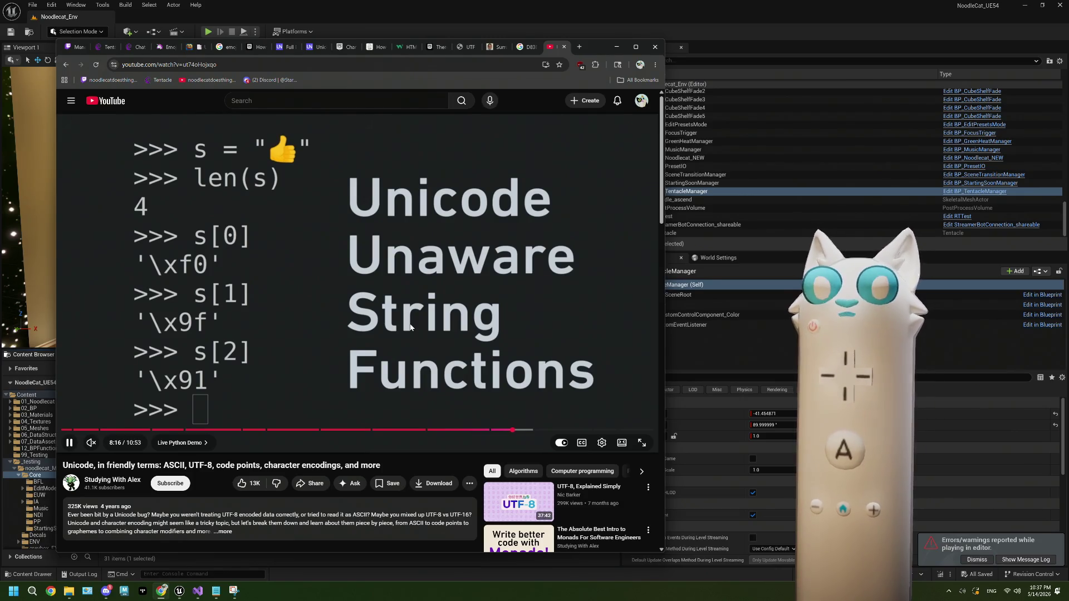
key(l)
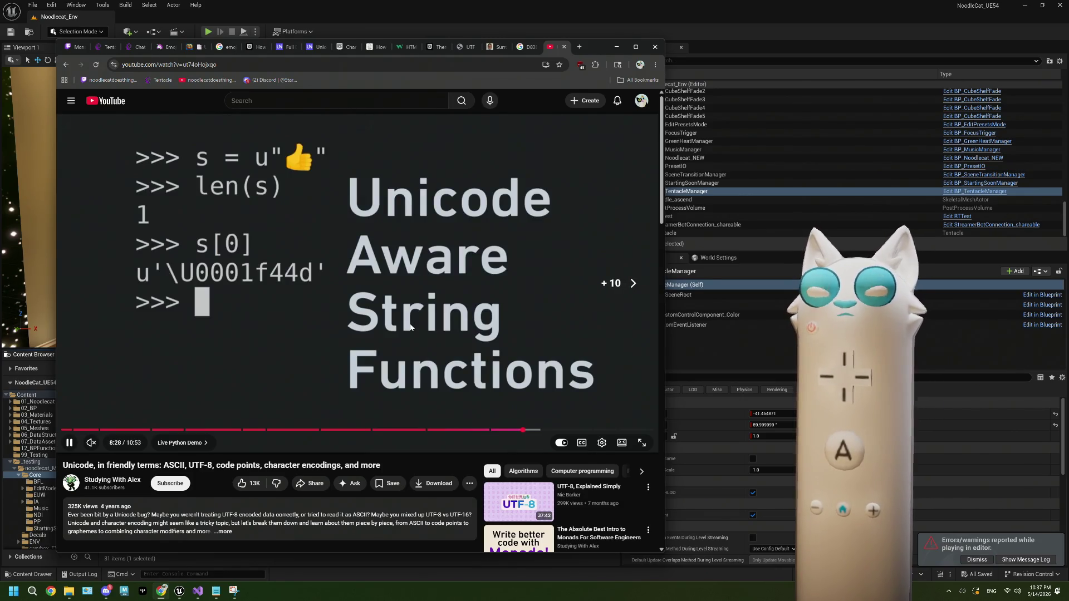
key(k)
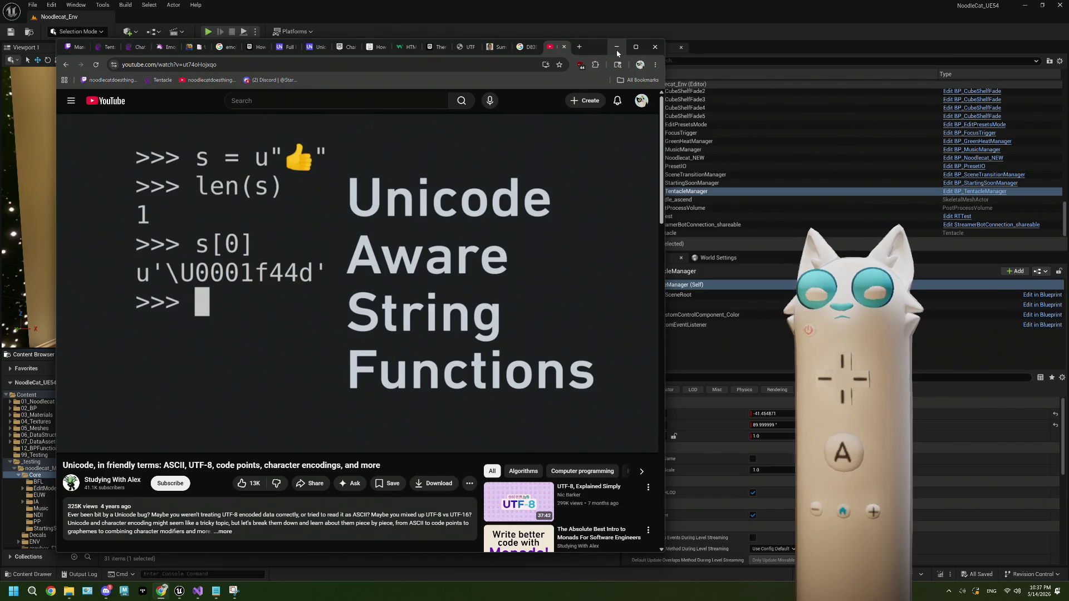
click(507, 219)
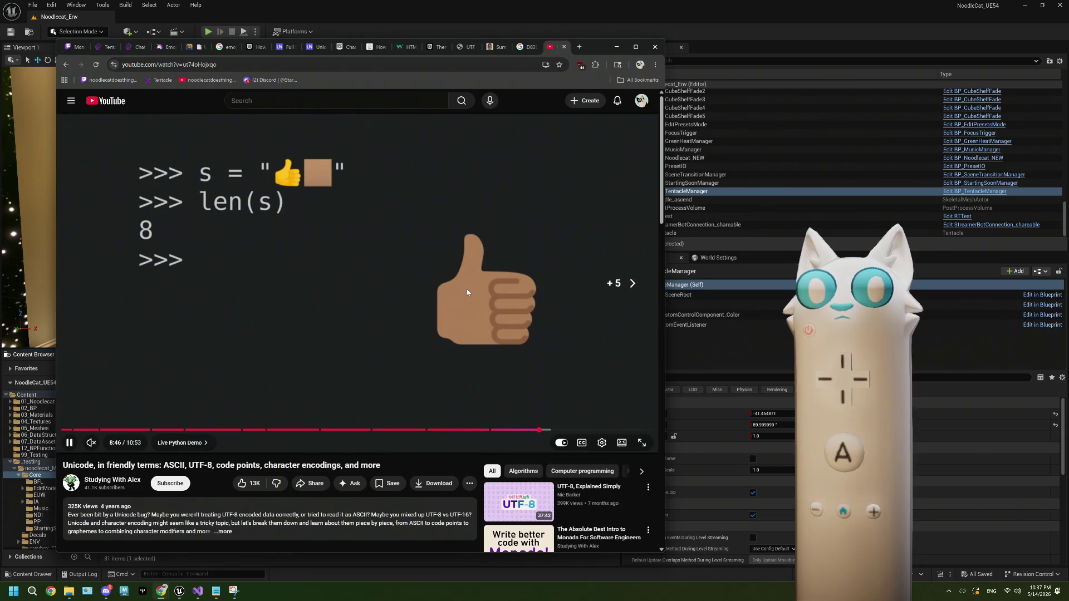
key(Right)
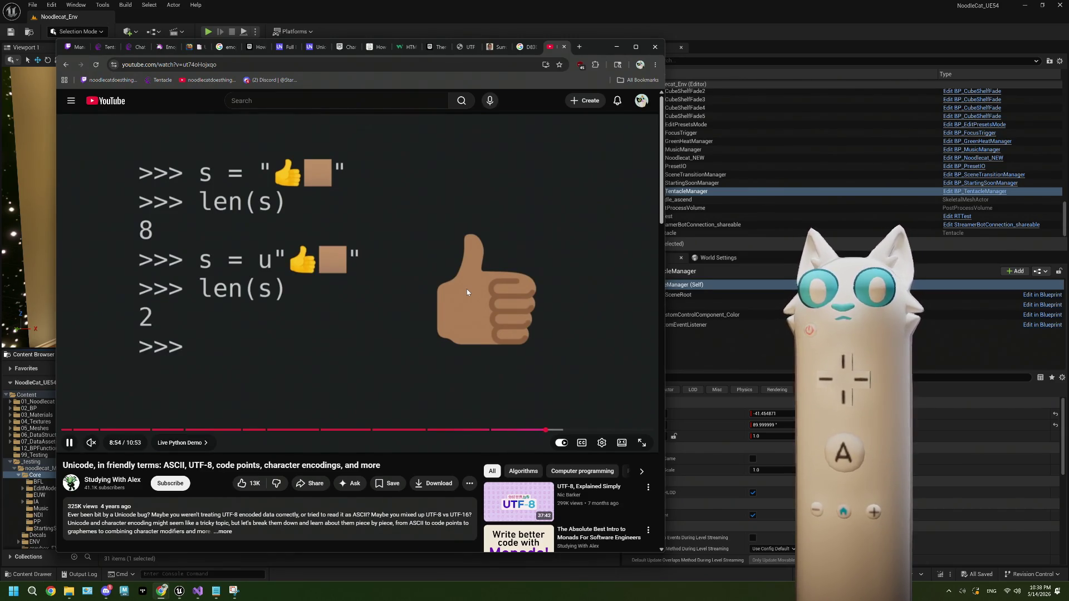
key(Right)
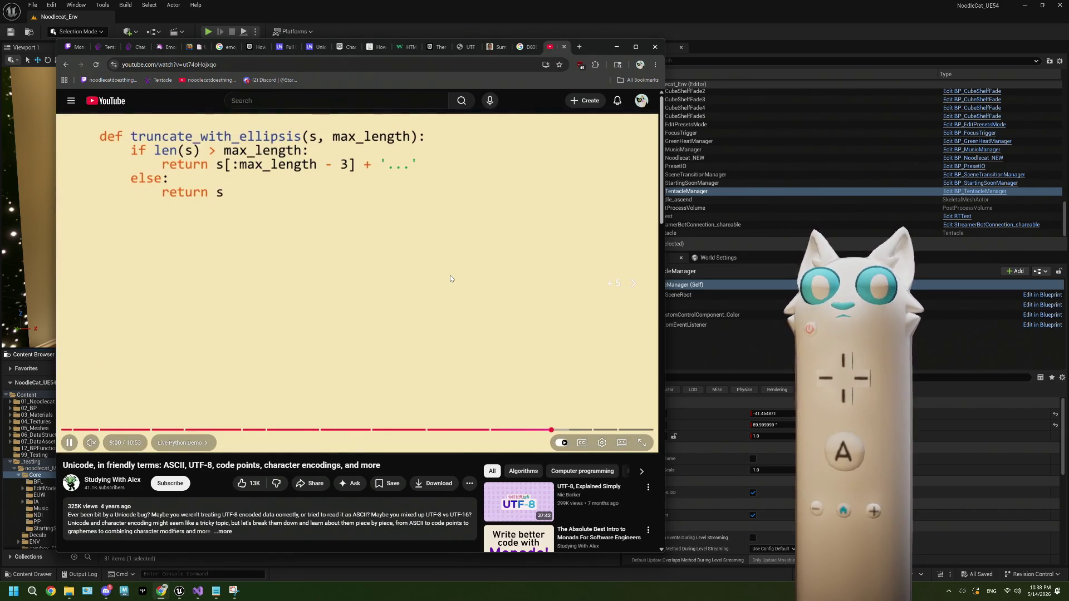
click(451, 276)
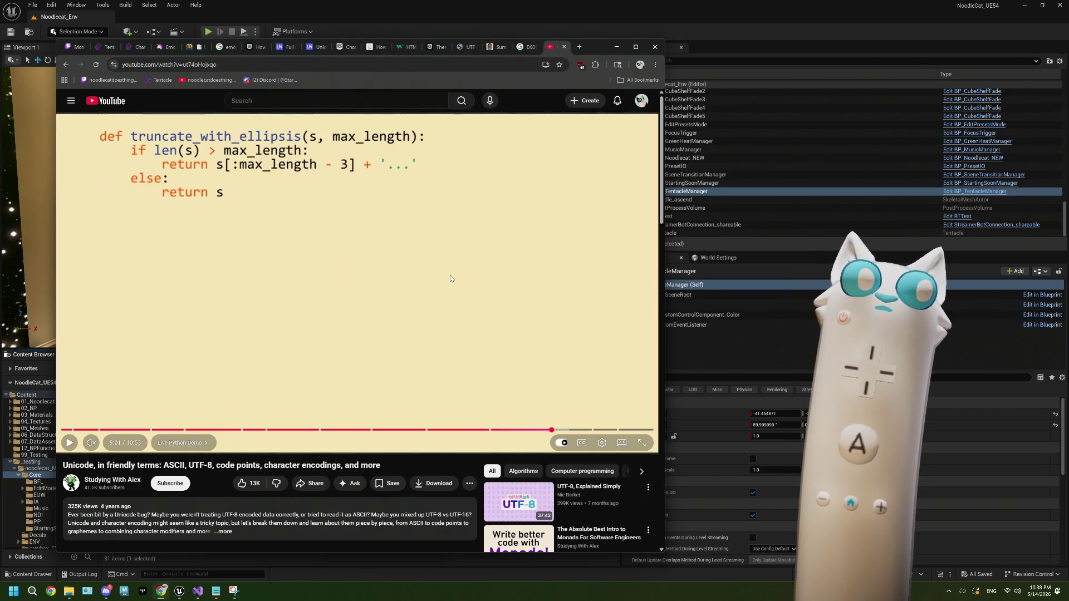
Step: Continue the demo in five-second skips, pausing at 9:19 and 9:30
click(407, 257)
key(Right)
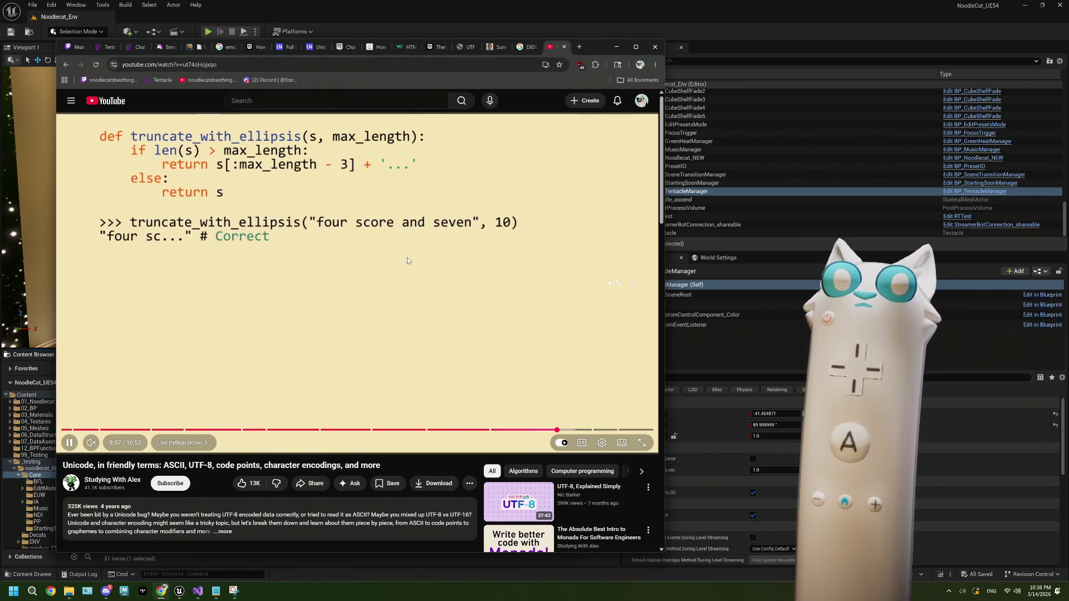
key(Right)
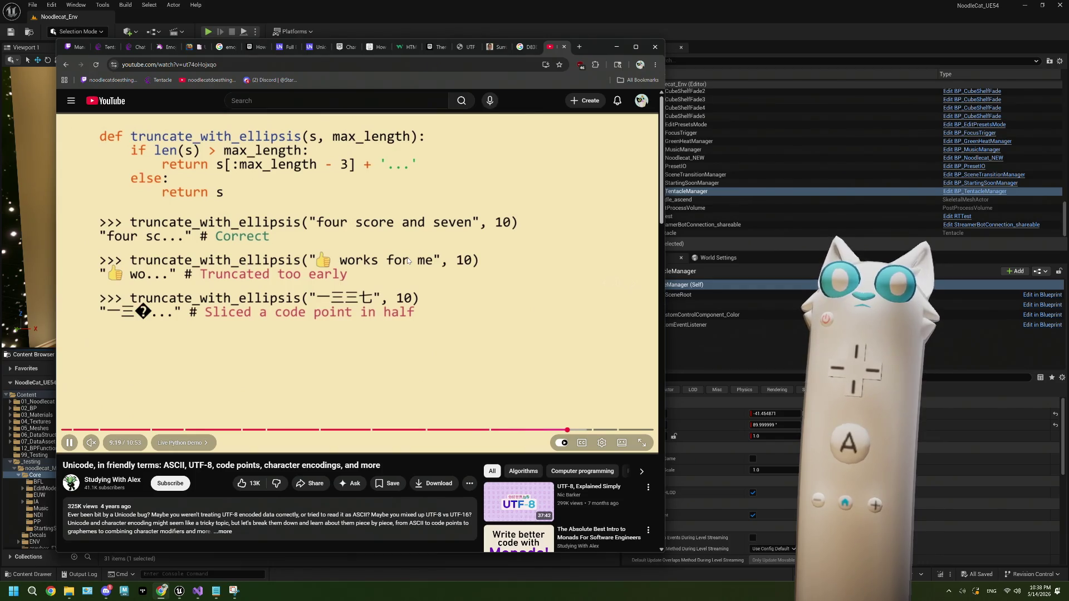
click(408, 260)
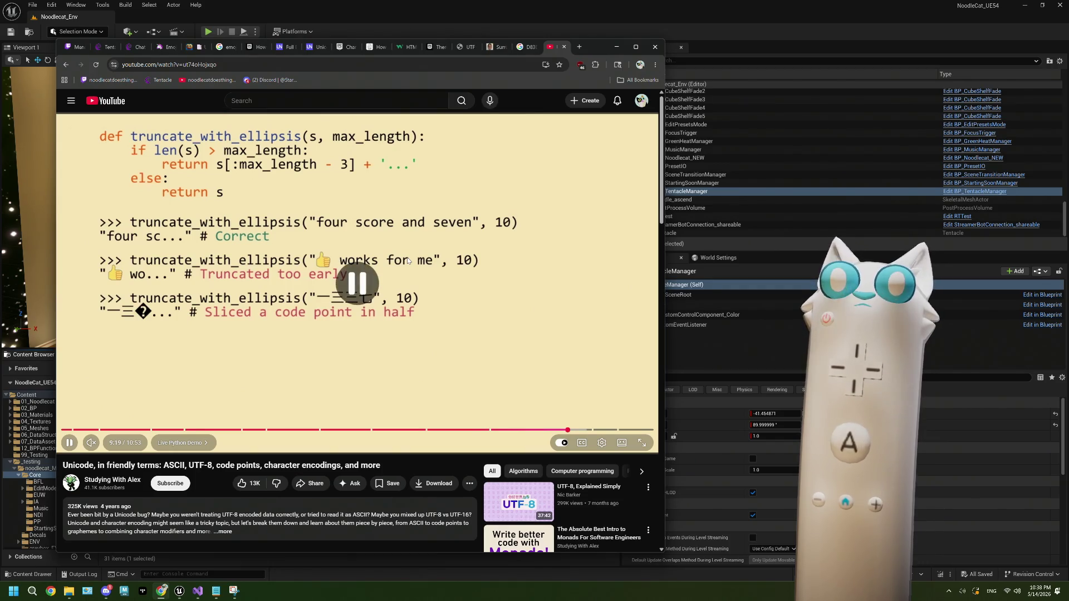
click(340, 266)
key(Right)
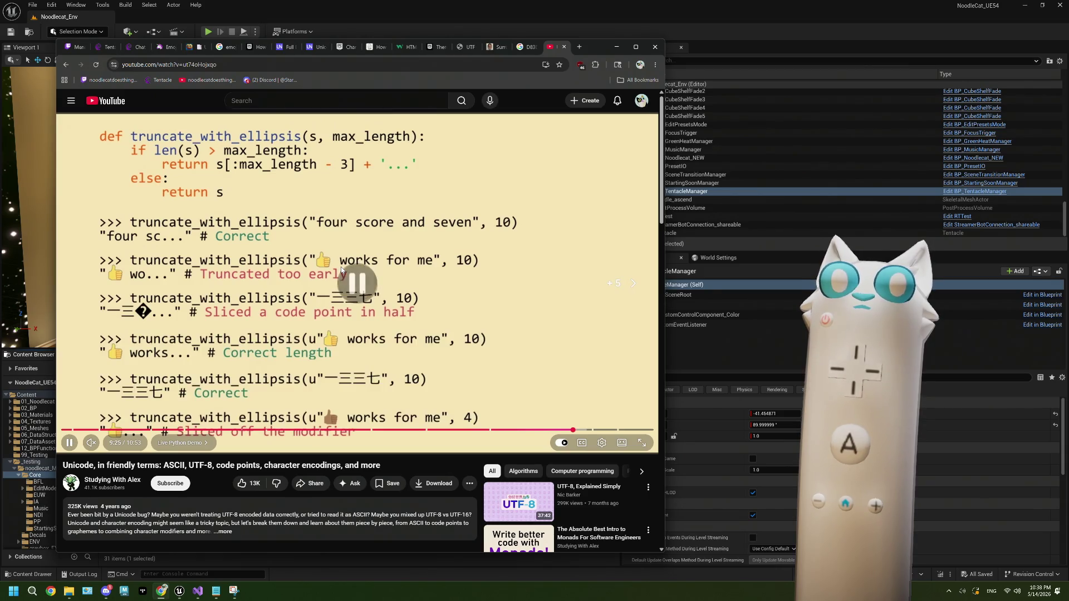
click(341, 266)
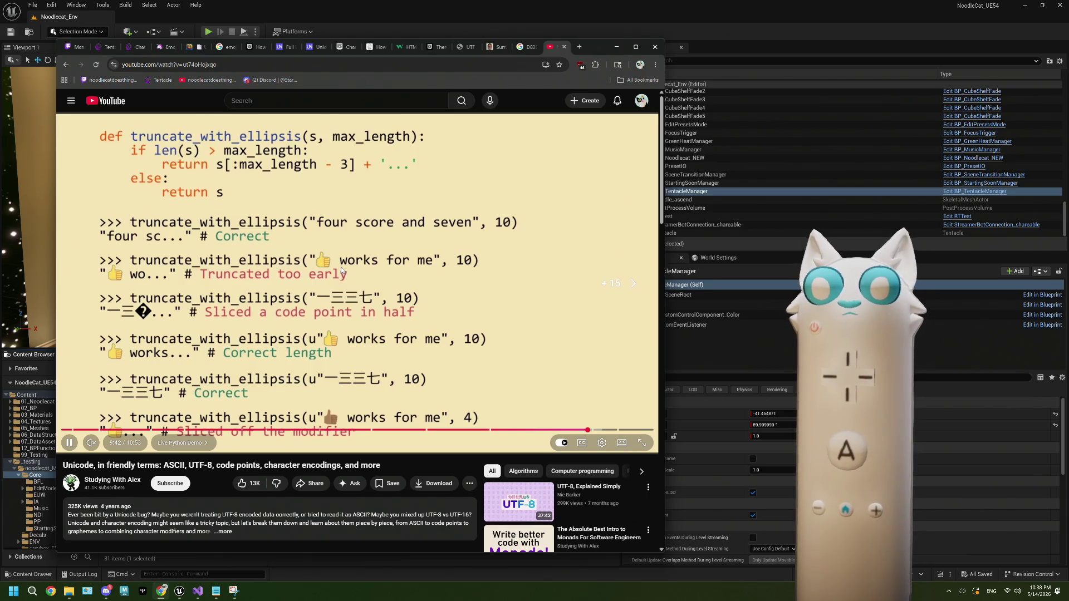
Step: Read the Unicode rules of thumb bullet by bullet, then jump back to 9:43
key(Right)
key(Right)
key(Right)
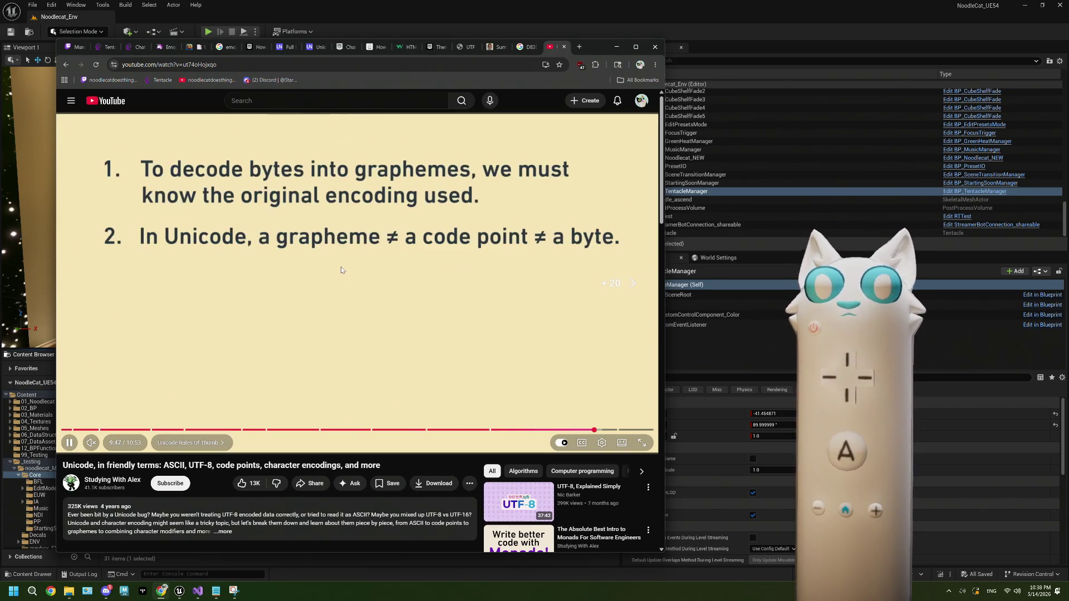
click(341, 266)
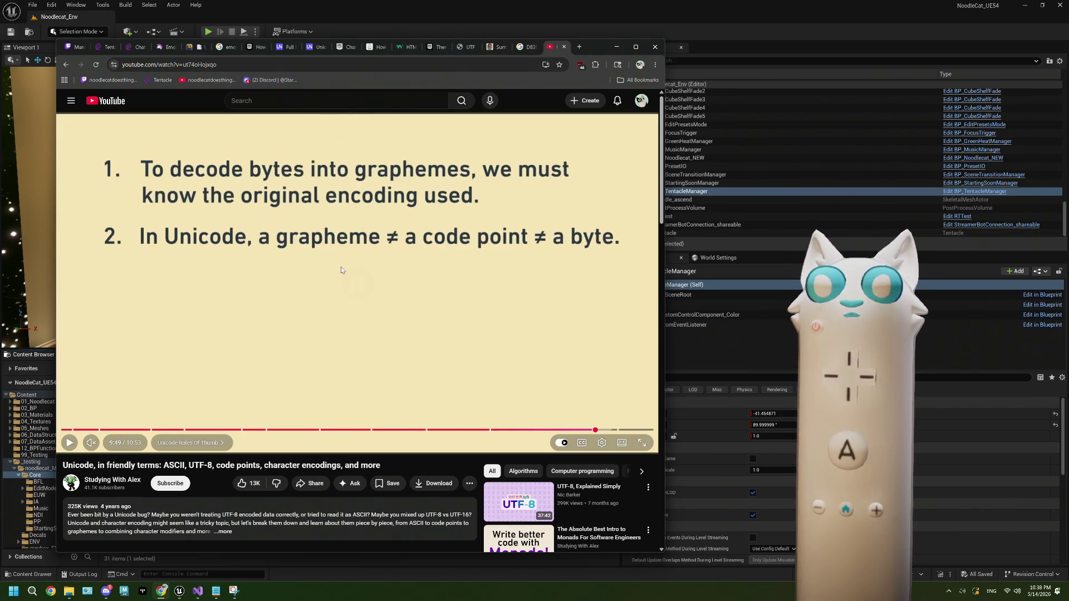
click(341, 270)
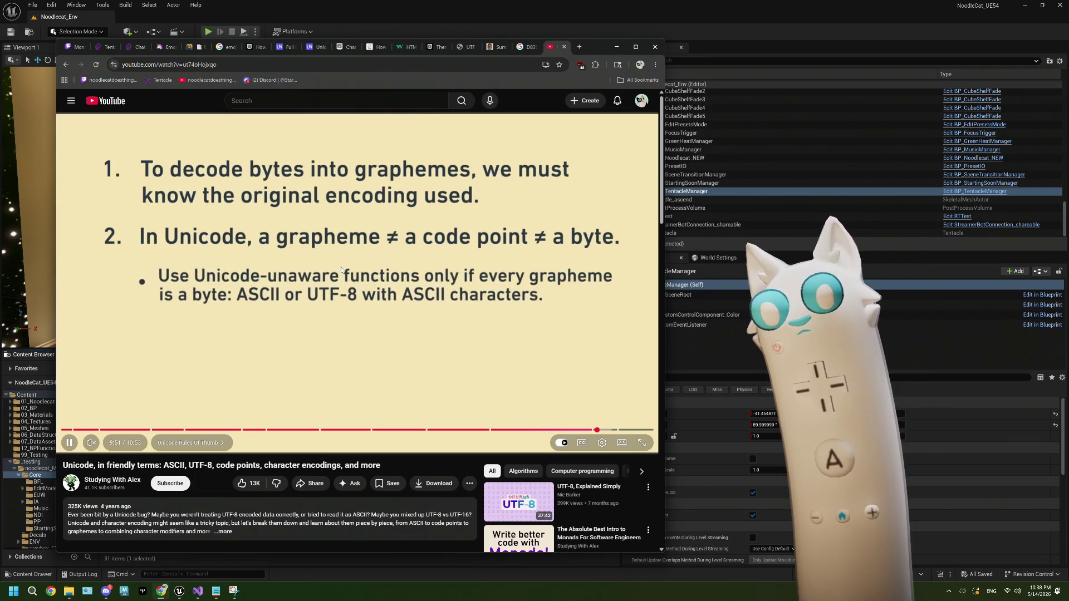
click(342, 270)
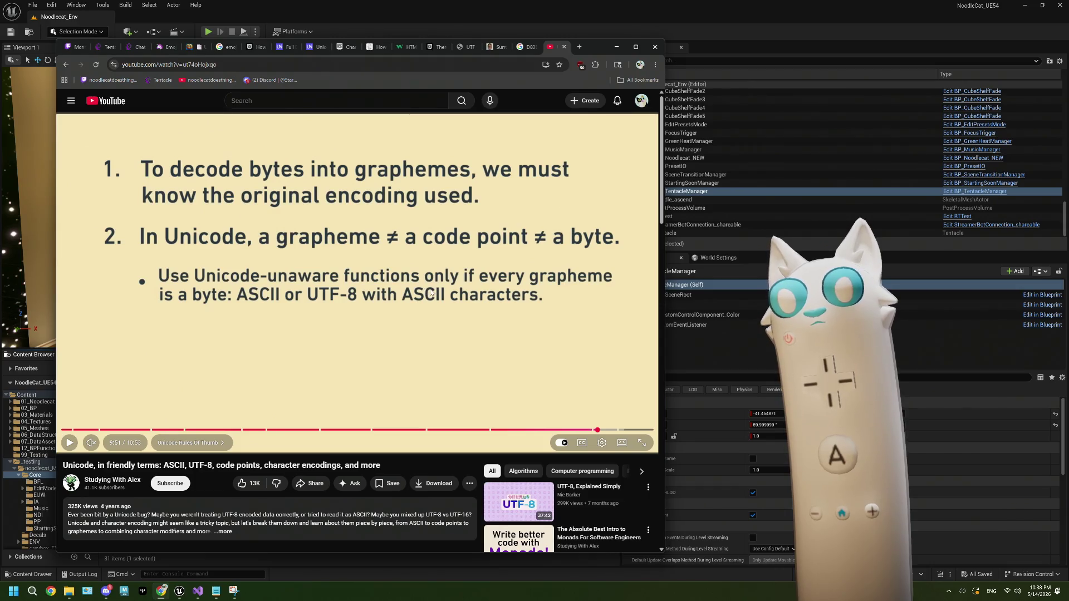
click(410, 302)
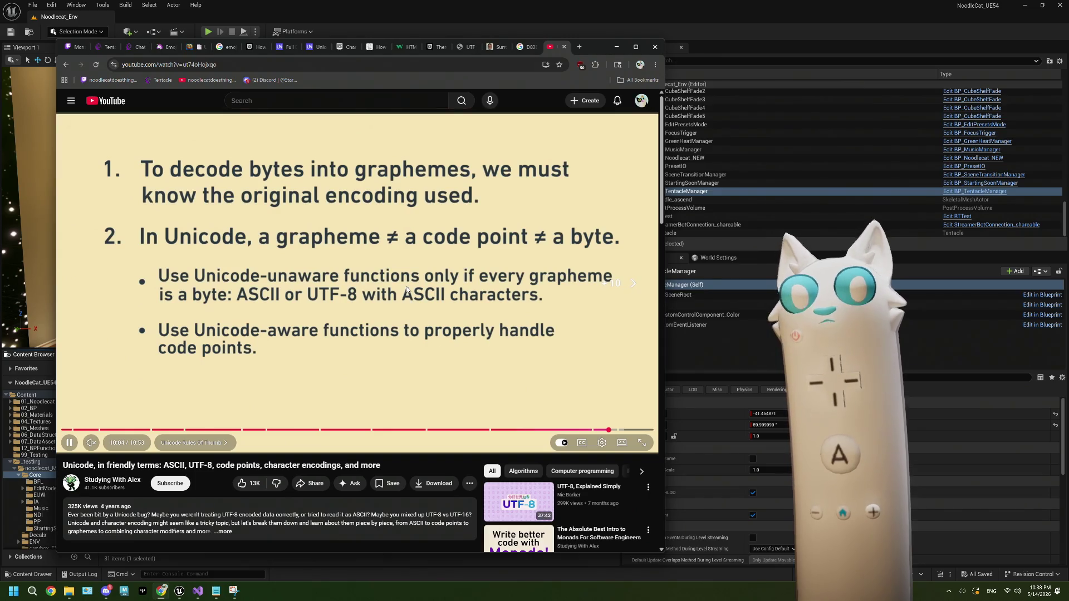
click(407, 289)
click(407, 290)
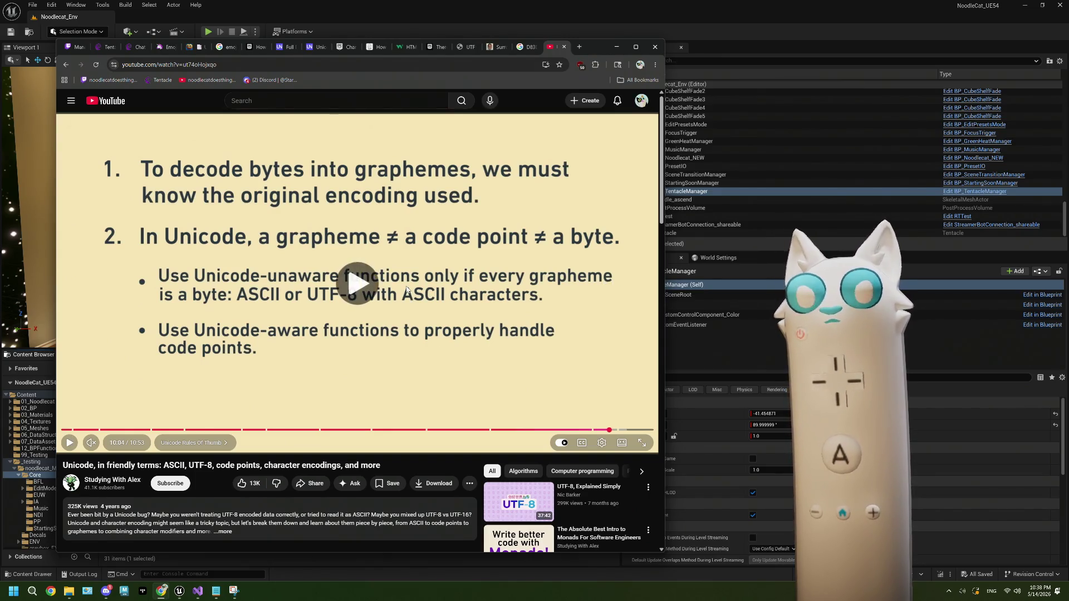
key(Right)
click(407, 289)
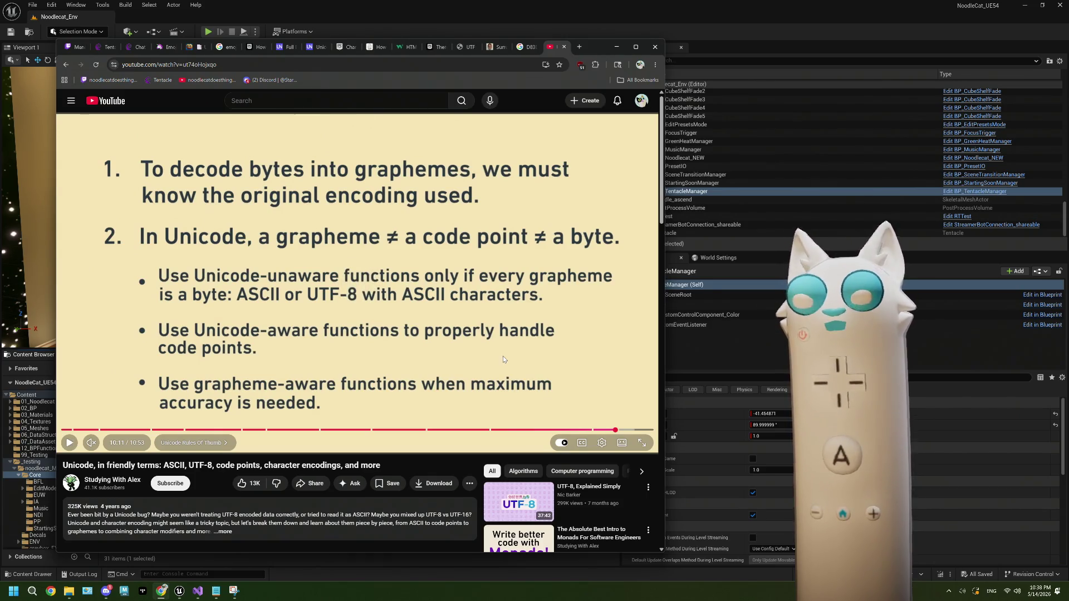
click(589, 430)
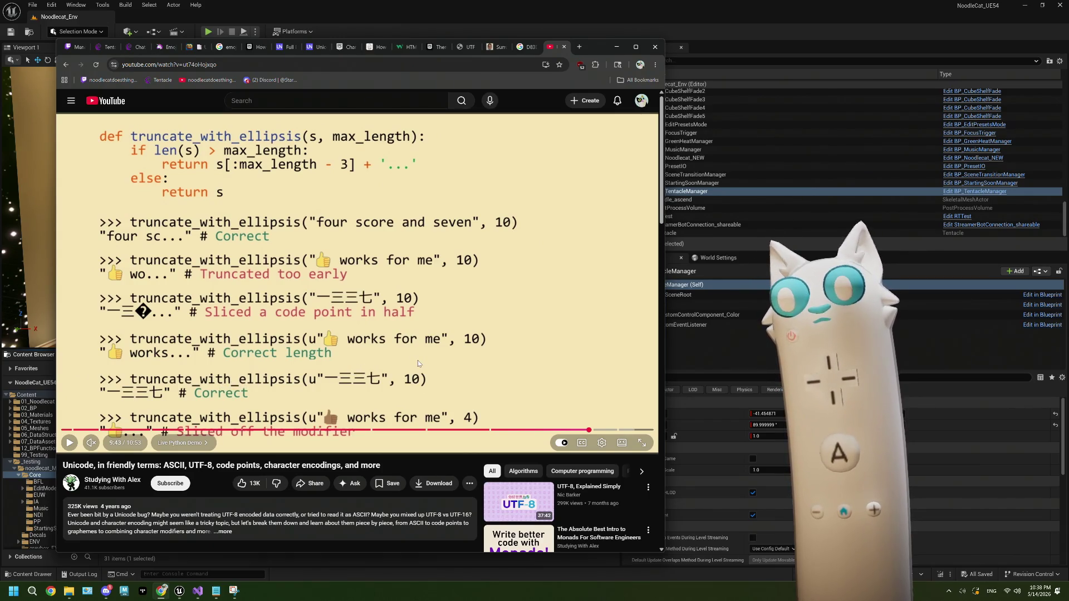
Step: Skip to the thumbs-up Encodings table (F0 9F 91 8D, D83D DC4D), pause, then minimize Chrome
click(589, 392)
key(l)
key(l)
key(l)
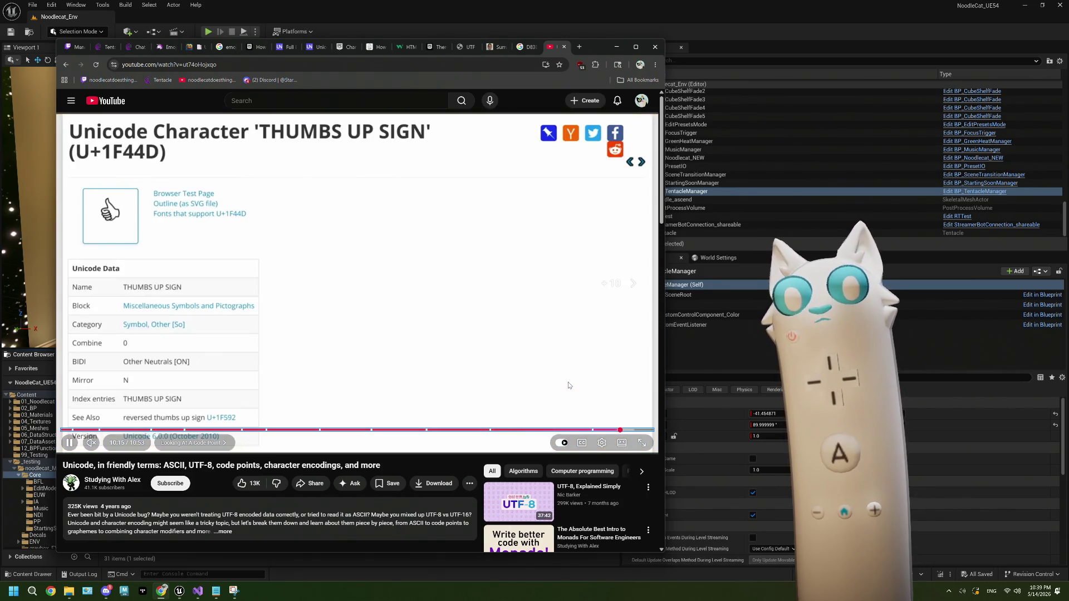
key(Right)
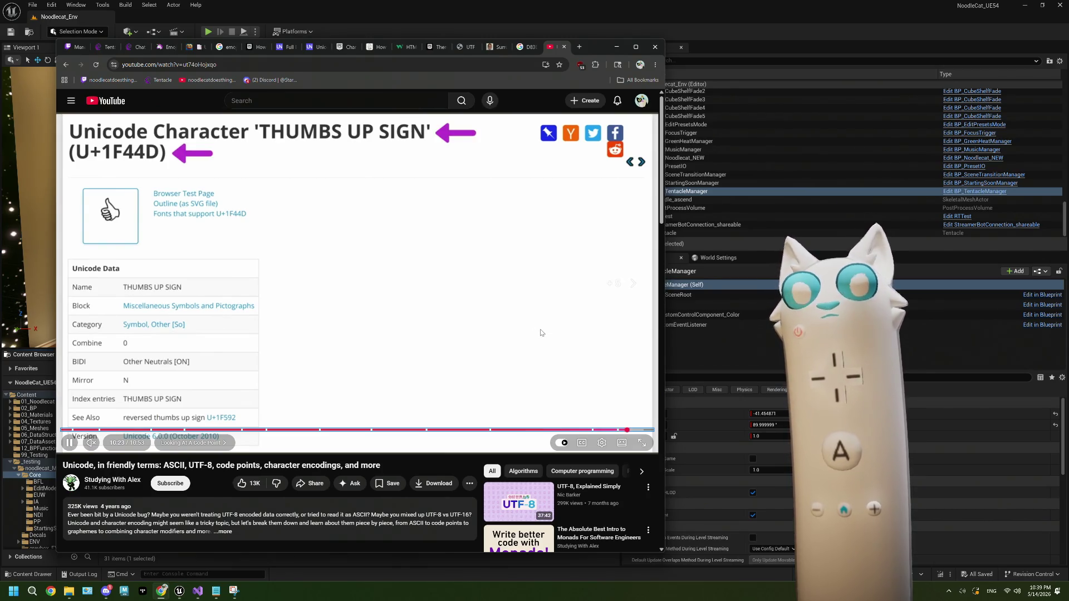
key(Right)
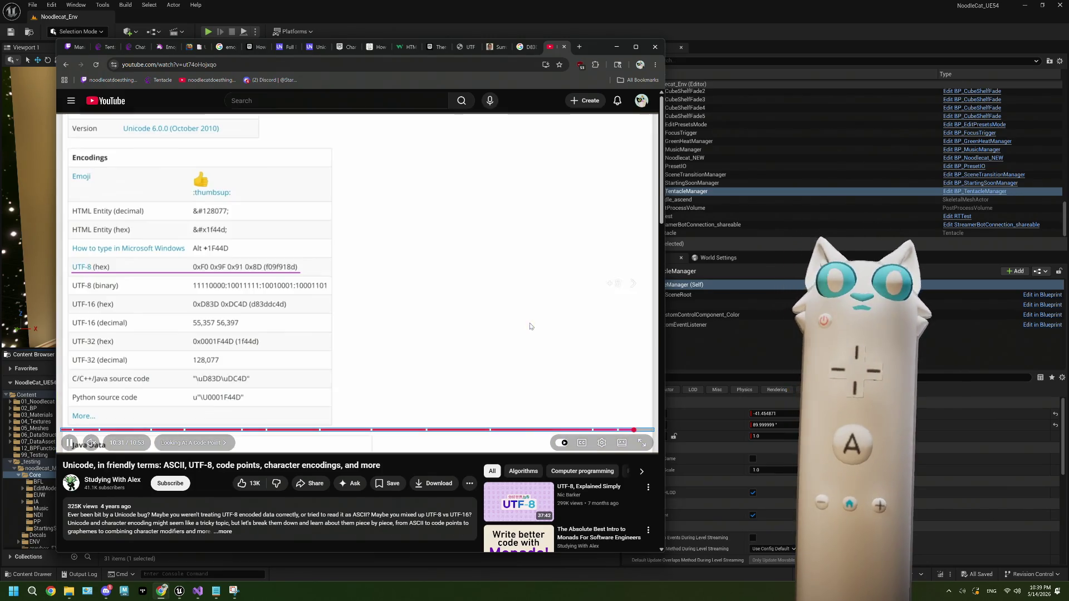
click(521, 322)
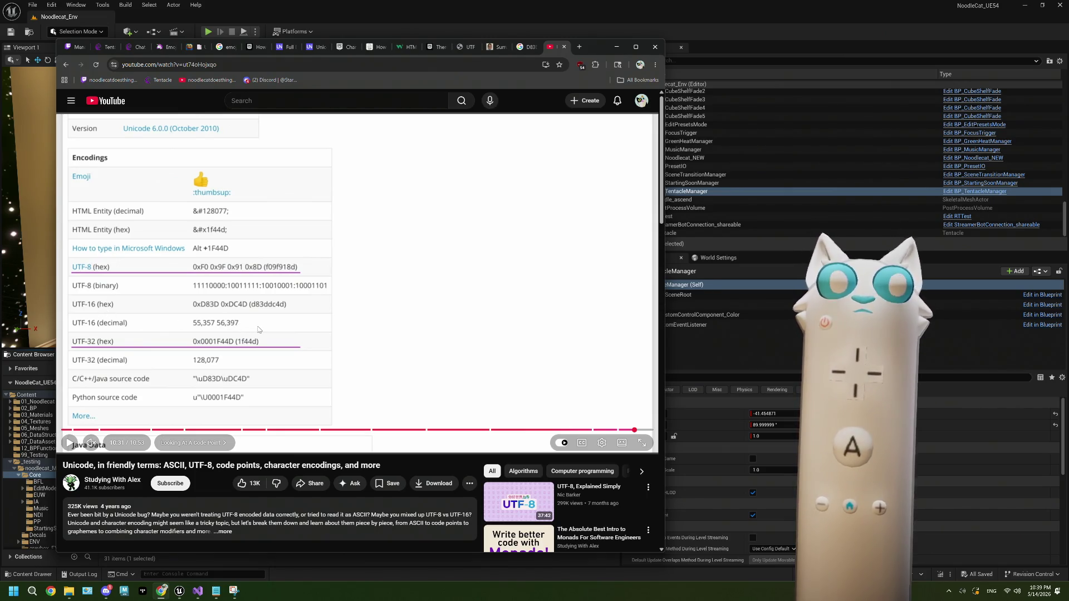
click(617, 48)
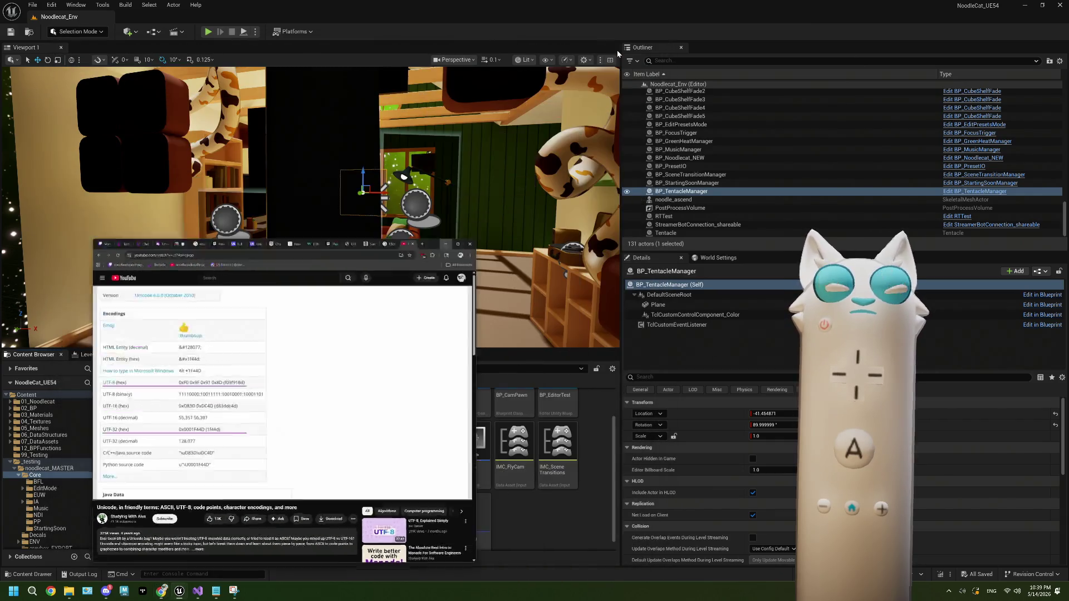
Step: Open BP_TentacleManager and delete the reroute node feeding Print String
double_click(392, 428)
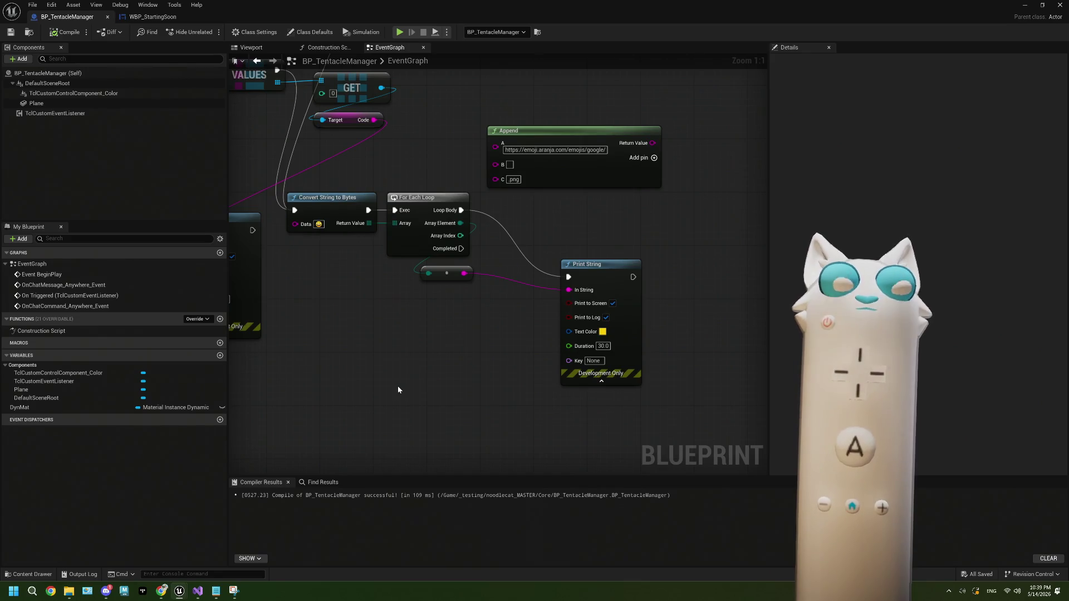
mouse_move(347, 307)
mouse_down()
mouse_move(446, 362)
mouse_move(373, 351)
mouse_up()
drag(464, 356, 388, 336)
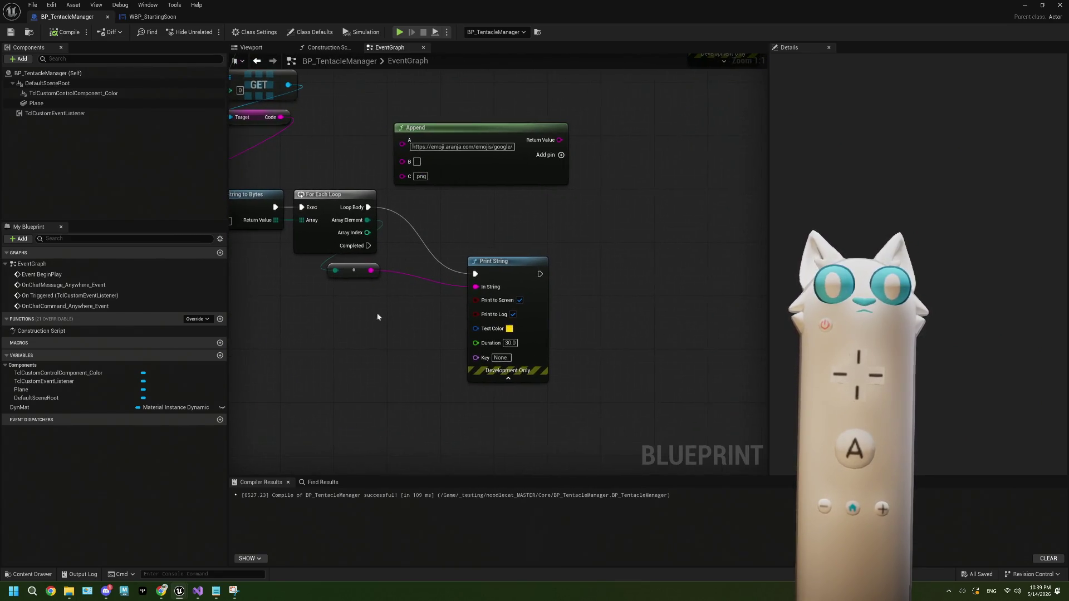
click(353, 270)
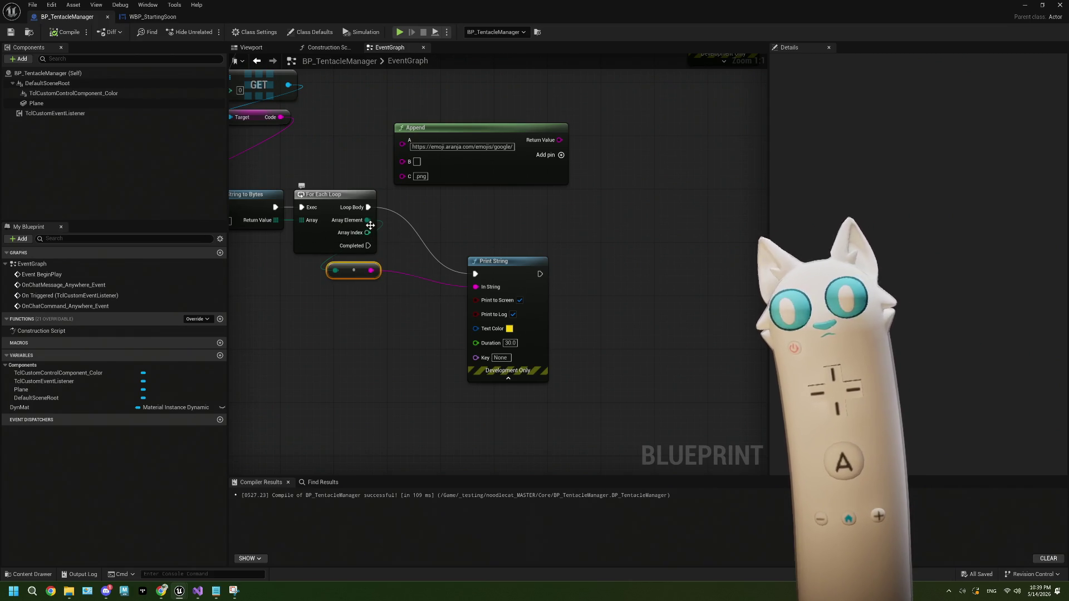
key(Delete)
Step: Route Array Element through a To Integer64 (Byte) node into Print String's In String, then compile and save
drag(368, 220, 363, 308)
text(int)
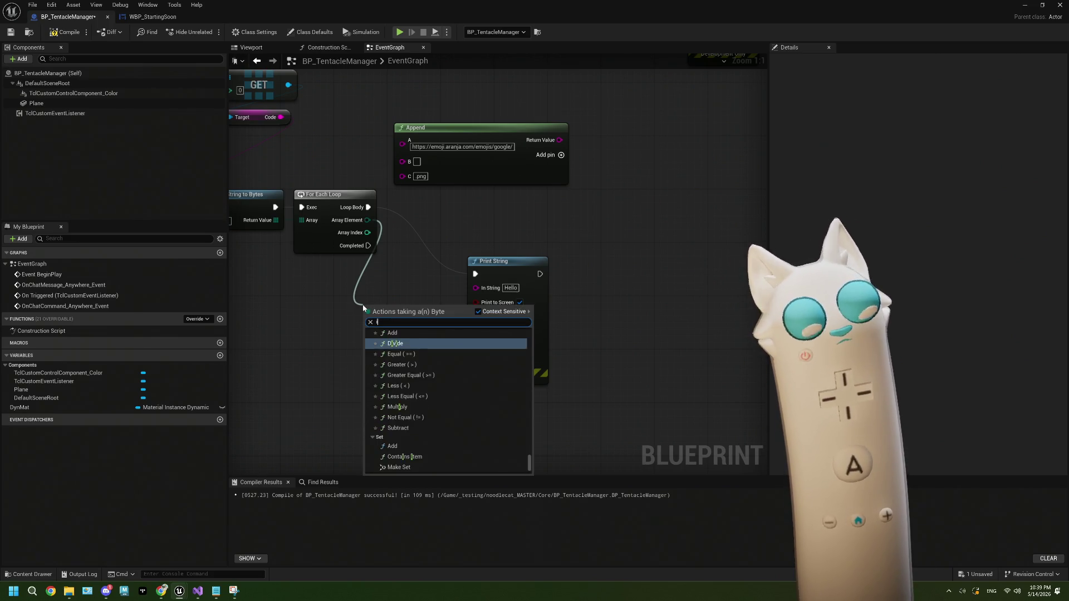
click(416, 351)
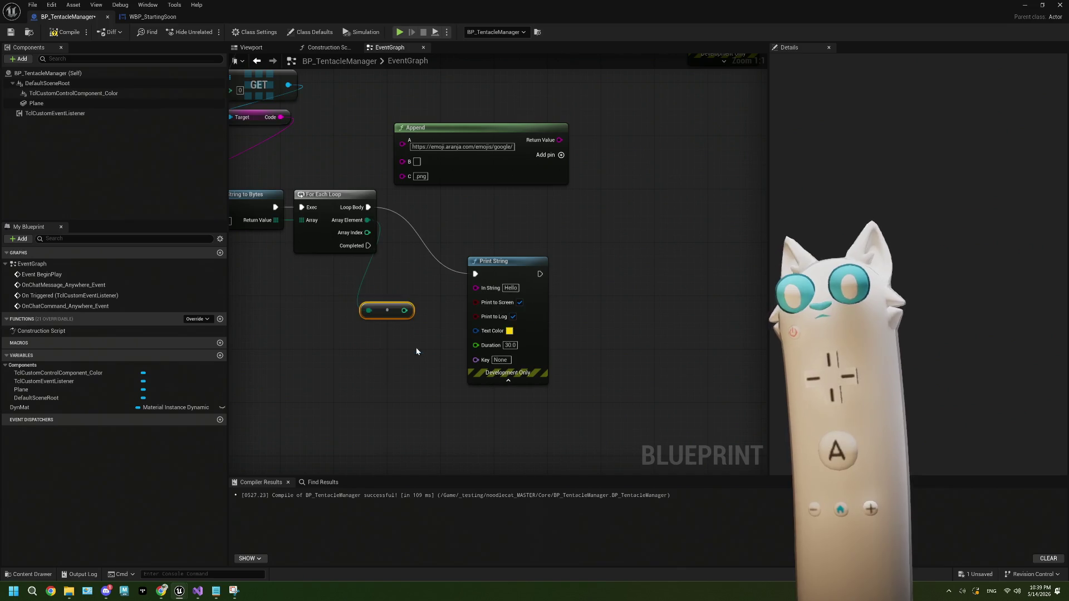
mouse_move(405, 311)
mouse_down()
mouse_move(498, 294)
mouse_move(489, 288)
mouse_up()
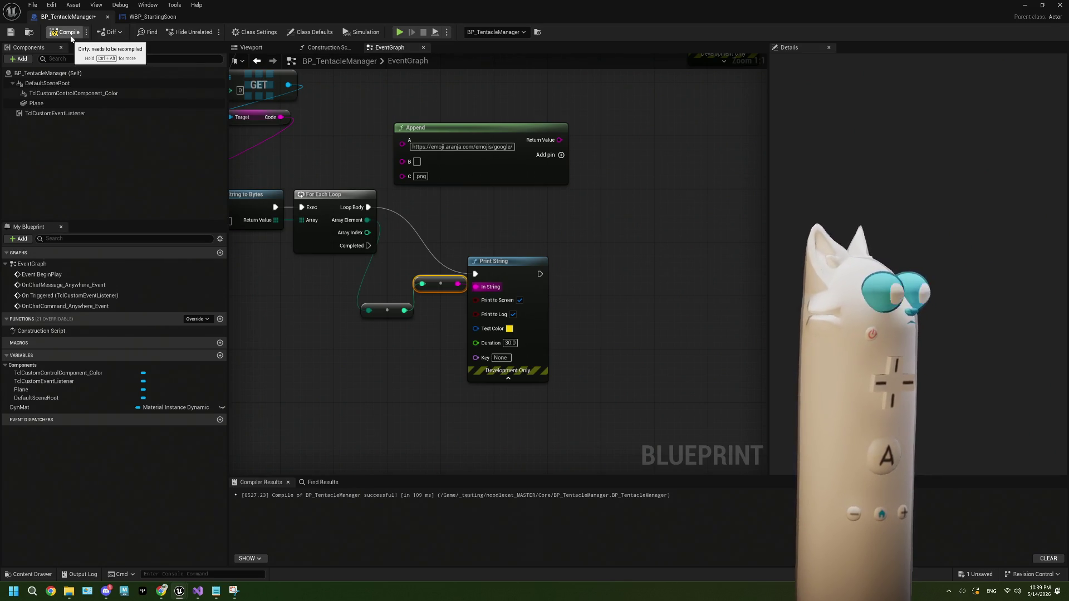
click(69, 34)
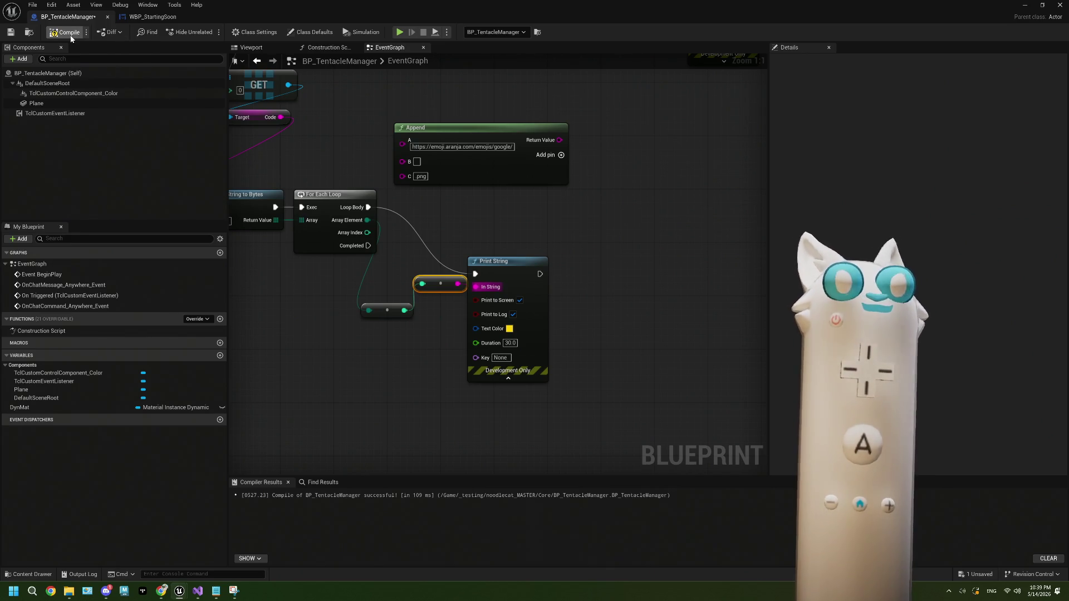
click(1042, 5)
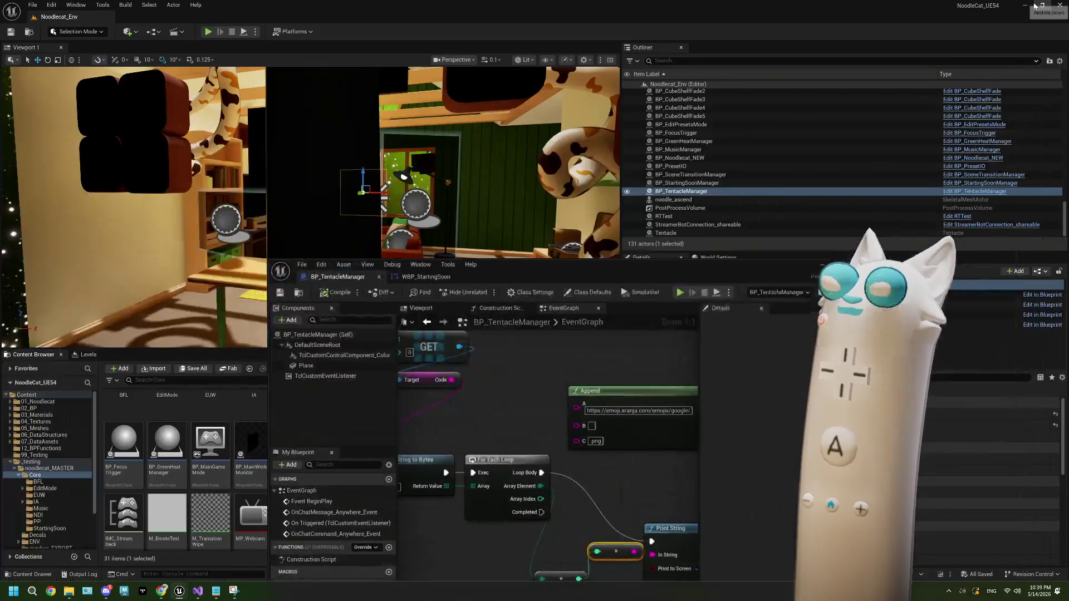
Step: Play-test the level, stop it with Escape, and reopen BP_TentacleManager from the Content Browser
click(814, 276)
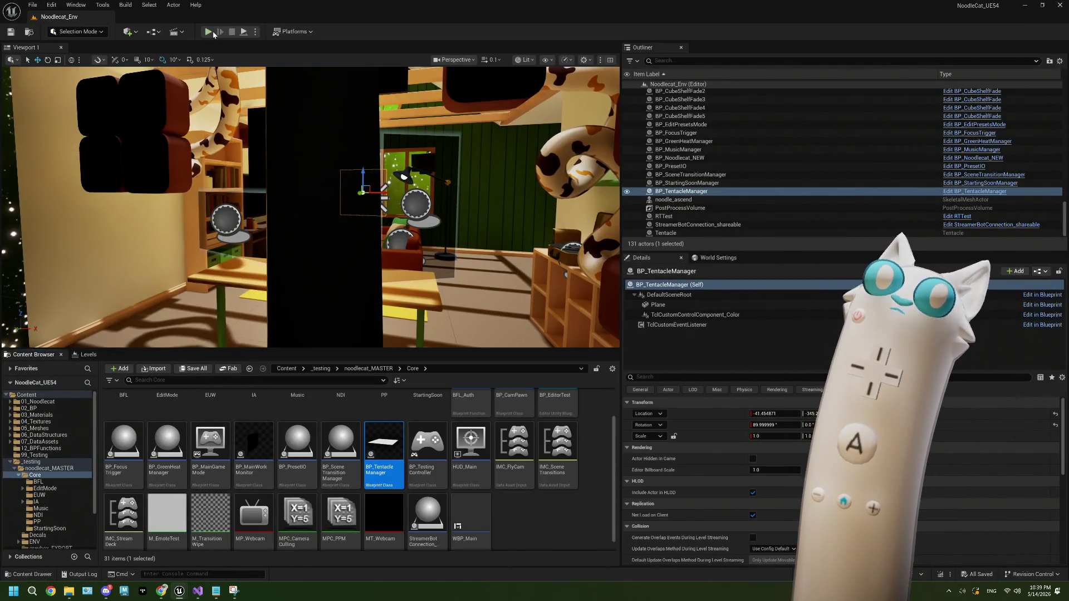
click(208, 31)
click(534, 512)
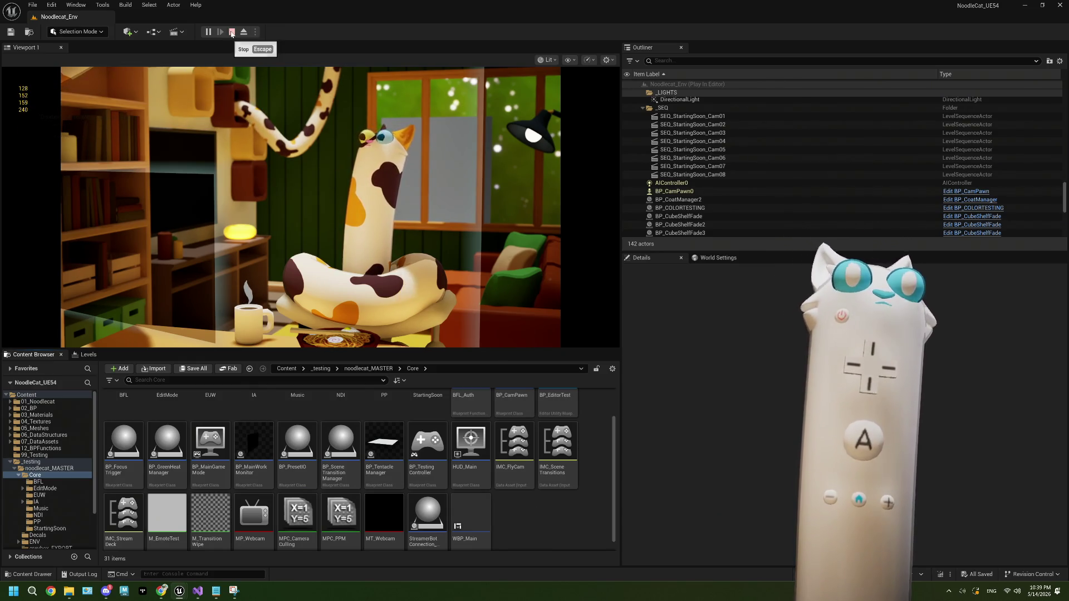
key(Escape)
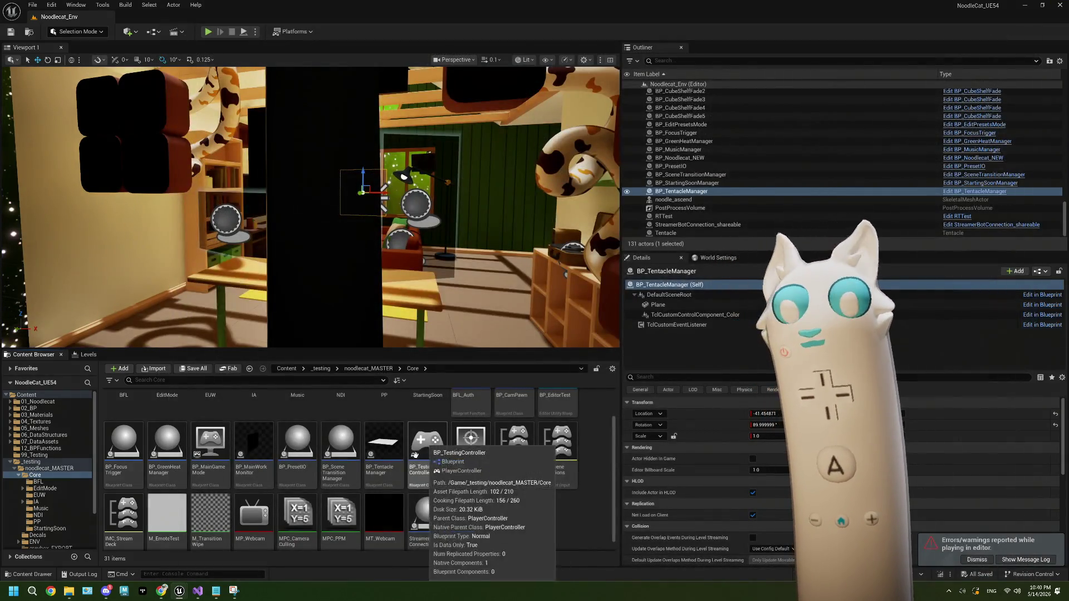
double_click(384, 448)
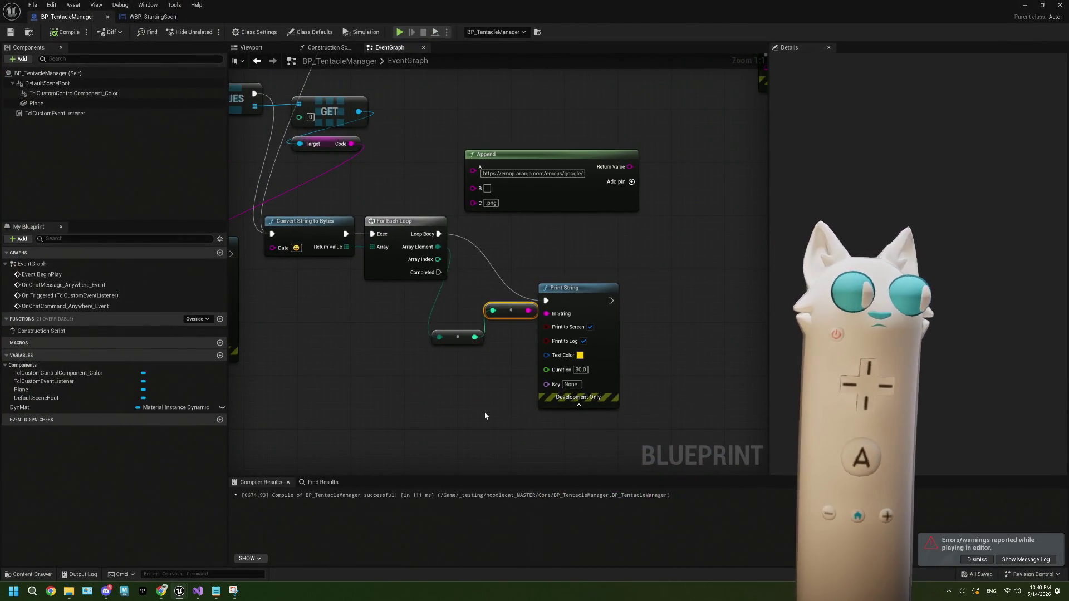
Step: Drag the static-cdn emoticon URL Append node left under the Id getter and nudge it into place
drag(485, 416, 493, 419)
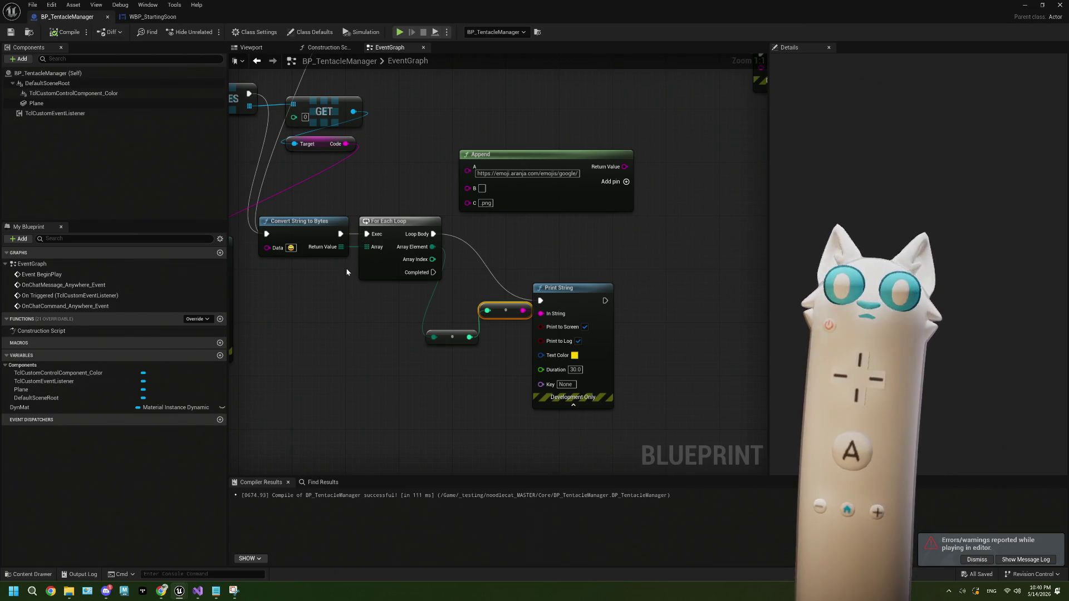
scroll(344, 204, down, 2)
mouse_move(344, 204)
mouse_down()
mouse_move(439, 332)
mouse_move(437, 316)
mouse_move(464, 321)
mouse_up()
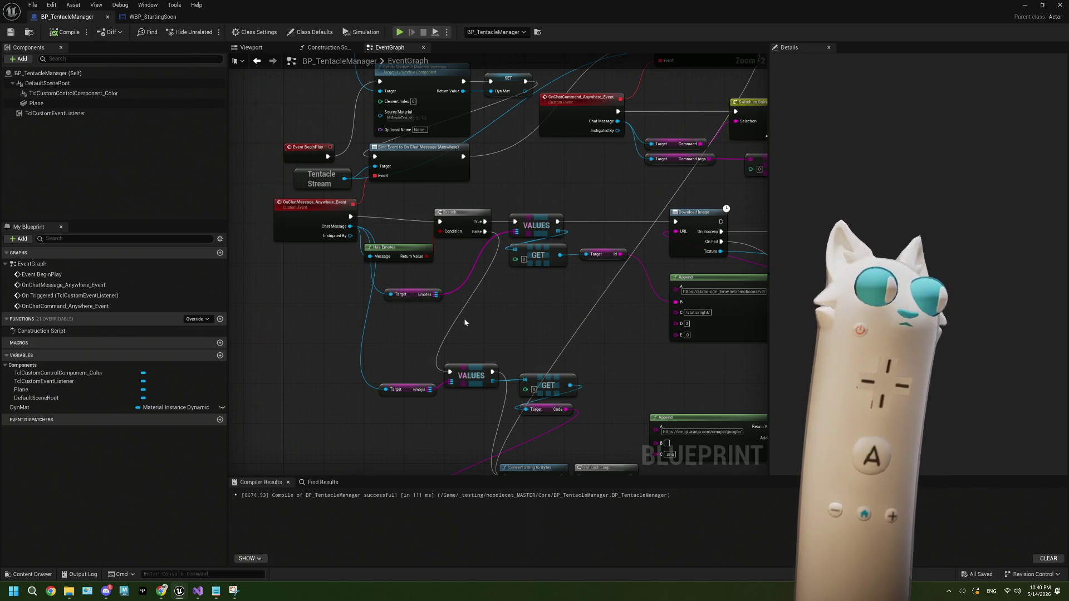
scroll(469, 302, up, 2)
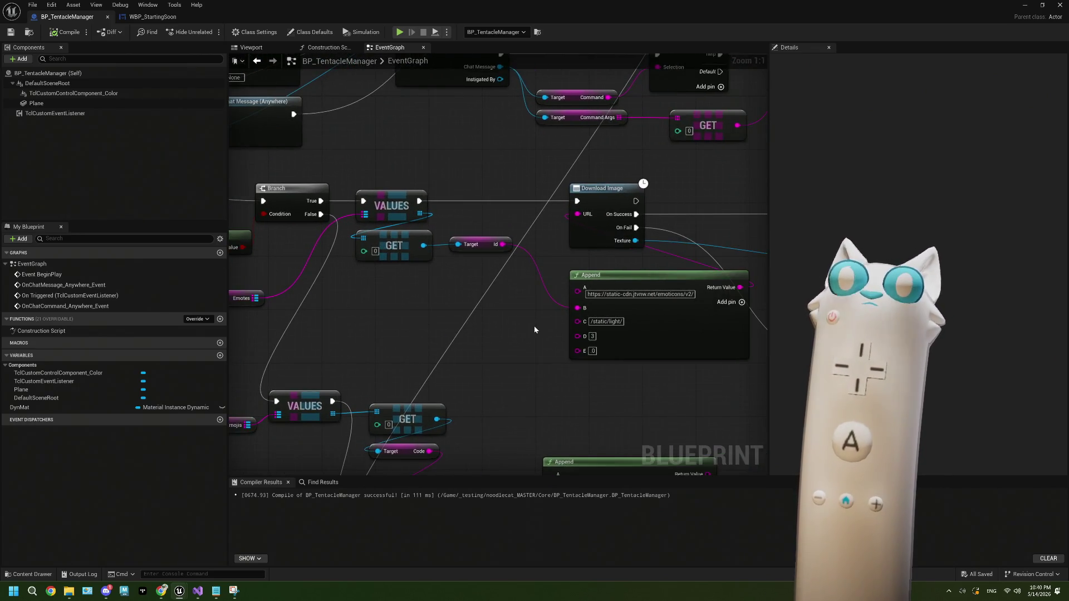
mouse_move(531, 336)
mouse_down()
mouse_move(408, 339)
mouse_move(421, 335)
mouse_up()
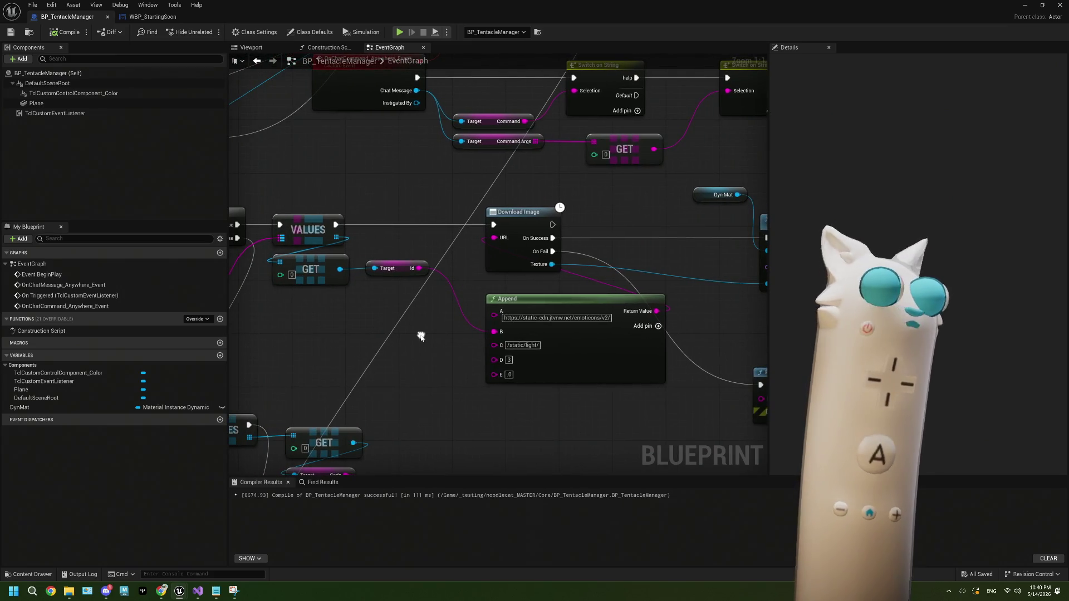
drag(591, 361, 462, 368)
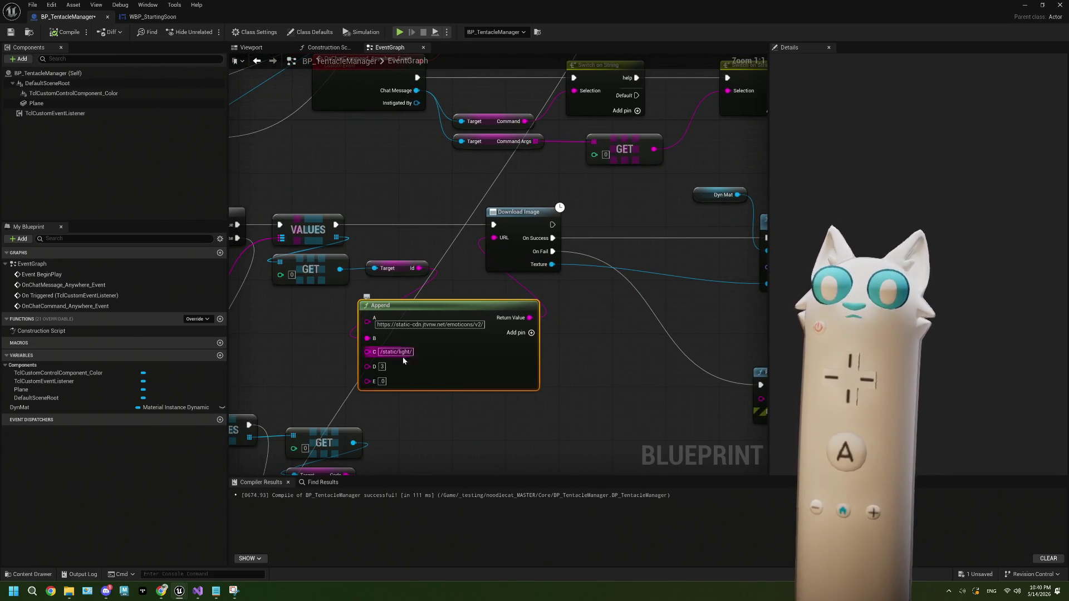
click(394, 268)
drag(400, 241, 412, 277)
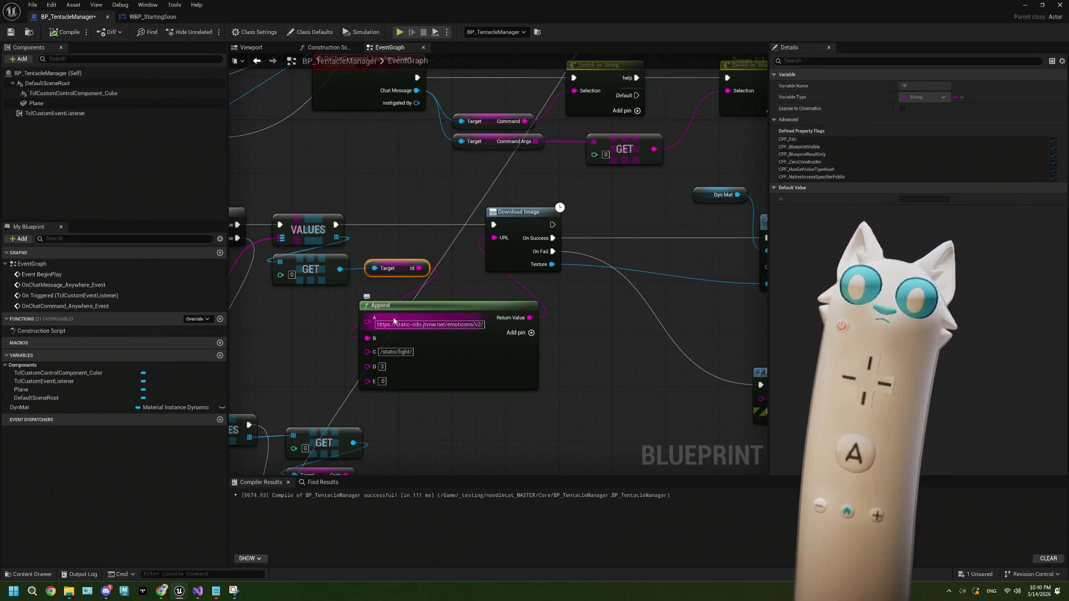
mouse_move(453, 362)
mouse_down()
mouse_move(439, 348)
mouse_move(450, 338)
mouse_up()
Step: Check the Download Image and Set Texture Parameter Value nodes, then marquee-select VALUES and Target Emojis
click(511, 222)
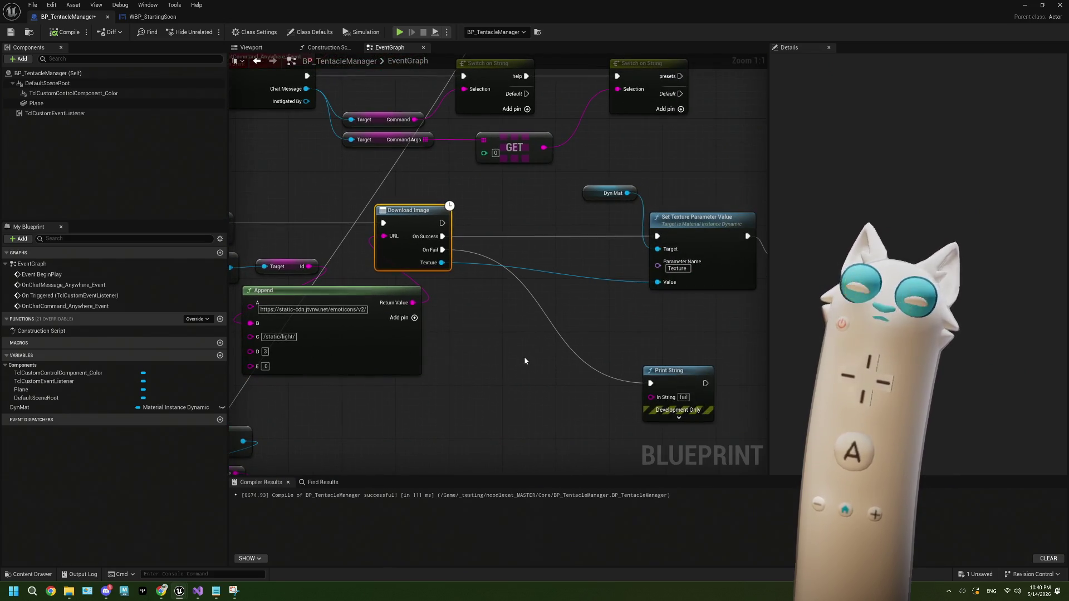
click(704, 285)
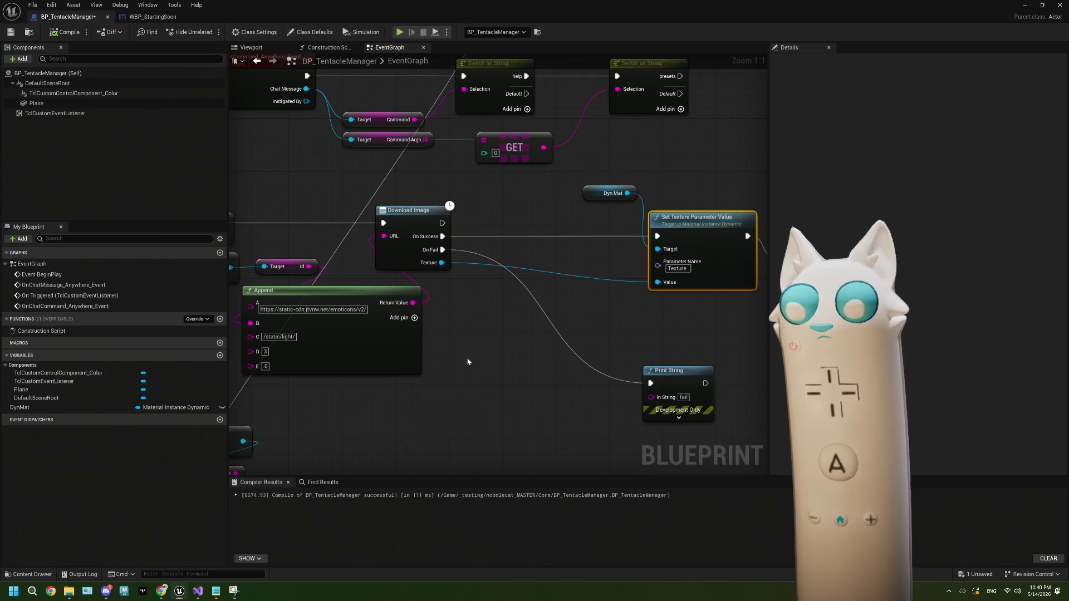
scroll(468, 358, down, 2)
mouse_move(458, 333)
mouse_down()
mouse_move(515, 287)
mouse_move(669, 331)
mouse_move(438, 306)
mouse_up()
scroll(438, 306, up, 2)
mouse_move(382, 231)
mouse_down()
mouse_move(424, 274)
mouse_move(309, 264)
mouse_up()
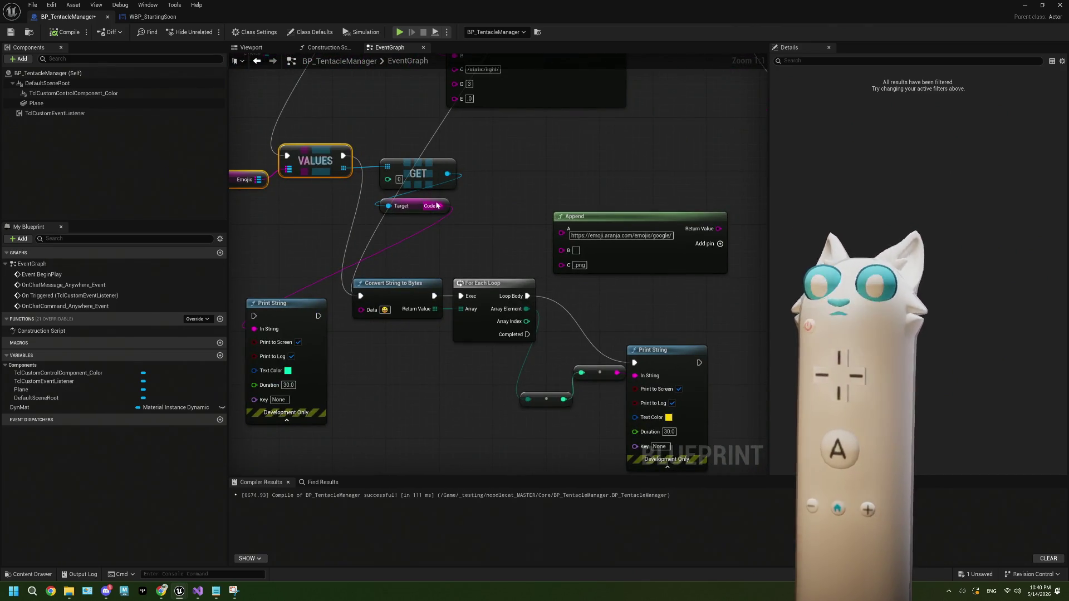
Step: Place an empty comment beside the Convert String to Bytes chain titled 'Code = FString UTF16'
mouse_move(478, 226)
mouse_down()
mouse_move(405, 248)
mouse_move(734, 231)
mouse_up()
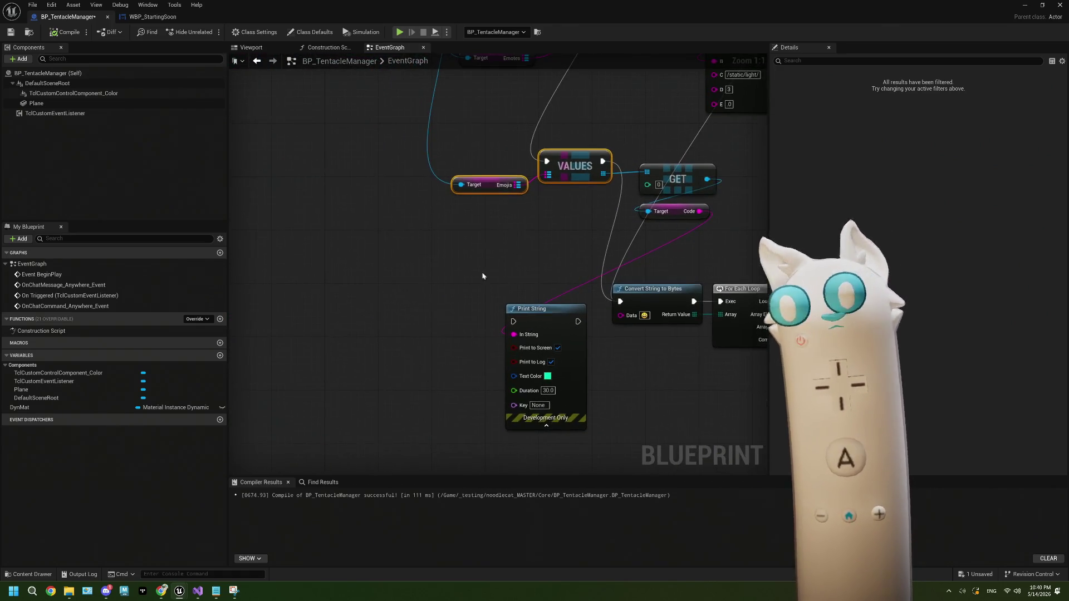
key(c)
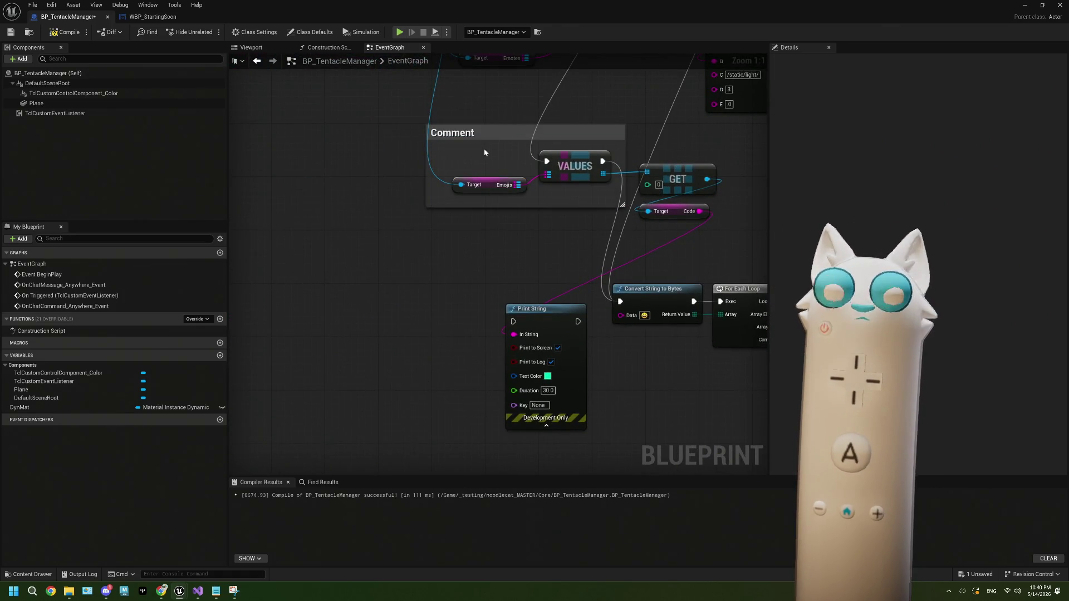
key(ctrl+z)
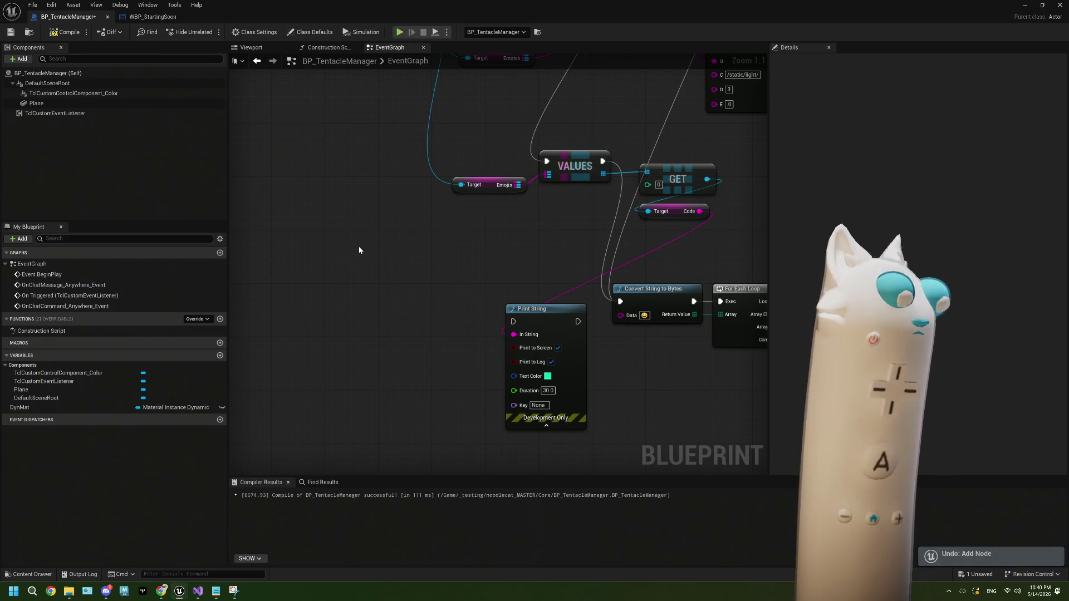
key(c)
double_click(401, 252)
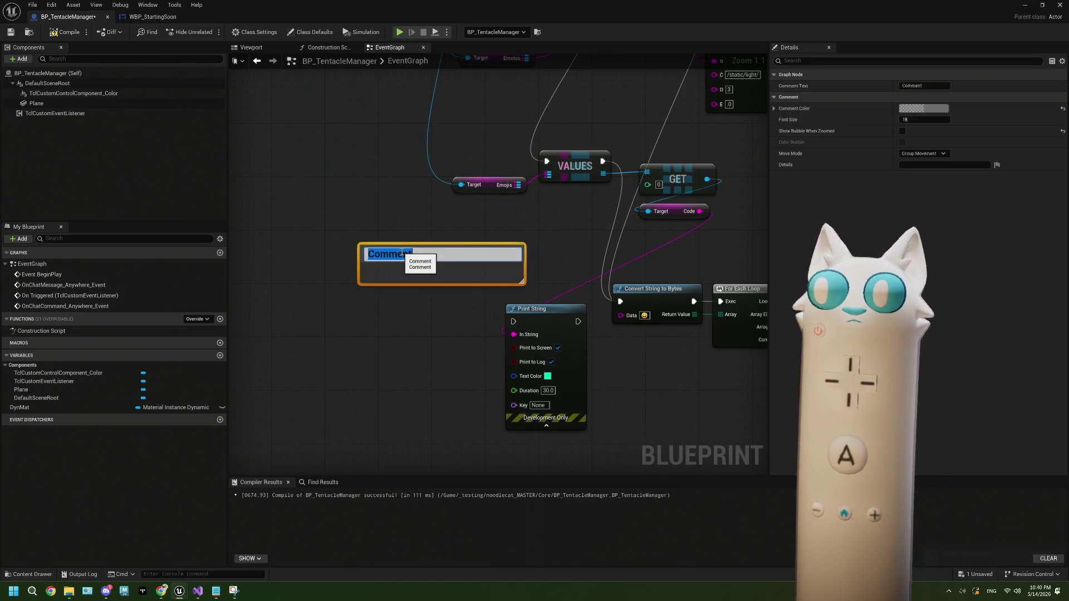
text(Code = FString - UTF16)
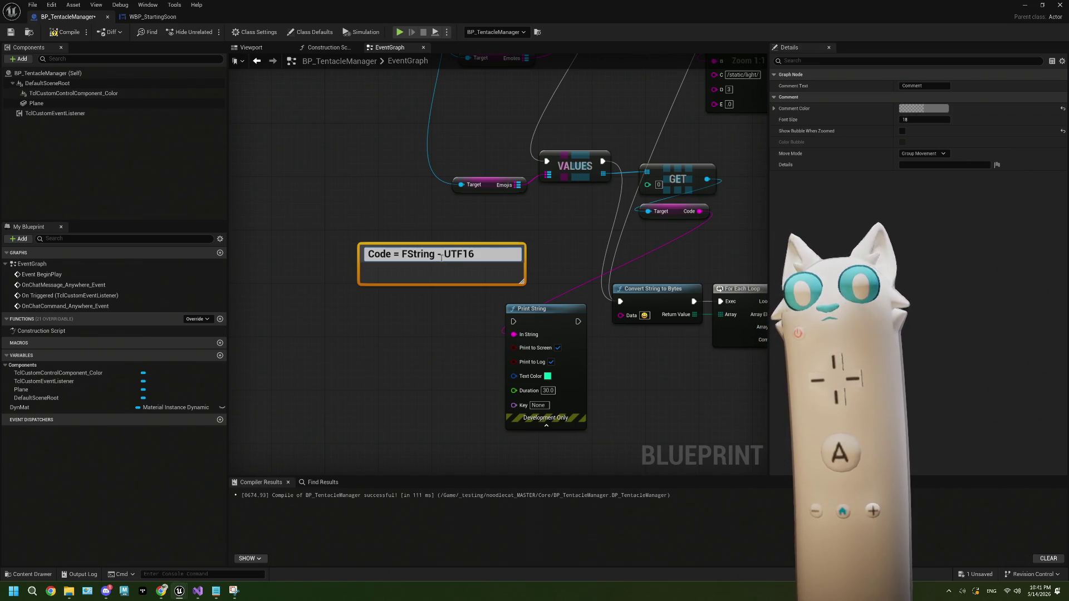
key(BackSpace)
key(BackSpace)
key(BackSpace)
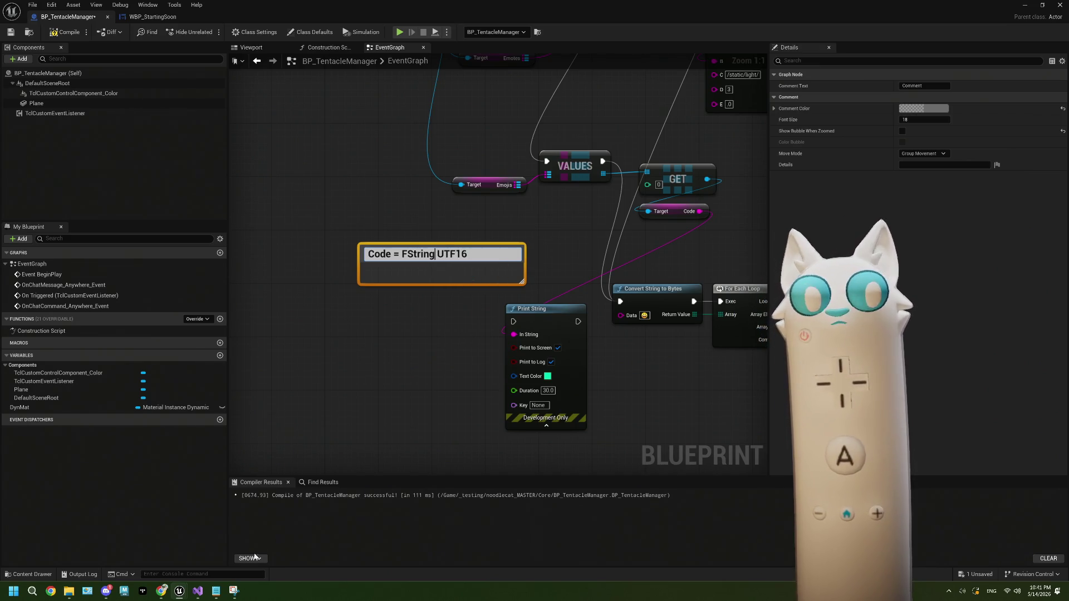
Step: Highlight 'hexadecimal D800-DBFF' on the Surrogate Pair Calculator page, then return to the blueprint
click(170, 593)
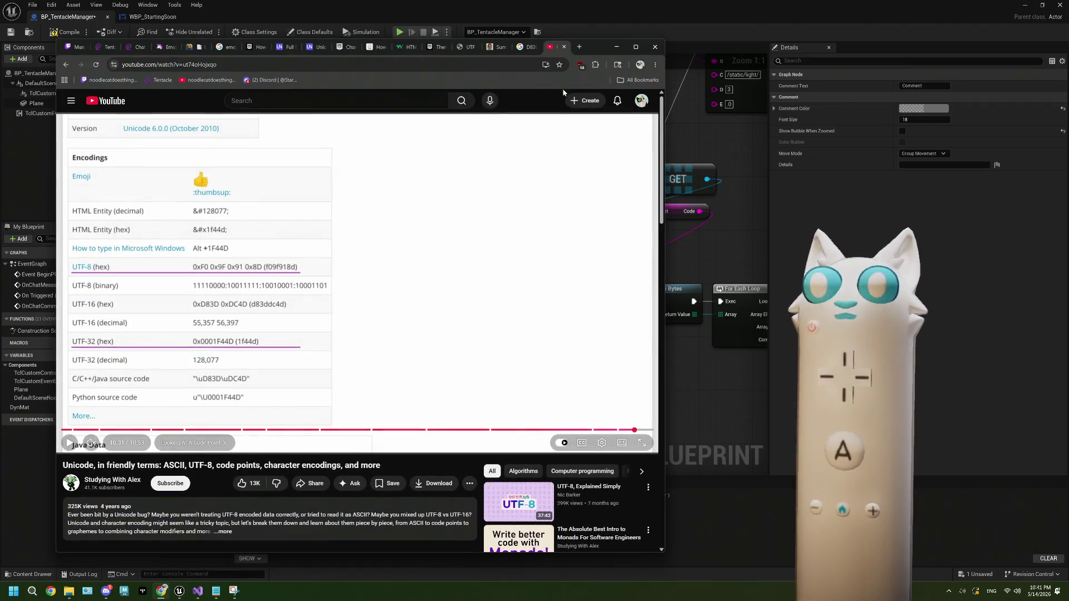
click(486, 47)
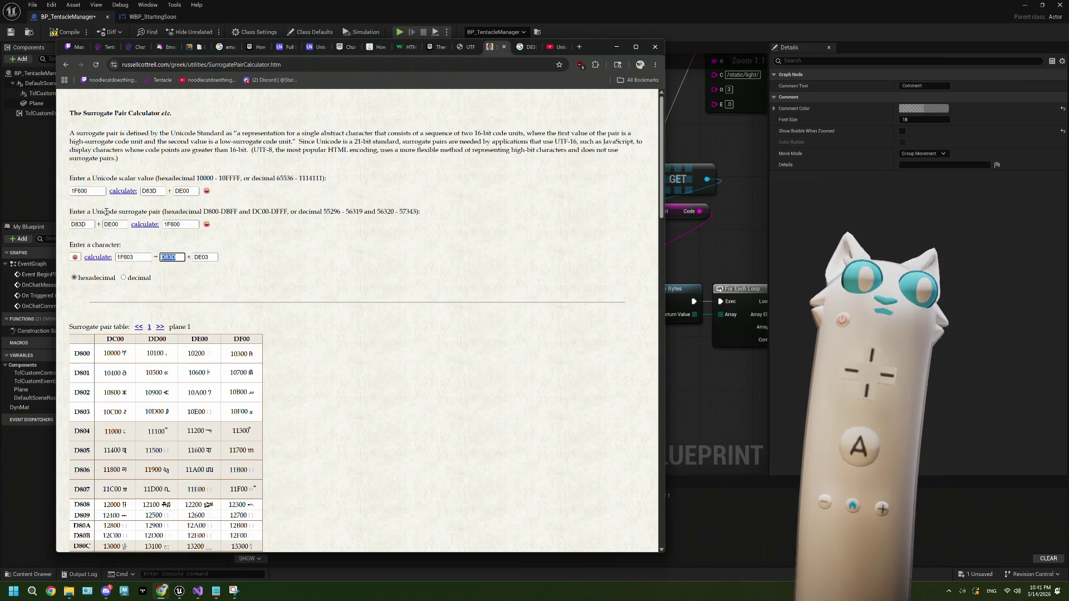
drag(120, 212, 235, 213)
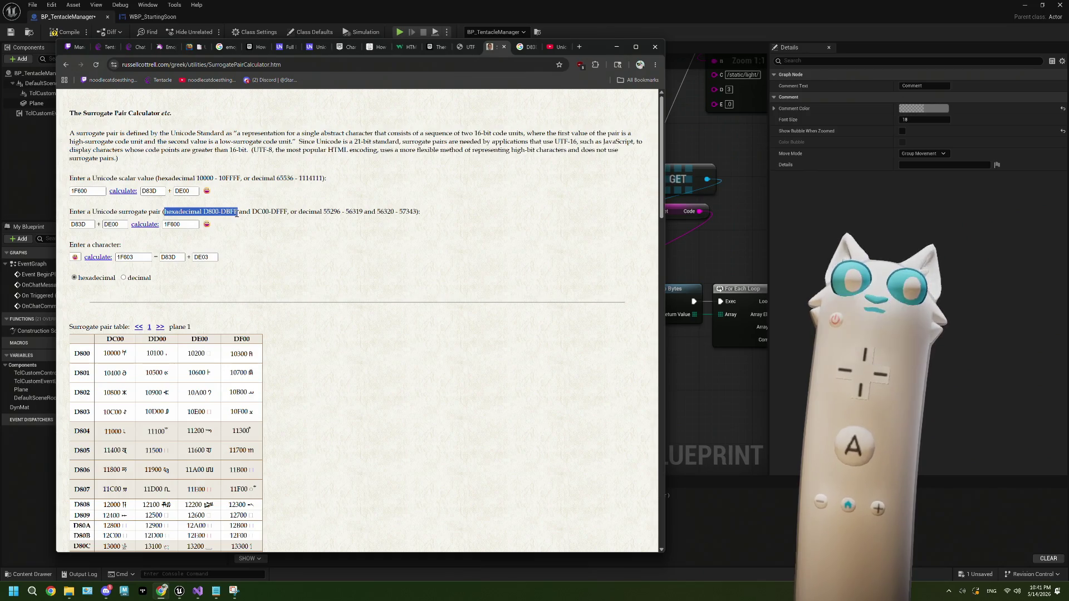
click(695, 25)
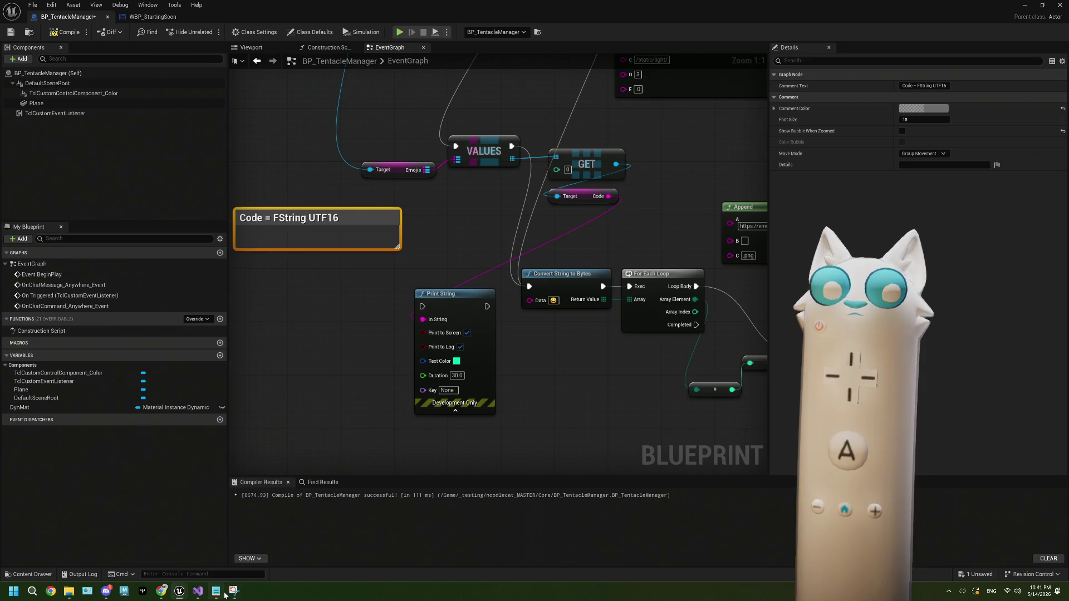
Step: Pan to the Code = FString UTF16 comment, then bring the Surrogate Pair Calculator back in front
drag(580, 397, 552, 401)
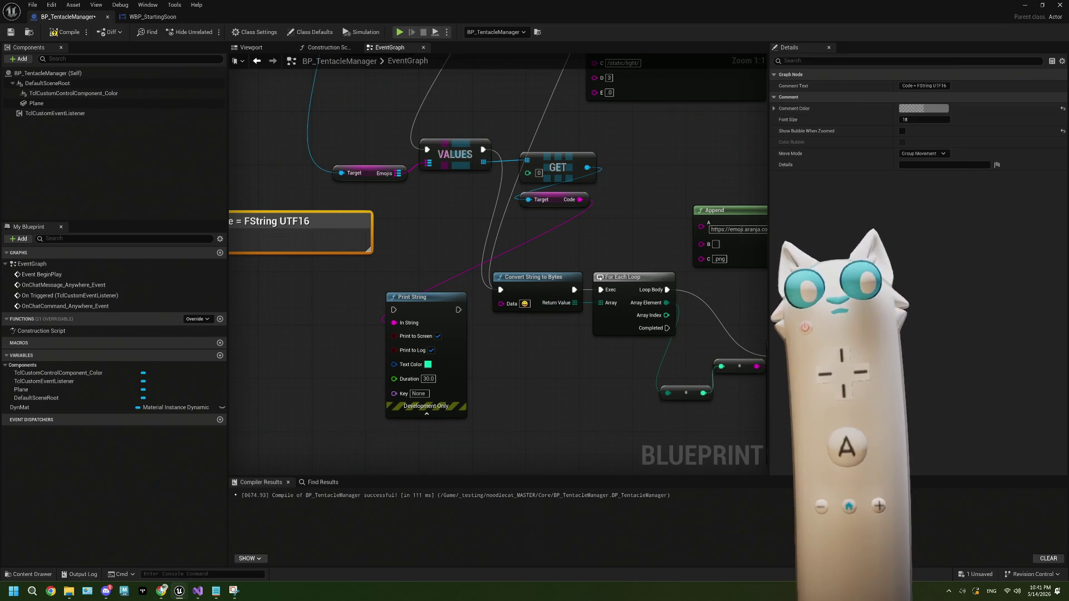
mouse_move(159, 592)
click(170, 567)
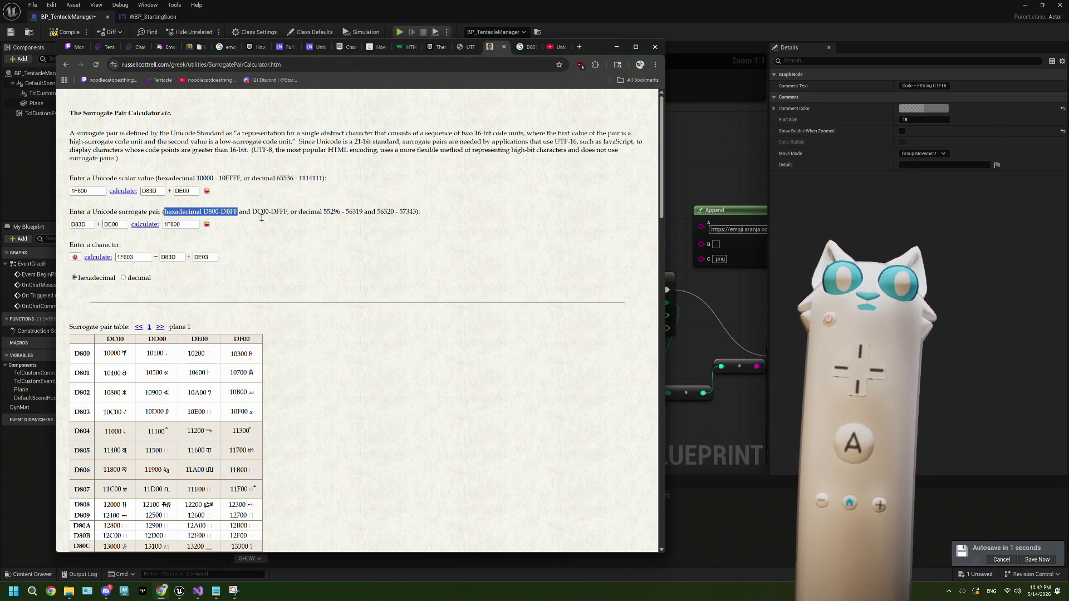
Step: Highlight the calculated 1F600 code point, then pan the blueprint to the URL Append nodes
click(238, 212)
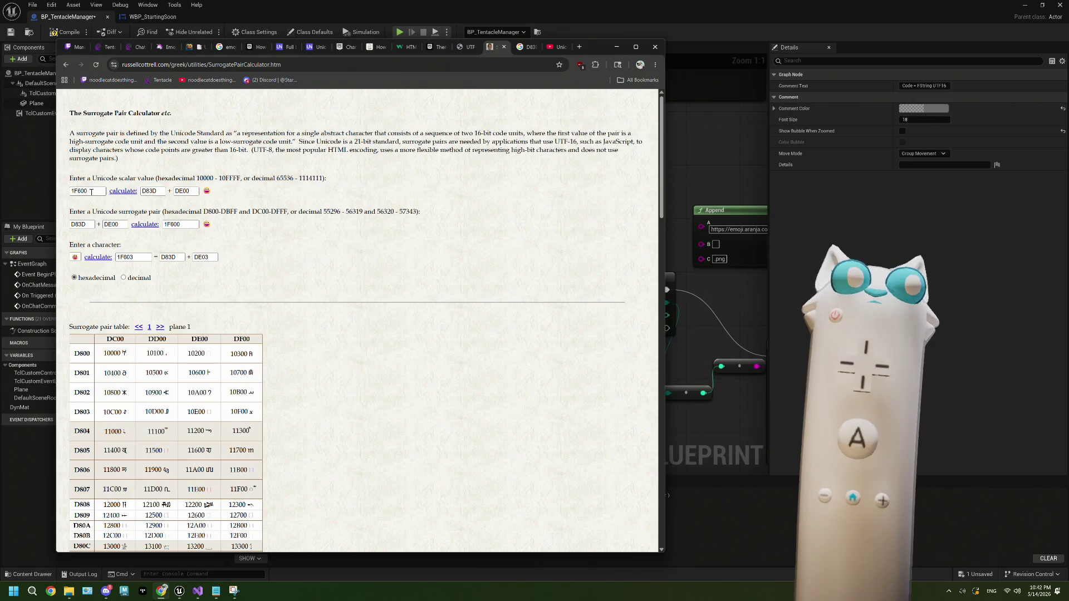
double_click(188, 225)
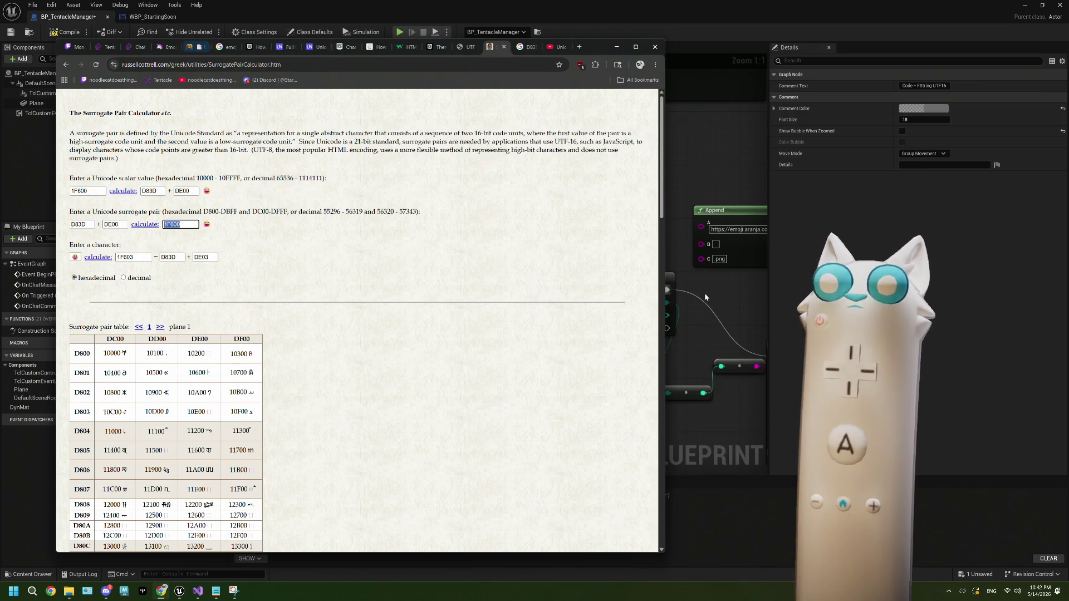
click(728, 325)
mouse_move(729, 324)
mouse_down()
mouse_move(580, 343)
mouse_move(497, 221)
mouse_move(437, 225)
mouse_move(475, 207)
mouse_up()
Step: Select the emoji.aranja URL Append node to inspect its base URL, then return to the calculator
click(436, 225)
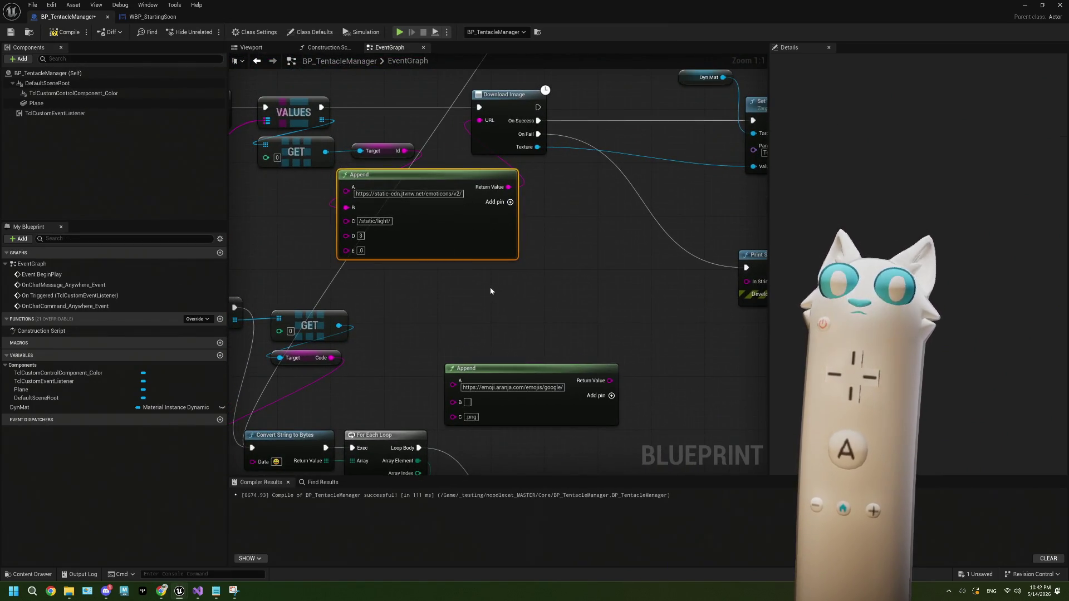
drag(491, 296, 500, 218)
click(499, 312)
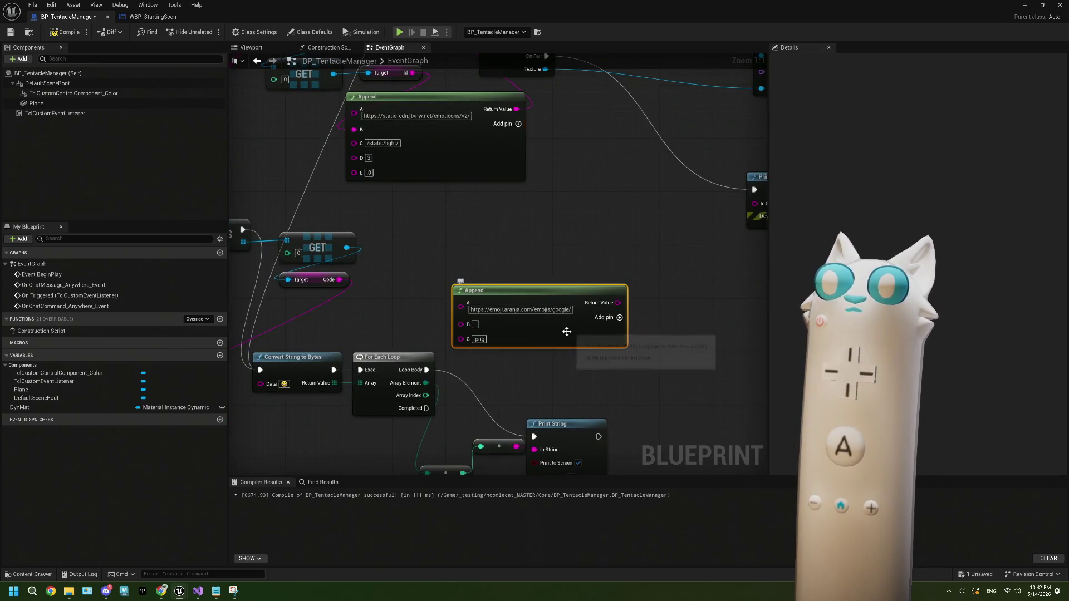
click(499, 313)
click(161, 590)
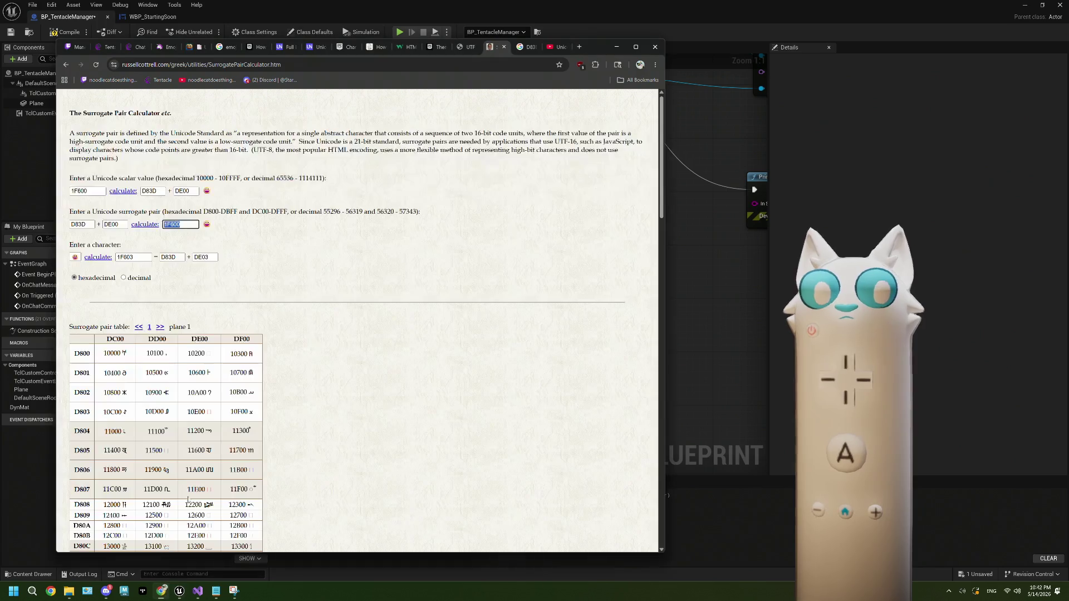
Step: Copy the grin emoji's image address from emoji.aranja.com and bring up the notes
click(172, 47)
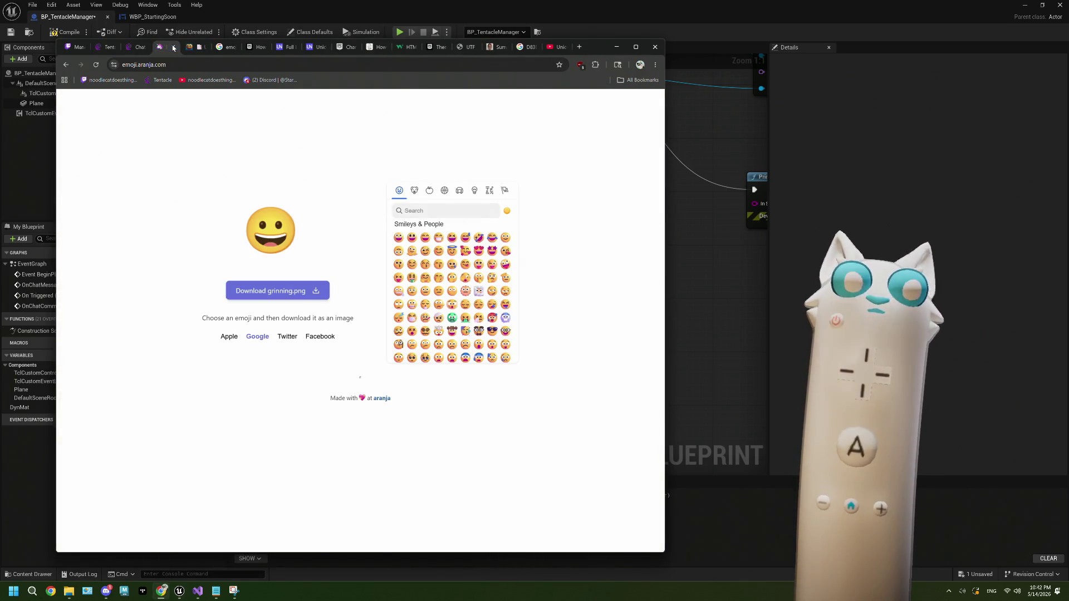
click(439, 238)
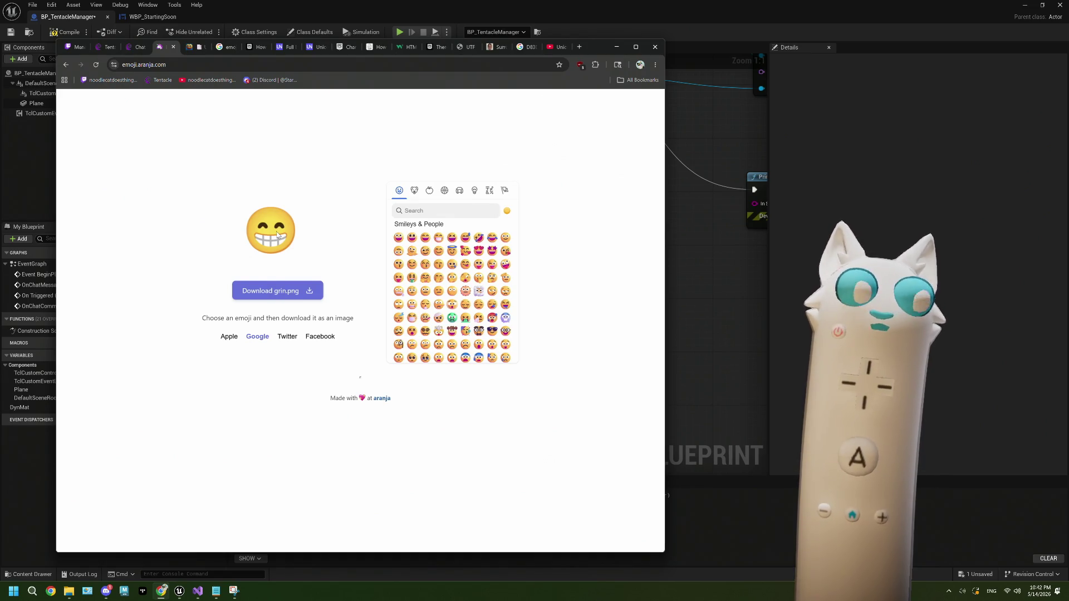
right_click(266, 223)
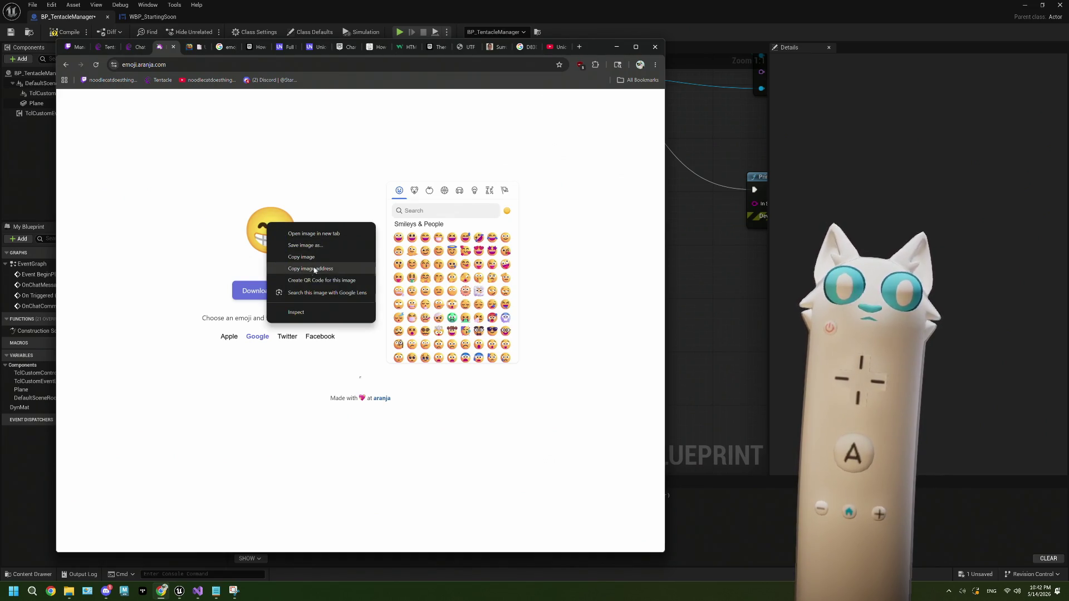
click(573, 256)
click(216, 590)
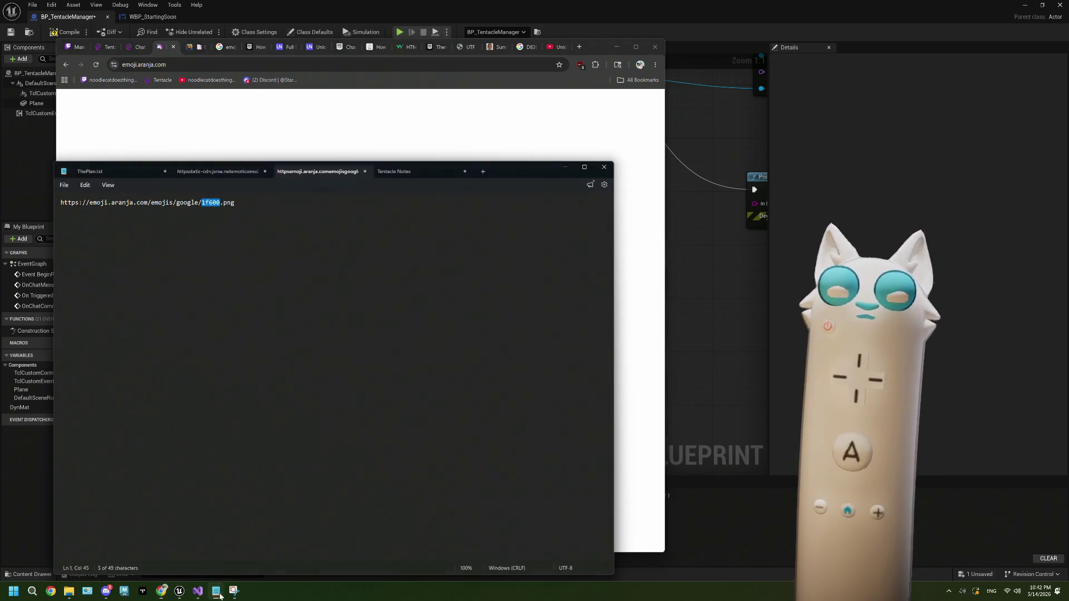
Step: Match 1f600 in the saved URL with U+1F600 on emojiterra, then return to the blueprint
click(217, 204)
double_click(216, 203)
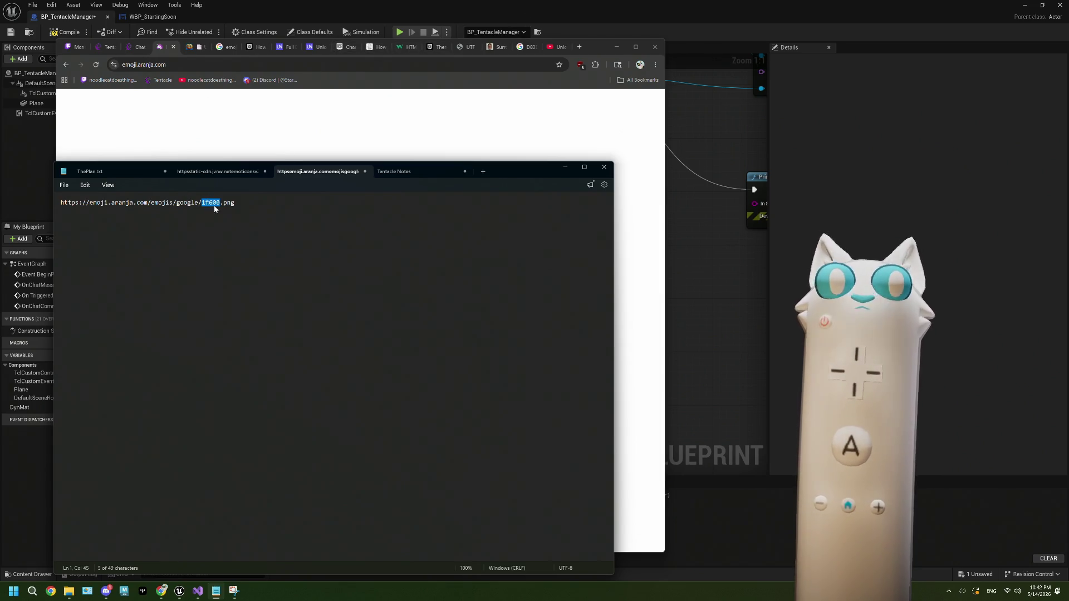
click(193, 47)
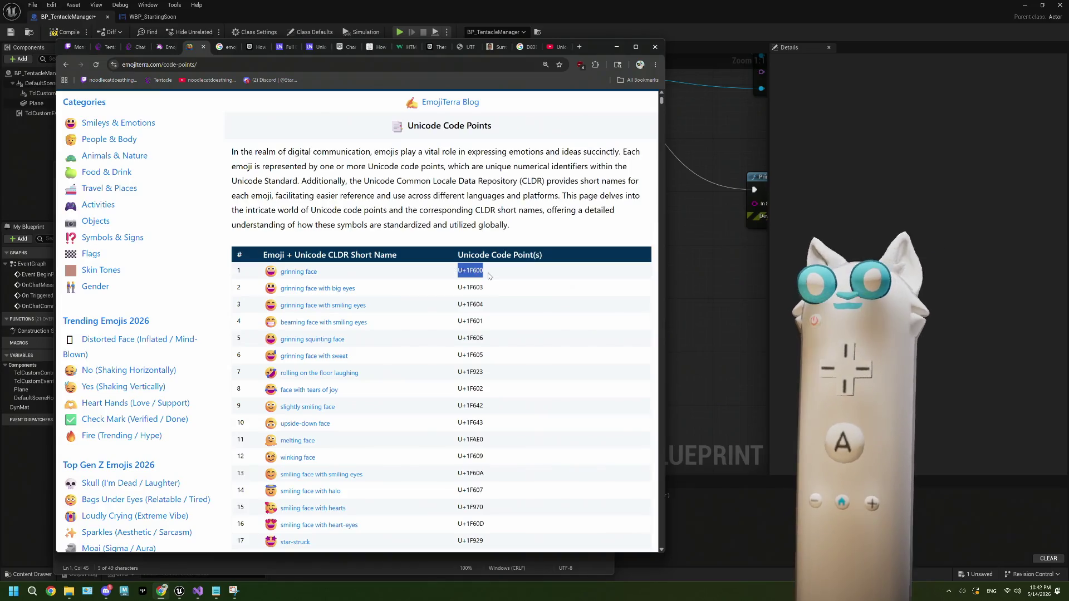
drag(483, 272, 466, 272)
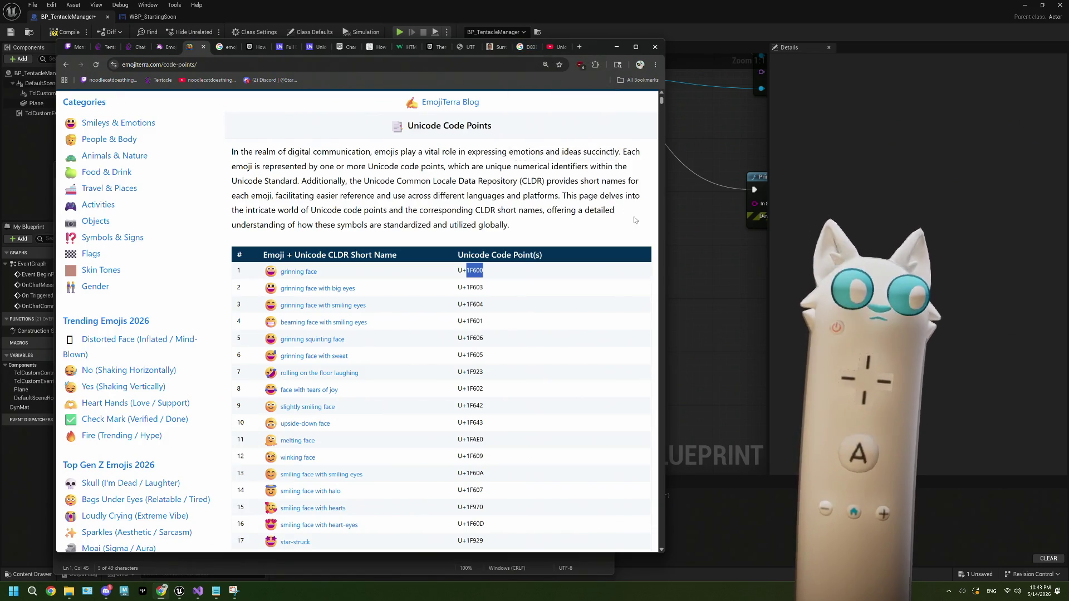
click(705, 256)
scroll(630, 284, down, 2)
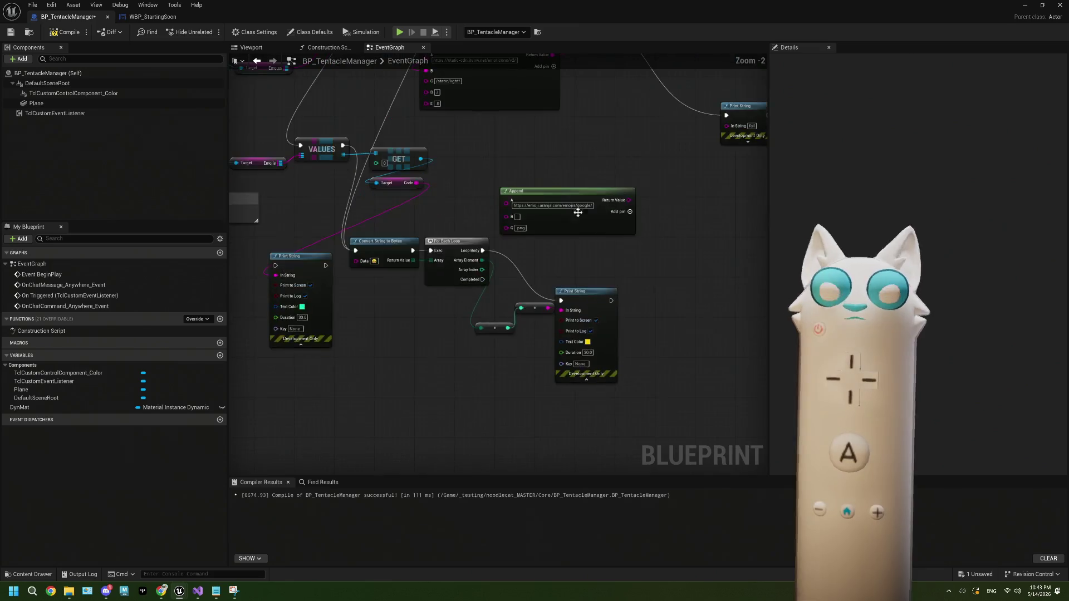
Step: Move the emoji URL Append node aside and delete the two reroute nodes
scroll(495, 273, up, 2)
drag(620, 155, 639, 68)
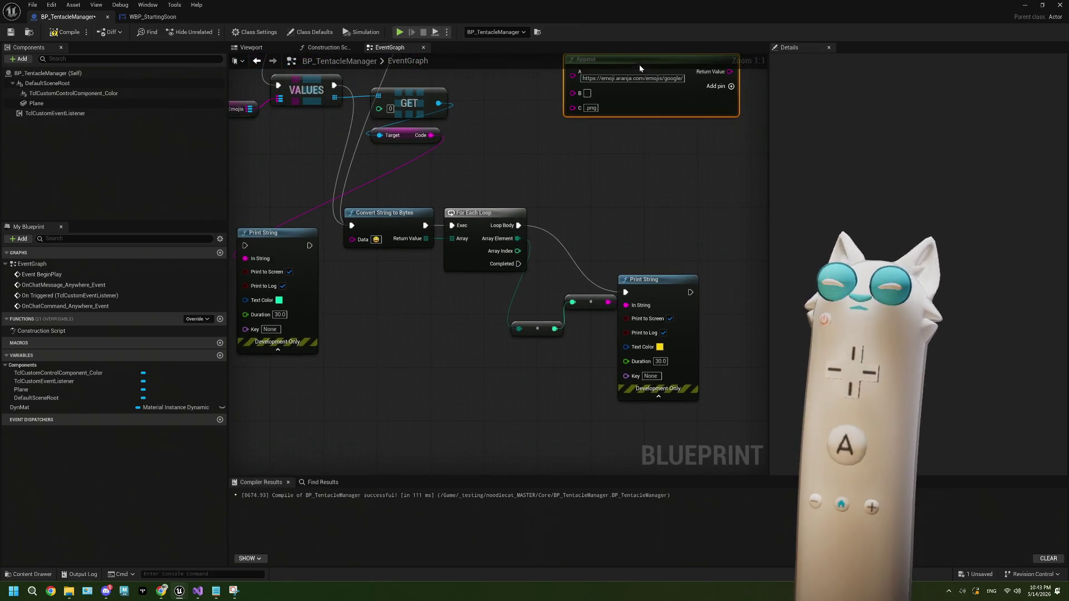
mouse_move(519, 287)
mouse_down()
mouse_move(495, 270)
mouse_move(548, 327)
mouse_up()
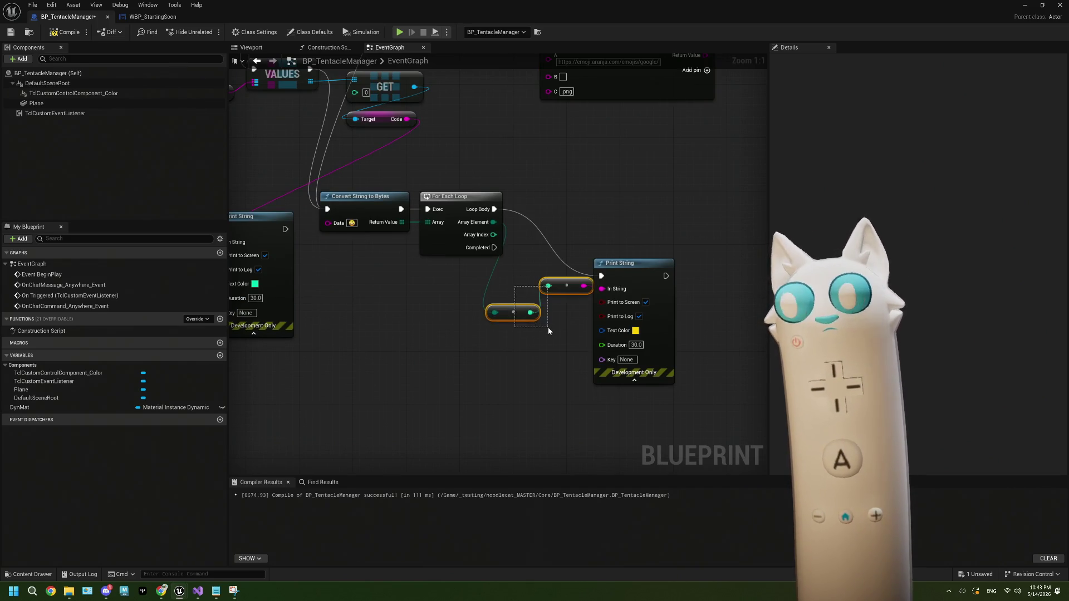
key(Delete)
Step: Wire Array Element into Print String's In String, then compile and save the blueprint
mouse_move(493, 222)
mouse_down()
mouse_move(598, 310)
mouse_move(603, 289)
mouse_up()
mouse_move(535, 237)
mouse_down()
mouse_move(525, 283)
mouse_move(478, 283)
mouse_up()
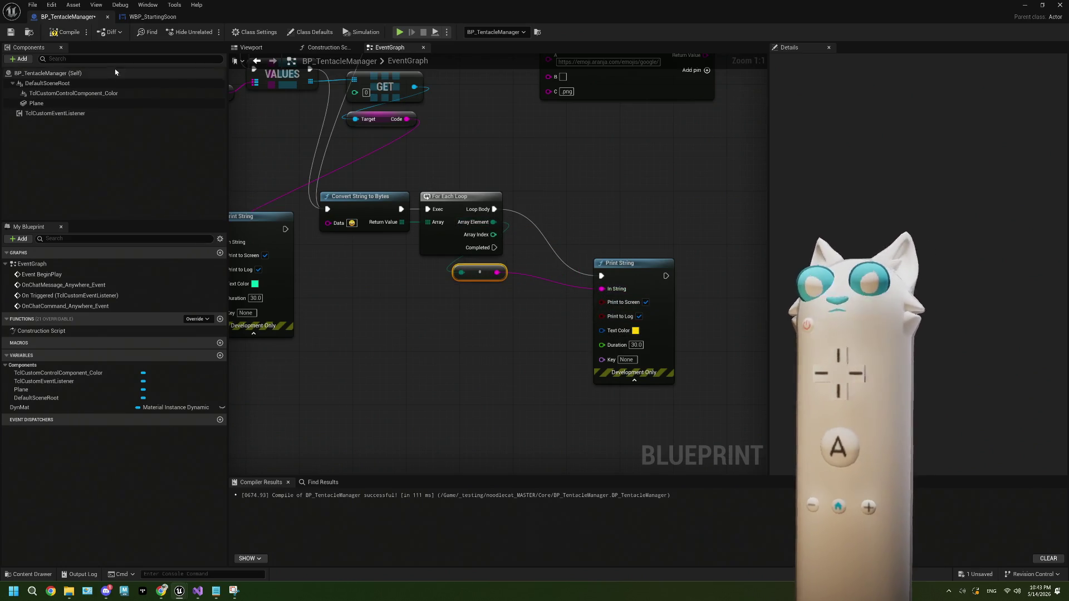
click(65, 32)
click(10, 31)
click(233, 591)
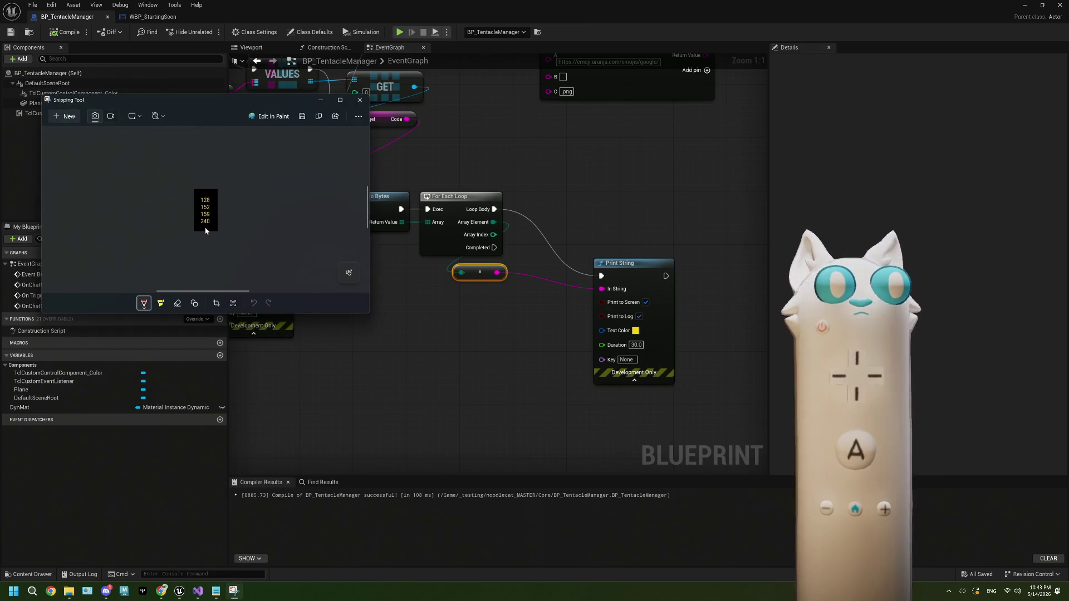
Step: Zoom and frame the snip to read bytes 128, 152, 159, 240, then return to Unreal
scroll(207, 223, up, 2)
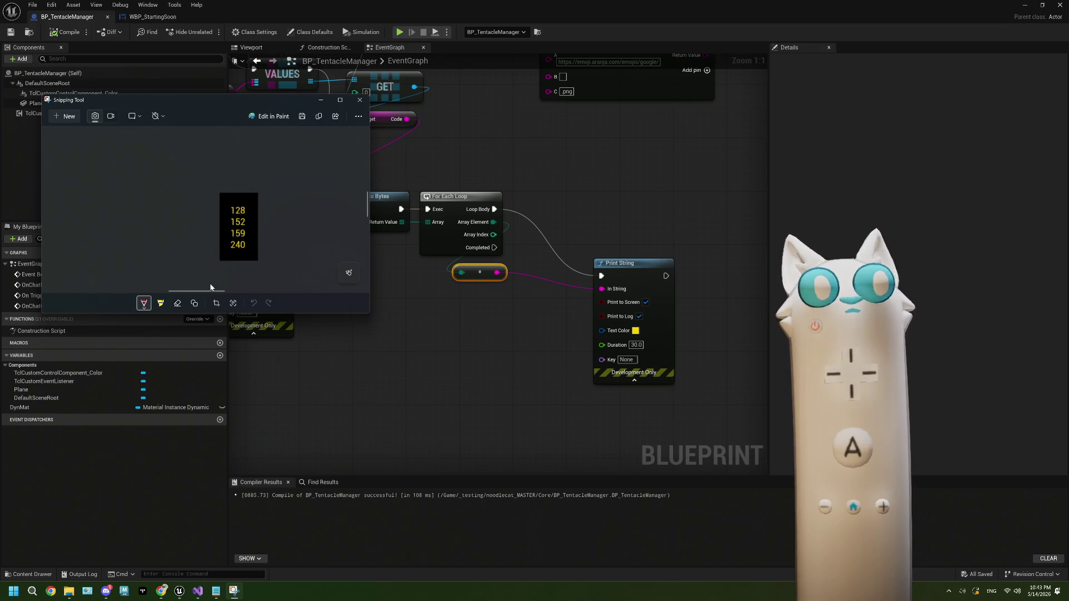
mouse_move(209, 292)
mouse_down()
mouse_move(239, 292)
mouse_move(216, 291)
mouse_up()
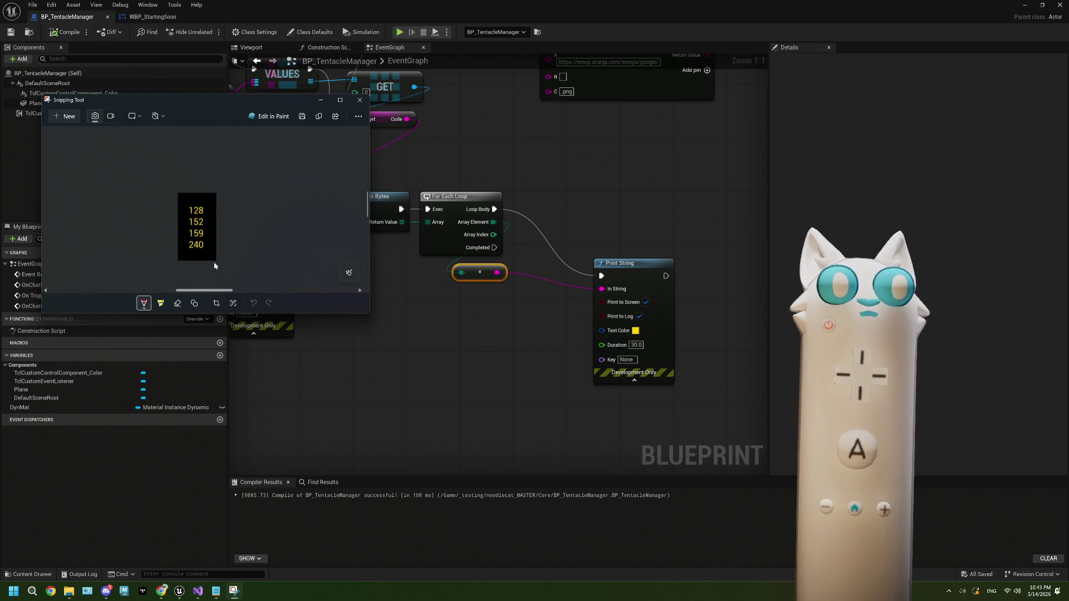
scroll(212, 241, down, 1)
scroll(213, 242, up, 2)
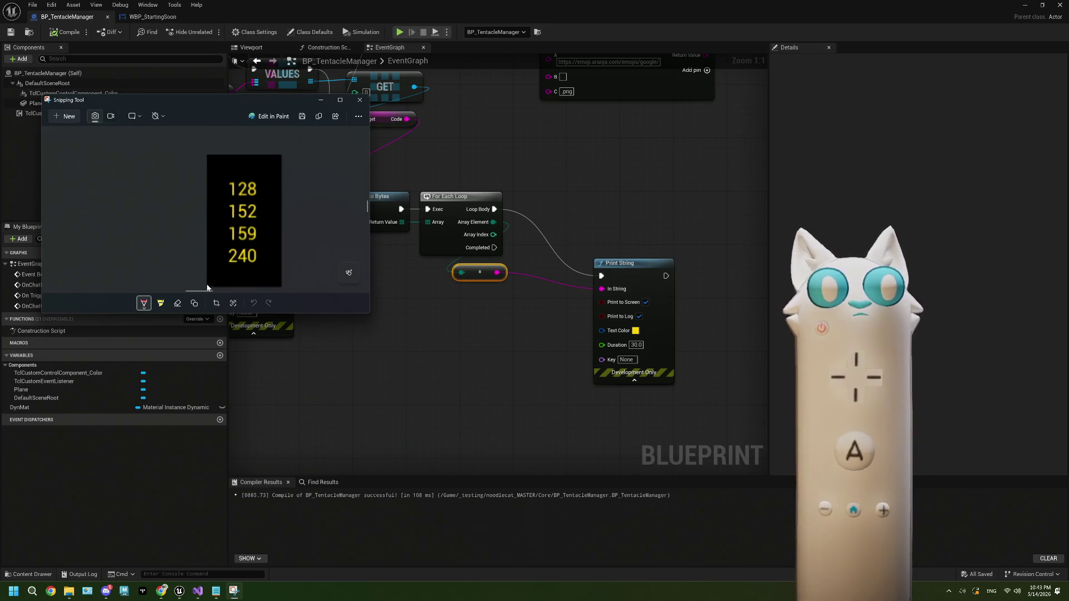
drag(204, 292, 233, 286)
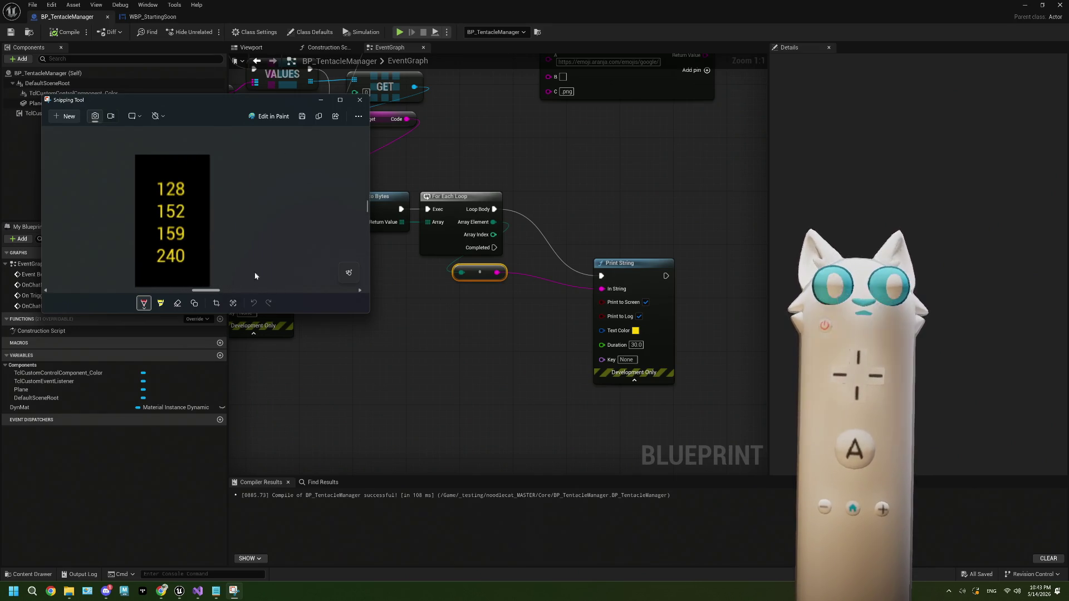
drag(367, 210, 367, 212)
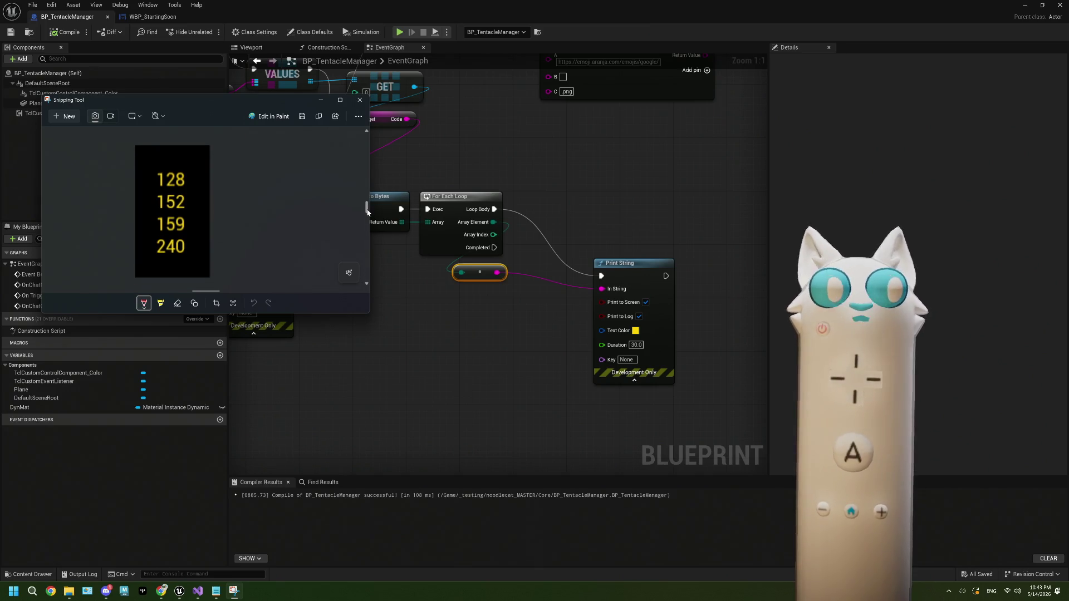
click(477, 323)
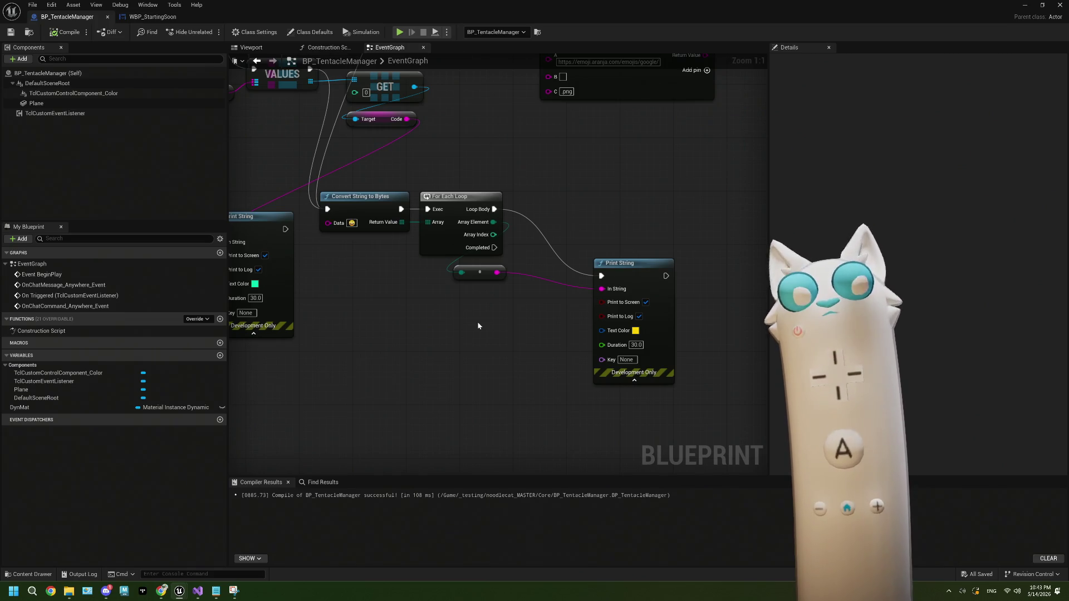
Step: Pan to see both Print String nodes in the rewired loop, then bring back the URL notes
drag(478, 326, 537, 341)
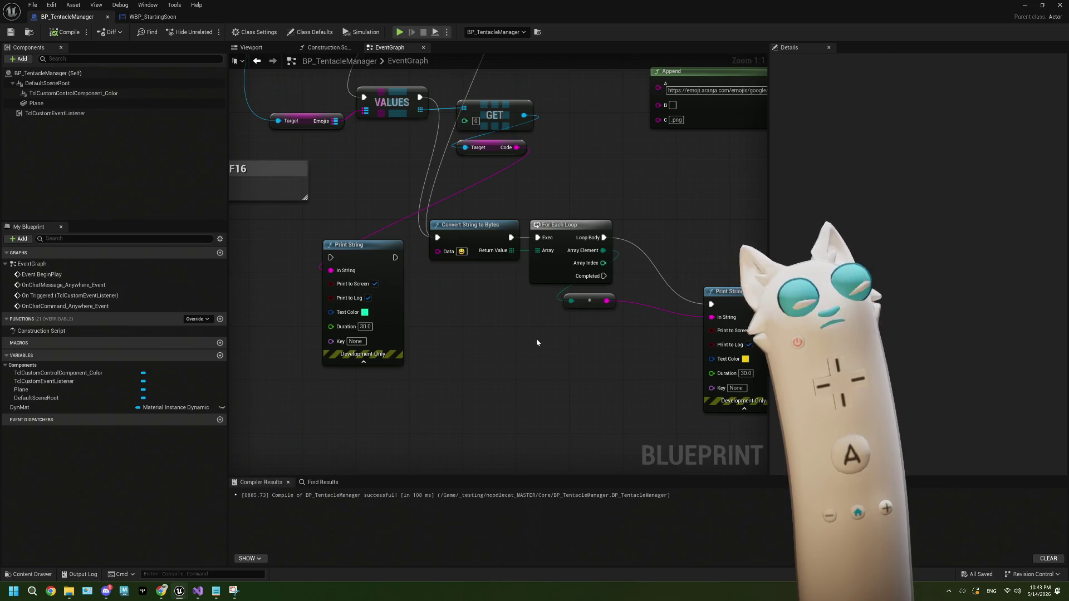
drag(550, 349, 482, 365)
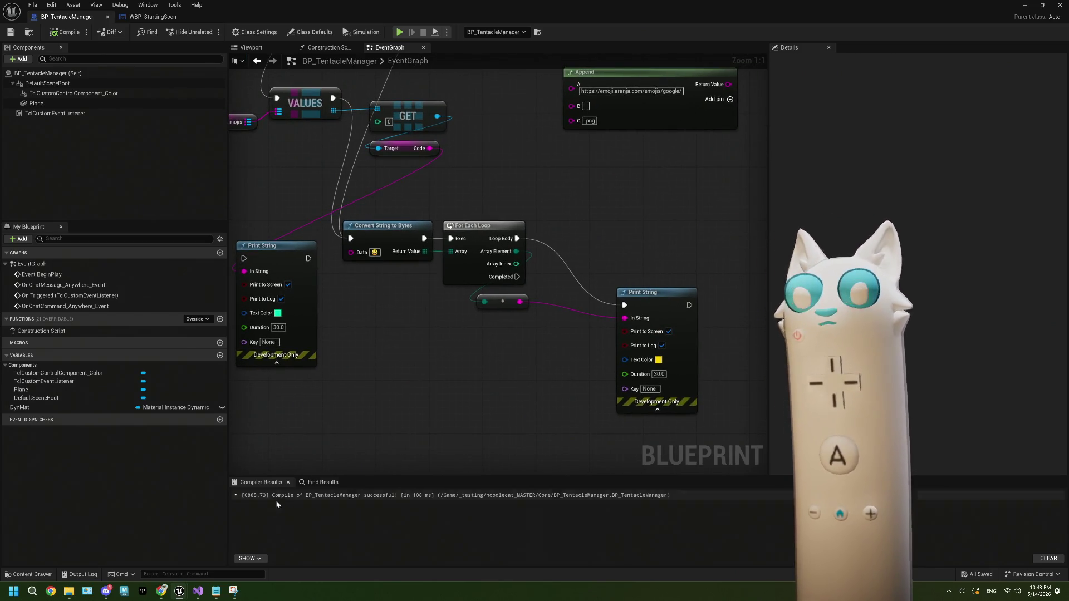
click(220, 594)
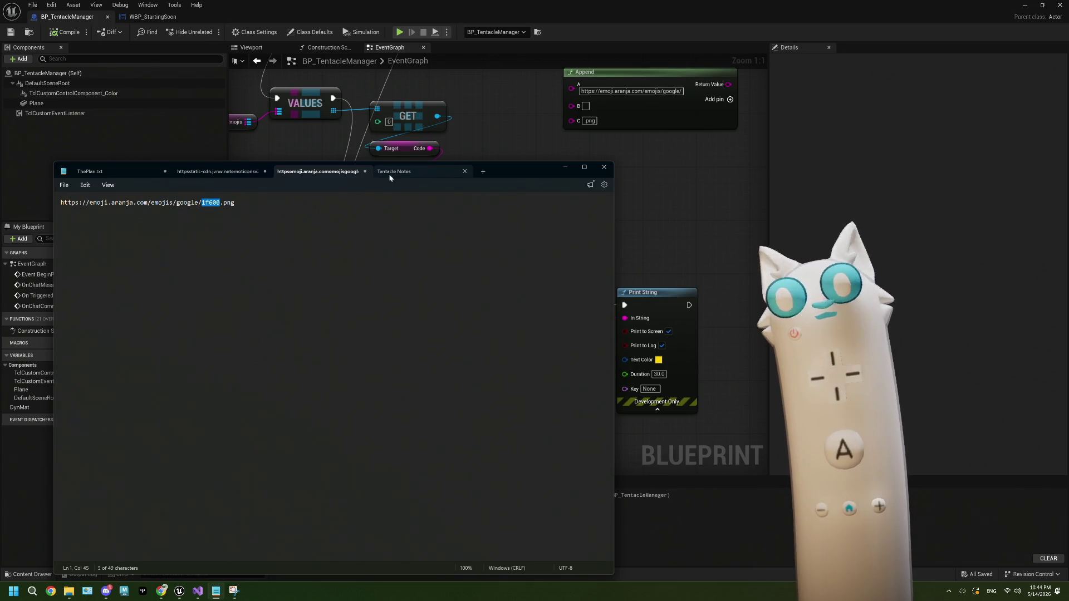
Step: Put Notepad away and bring Chrome's Surrogate Pair Calculator page to the front
key(alt+Tab)
drag(462, 373, 471, 376)
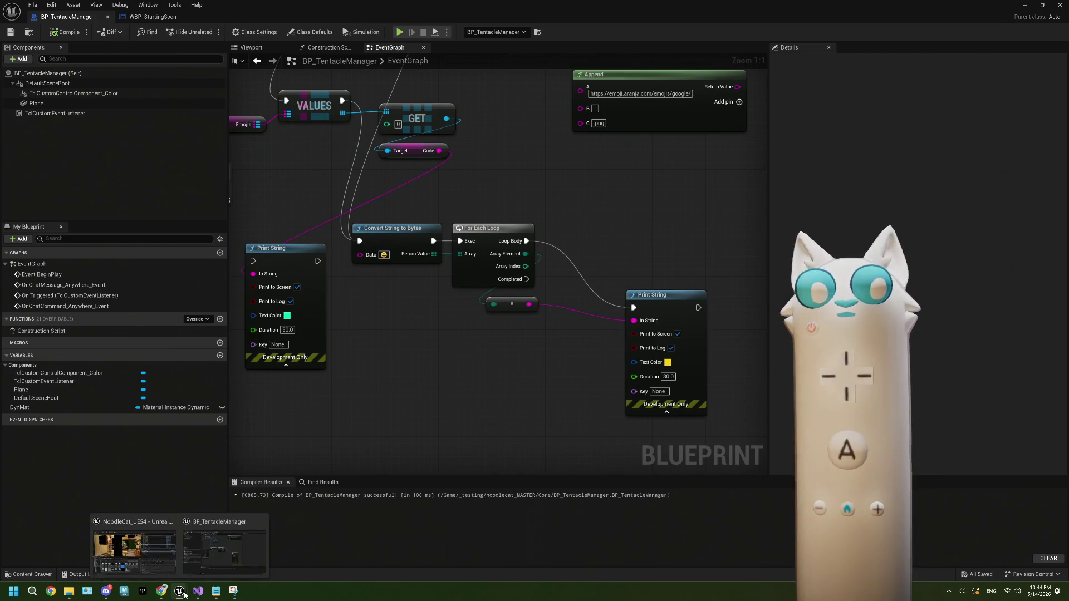
click(161, 592)
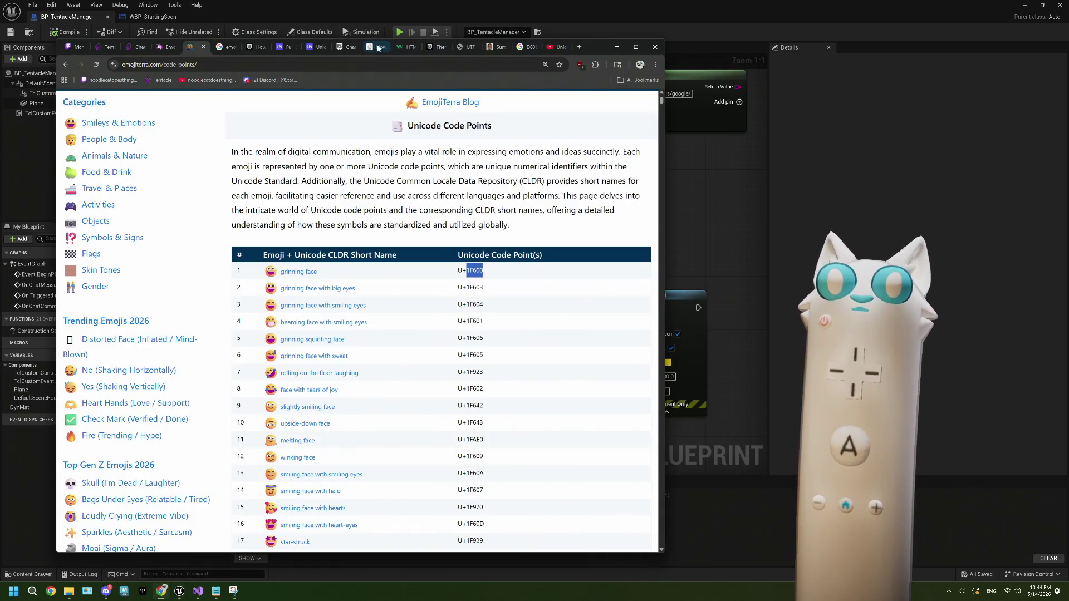
click(500, 47)
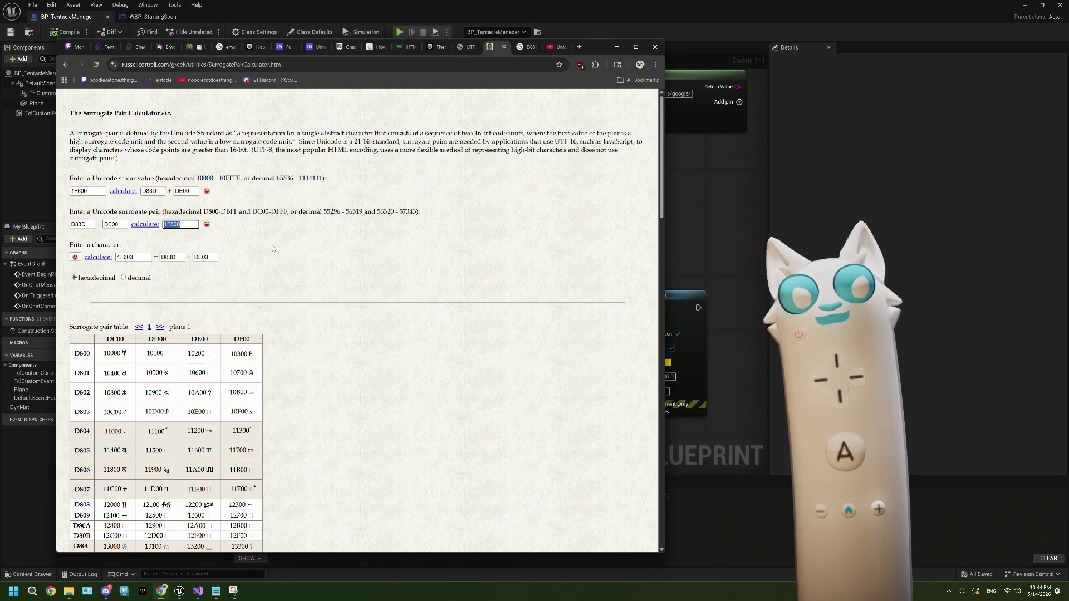
Step: Select the surrogate-pair-to-scalar formula at the page bottom, then go to the YouTube Unicode video
scroll(273, 248, down, 20)
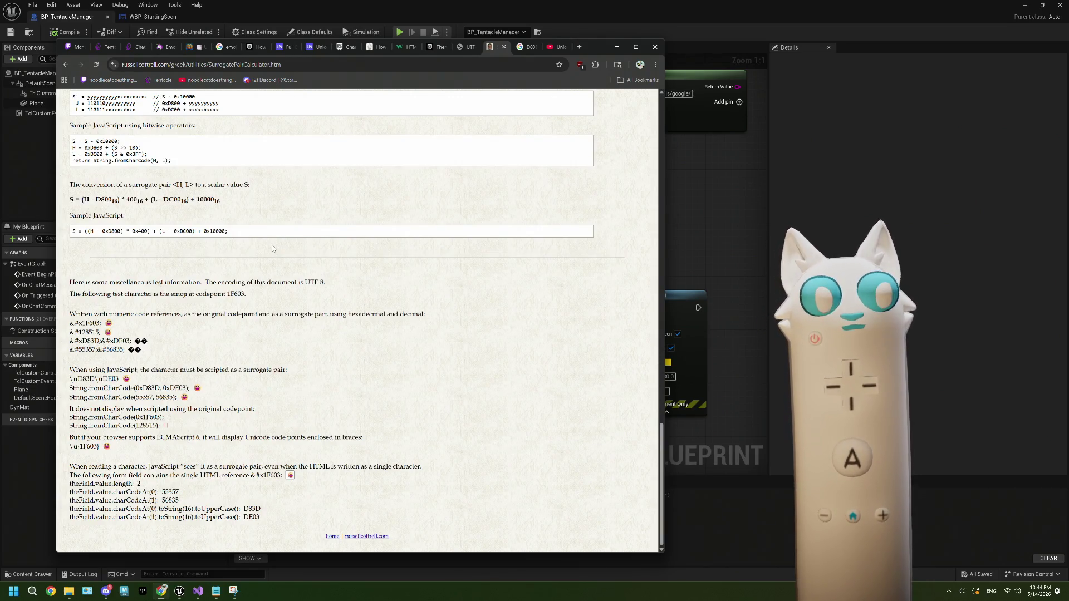
scroll(273, 249, up, 1)
drag(234, 245, 65, 245)
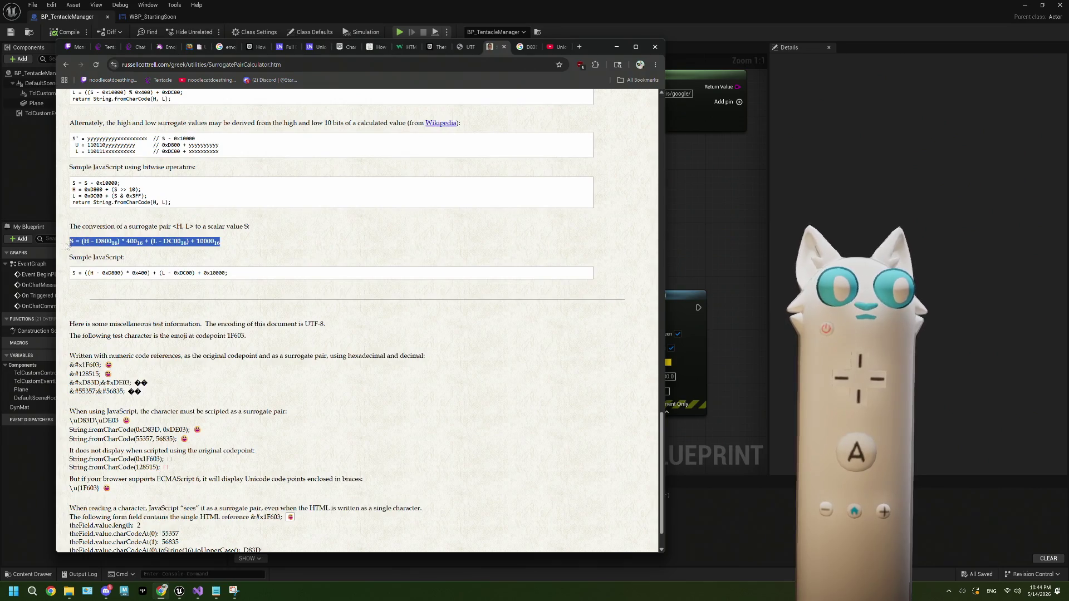
click(214, 246)
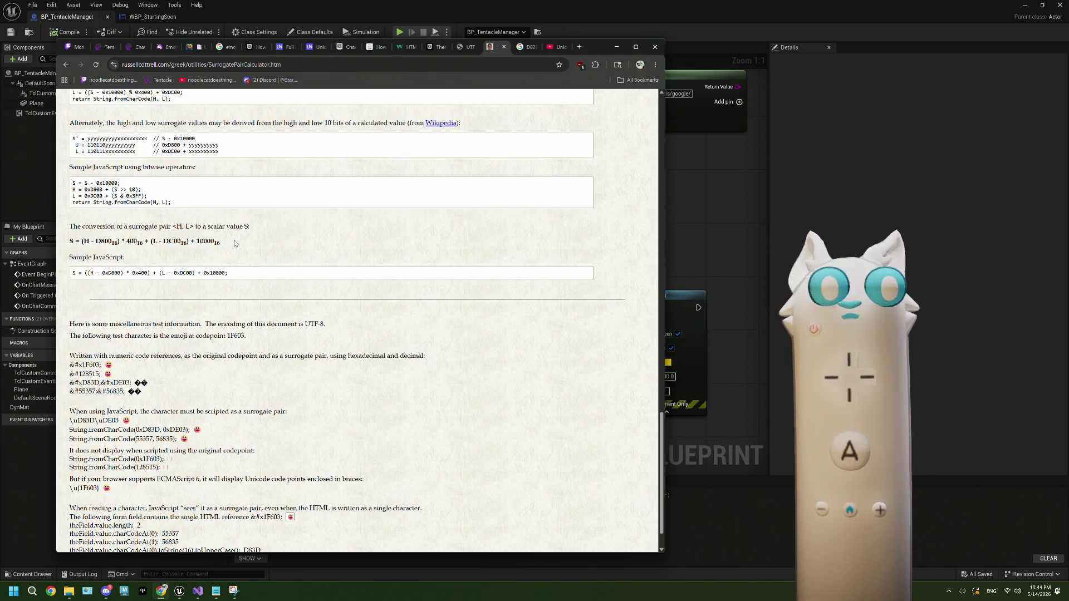
scroll(234, 244, down, 1)
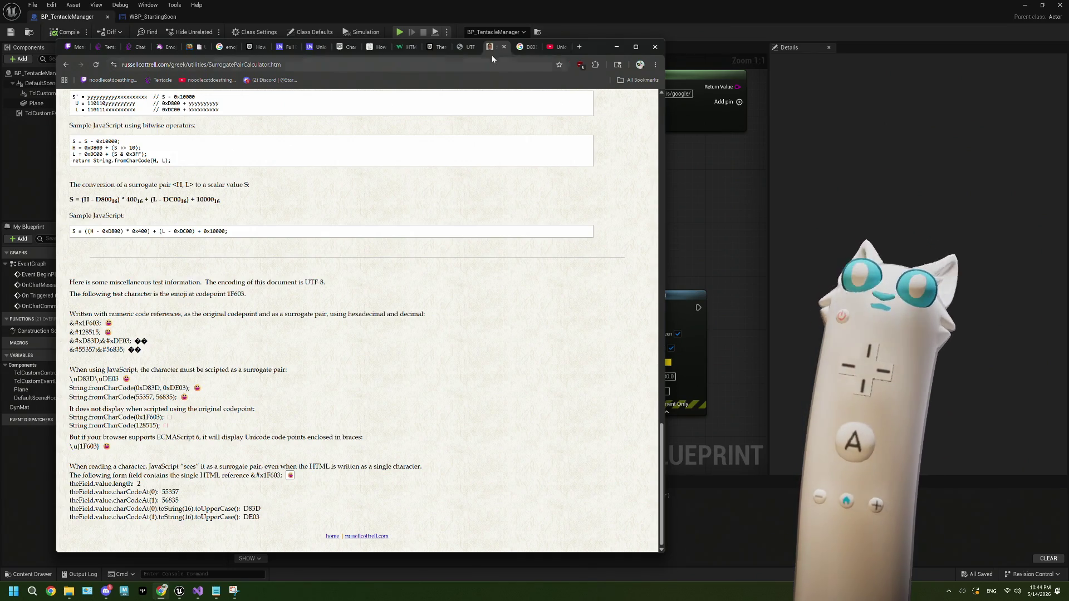
click(555, 47)
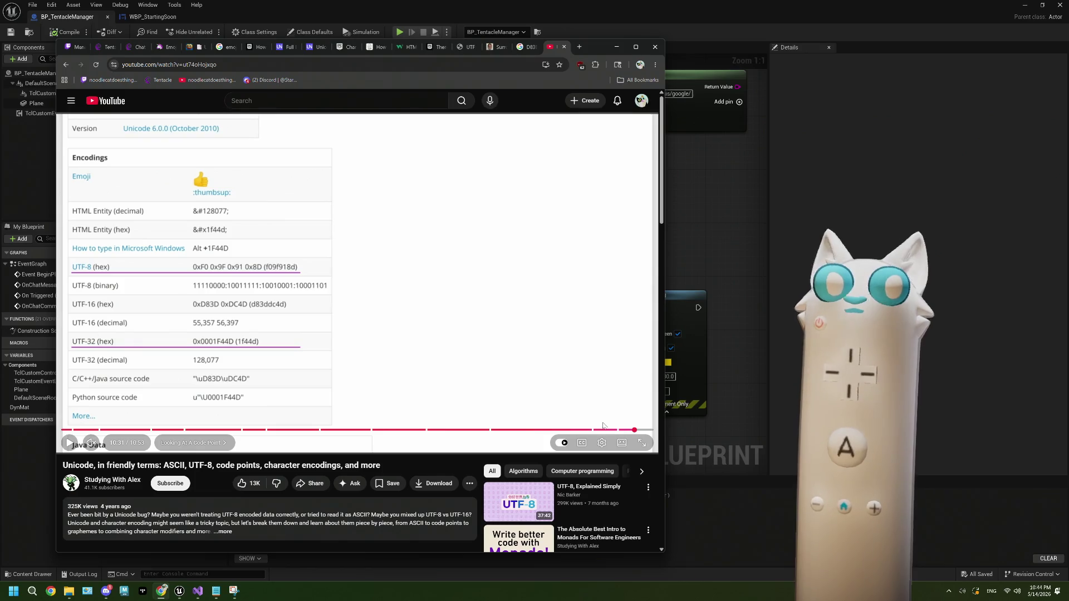
Step: Jump the video to 9:59 and pause on the Unicode Rules Of Thumb slide
click(605, 426)
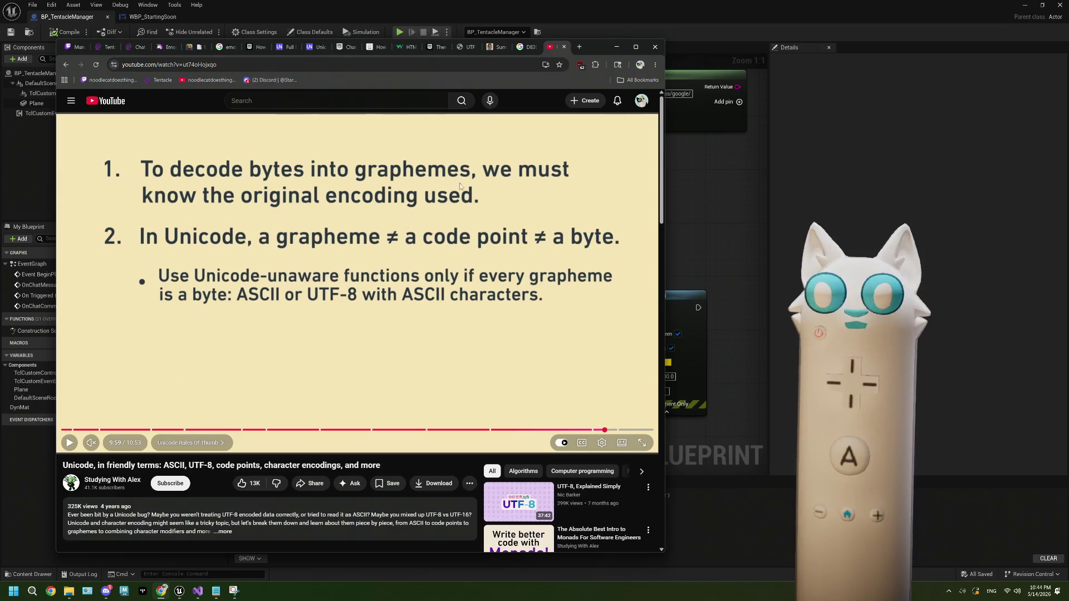
click(456, 213)
click(456, 213)
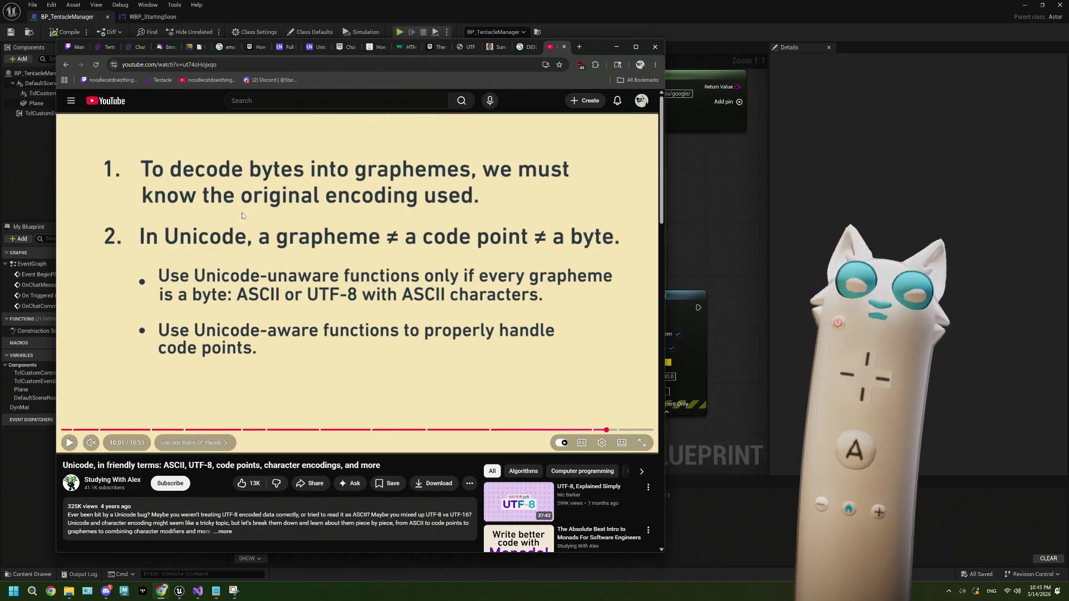
click(190, 245)
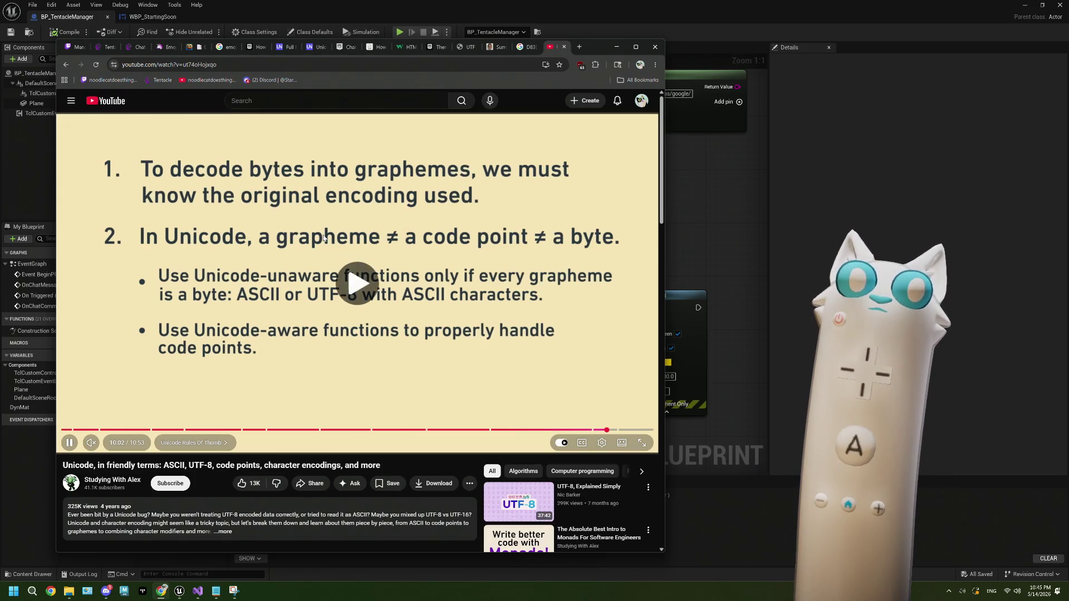
click(324, 238)
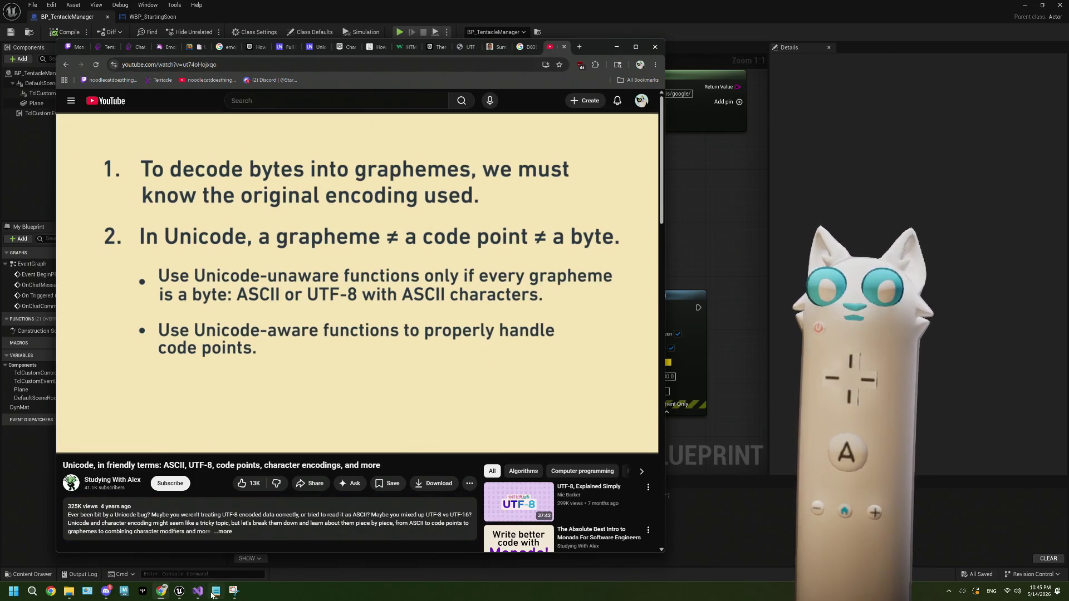
Step: Return to the top of the Surrogate Pair Calculator and highlight 'Unicode' in the scalar prompt
click(216, 591)
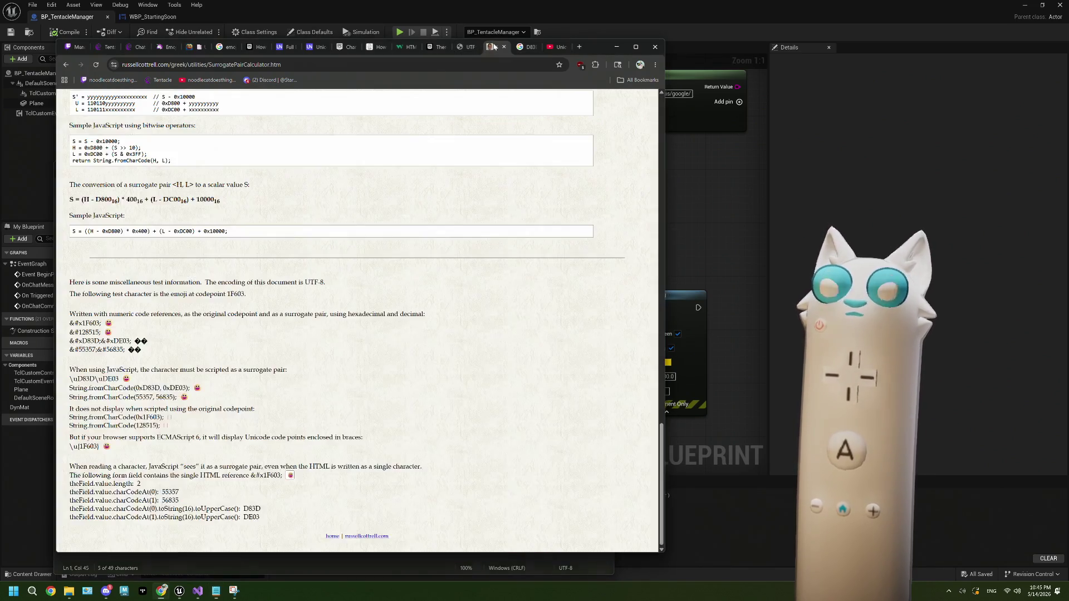
click(492, 47)
scroll(326, 310, up, 20)
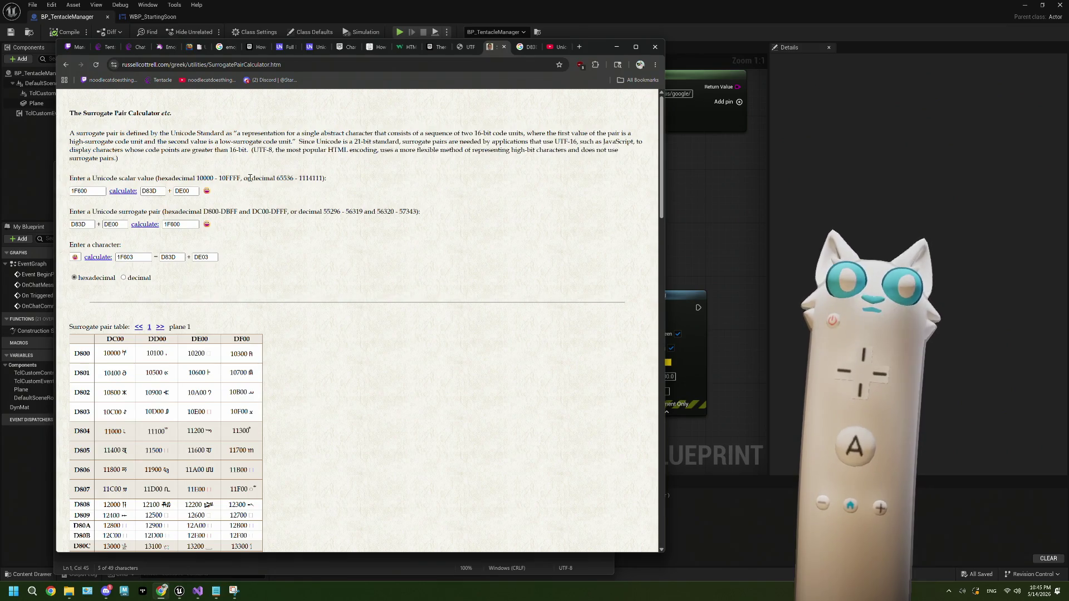
double_click(118, 177)
click(110, 177)
double_click(103, 177)
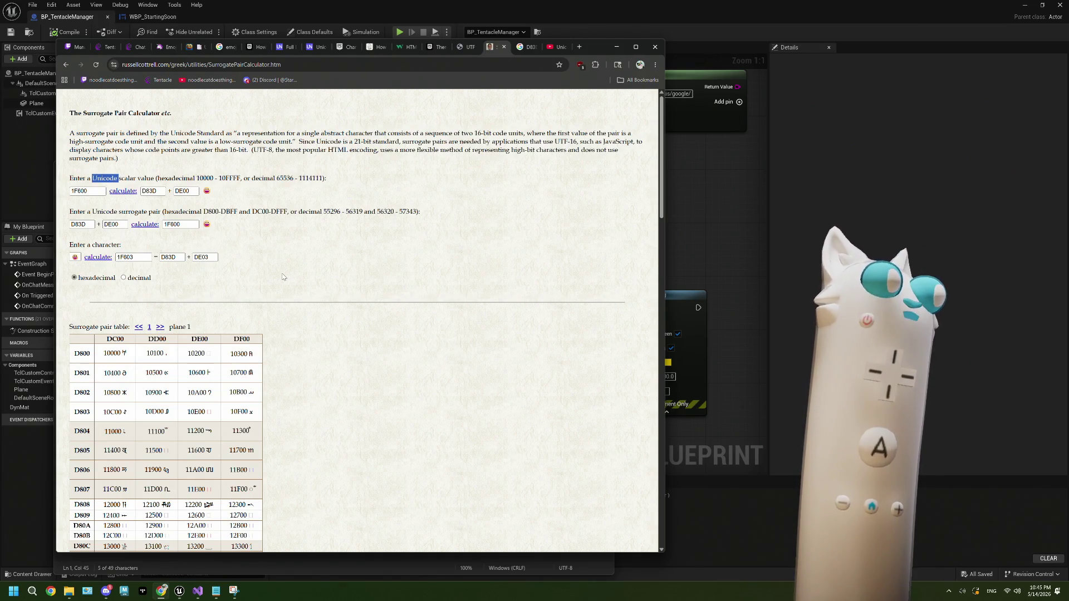
click(466, 47)
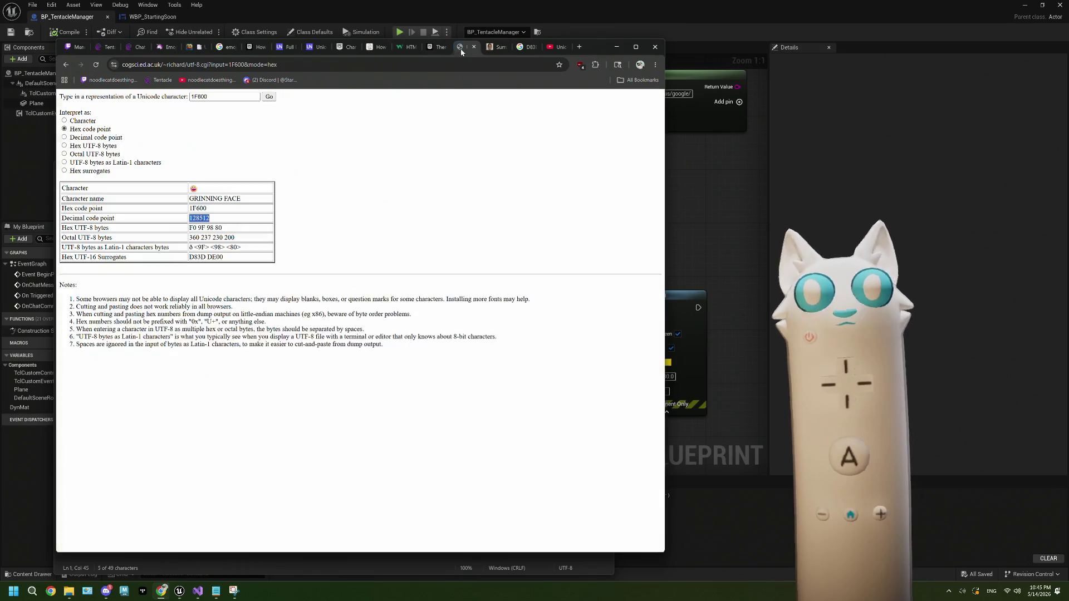
double_click(198, 209)
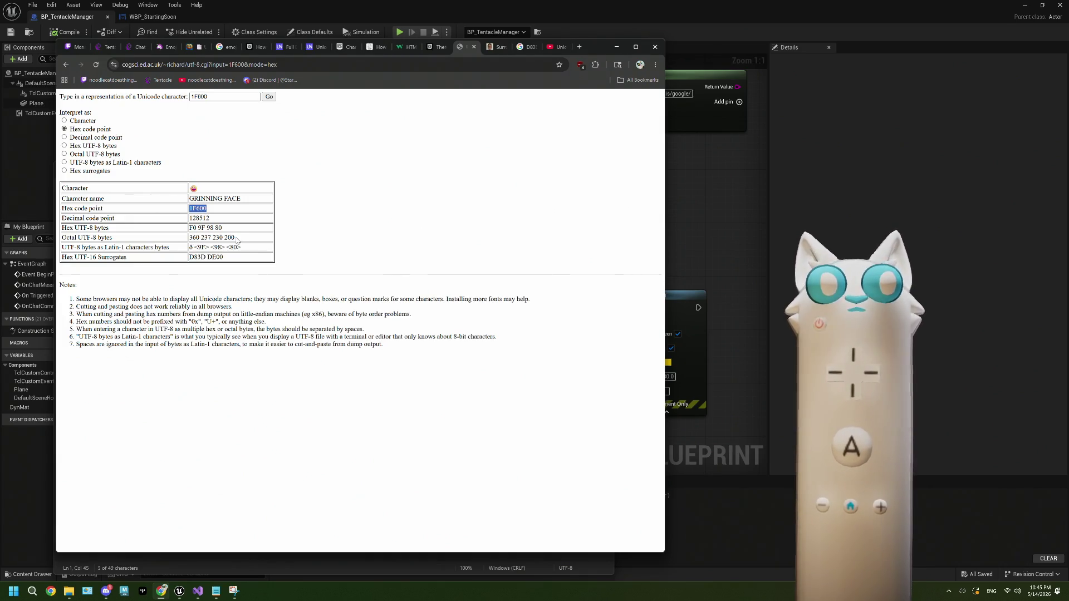
drag(237, 238, 190, 238)
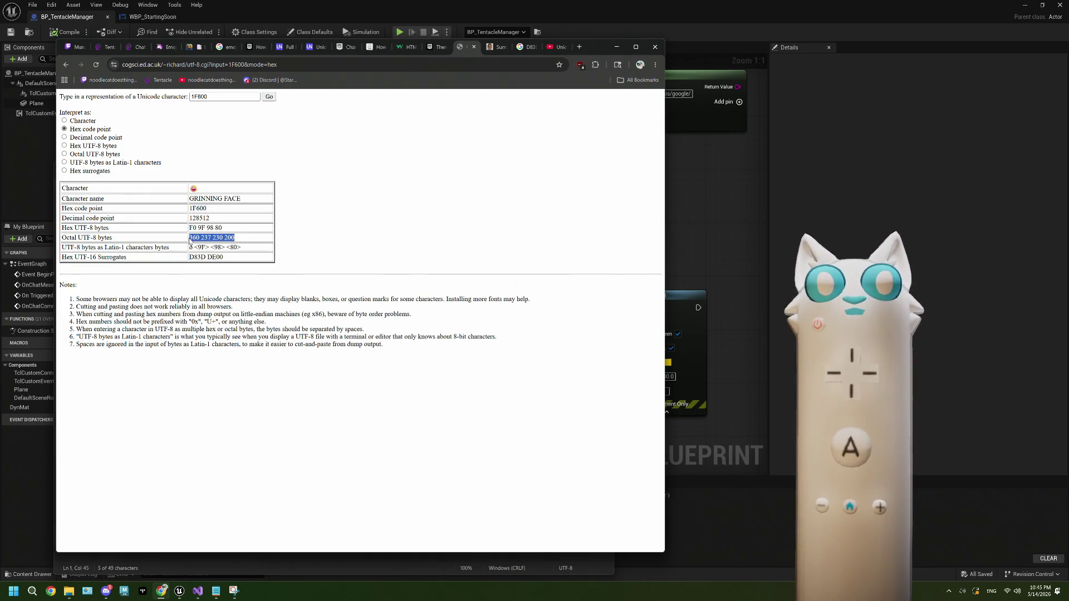
click(218, 229)
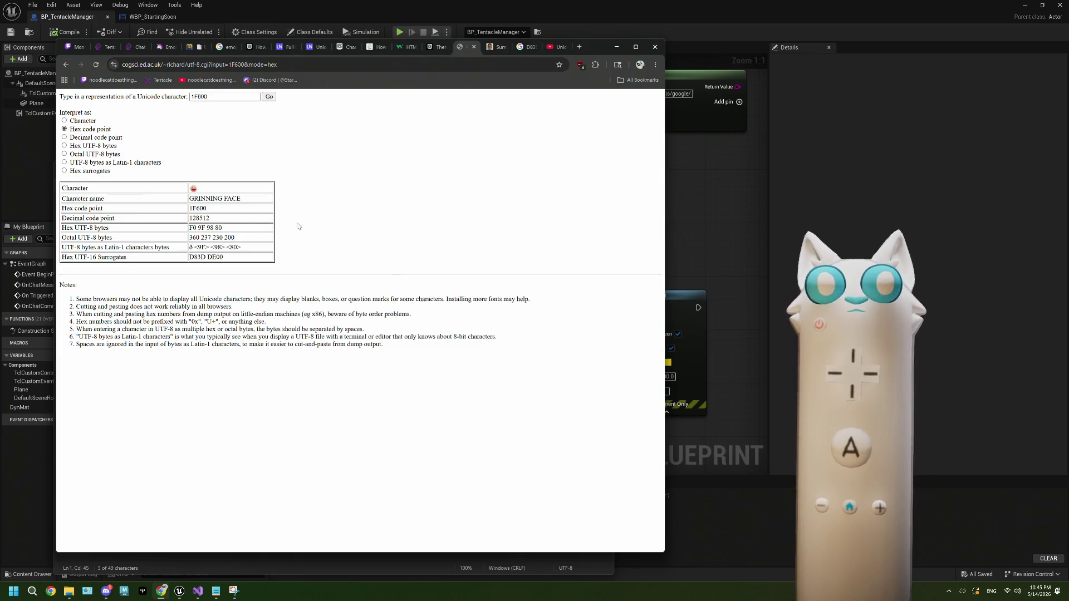
click(579, 47)
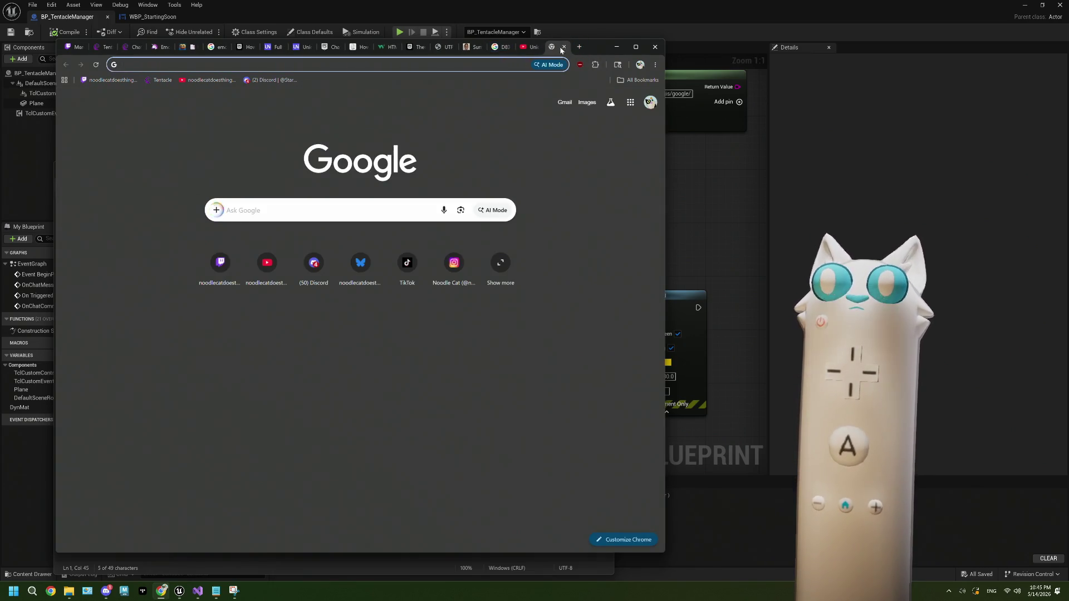
Step: Move the new tab into its own window and open a Hexadecimal to Decimal Converter via a 'hex to decimal' search
drag(551, 47, 519, 189)
drag(404, 110, 560, 107)
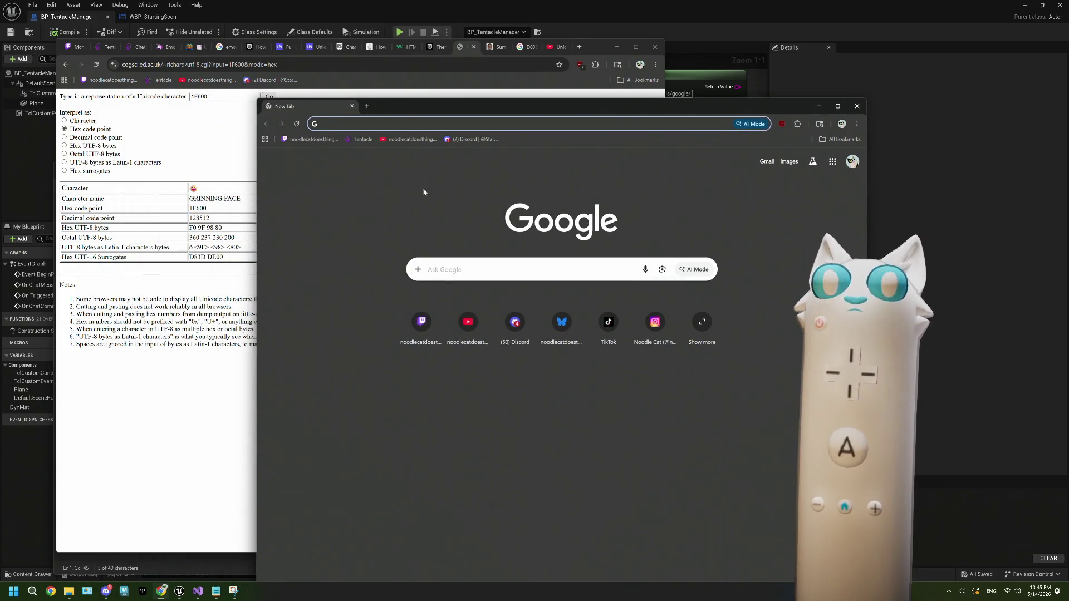
mouse_move(412, 113)
mouse_down()
mouse_move(489, 110)
mouse_move(460, 110)
mouse_up()
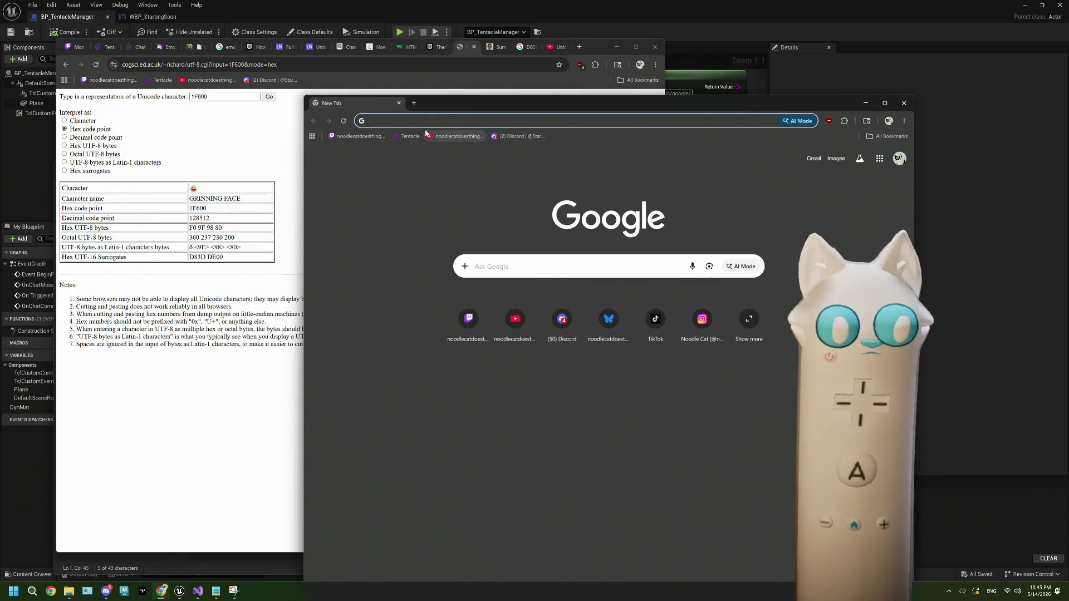
text(d)
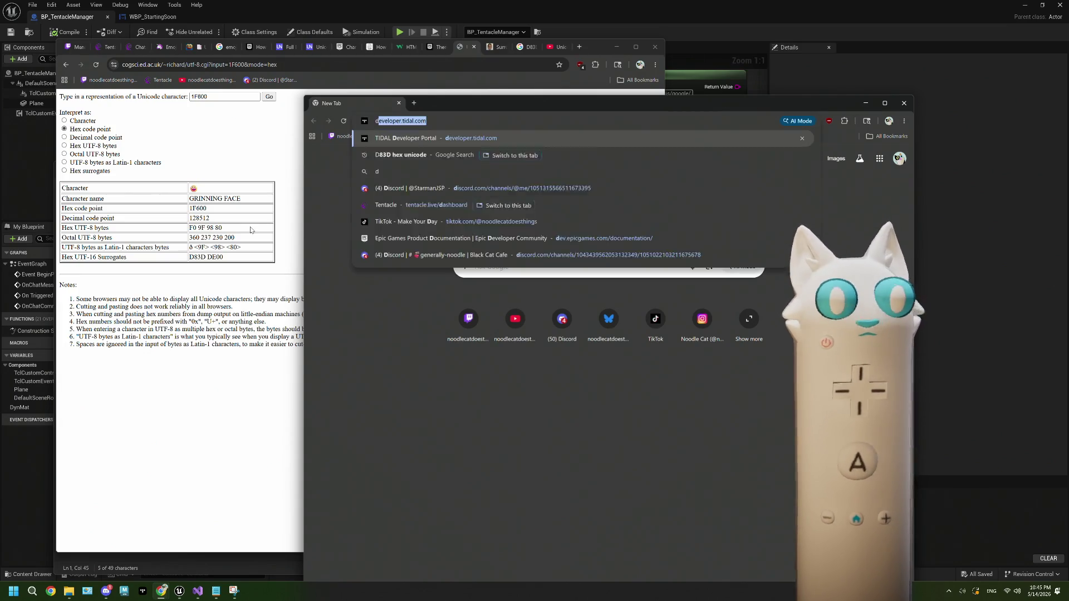
key(BackSpace)
text(hex to decimal)
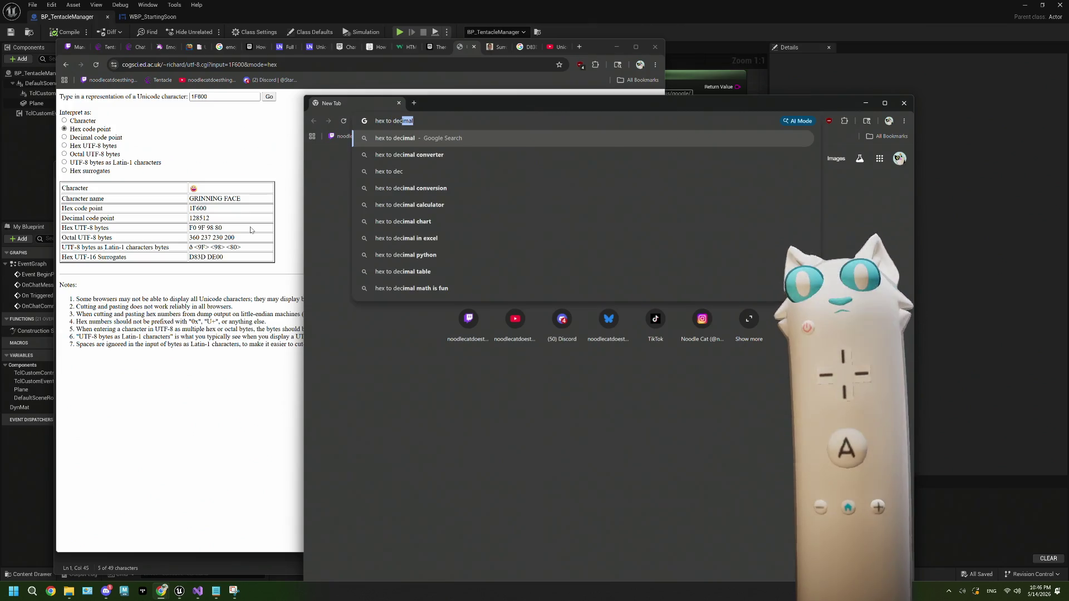
key(Return)
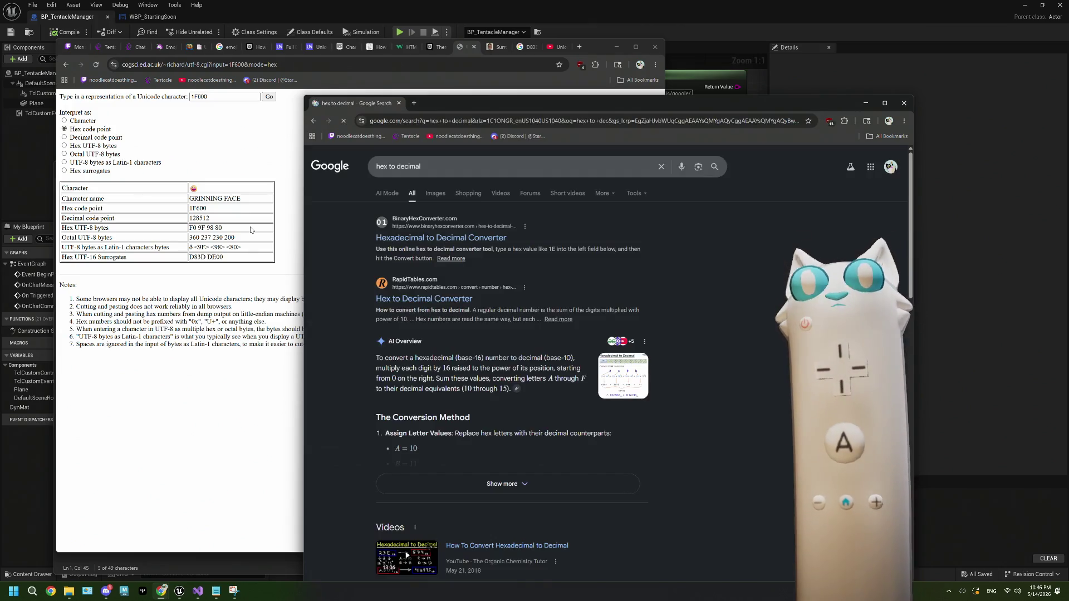
click(440, 238)
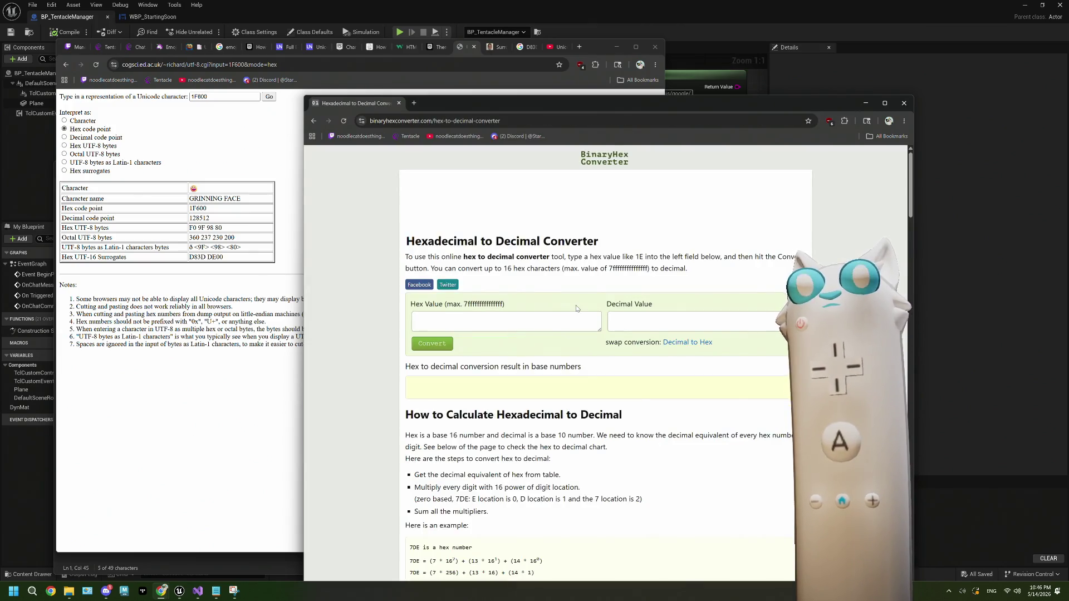
Step: Convert hex F0 to decimal 240 in the converter
scroll(456, 281, down, 1)
click(432, 281)
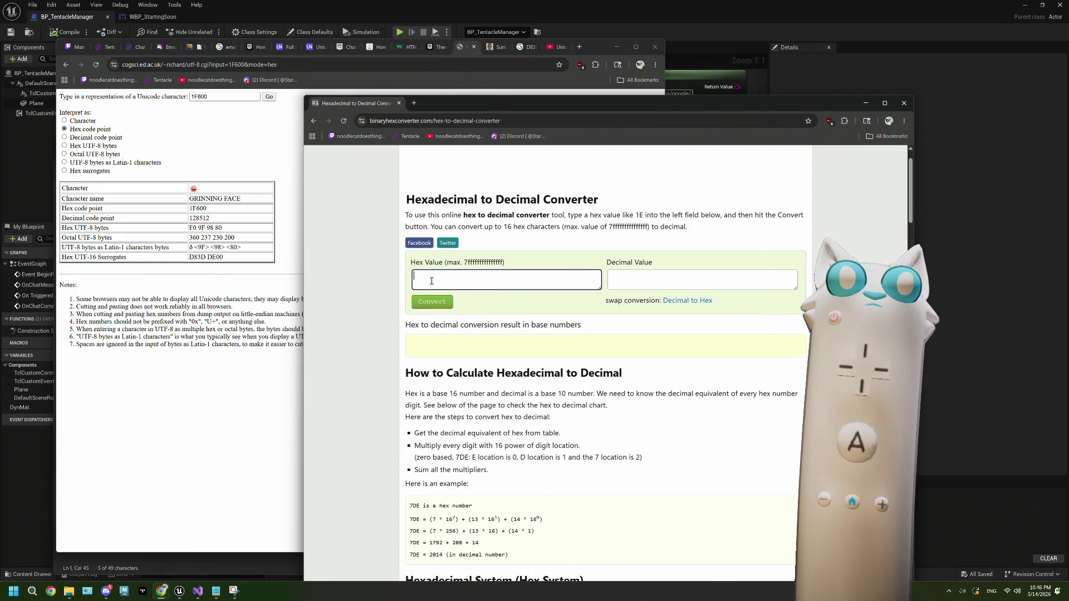
text(F0)
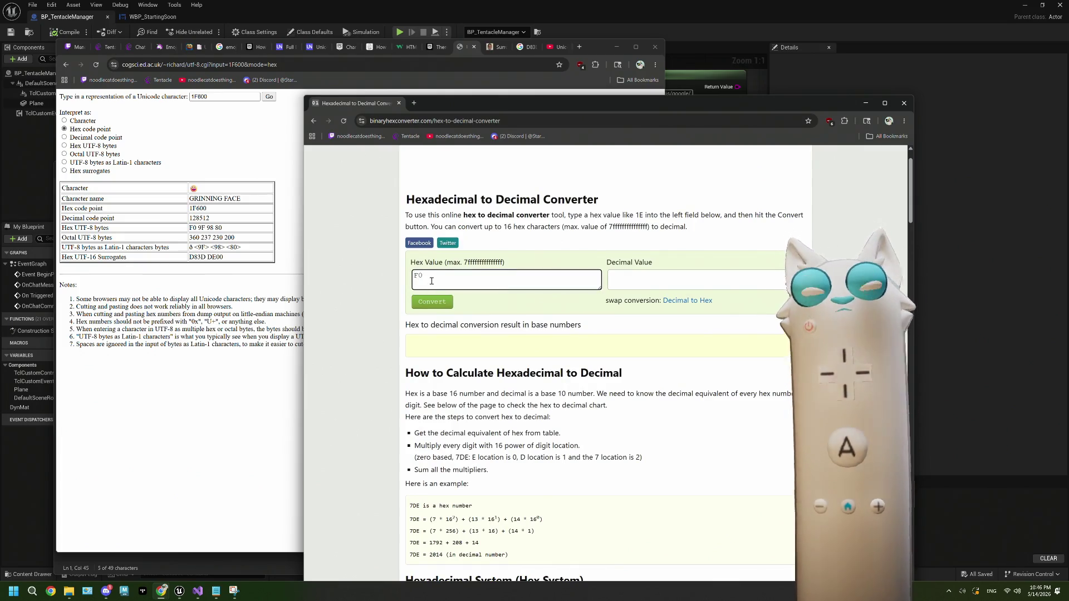
click(432, 301)
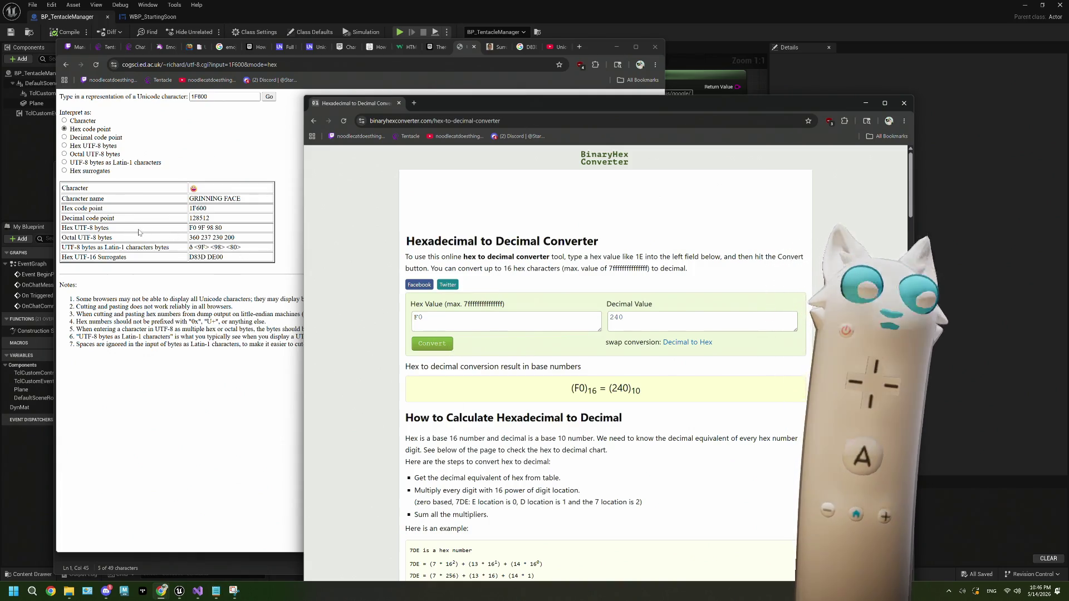
Step: Check the captured byte values, convert 9F to 159, and return to the UTF-8 lookup page
click(235, 590)
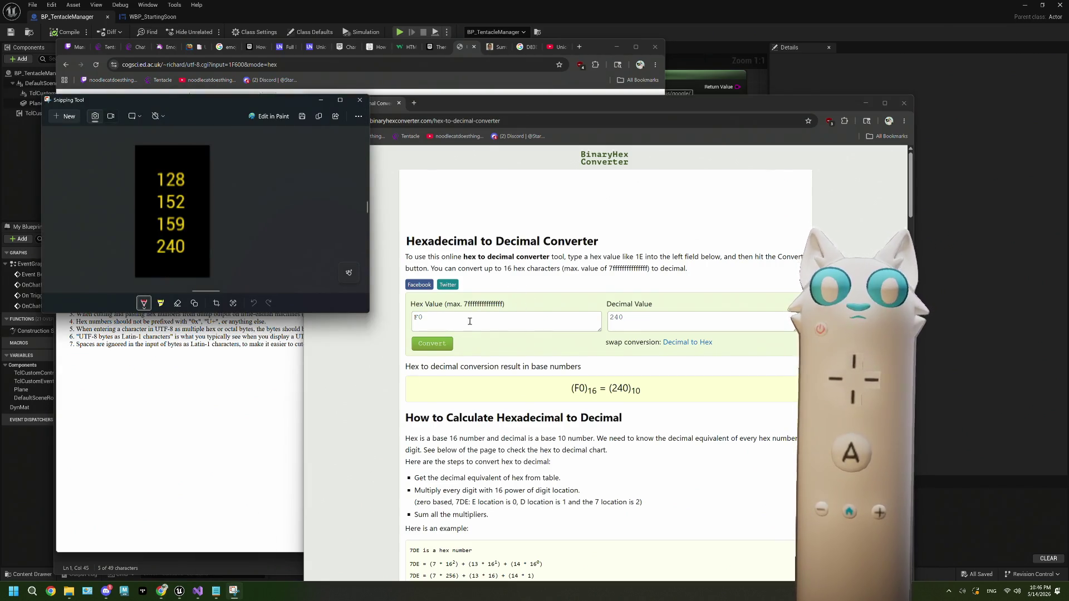
click(321, 100)
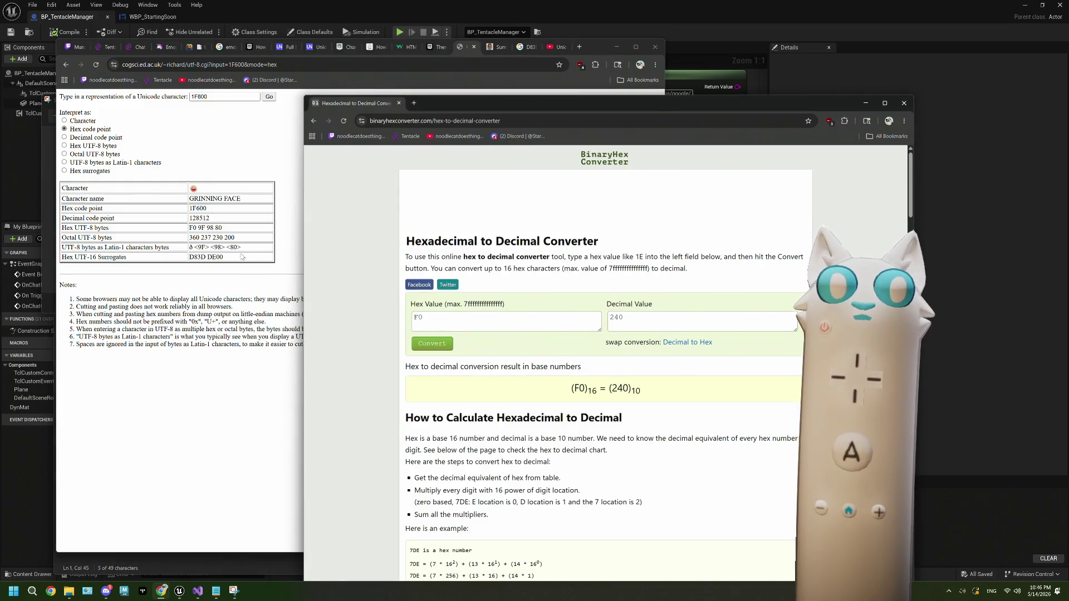
drag(462, 322, 405, 318)
text(9F)
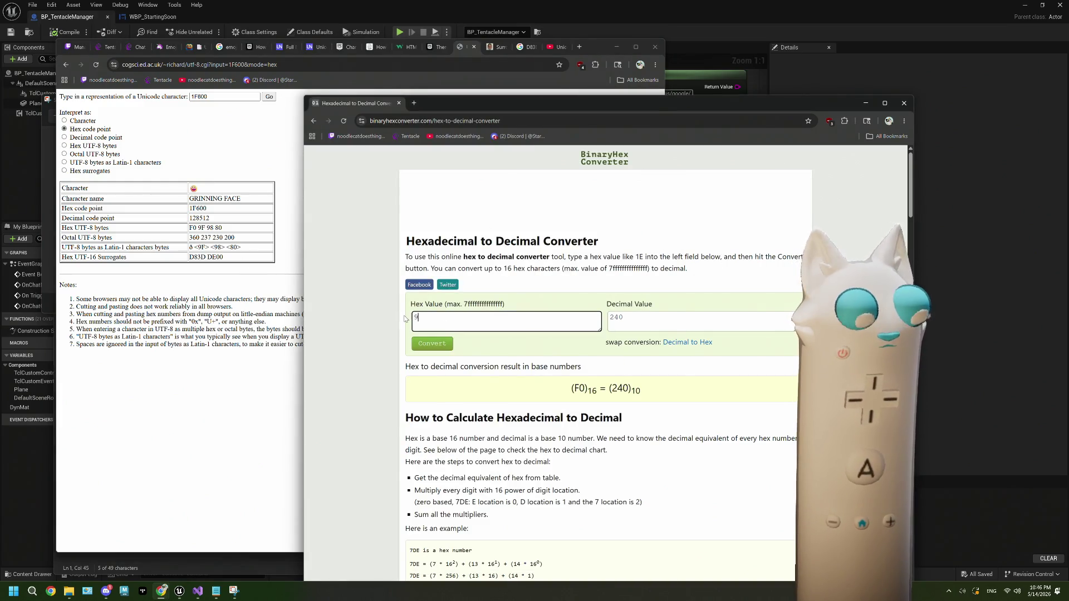
click(437, 344)
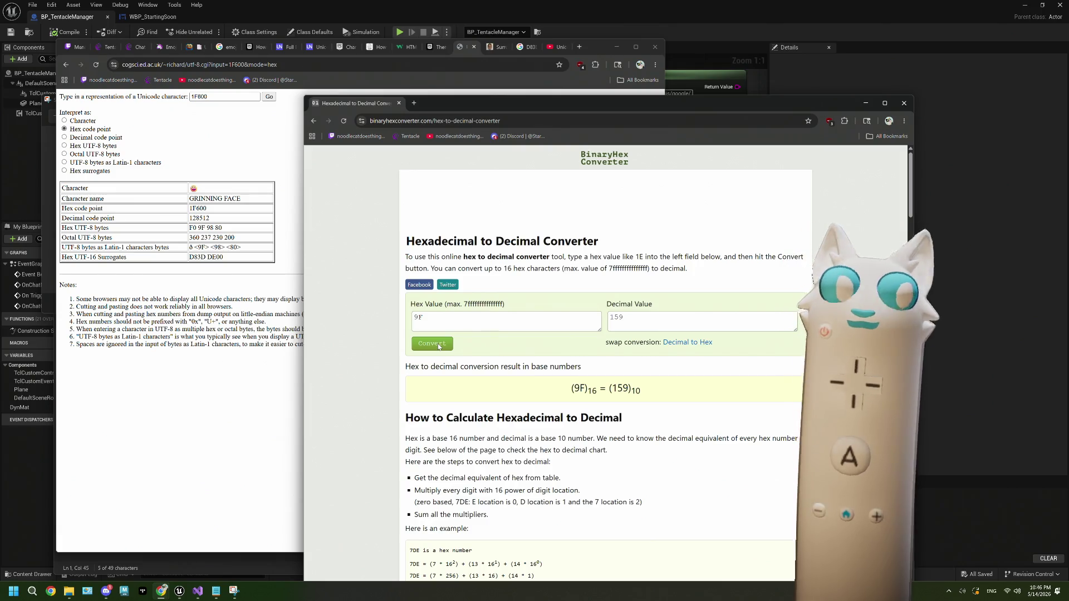
click(111, 402)
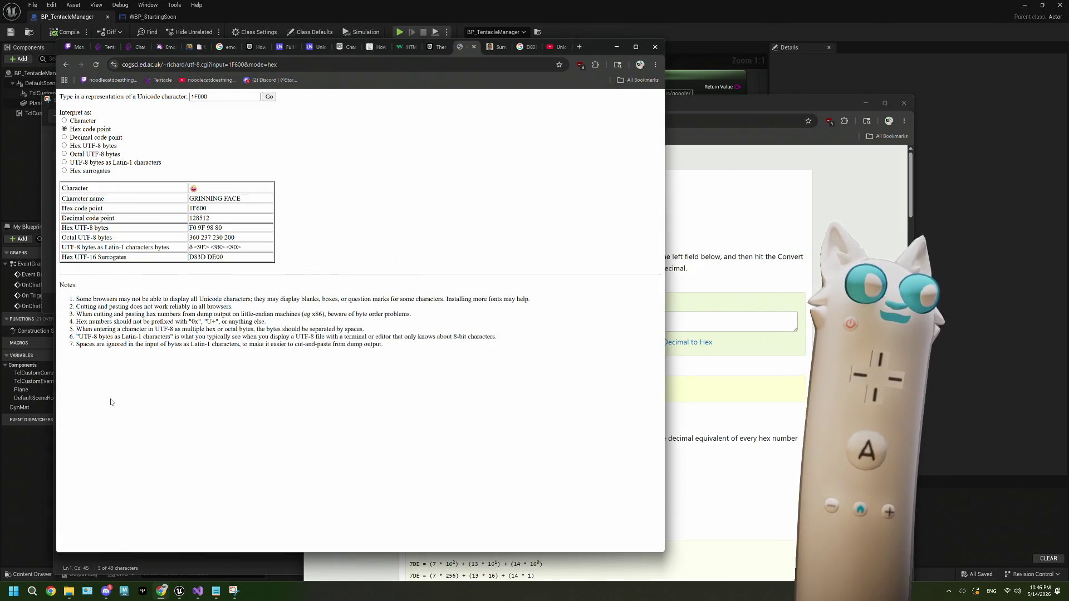
Step: Search Google for 'bytes to code point' in a new tab
click(579, 47)
text(hex)
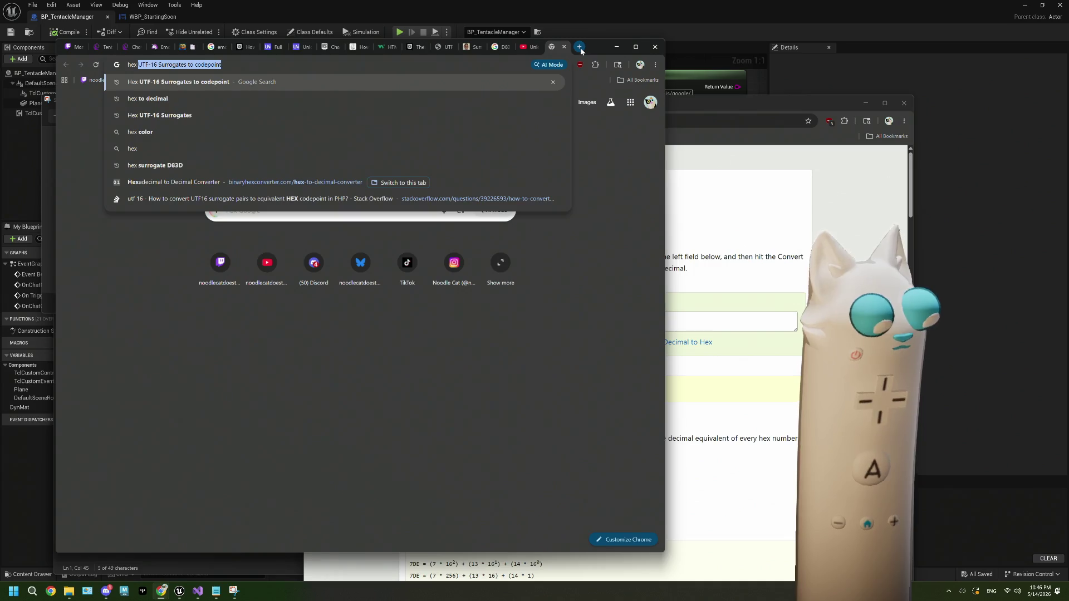
key(BackSpace)
key(BackSpace)
key(BackSpace)
text(by)
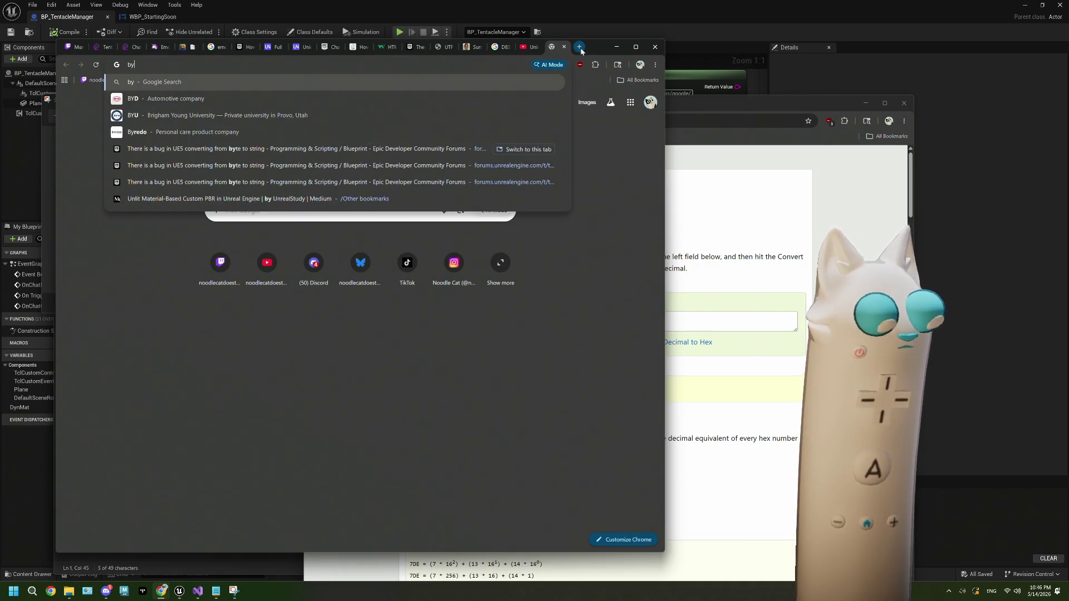
text(tes to code point)
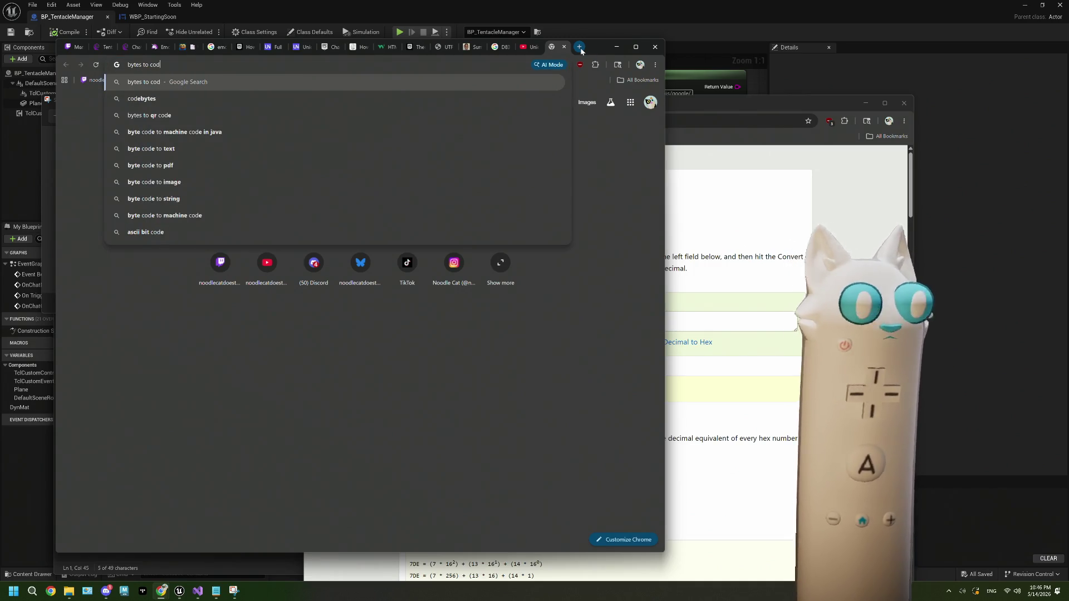
key(Return)
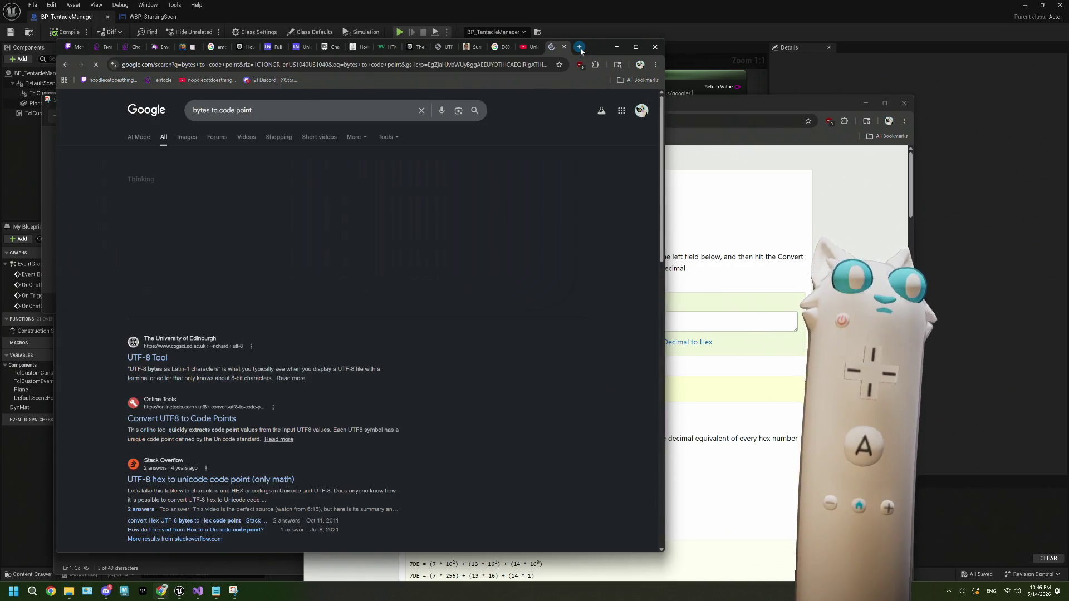
Step: Glance at the UTF-8 Tool result, then open the Stack Overflow 'UTF-8 hex to unicode code point' answer
scroll(212, 225, down, 3)
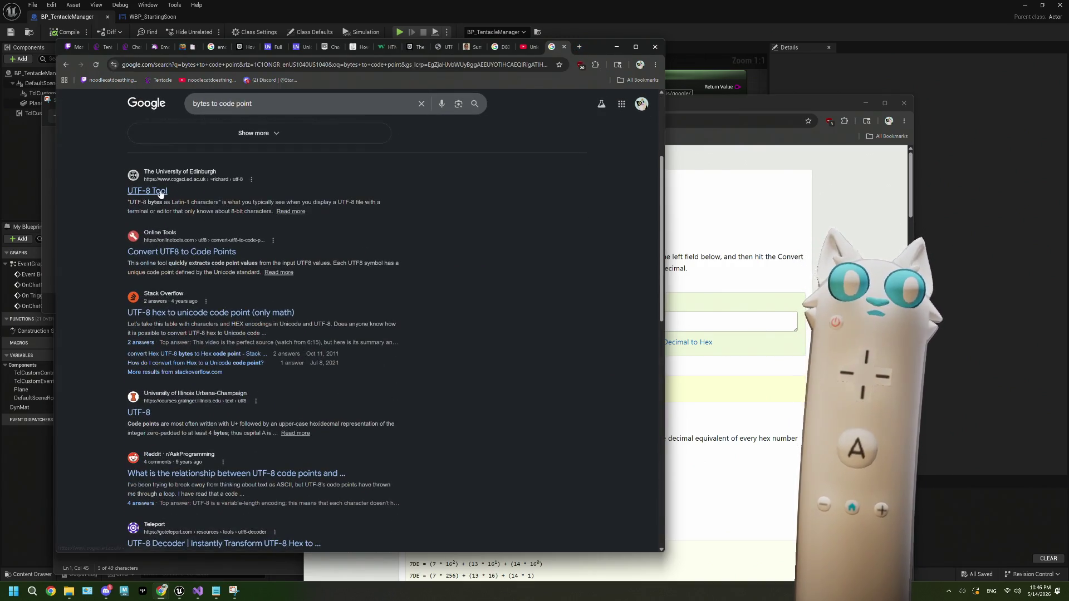
click(158, 191)
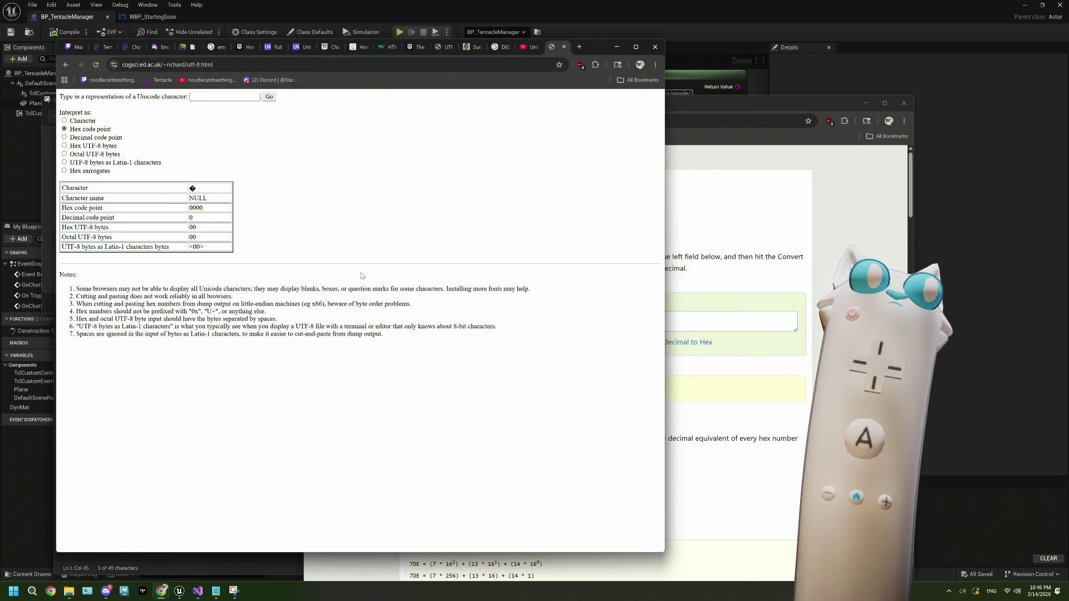
click(67, 65)
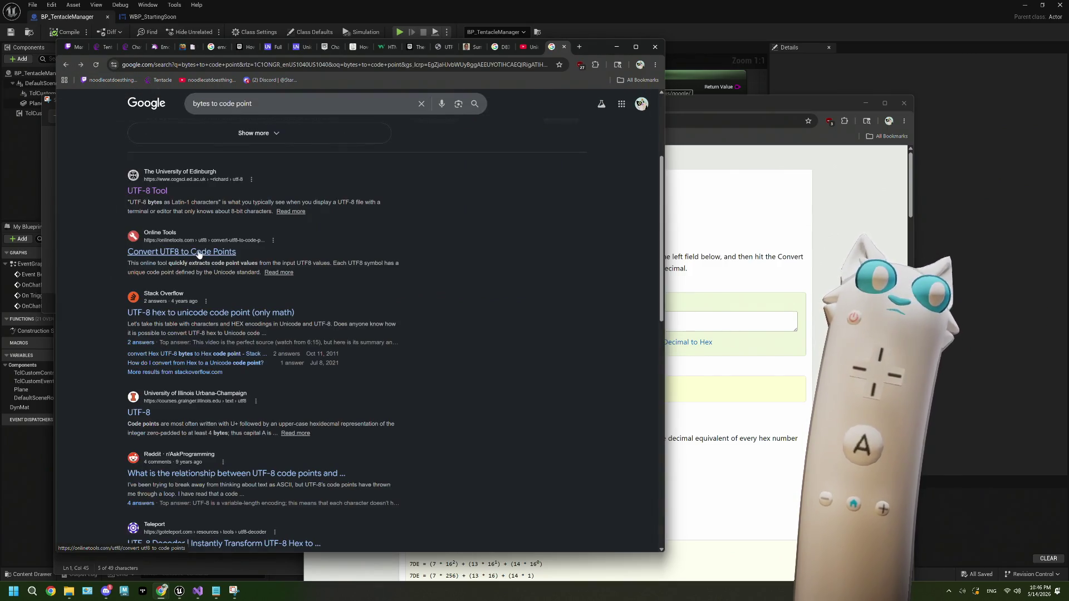
click(213, 316)
scroll(329, 345, down, 5)
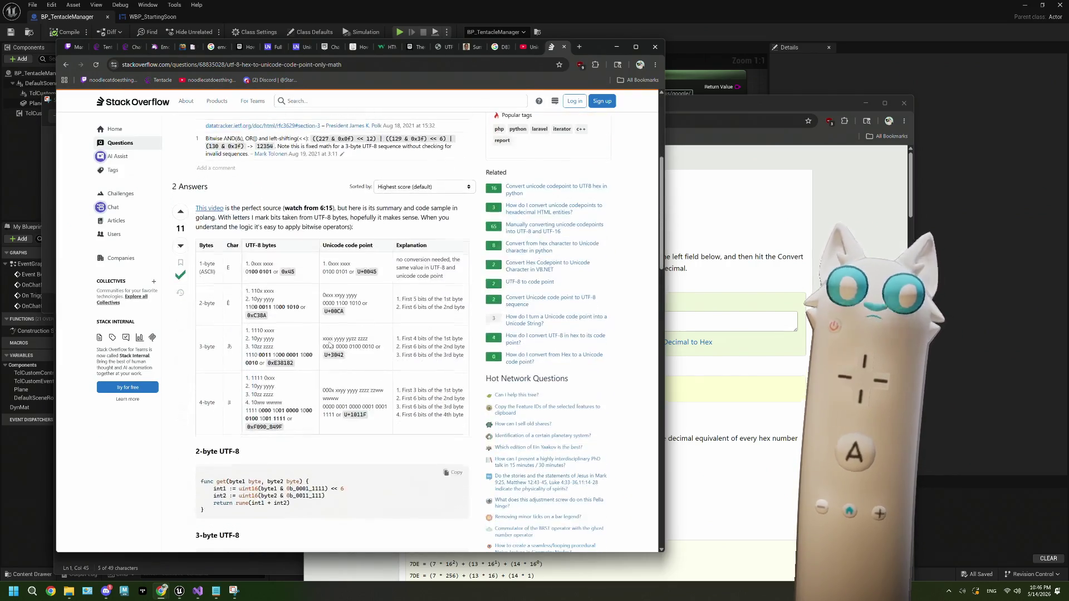
Step: Watch part of the linked 'Ep 020: Unicode Code Points and UTF-8 Encoding' video, then return to Stack Overflow
scroll(330, 346, down, 1)
click(210, 167)
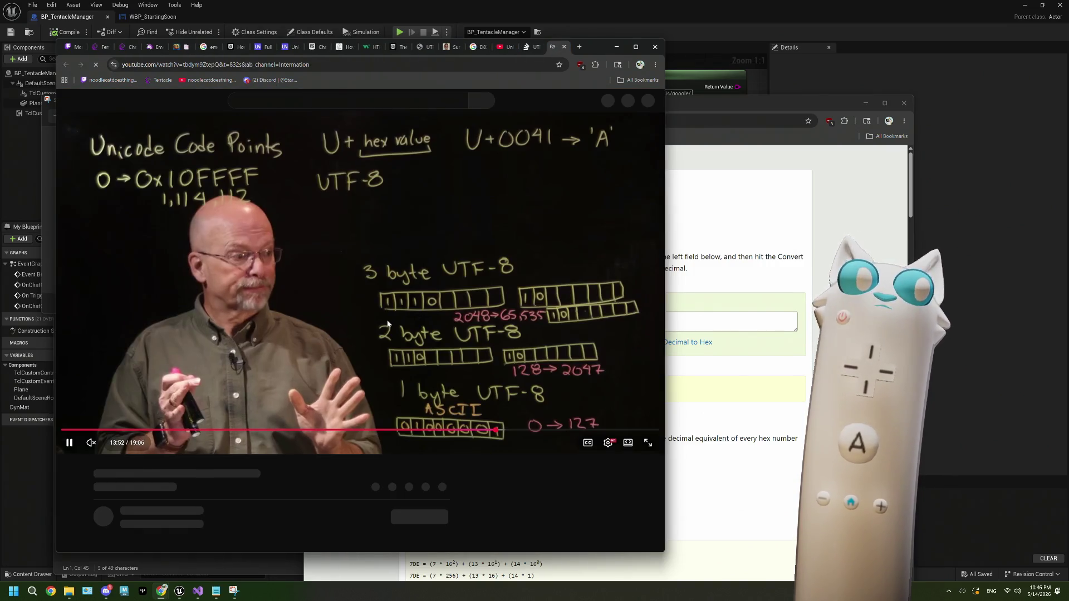
click(388, 324)
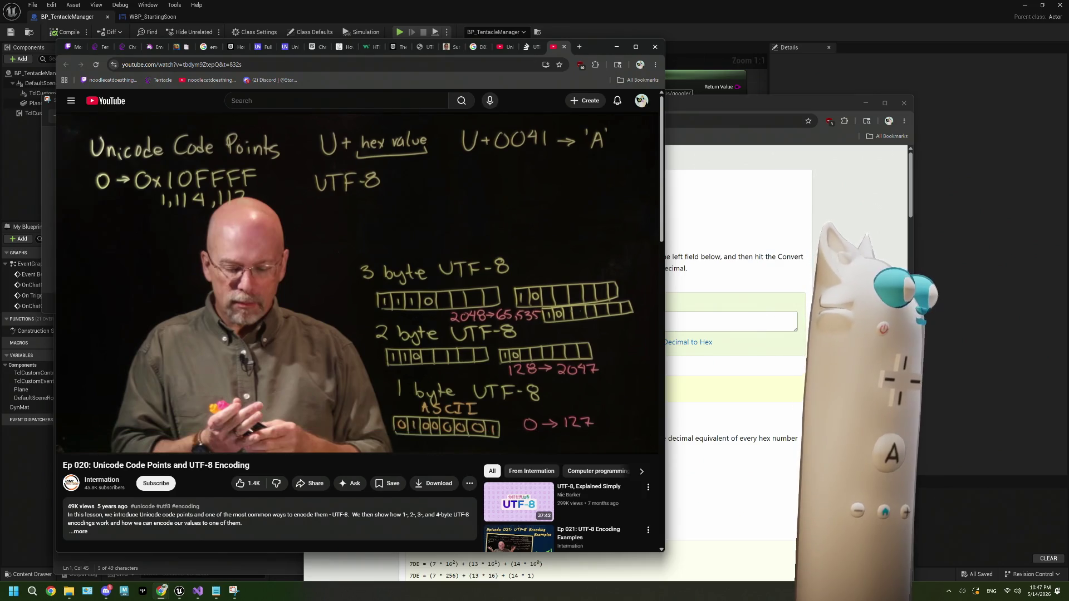
click(378, 351)
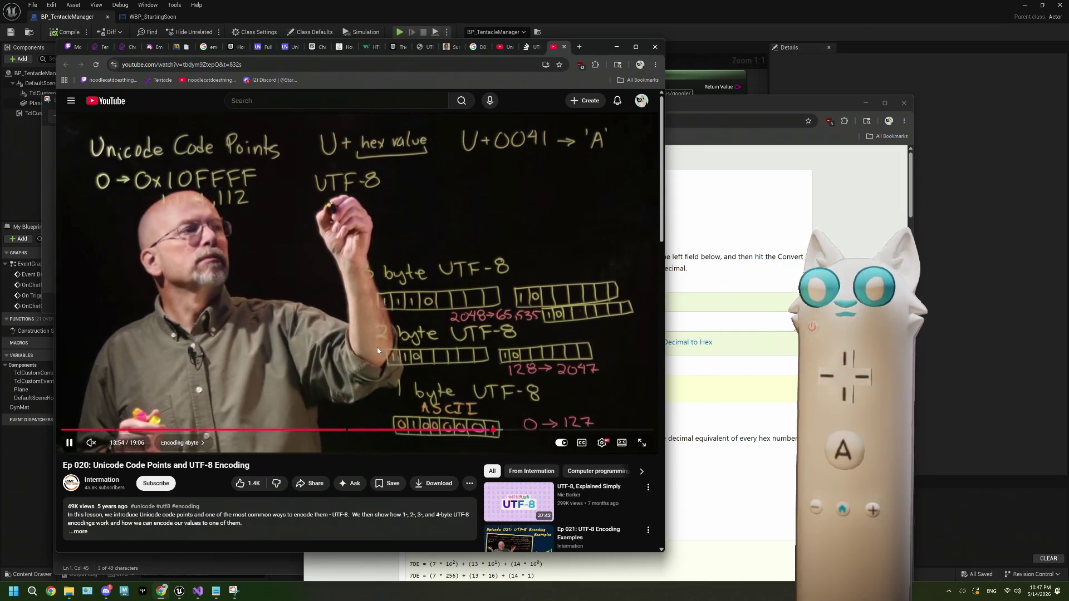
click(378, 346)
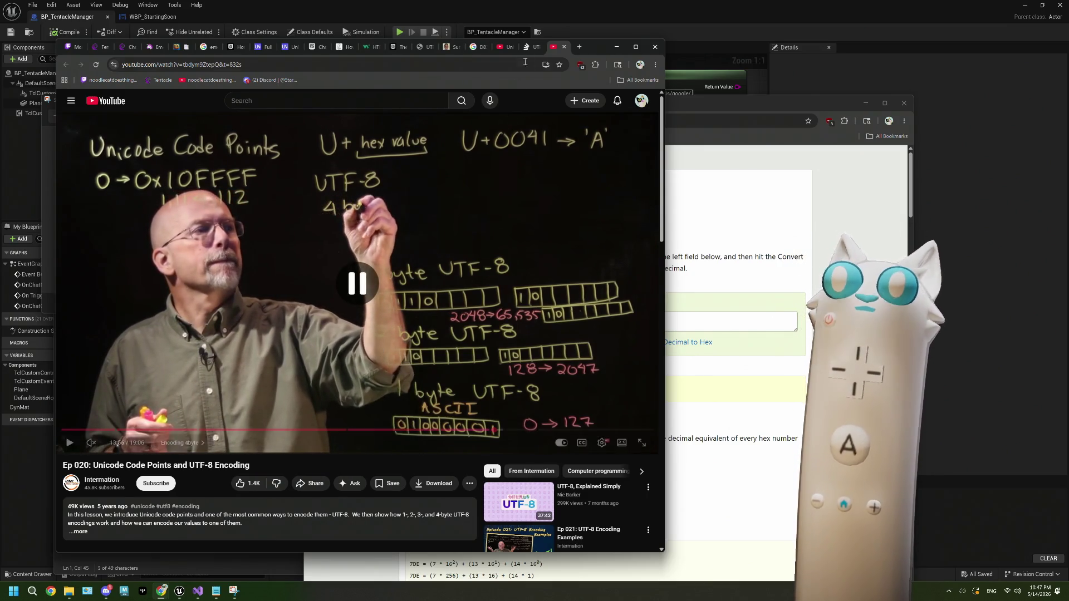
key(ctrl+shift+Tab)
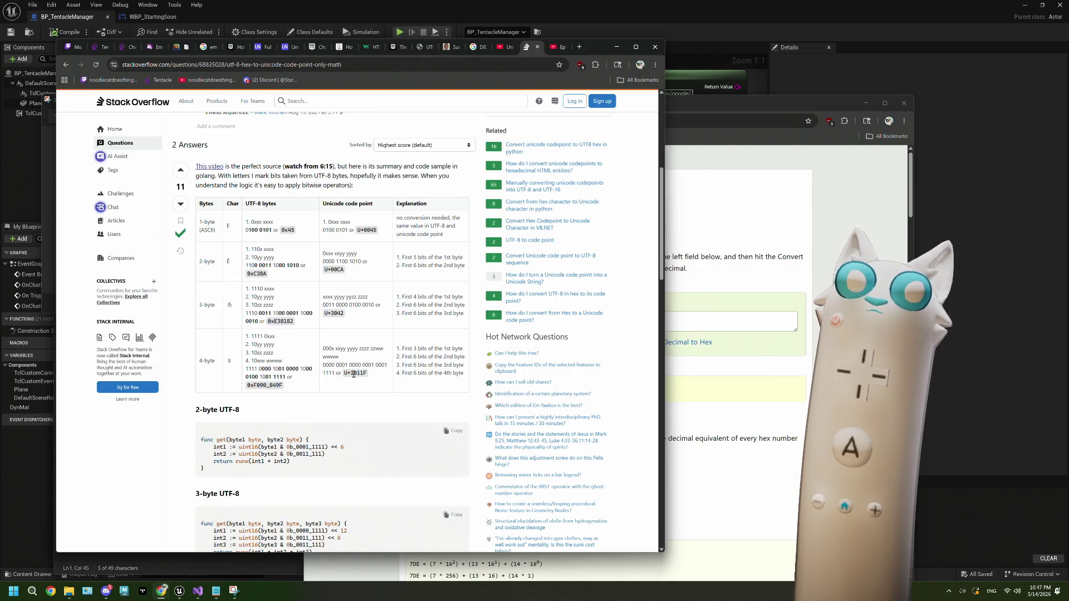
scroll(354, 374, down, 5)
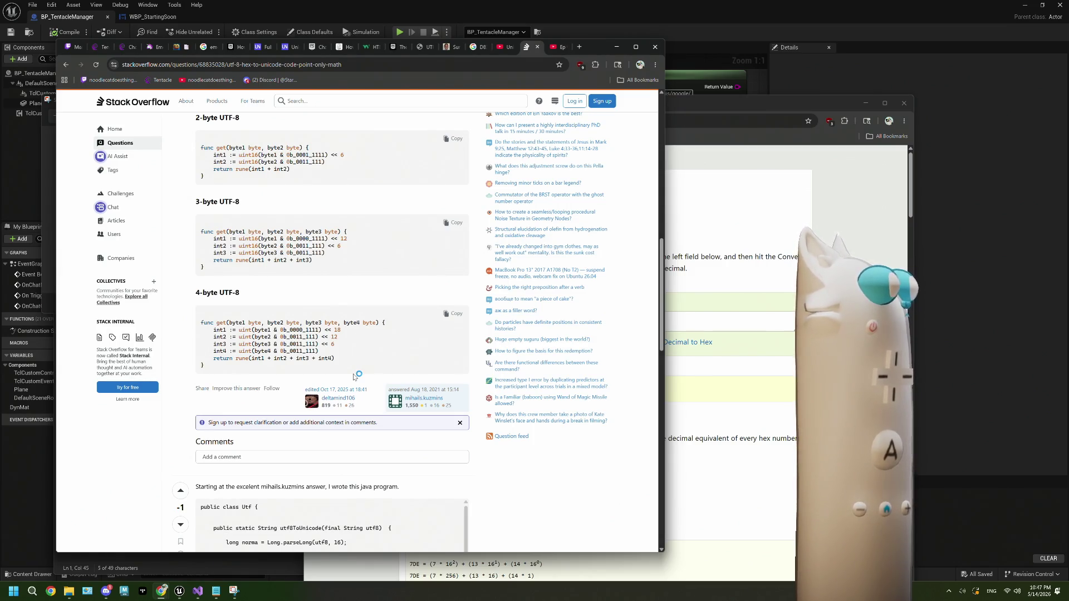
scroll(353, 377, down, 2)
scroll(353, 375, down, 3)
scroll(353, 376, up, 3)
scroll(420, 378, up, 8)
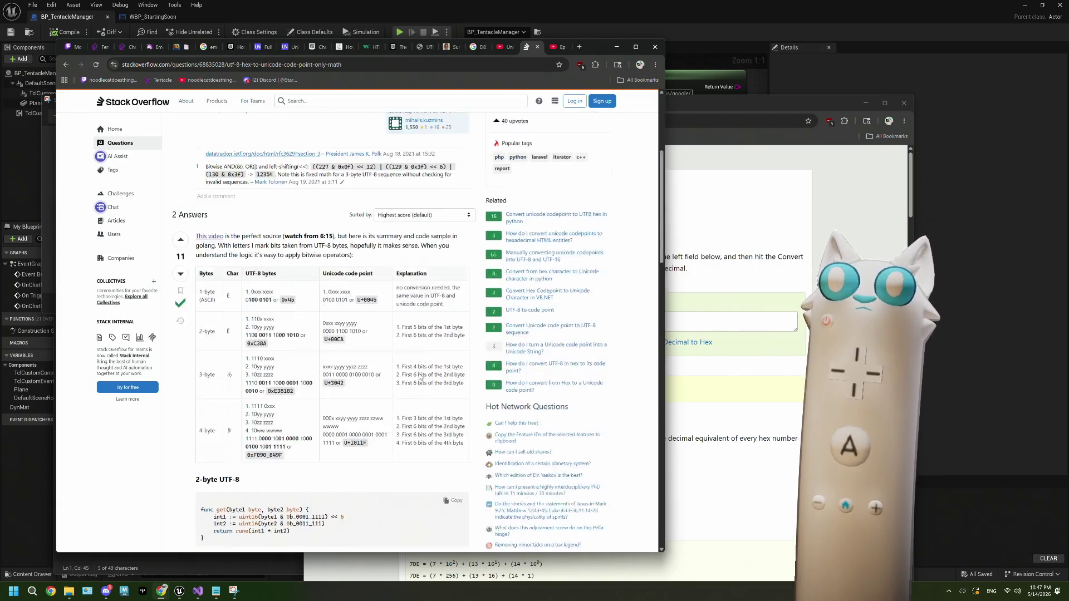
scroll(420, 377, up, 1)
scroll(420, 373, up, 3)
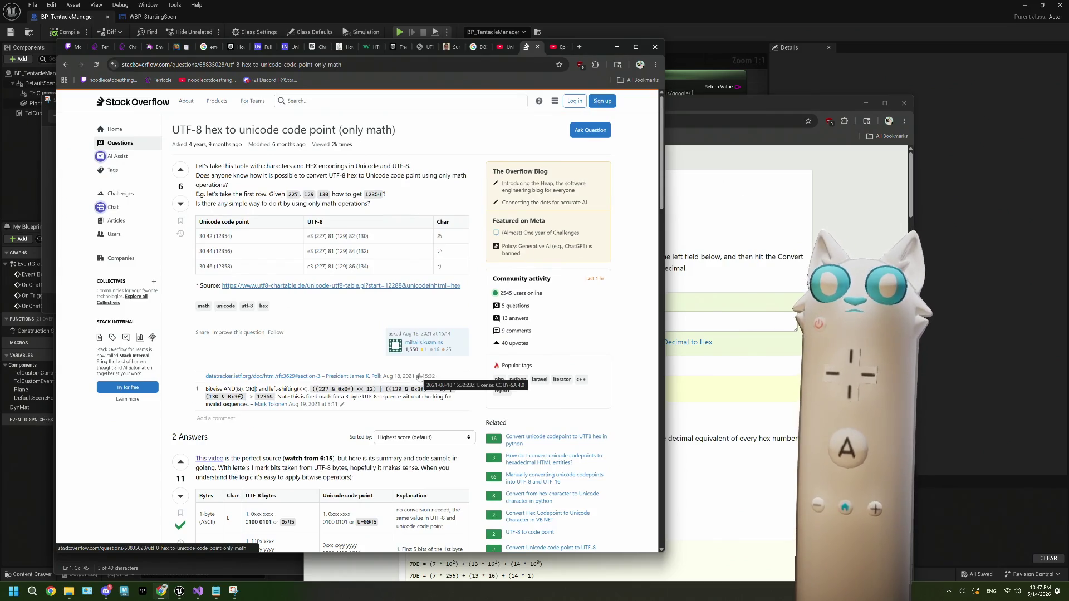
scroll(420, 377, down, 3)
scroll(420, 375, up, 3)
scroll(420, 374, down, 2)
scroll(419, 375, down, 2)
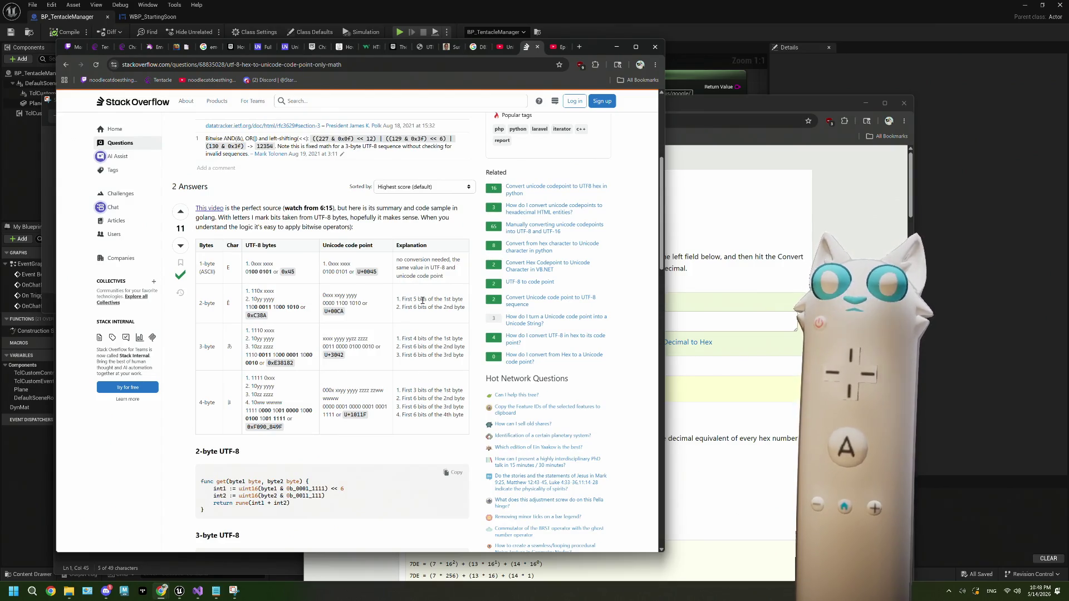
scroll(411, 363, down, 1)
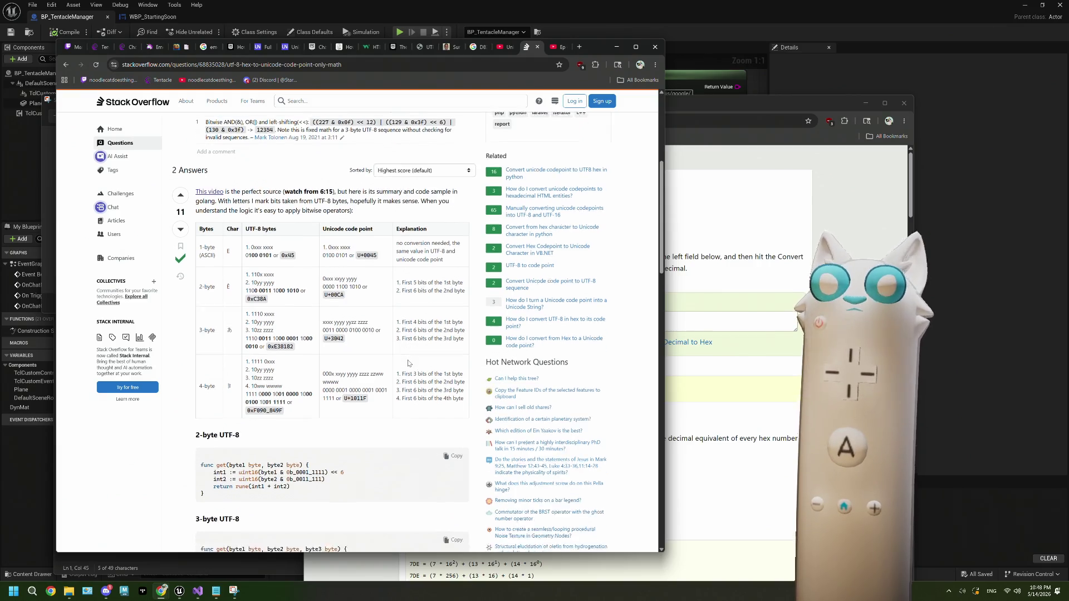
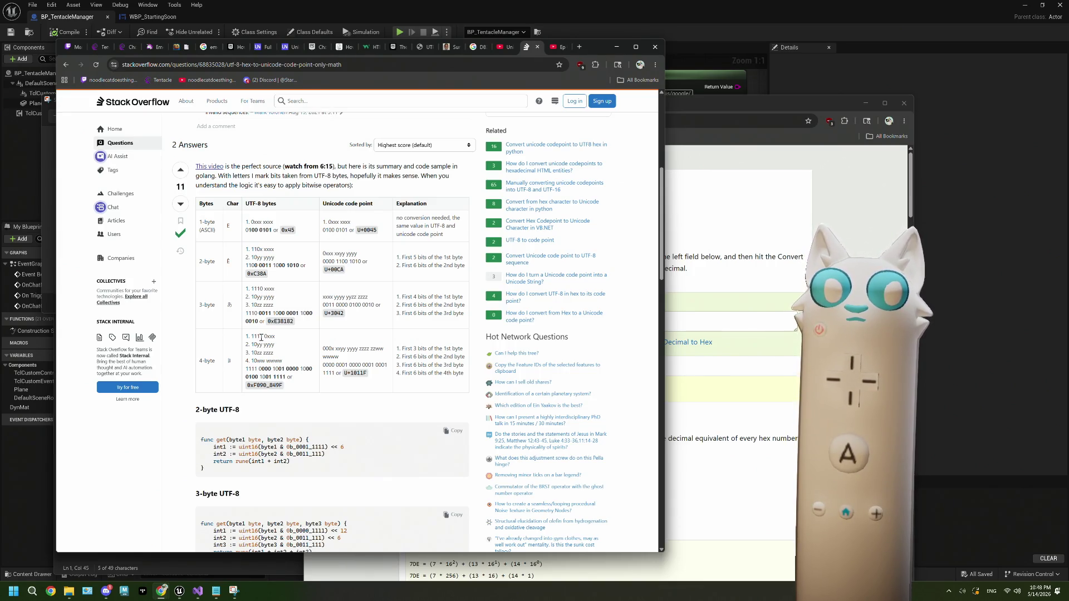
Step: Finish reading the UTF-8 tool page and return to the bytes to code point results
scroll(261, 337, down, 6)
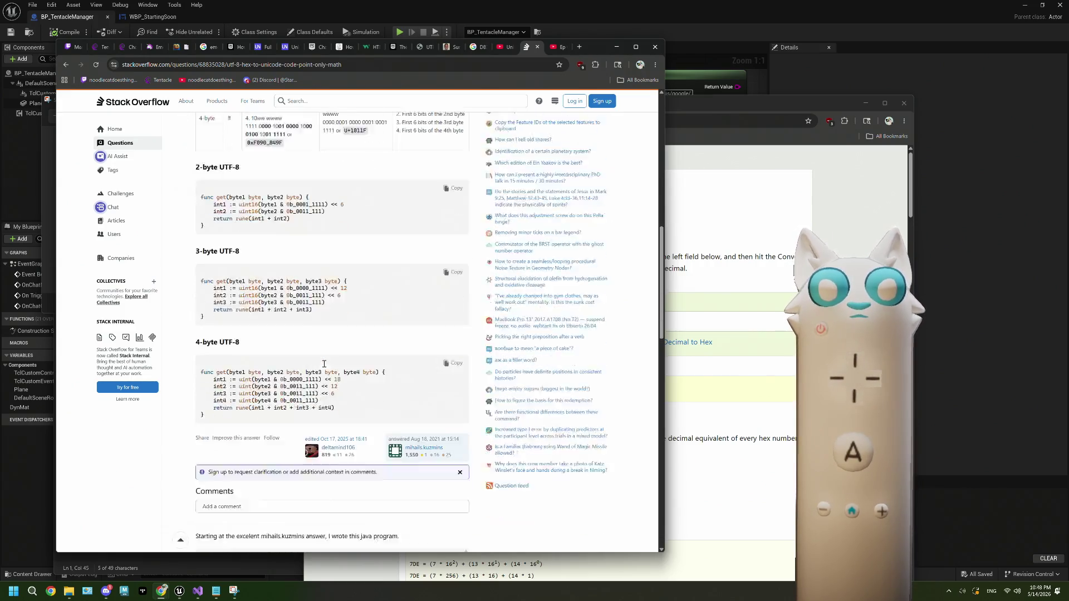
scroll(324, 364, down, 1)
scroll(324, 364, up, 8)
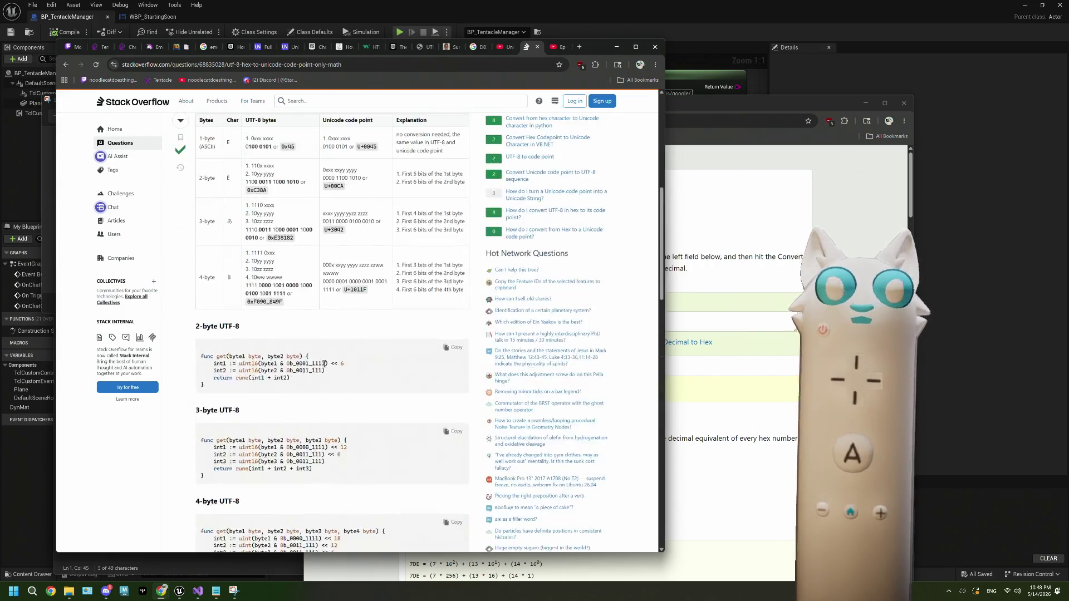
scroll(324, 364, down, 1)
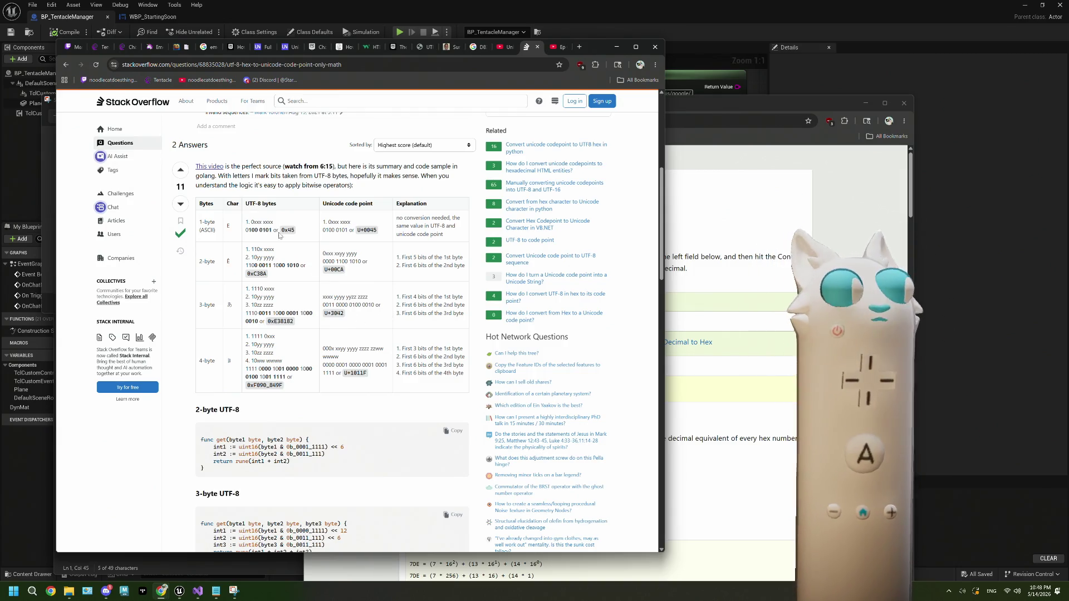
click(66, 65)
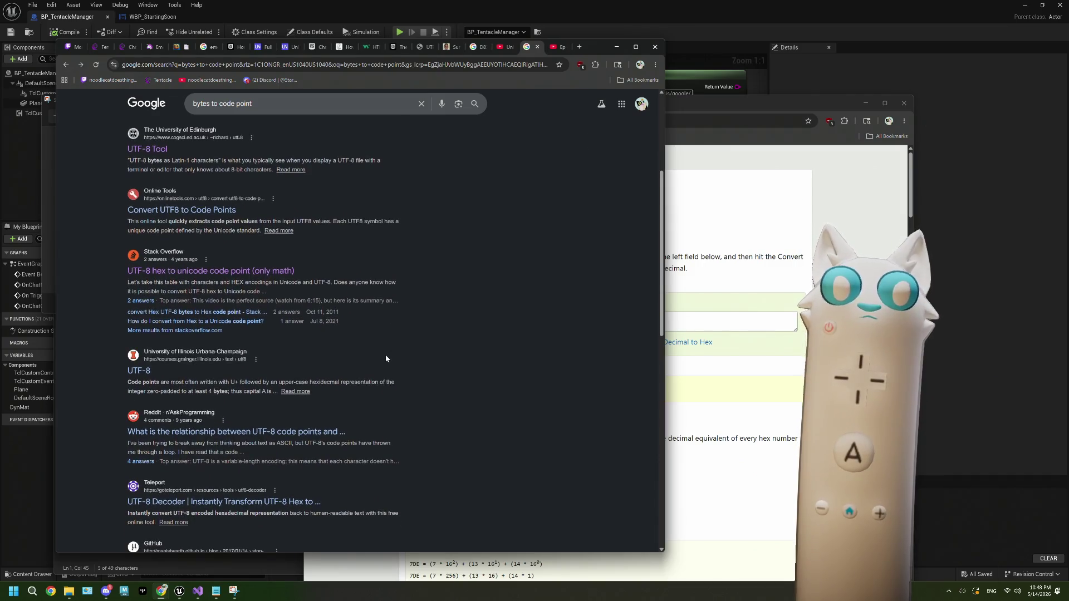
Step: Open and read through the University of Illinois UTF-8 notes
click(142, 371)
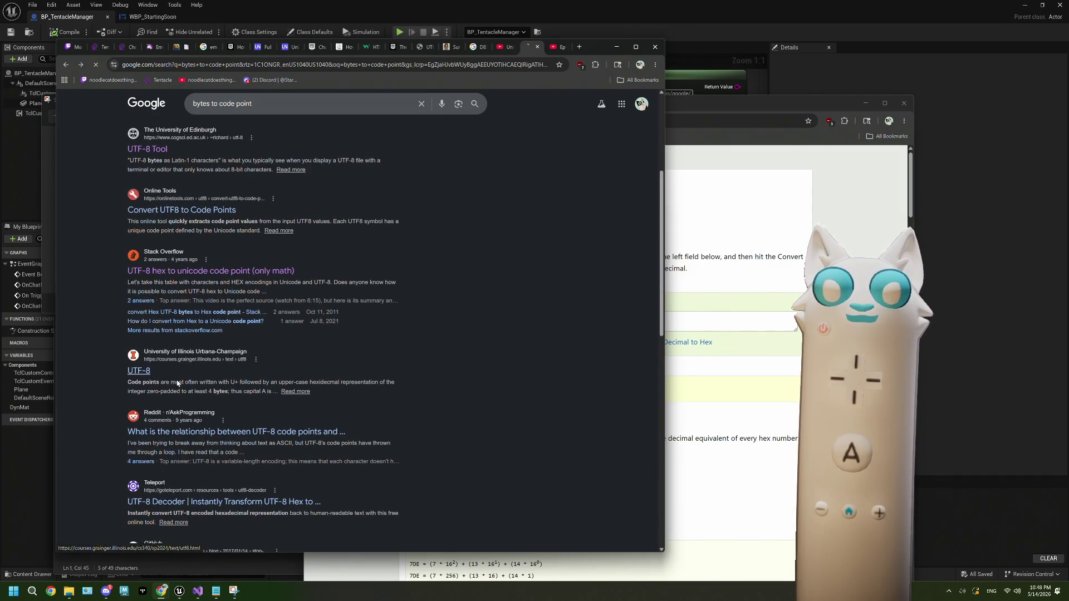
scroll(424, 370, down, 5)
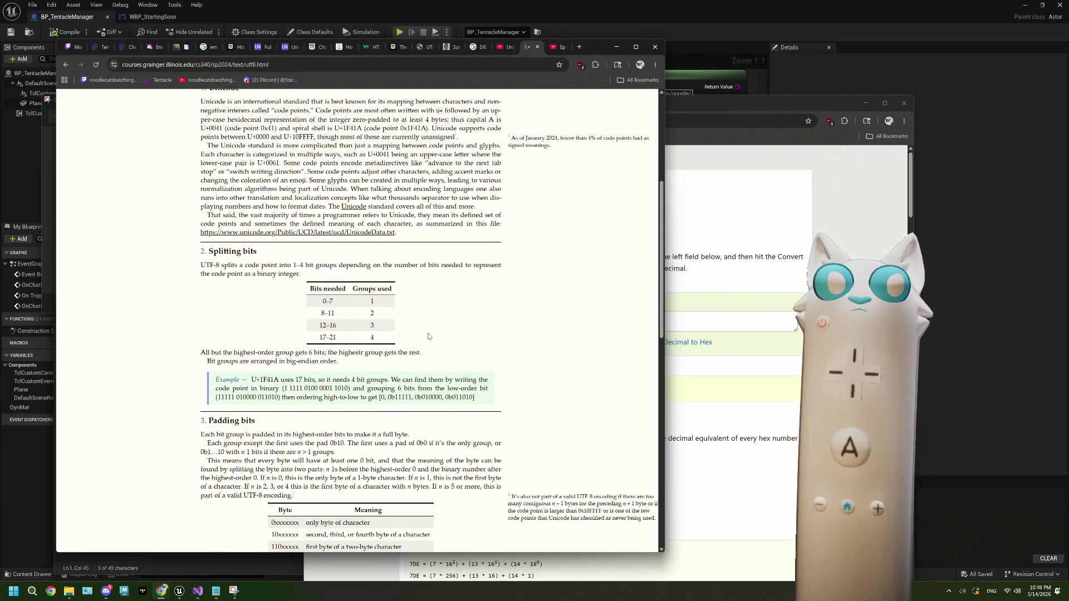
scroll(429, 334, down, 1)
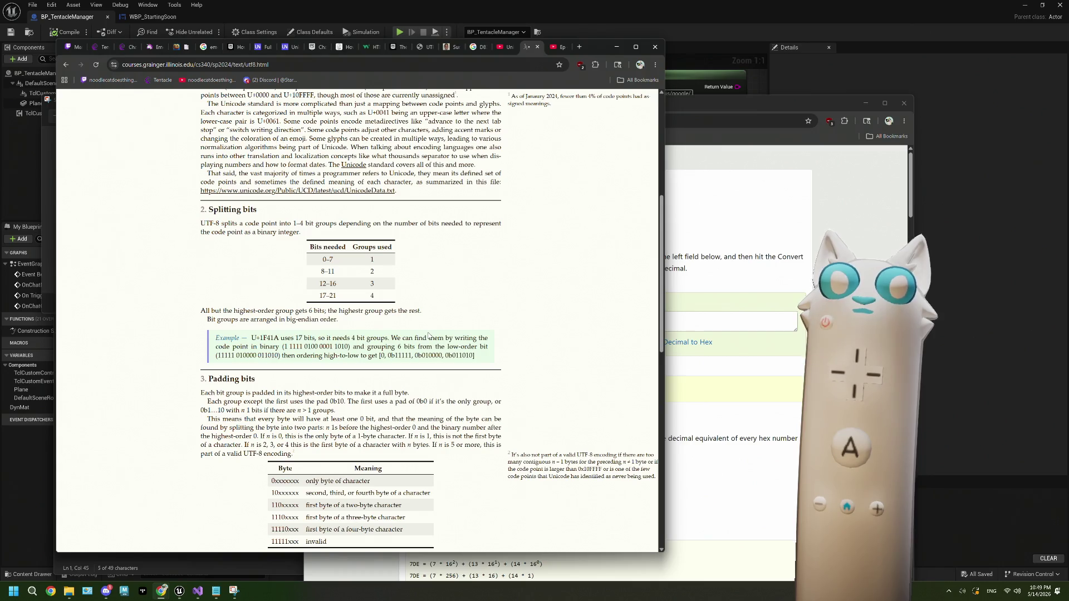
scroll(429, 334, down, 3)
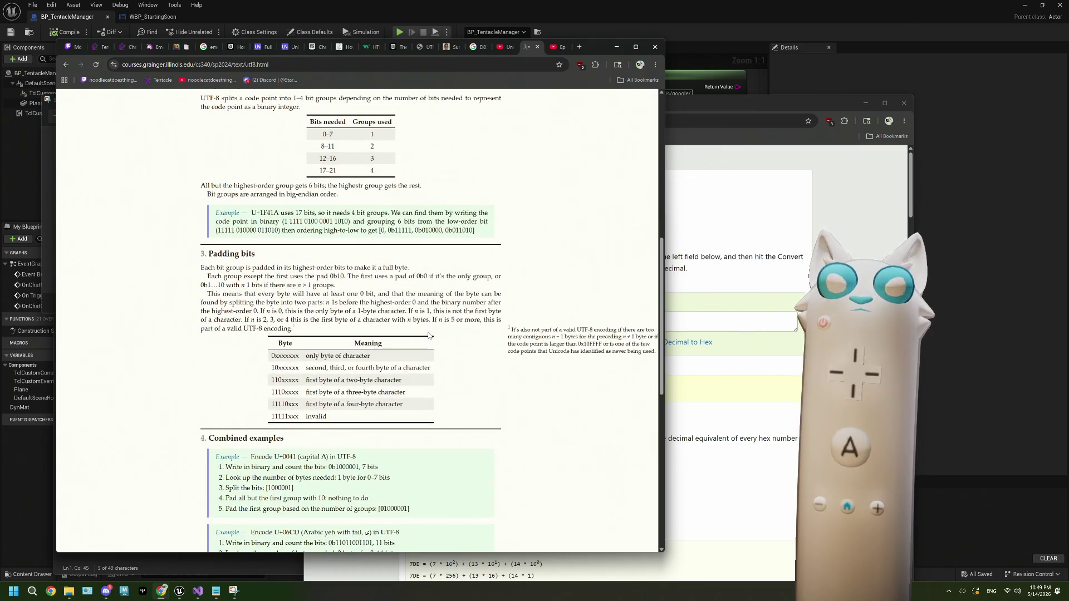
scroll(429, 335, down, 10)
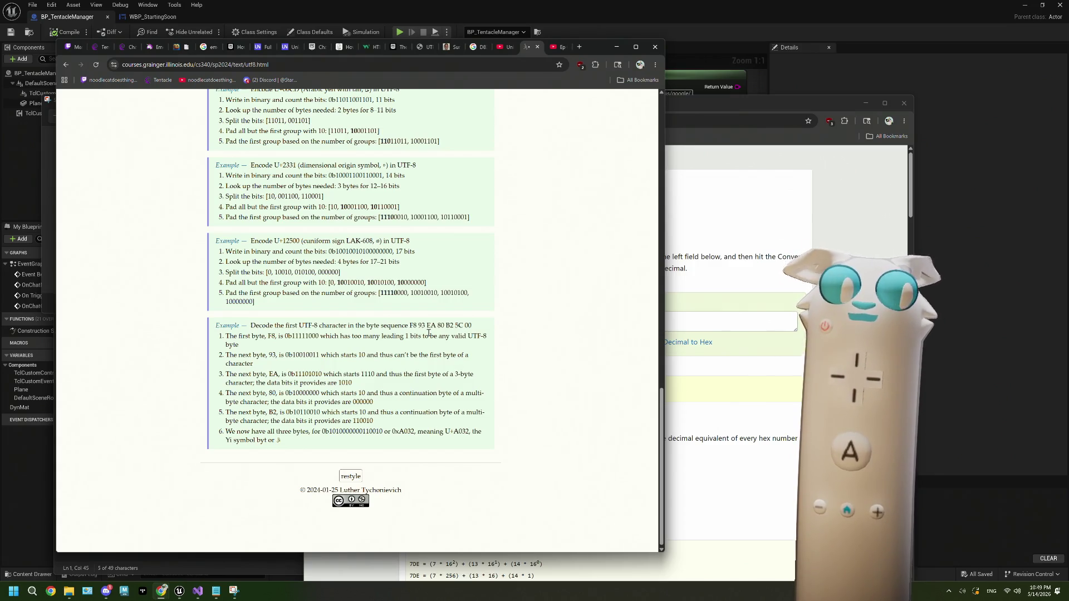
Step: Go back to the bytes to code point results and scroll further through them
click(66, 65)
scroll(320, 340, down, 1)
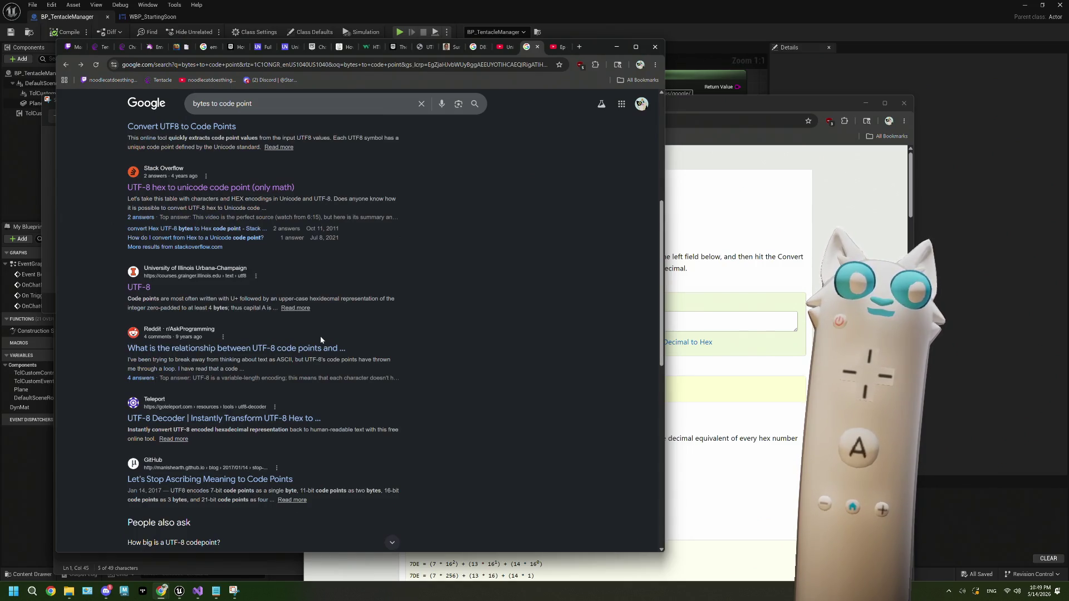
scroll(543, 265, down, 3)
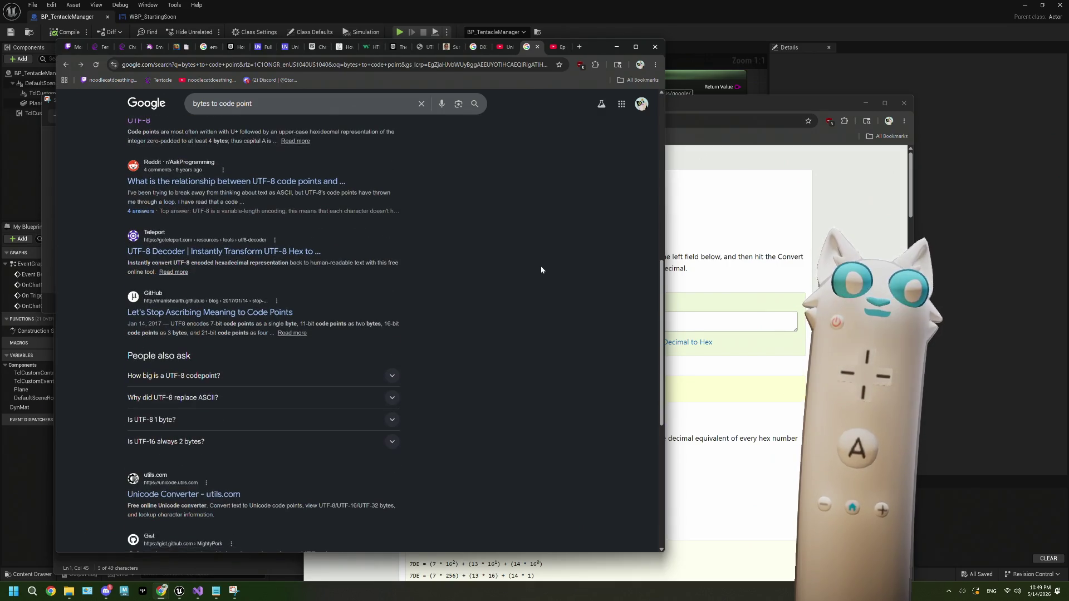
scroll(541, 270, down, 1)
scroll(541, 270, up, 8)
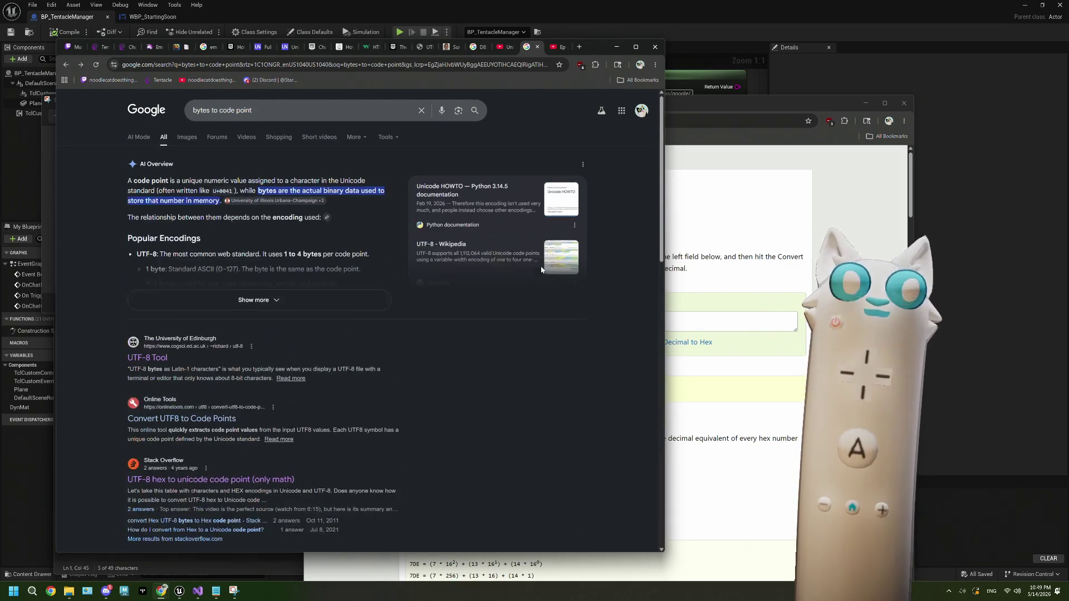
scroll(541, 270, down, 1)
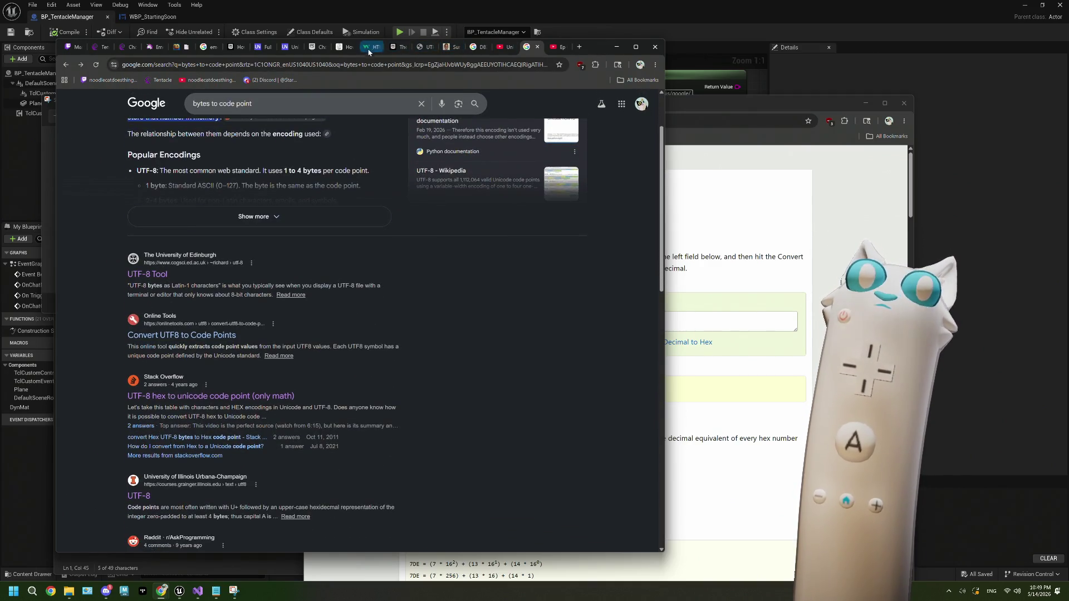
click(341, 46)
click(475, 47)
click(425, 49)
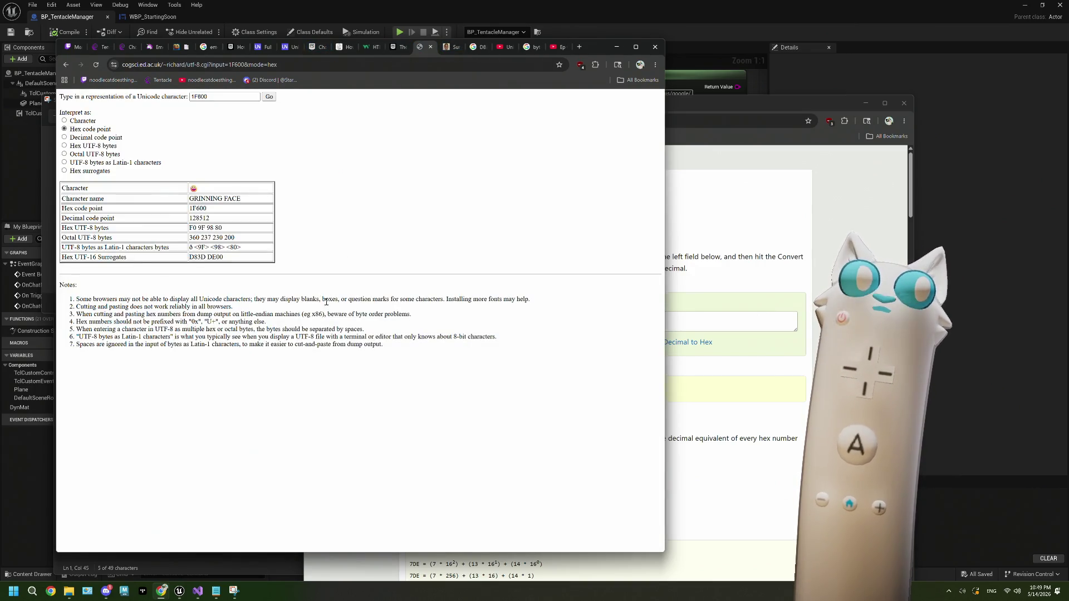
click(66, 121)
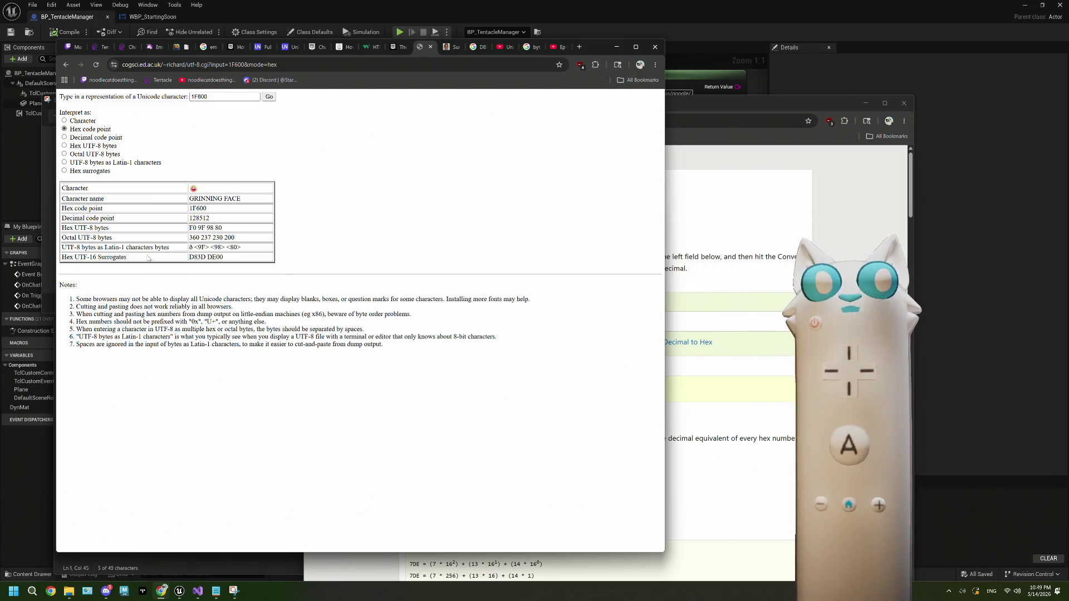
mouse_move(76, 257)
mouse_down()
mouse_move(99, 258)
mouse_move(75, 228)
mouse_up()
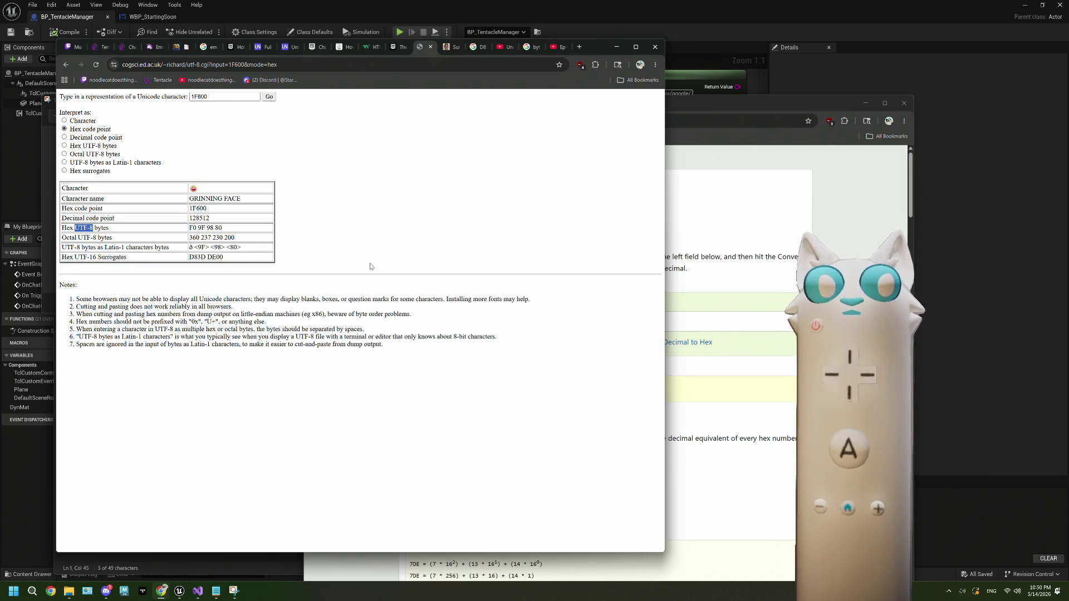
click(529, 47)
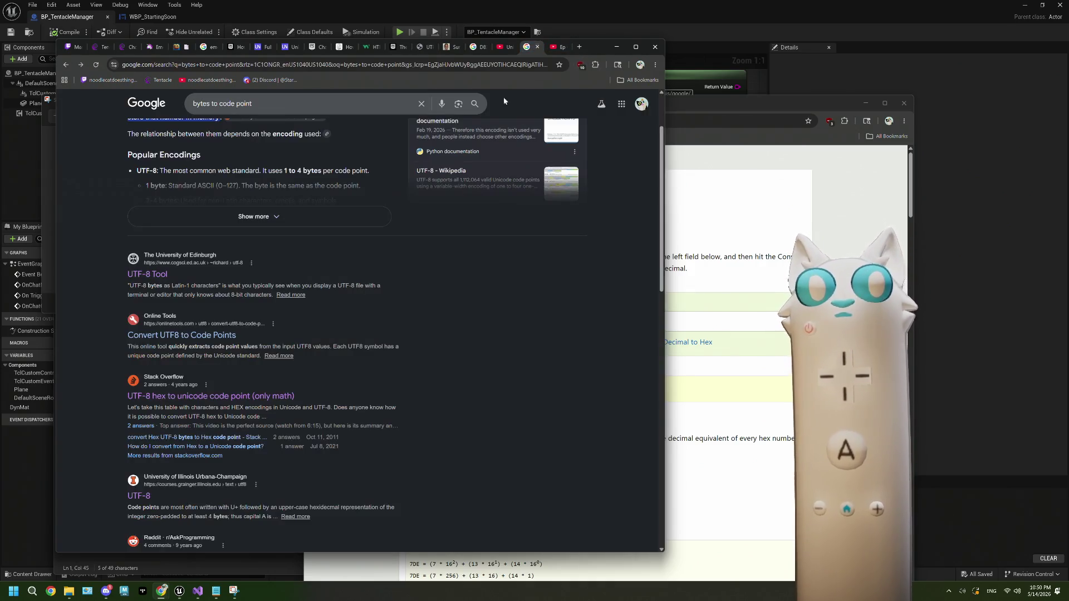
scroll(342, 309, up, 2)
scroll(341, 309, down, 2)
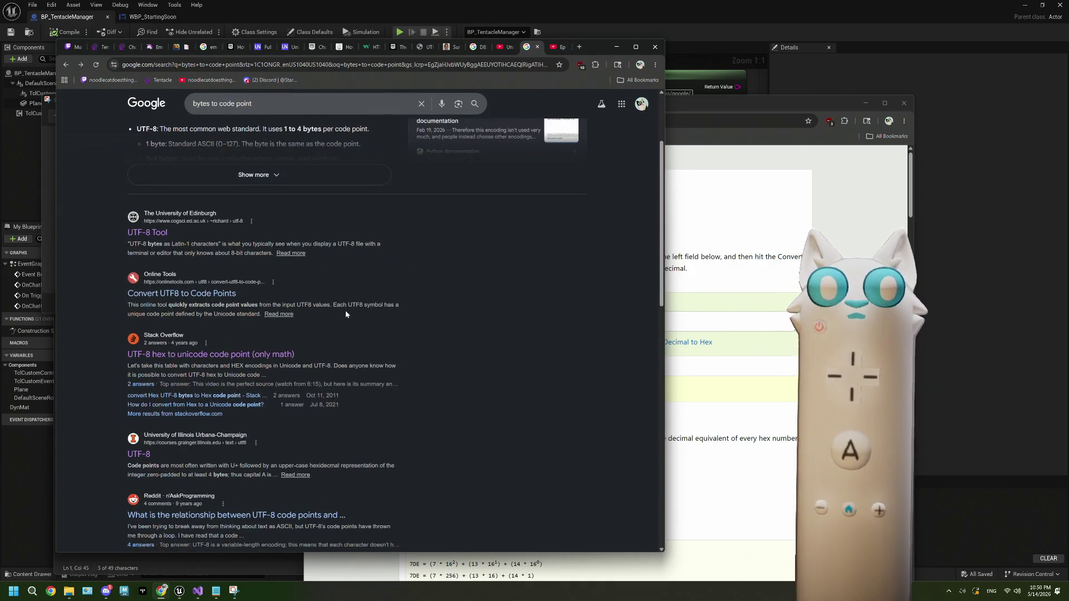
Step: Bring up the YouTube Unicode video and scrub to its Unicode-aware code examples
click(495, 48)
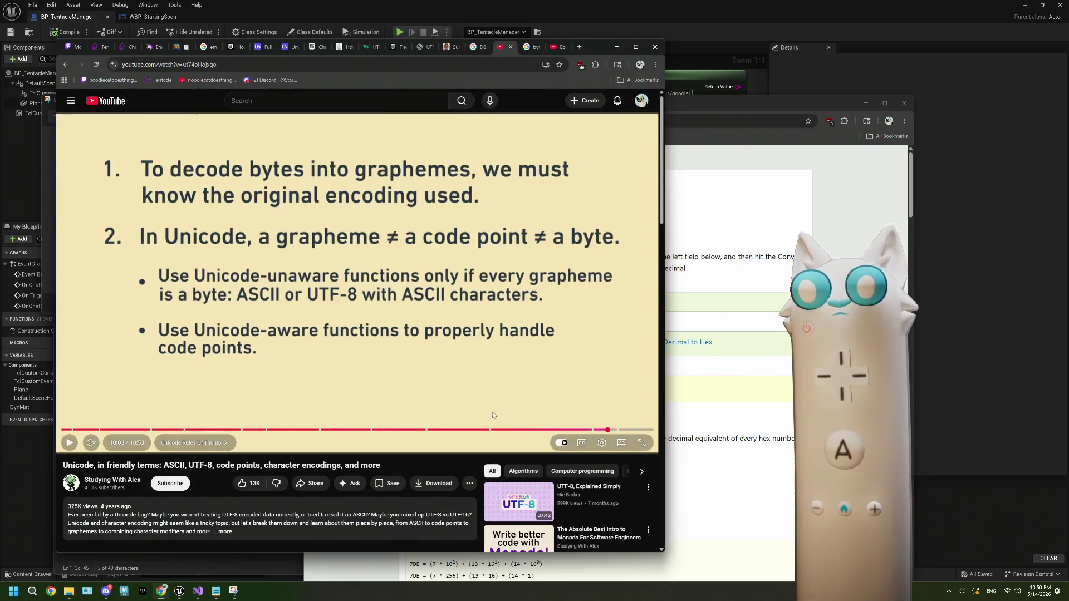
click(523, 430)
key(Left)
key(Right)
key(Right)
key(Right)
key(Right)
key(Right)
key(Right)
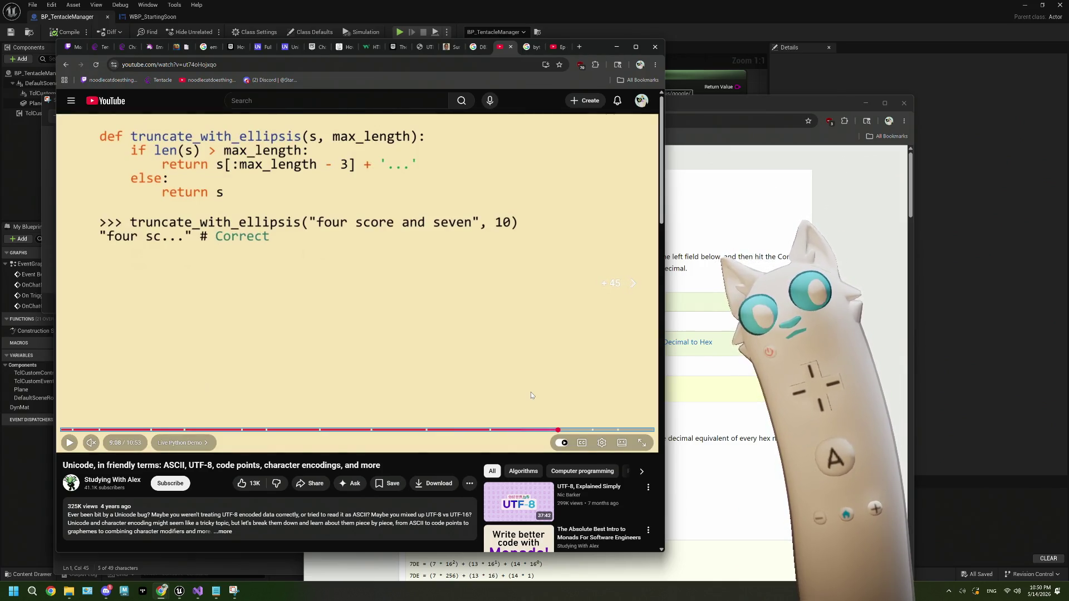
key(Right)
key(Right)
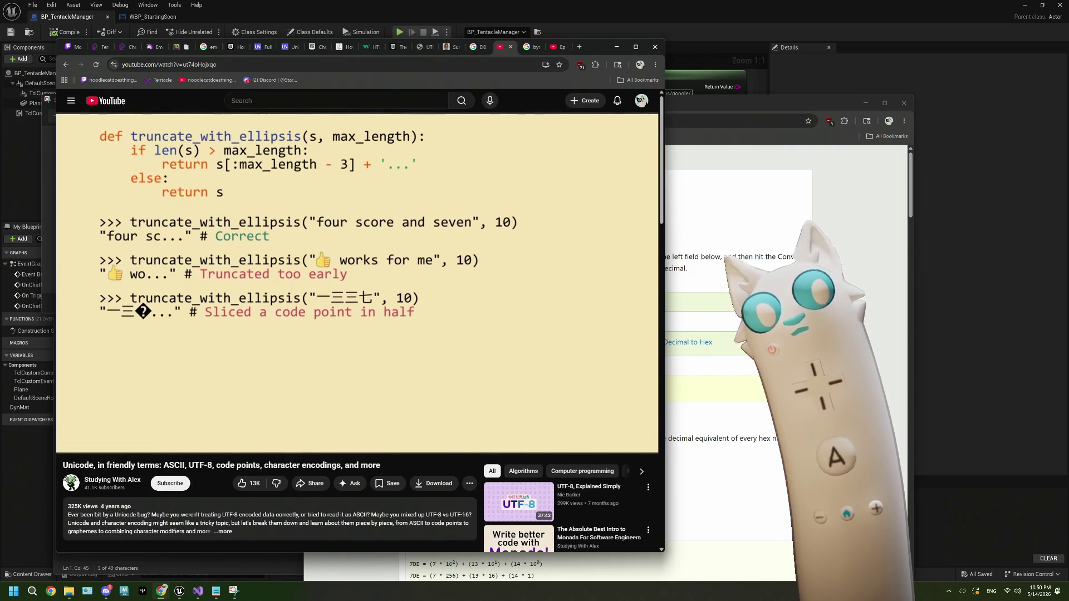
key(Right)
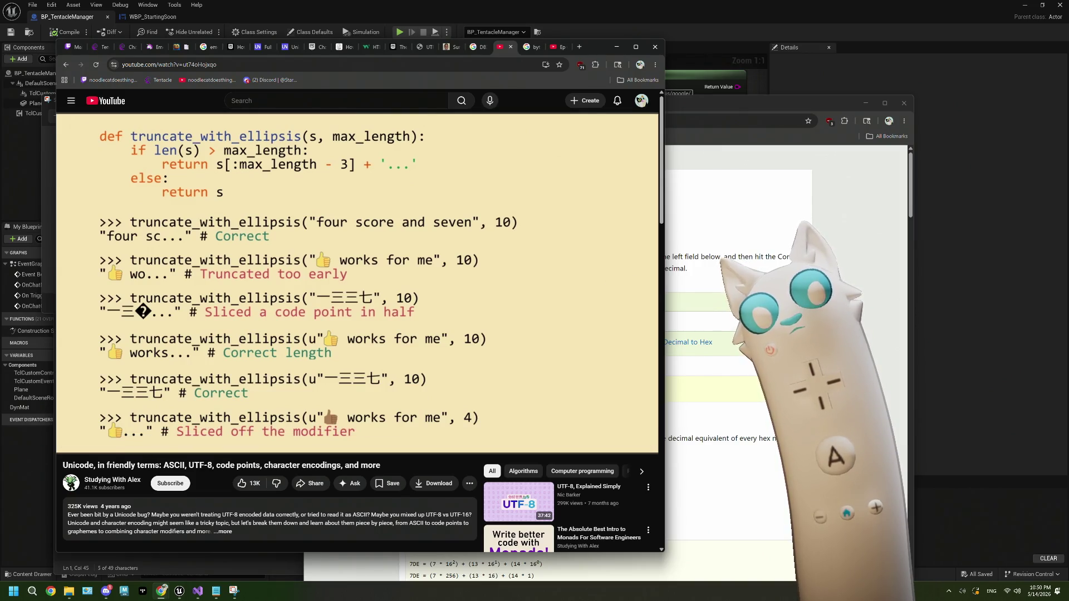
scroll(436, 397, down, 2)
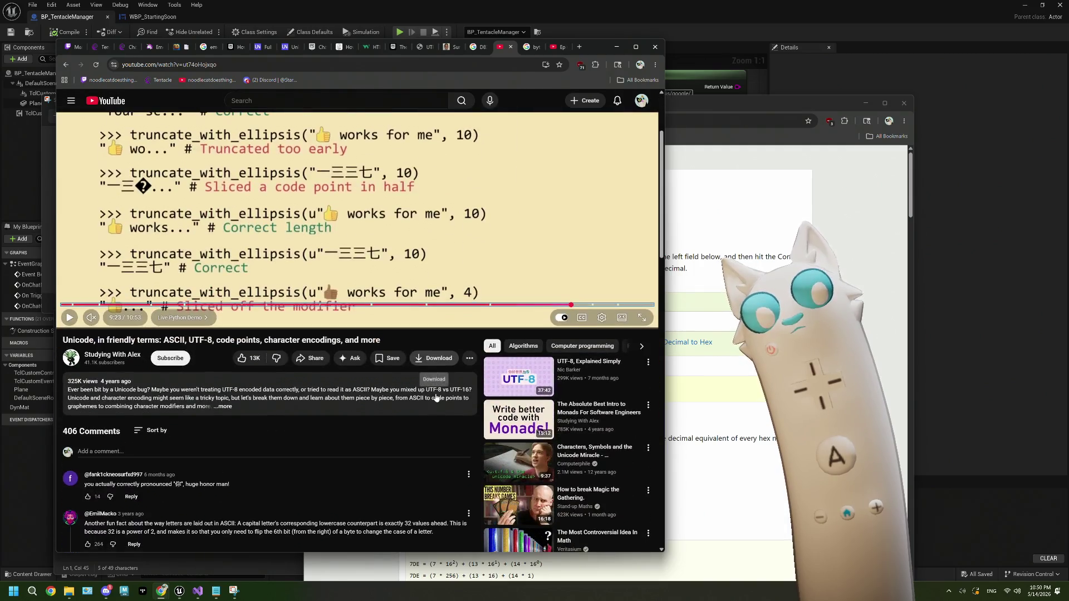
scroll(436, 397, up, 2)
Step: Step the video to the emoji encodings, then back to the THUMBS UP SIGN (U+1F44D) page
key(Right)
key(Right)
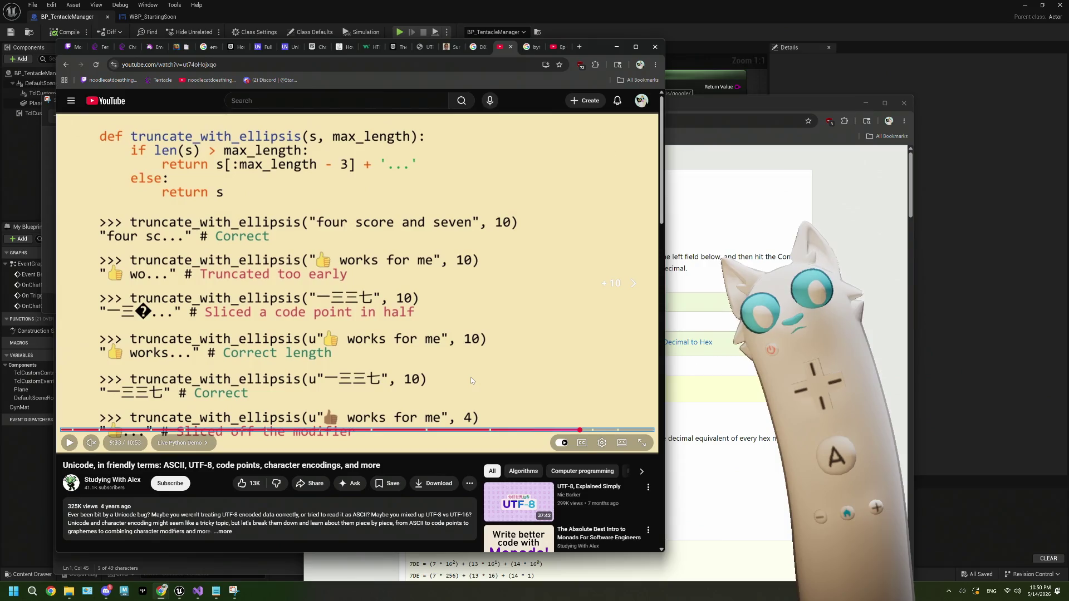
key(Right)
key(Right)
key(Right)
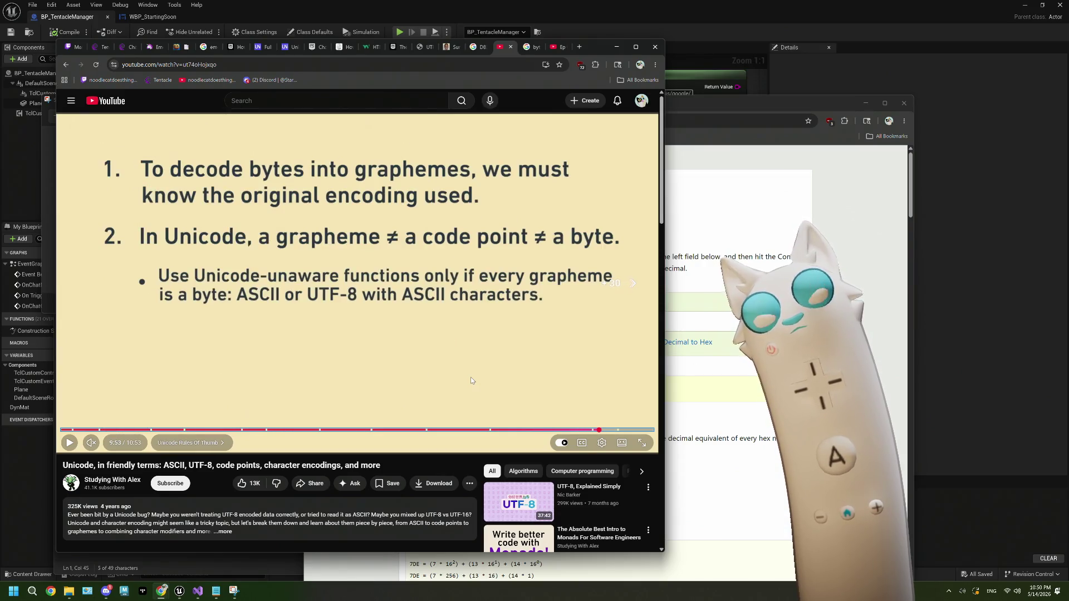
key(Right)
key(Right)
key(Right)
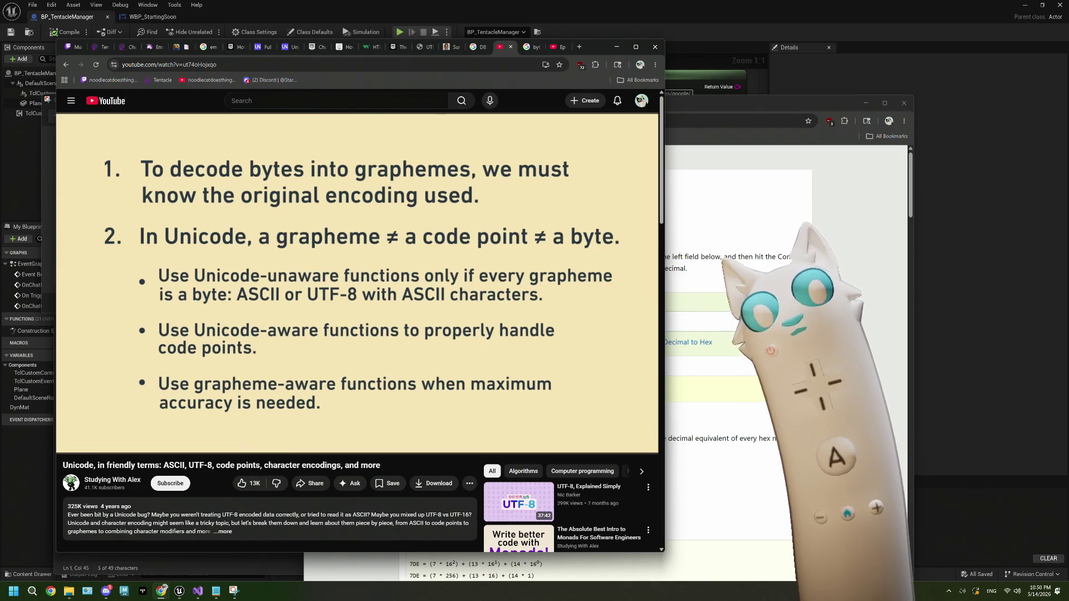
key(Right)
key(Right)
key(Right)
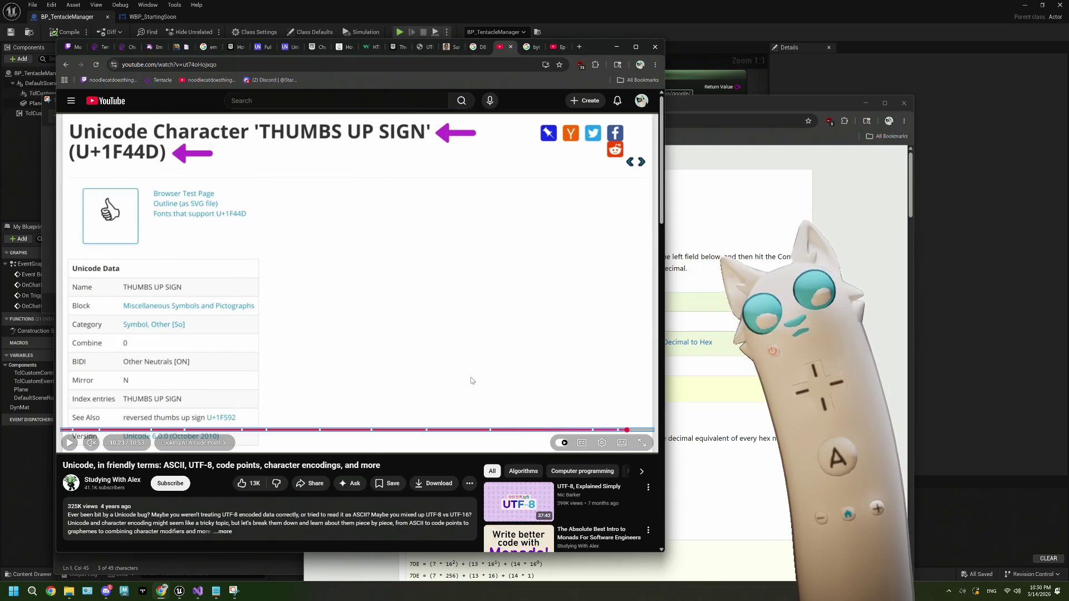
key(Right)
key(Right)
key(Right)
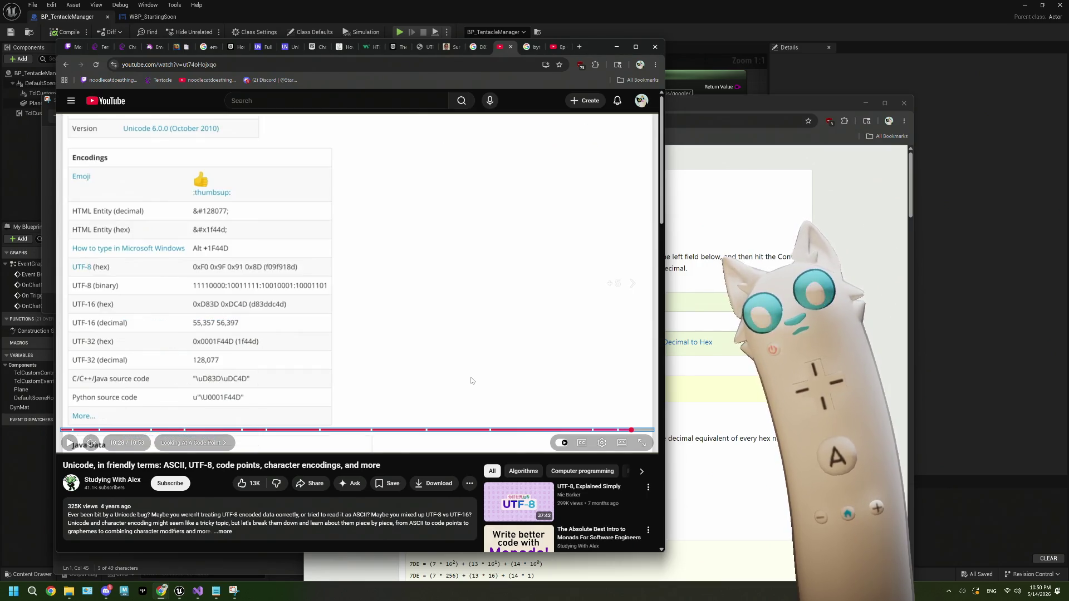
key(Left)
key(Left)
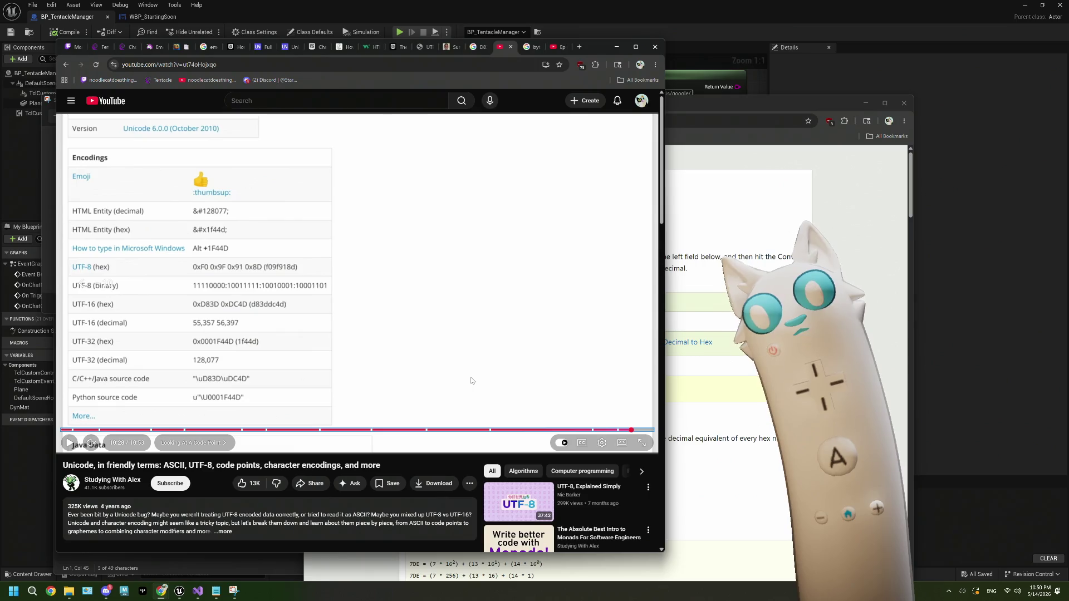
key(Right)
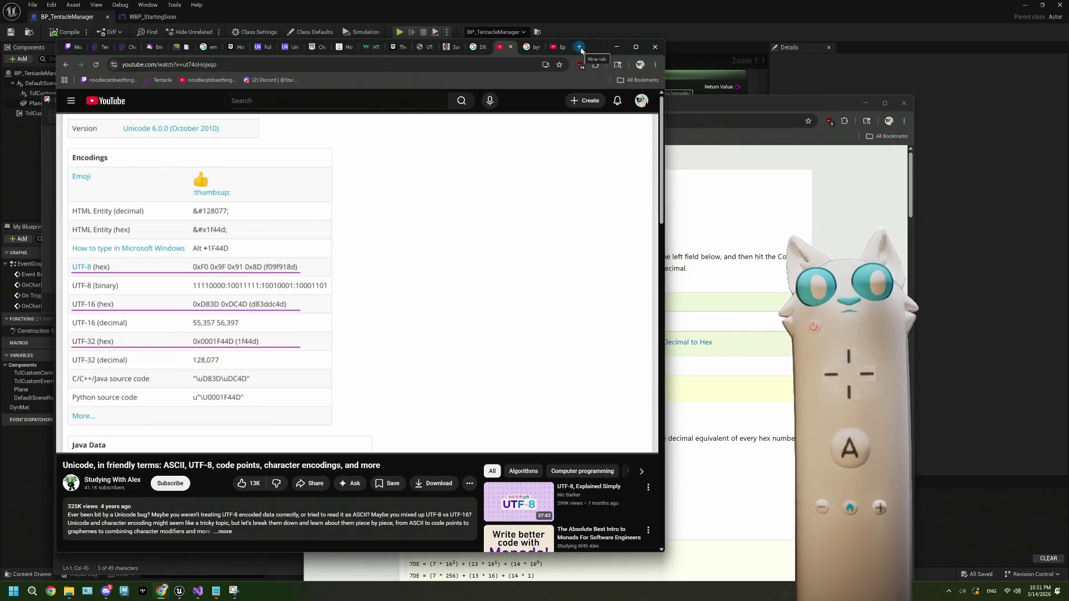
click(580, 48)
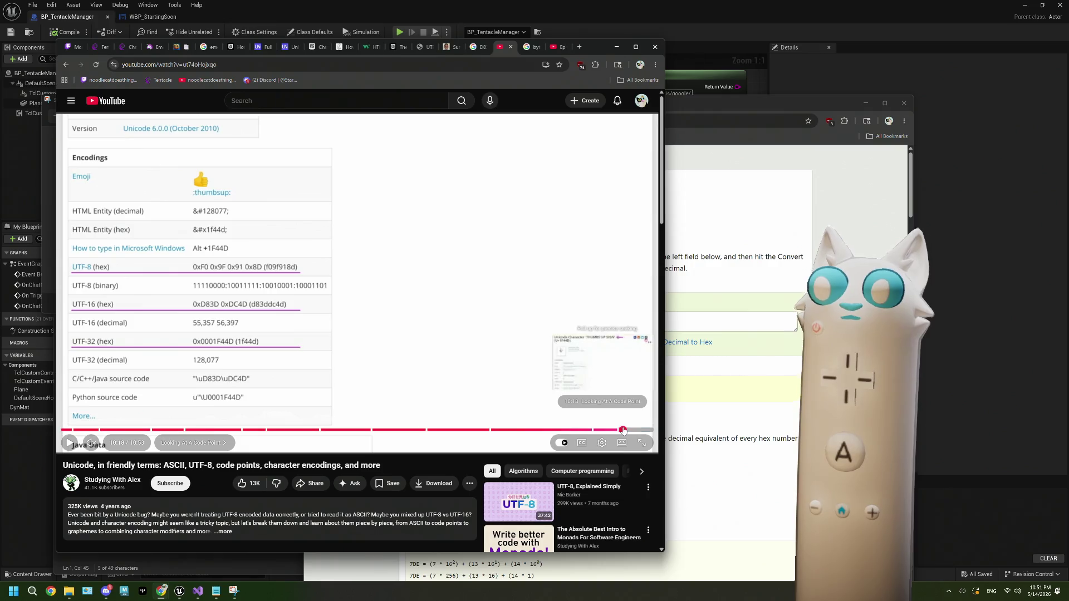
key(Left)
key(Left)
key(Left)
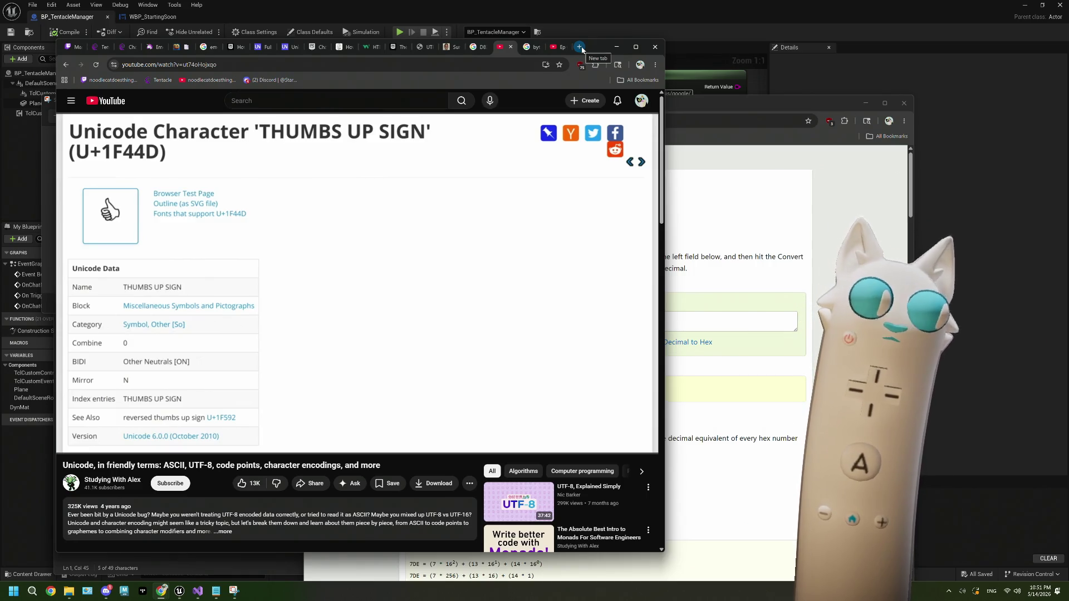
Step: Google 'hex bytes to hex codepoint' in a new tab and open the Stack Overflow result
click(579, 47)
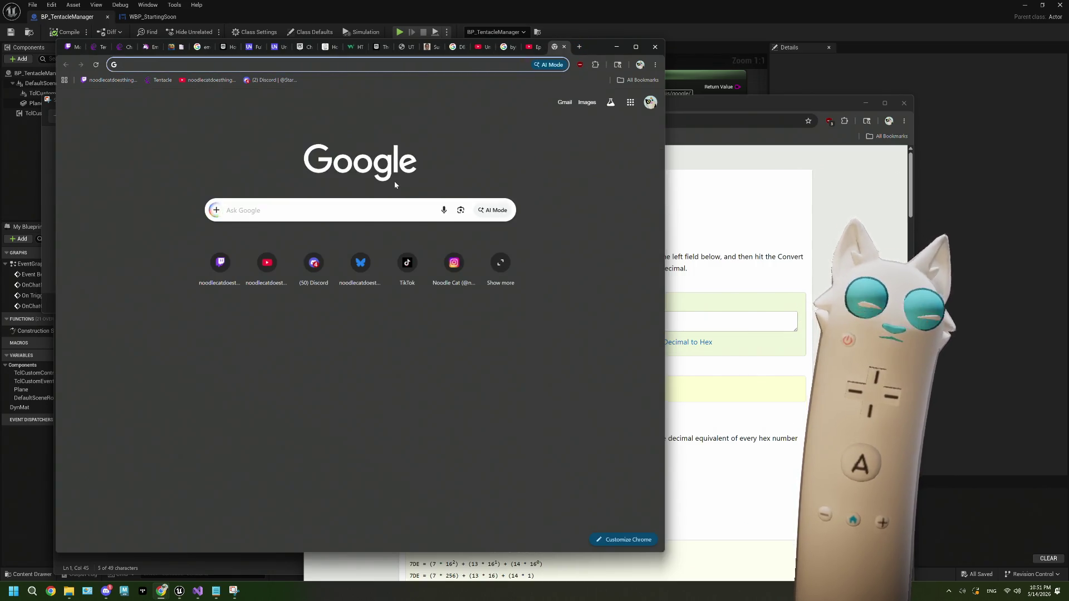
text(hex bytes to )
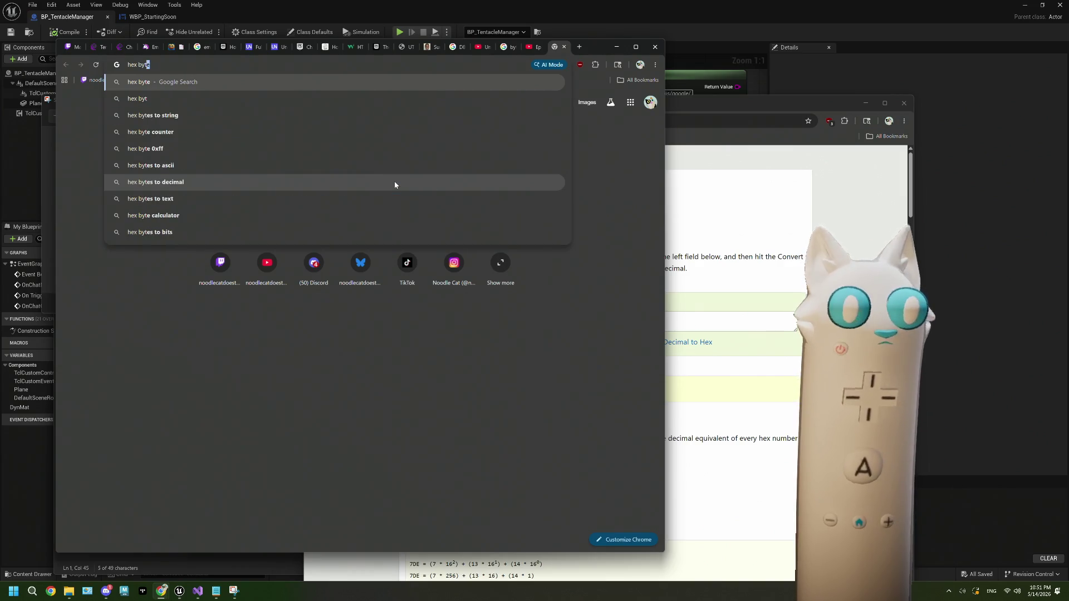
text(he)
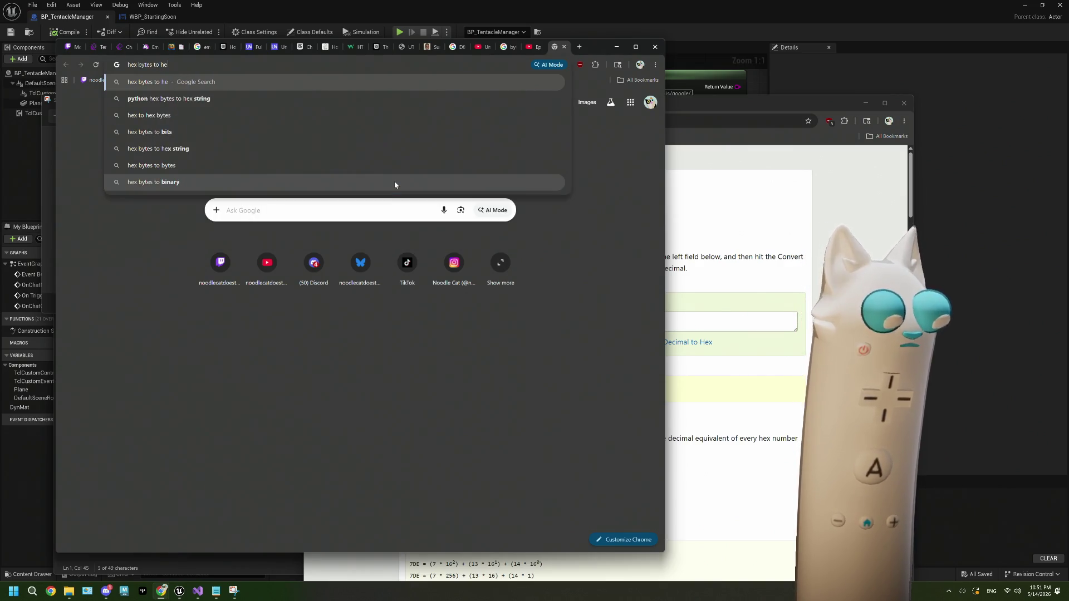
text(x codepoint)
key(Return)
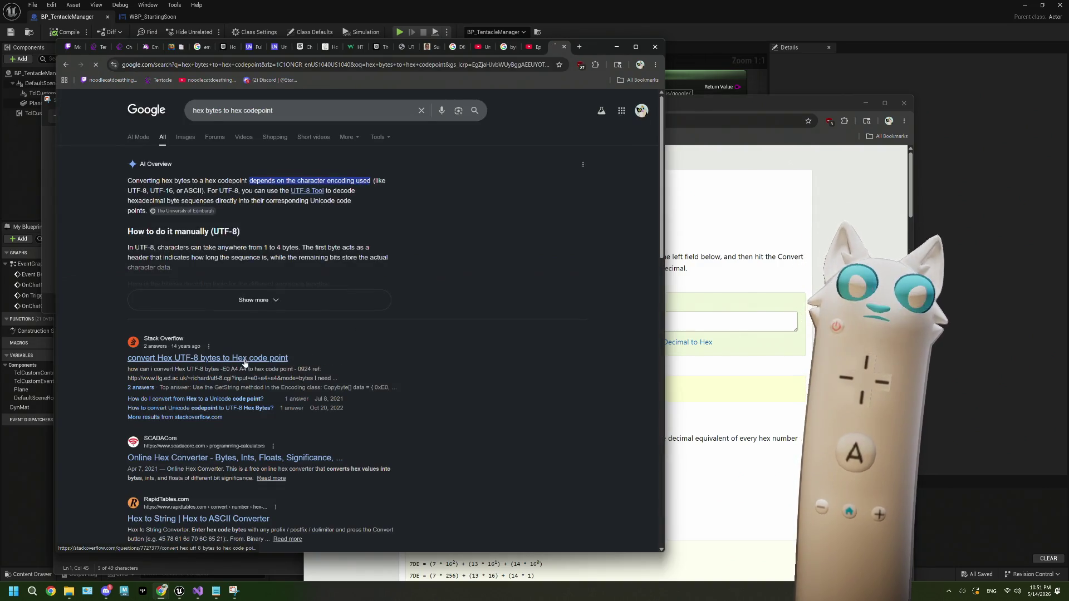
click(247, 356)
Step: Read the question and its accepted answer decoding E0 A4 A4 into 0x924
scroll(395, 322, down, 7)
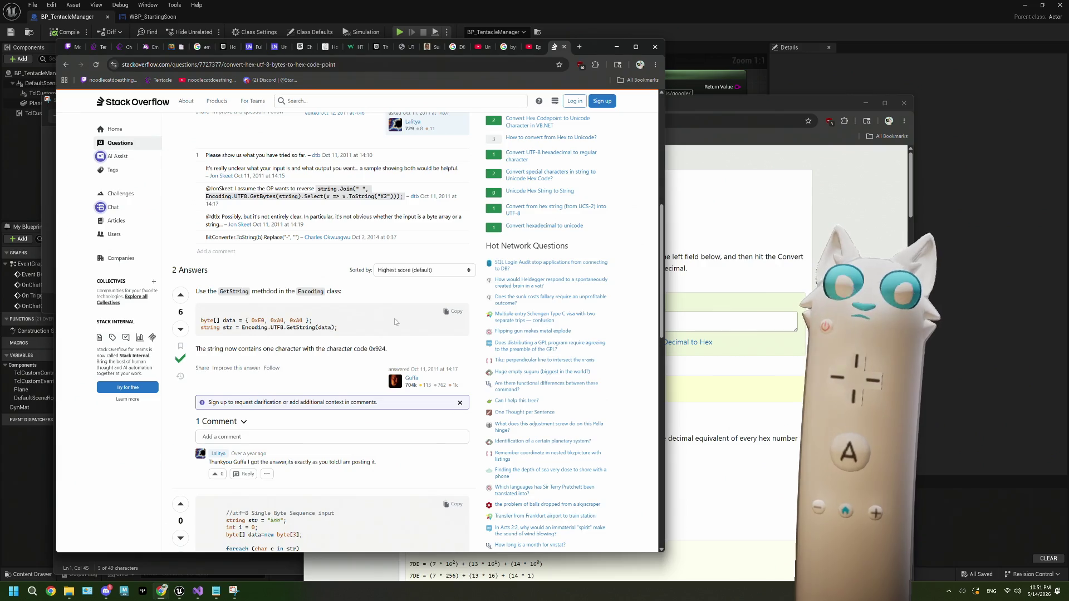
scroll(396, 322, up, 6)
scroll(395, 321, up, 1)
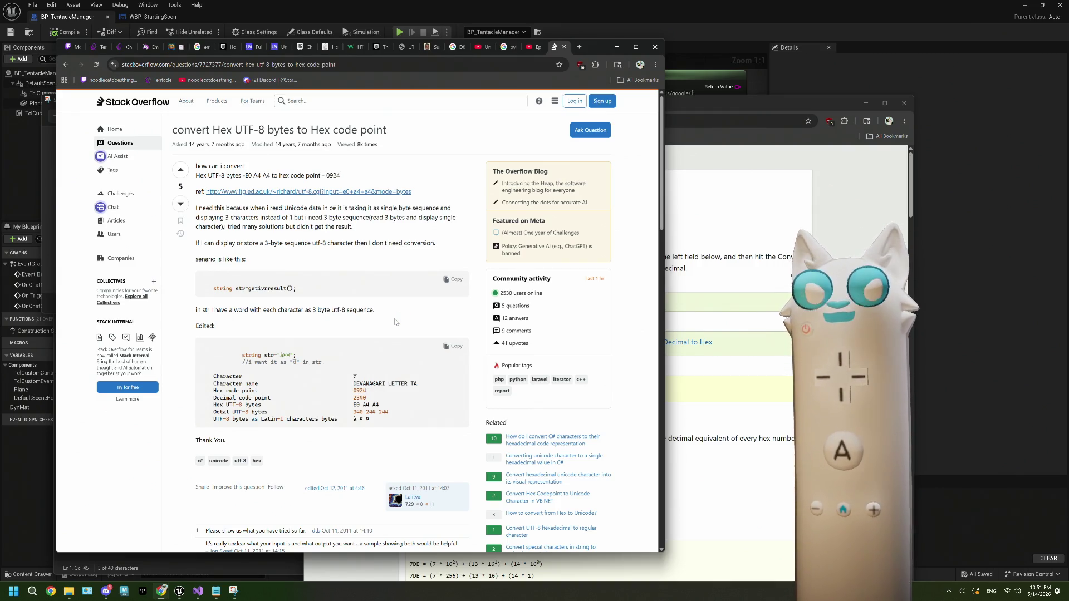
scroll(396, 322, down, 2)
scroll(395, 322, down, 3)
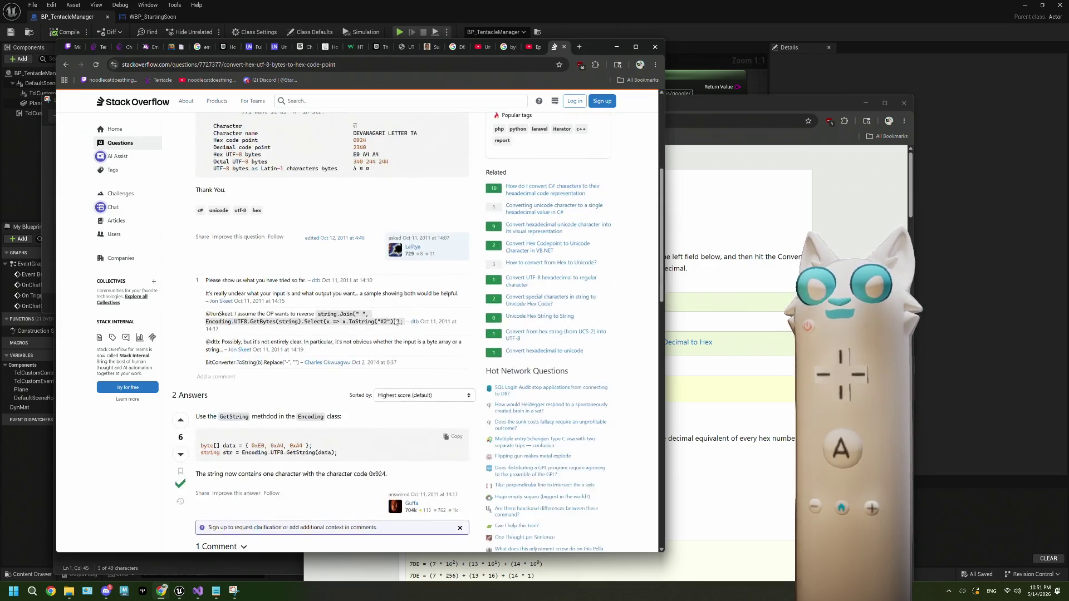
scroll(395, 322, down, 2)
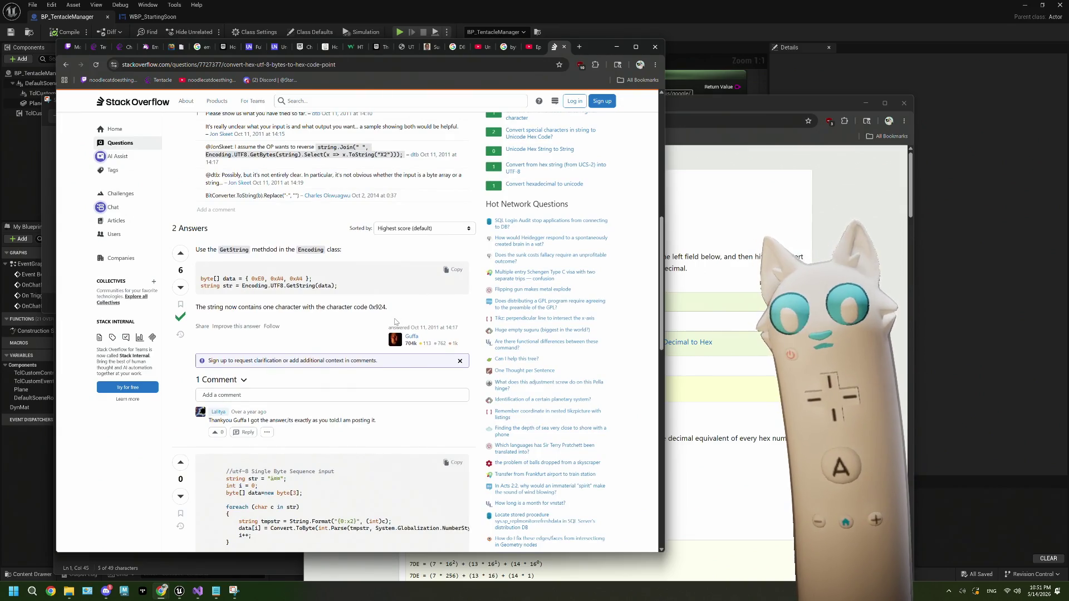
scroll(395, 322, down, 2)
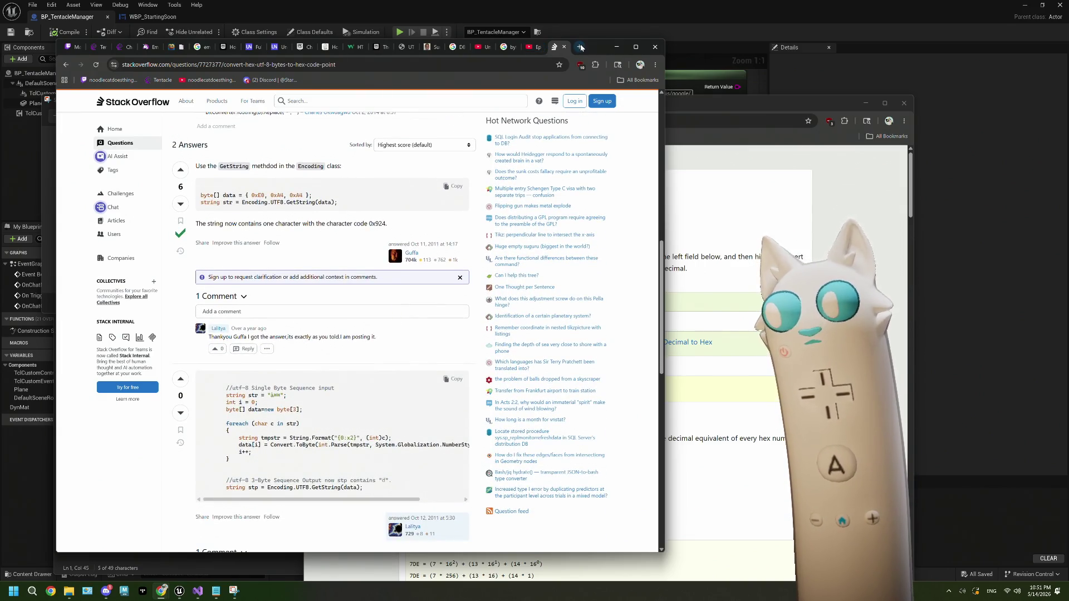
click(579, 46)
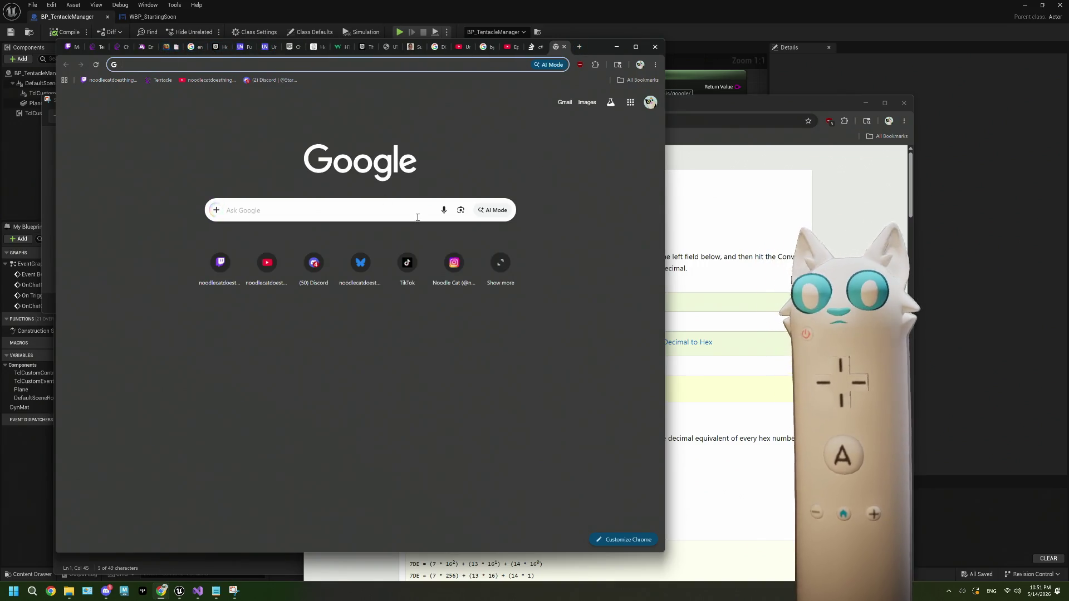
Step: Search 'ue5 character encoding' and open the Character Encoding in Unreal Engine page
text(ue5 ch)
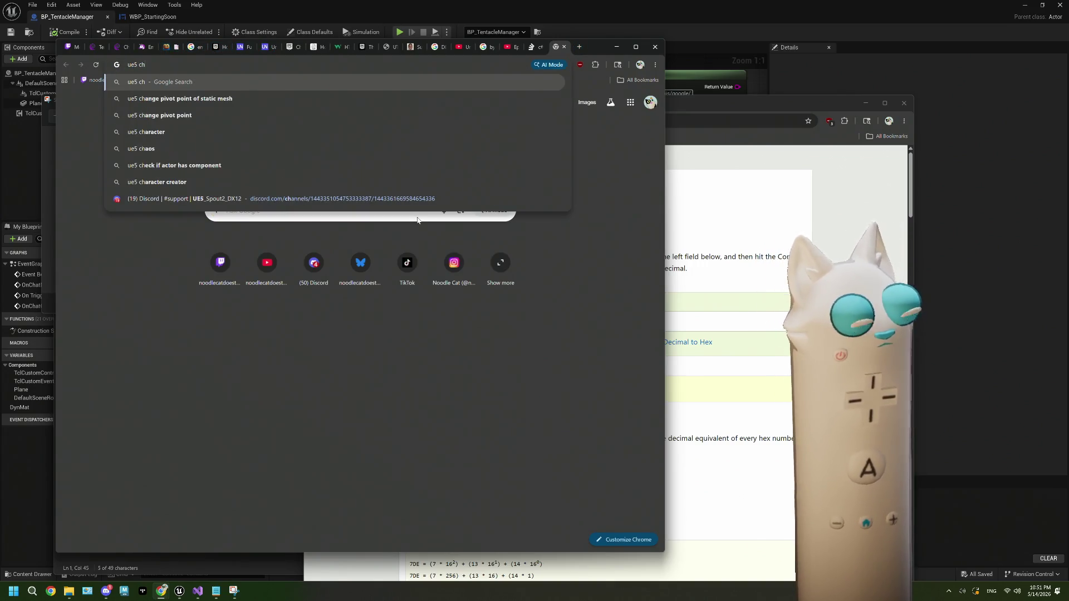
text(ar)
key(Down)
text(en)
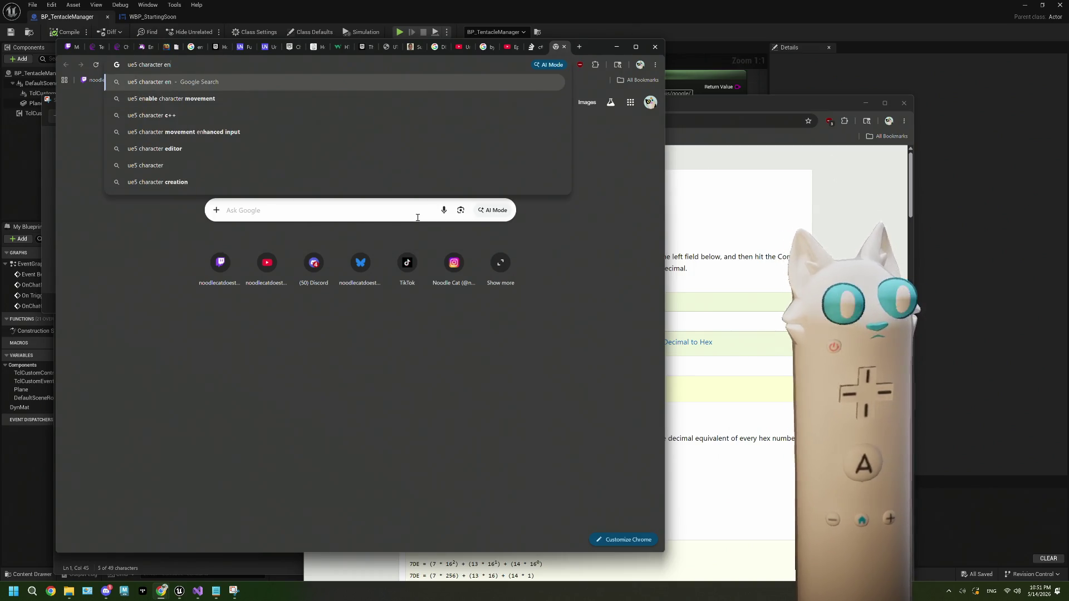
text(coding)
key(Return)
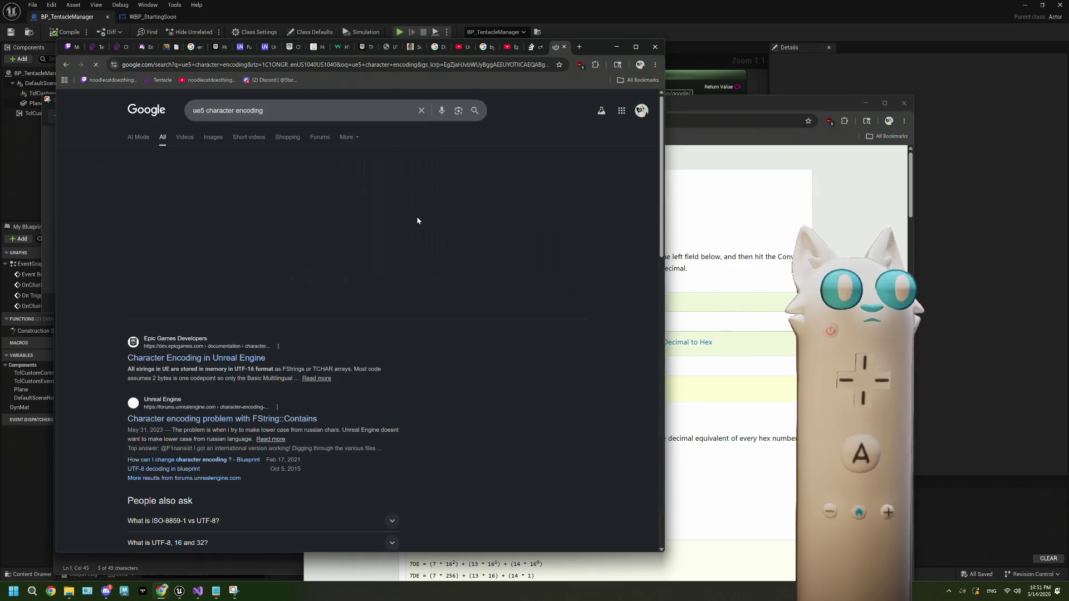
click(244, 359)
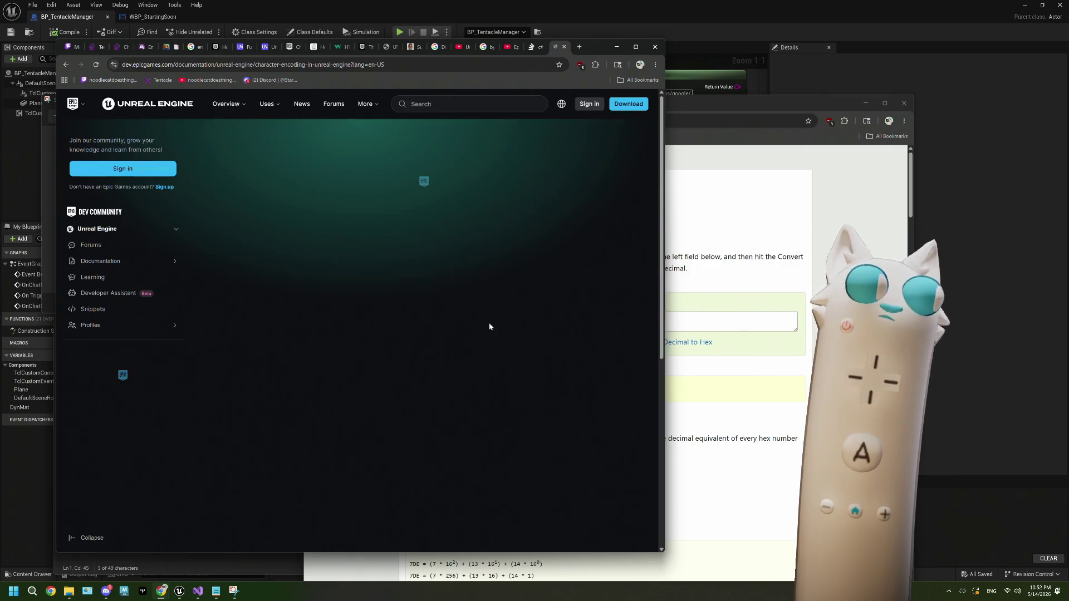
Step: Scroll down the Character Encoding page to its Conversion Routines section
scroll(490, 325, down, 10)
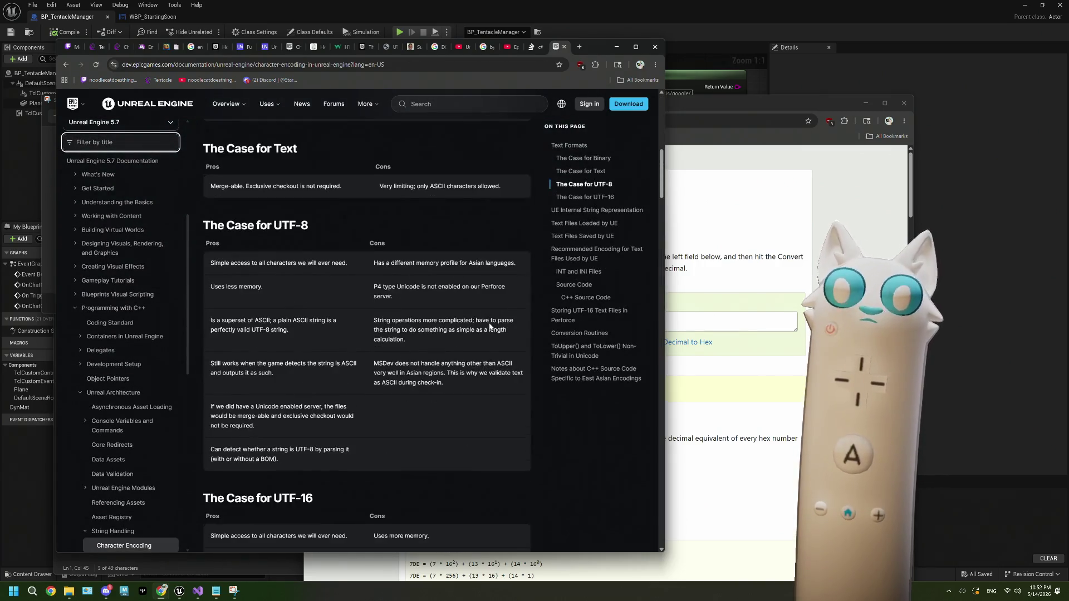
scroll(489, 325, down, 3)
scroll(489, 326, up, 2)
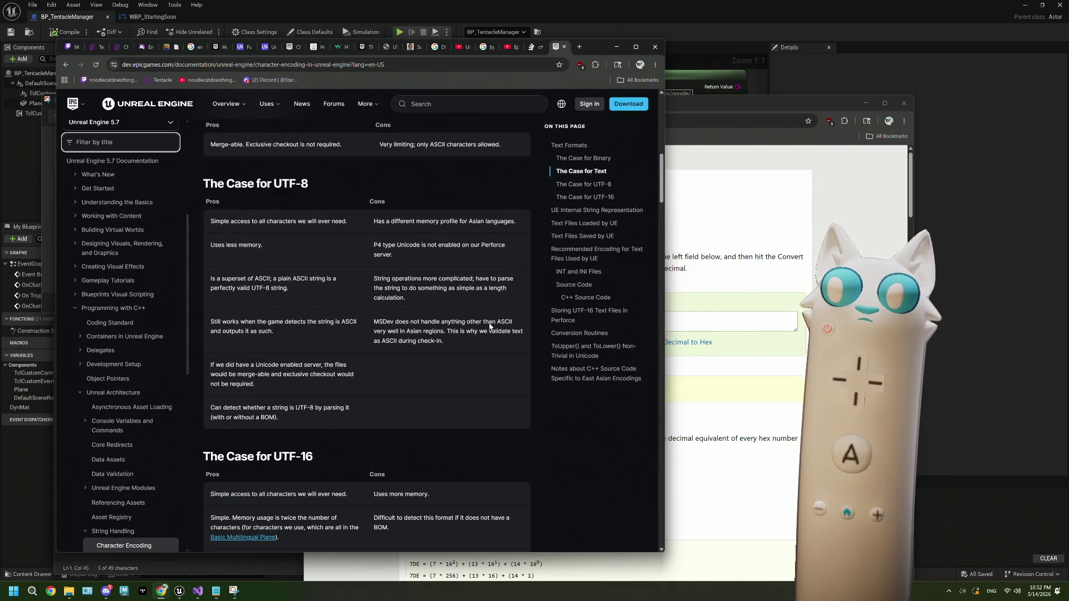
scroll(413, 358, down, 4)
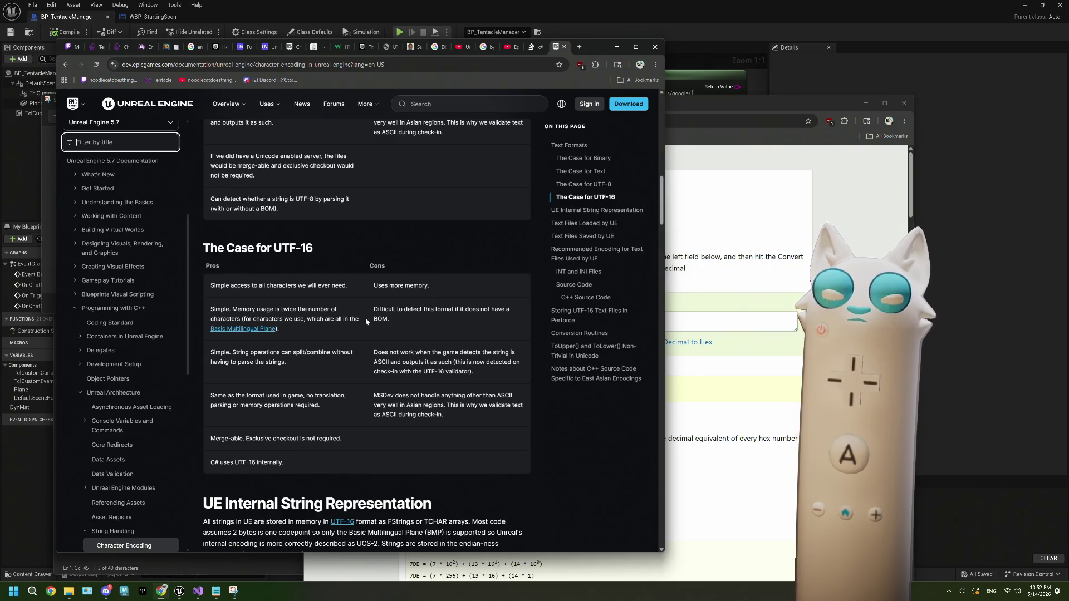
scroll(360, 376, down, 2)
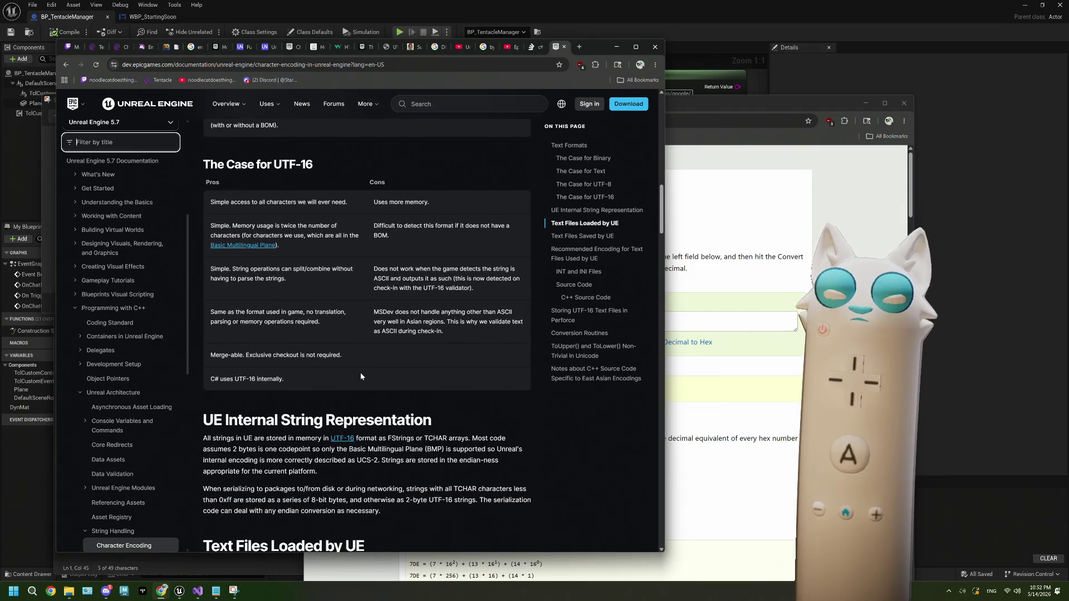
scroll(361, 376, down, 3)
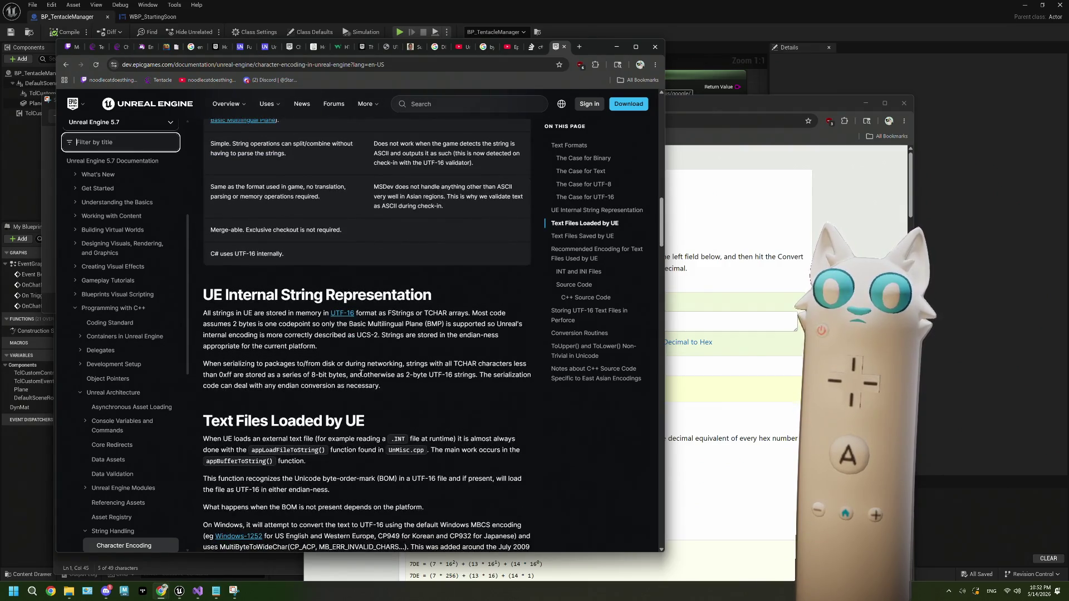
scroll(361, 374, down, 12)
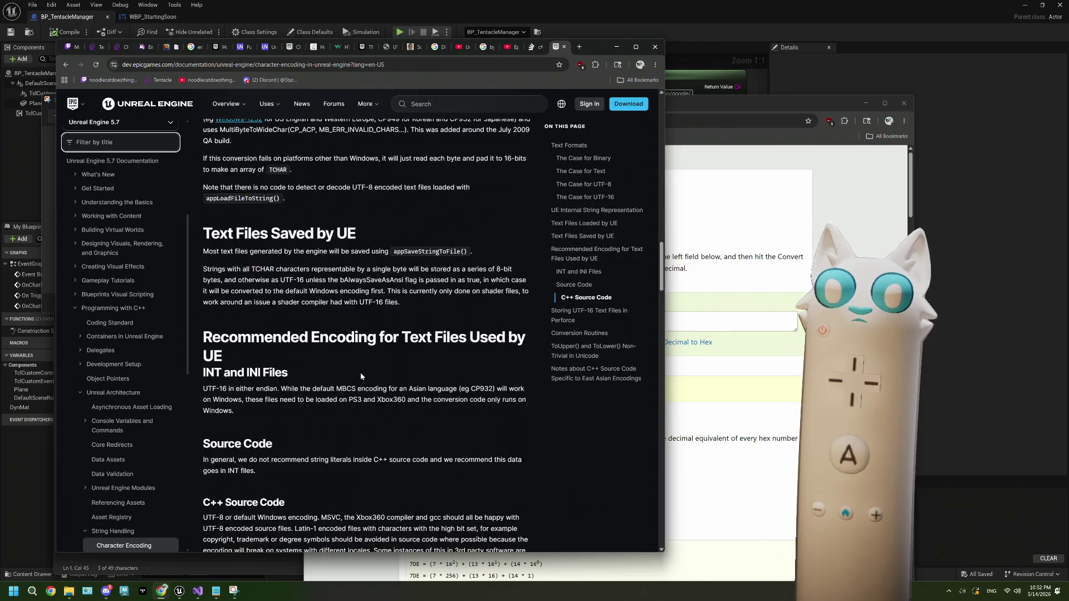
scroll(361, 376, down, 12)
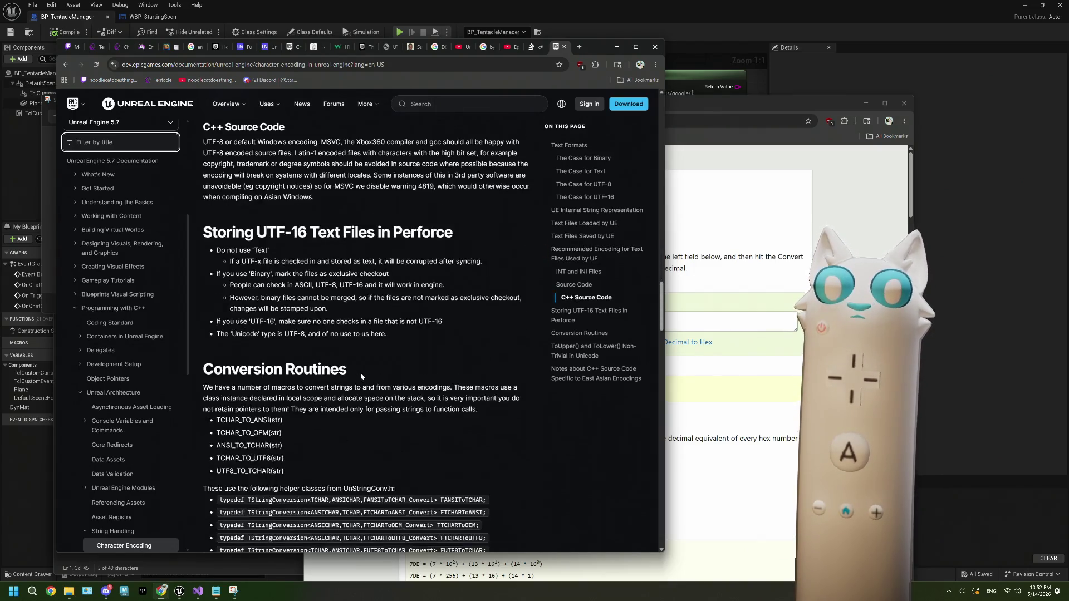
scroll(361, 377, down, 1)
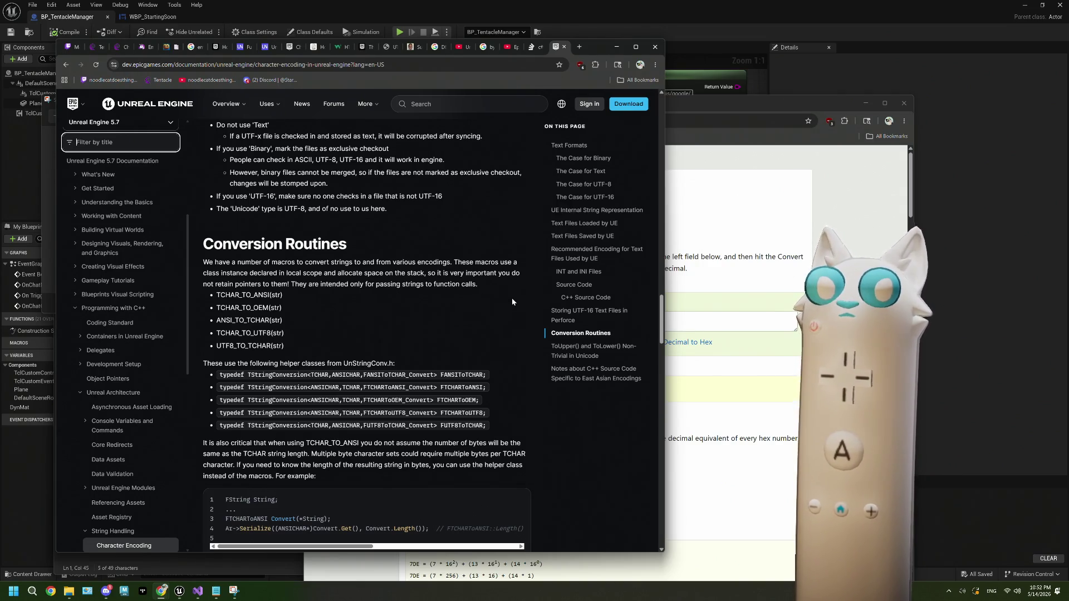
scroll(512, 302, down, 1)
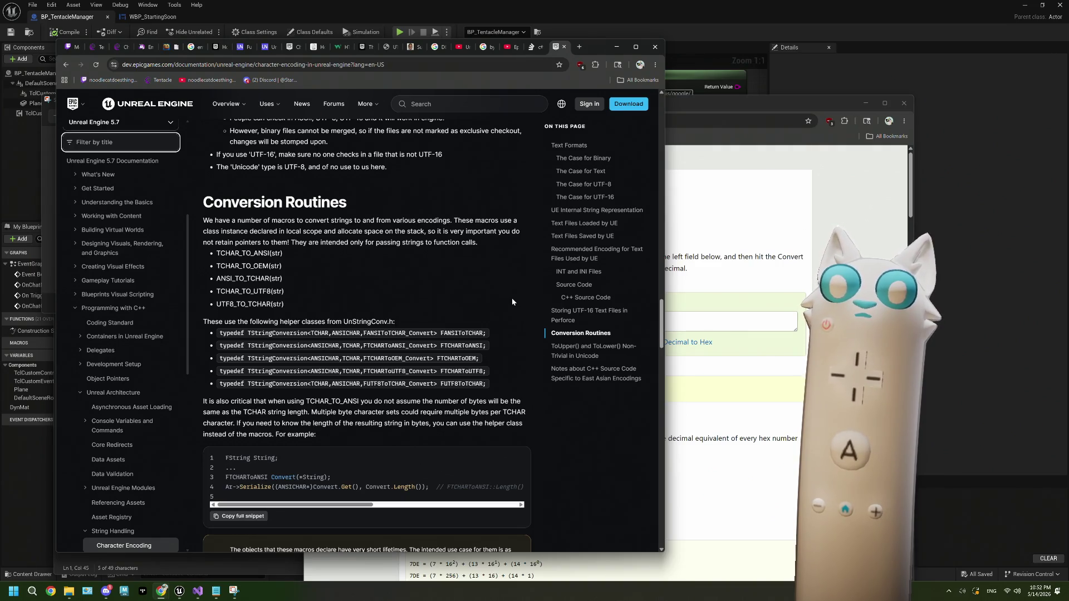
scroll(513, 302, down, 1)
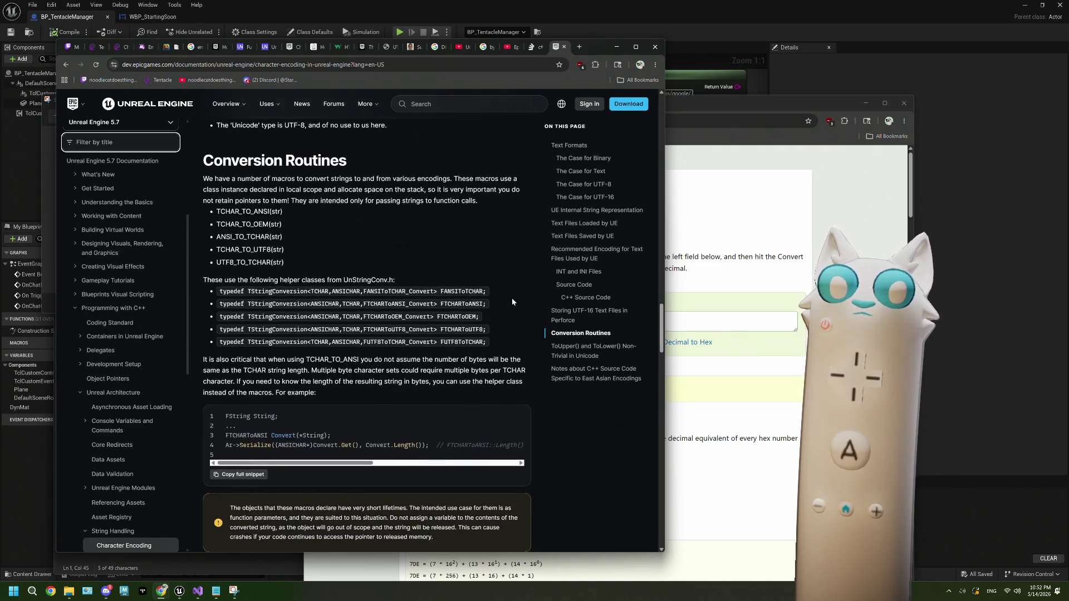
click(198, 589)
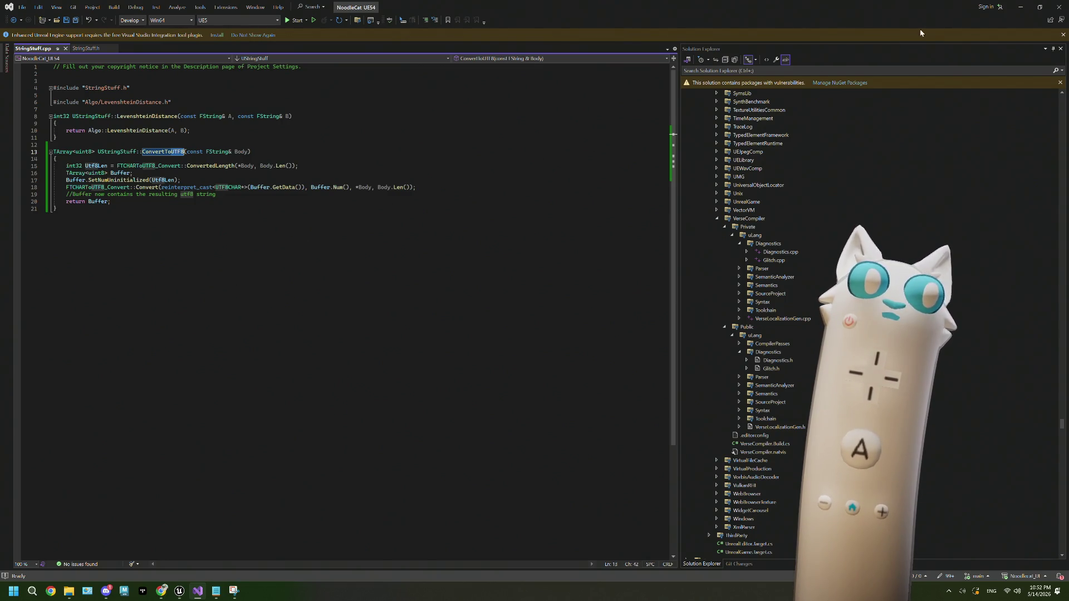
Step: Leave StringStuff.cpp's ConvertToUTF8 and Alt+Tab back to the Conversion Routines documentation
key(alt+Tab)
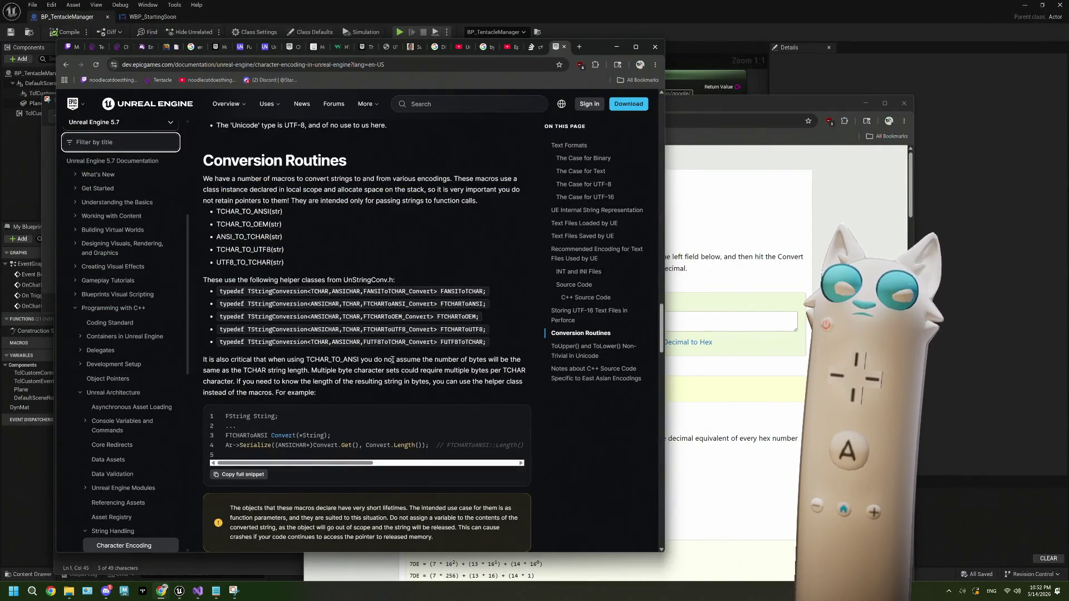
scroll(392, 360, up, 1)
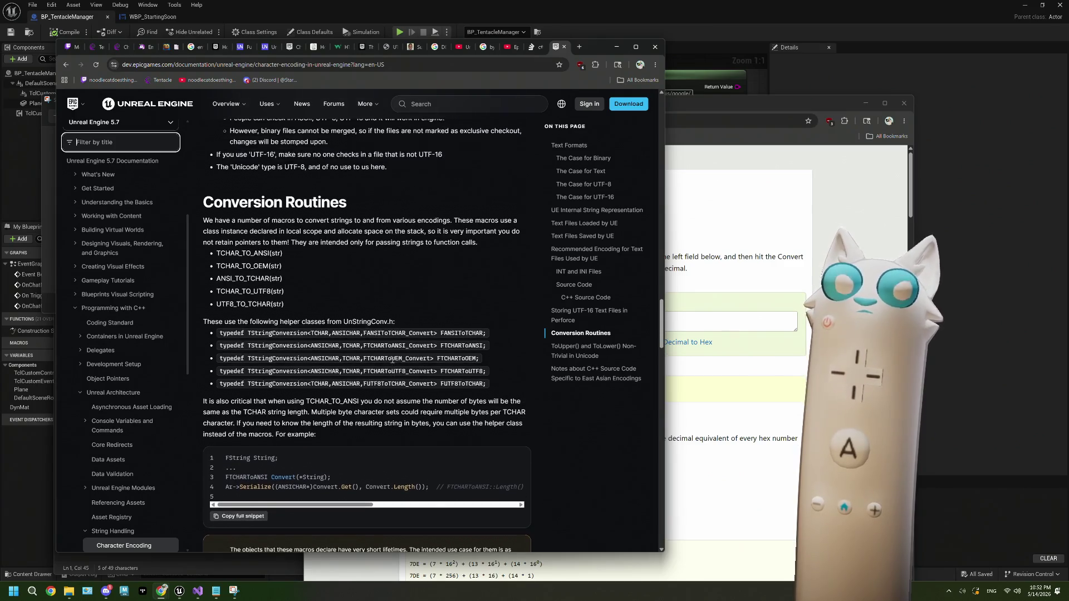
scroll(354, 301, up, 1)
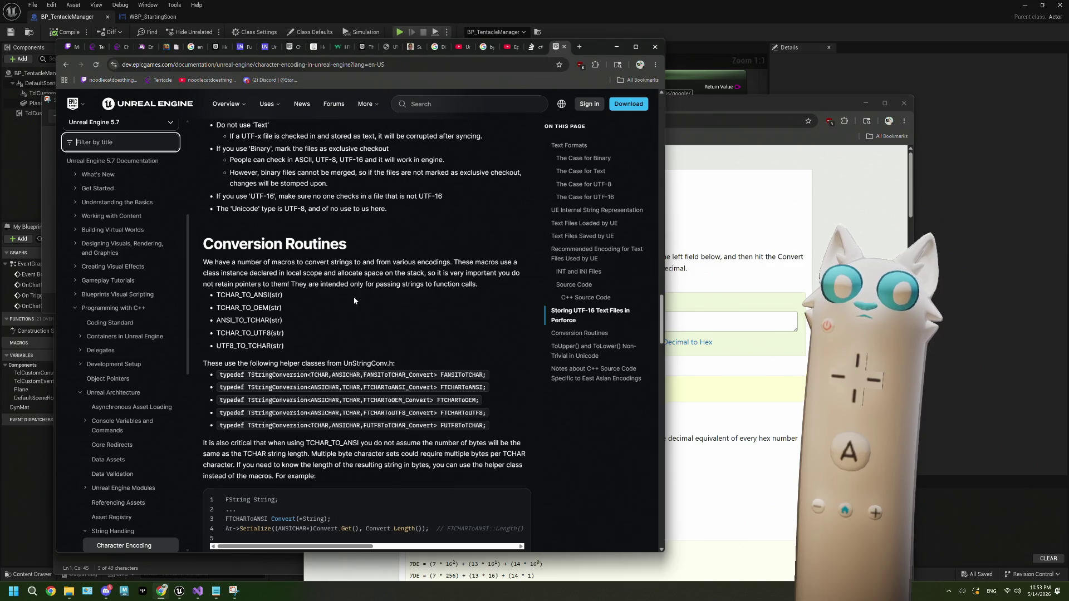
double_click(234, 307)
click(234, 307)
scroll(307, 316, up, 3)
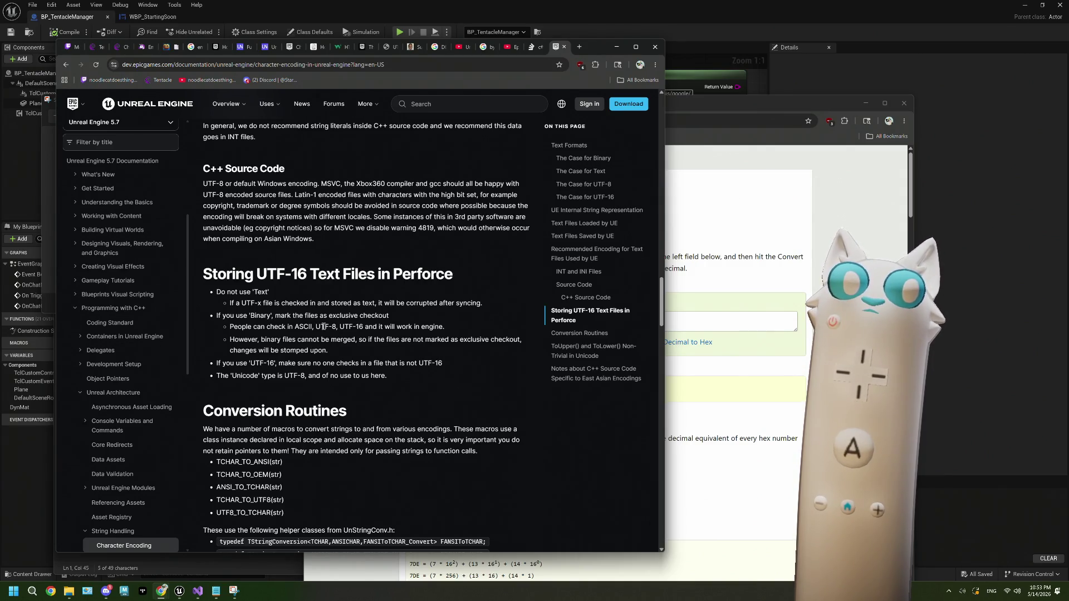
scroll(324, 326, down, 10)
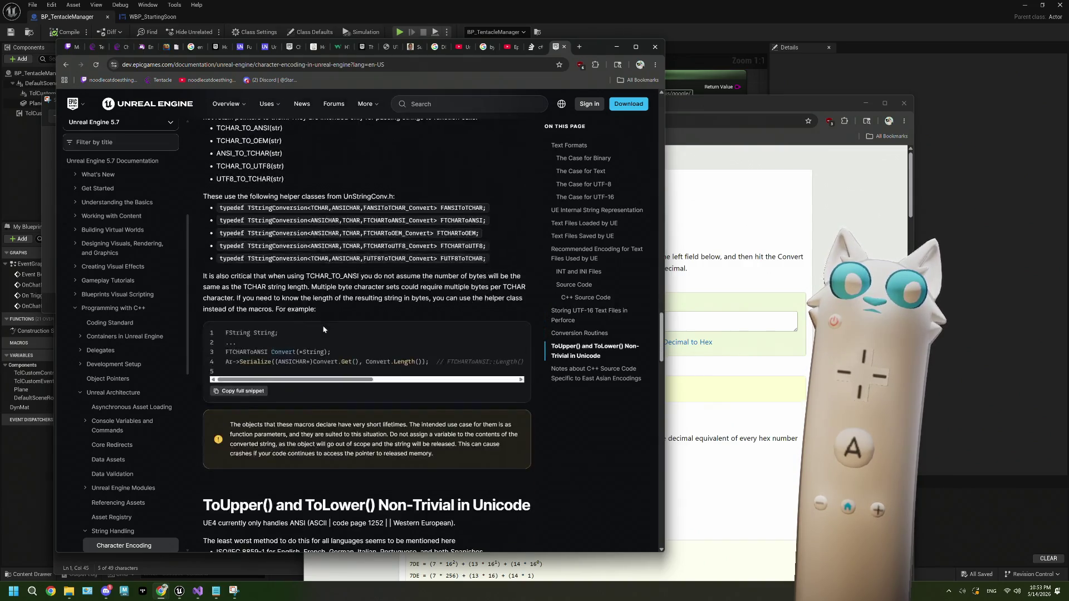
scroll(324, 327, down, 2)
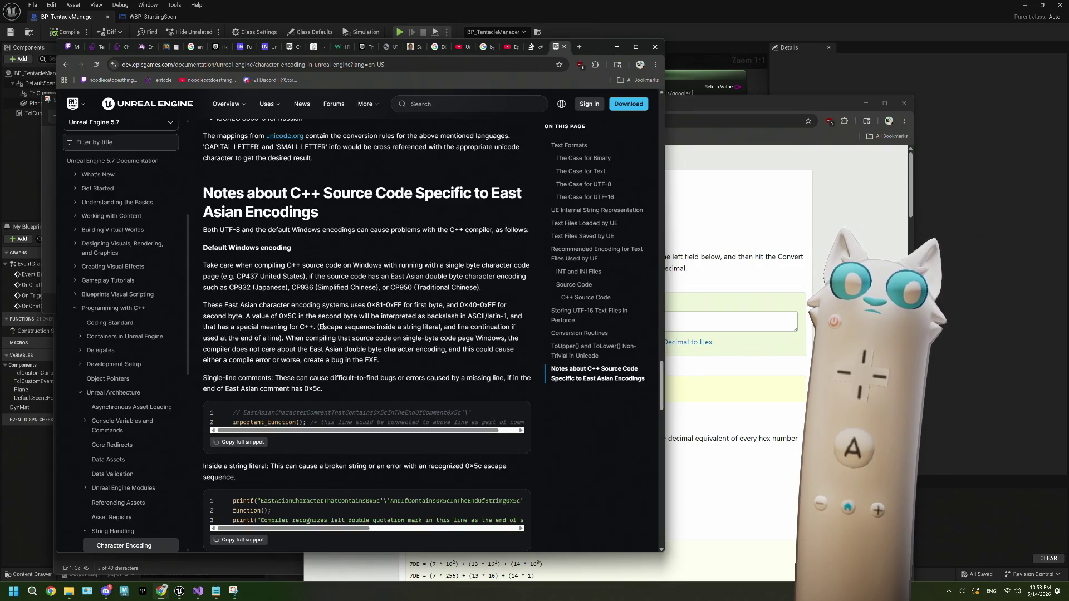
scroll(323, 327, down, 2)
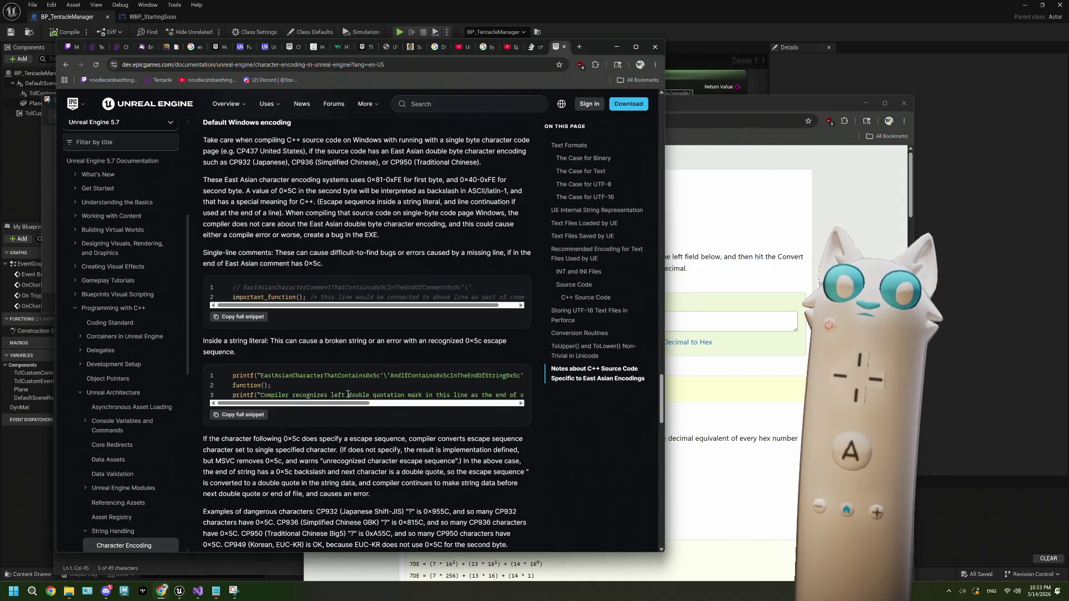
scroll(362, 395, right, 5)
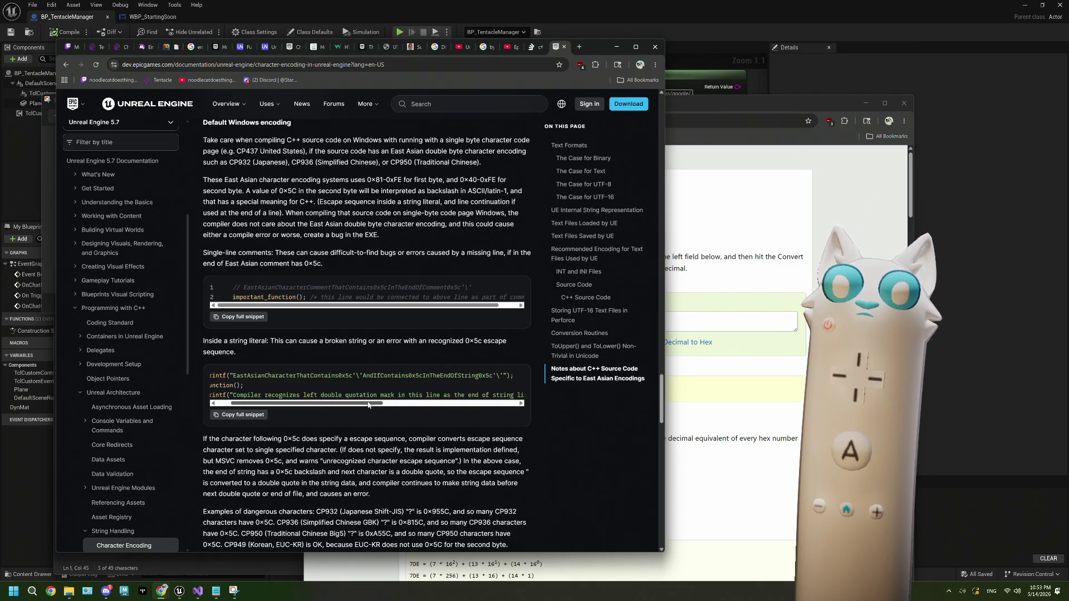
scroll(422, 395, left, 5)
scroll(390, 396, down, 4)
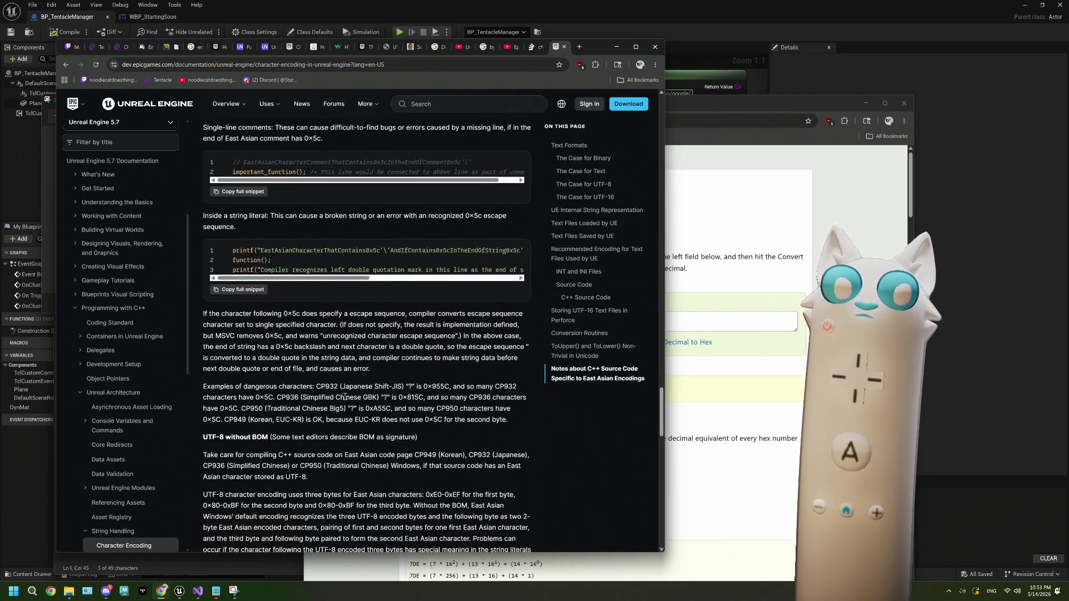
scroll(344, 399, down, 2)
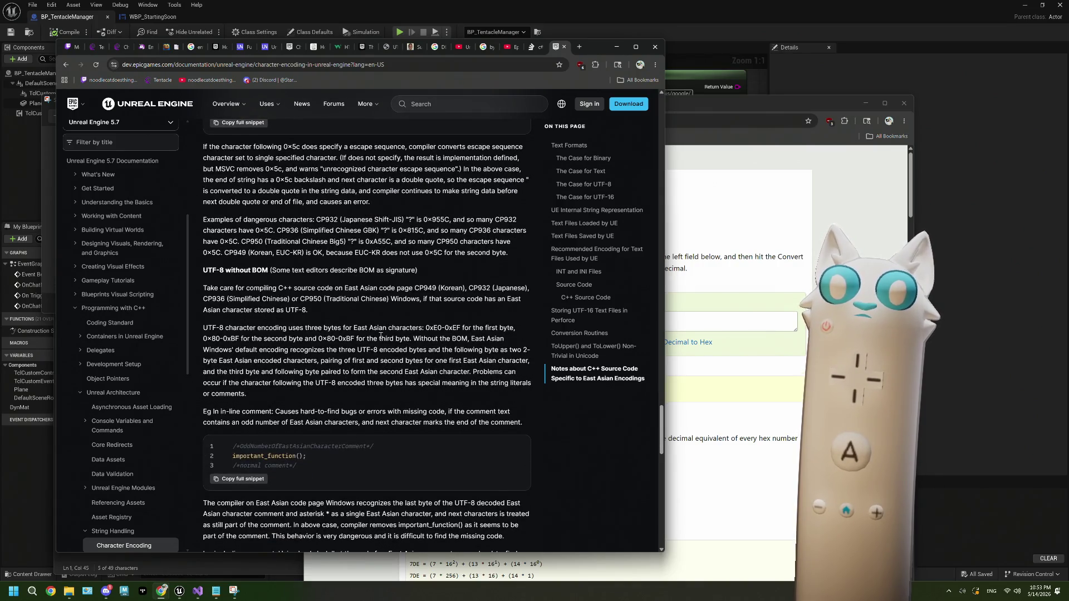
scroll(289, 385, down, 2)
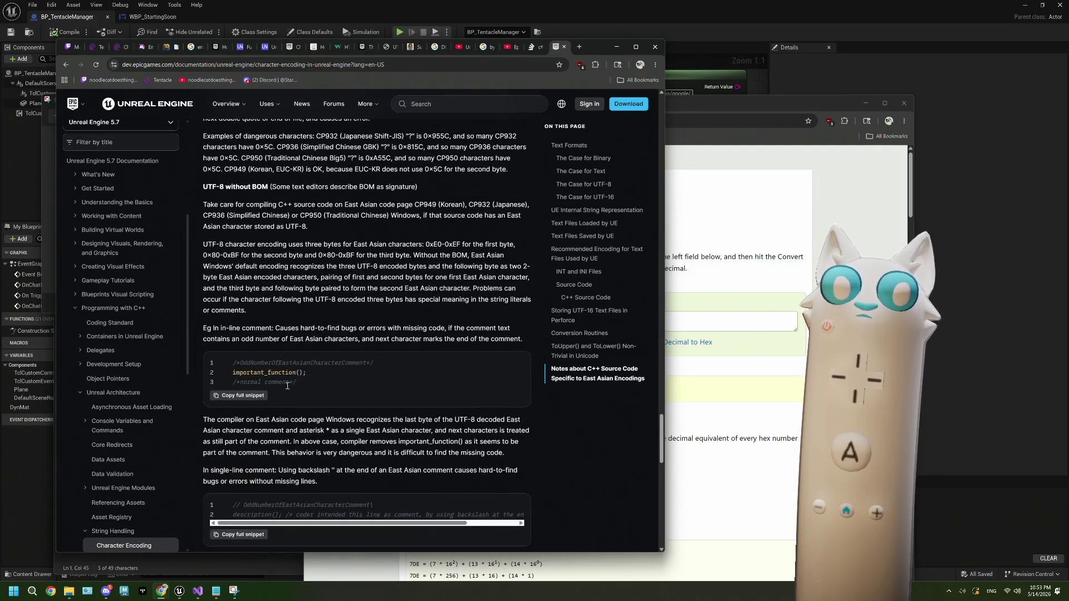
scroll(289, 383, down, 1)
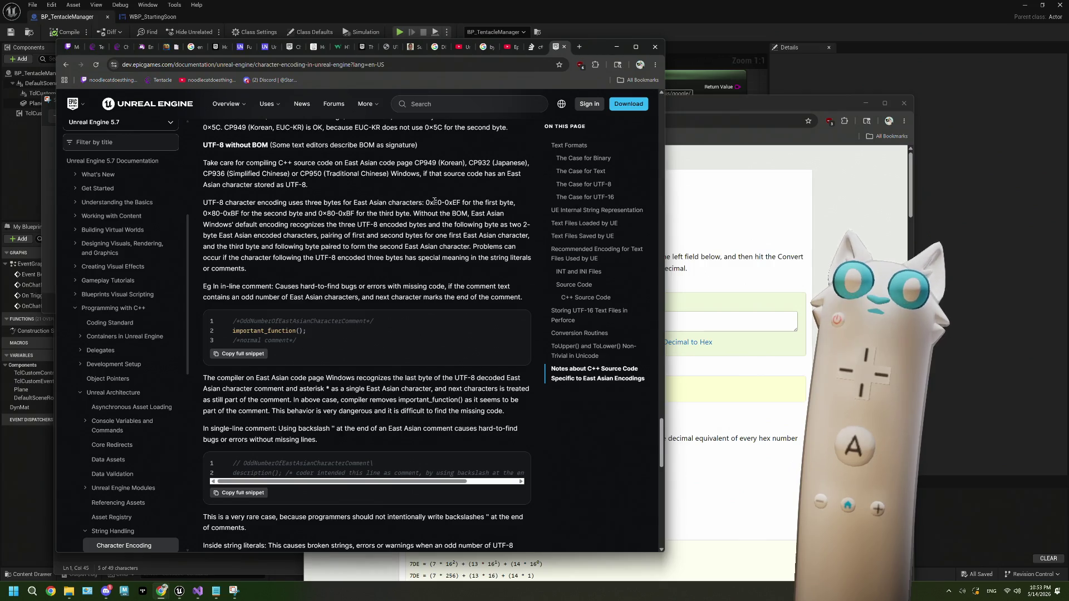
scroll(435, 201, down, 10)
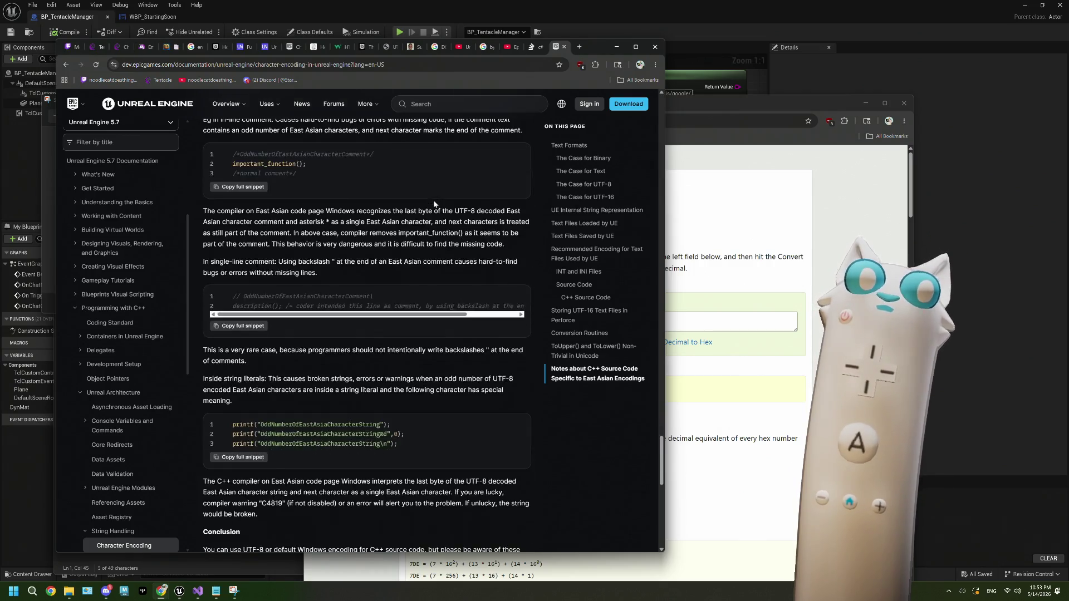
scroll(434, 201, down, 2)
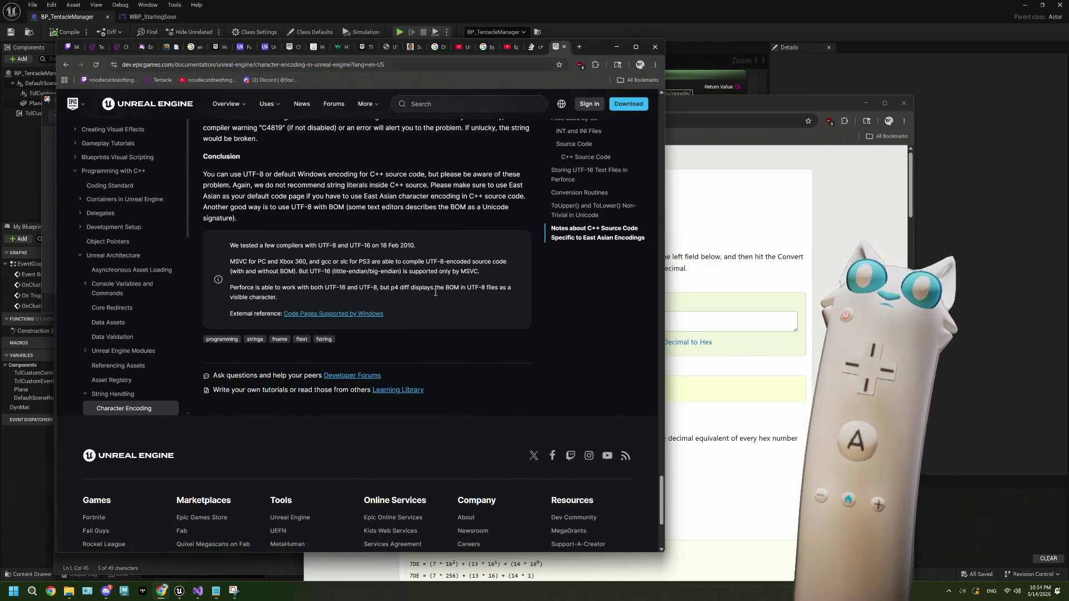
scroll(432, 293, up, 4)
click(567, 299)
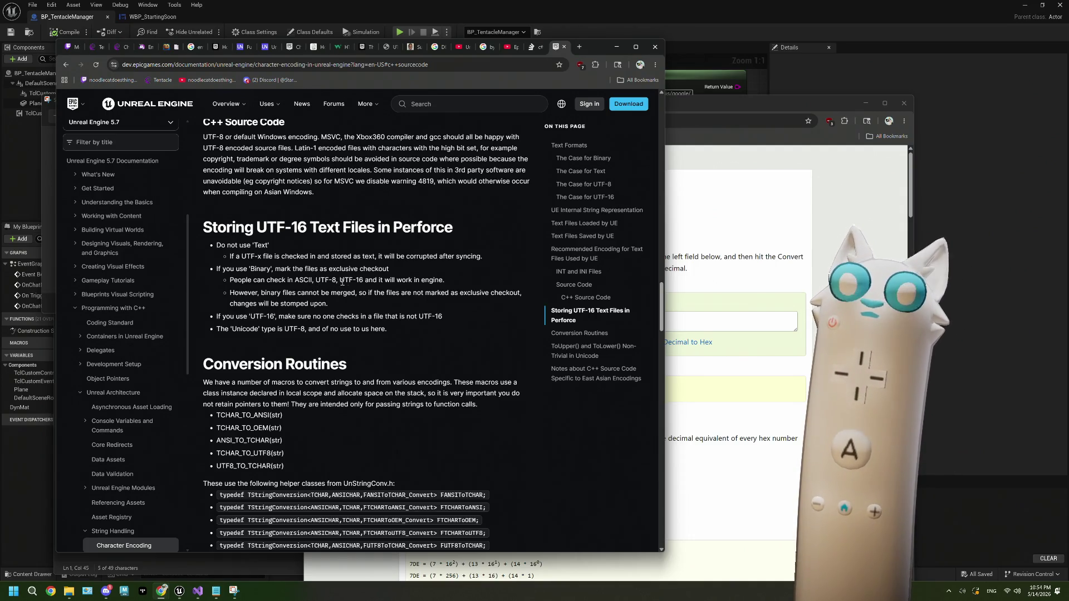
scroll(346, 284, down, 2)
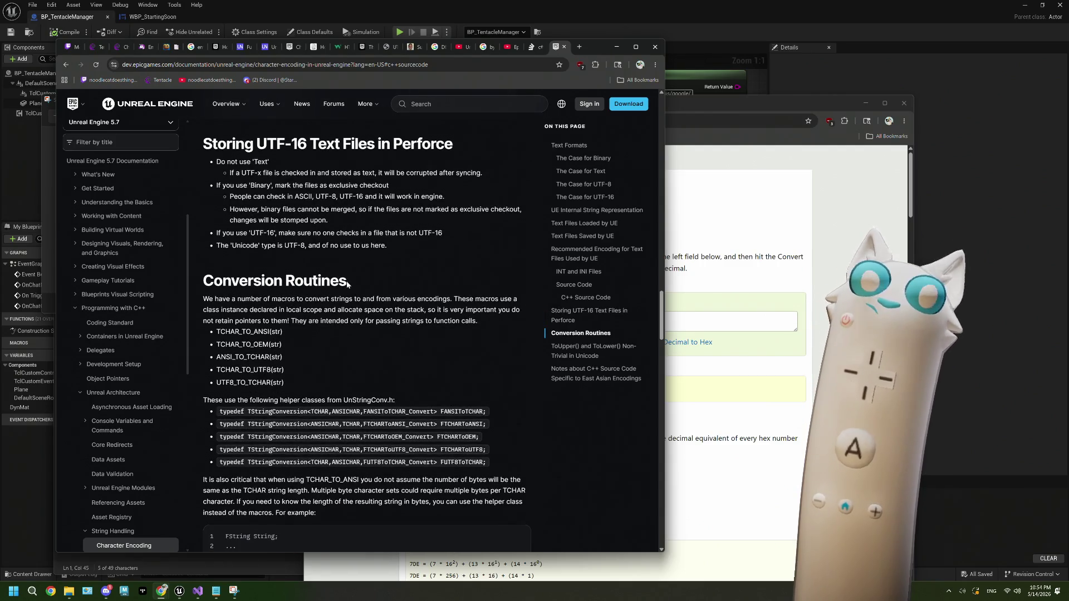
scroll(347, 284, down, 2)
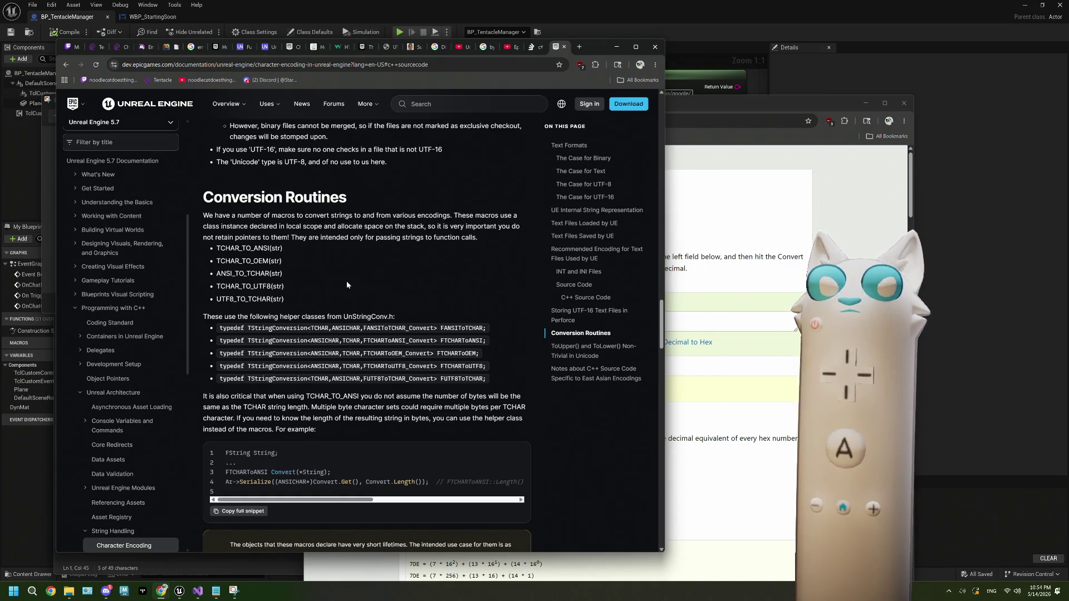
scroll(347, 284, down, 1)
scroll(347, 284, down, 3)
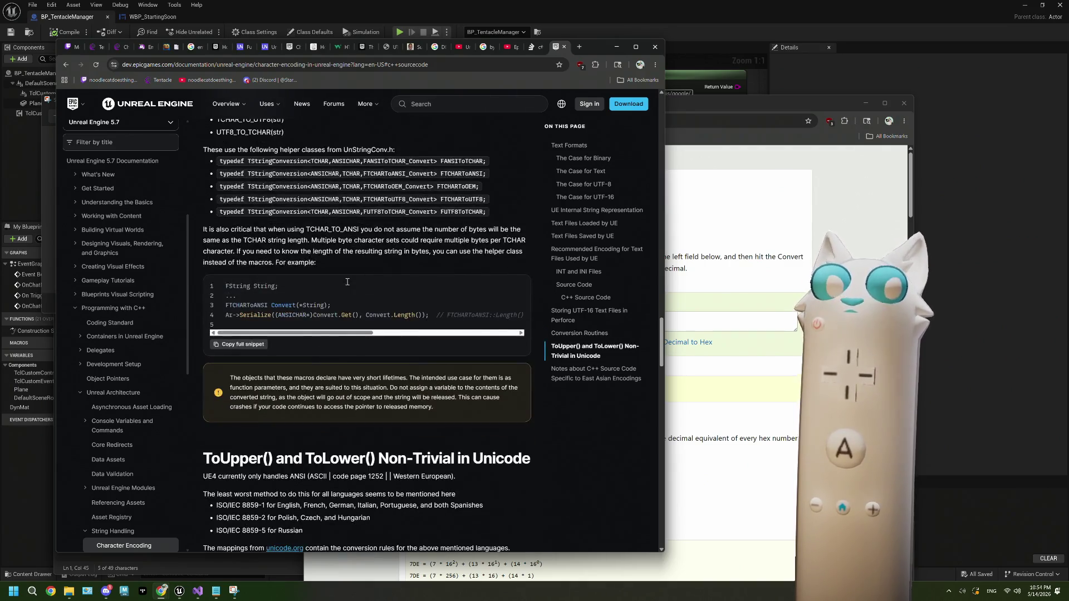
click(67, 66)
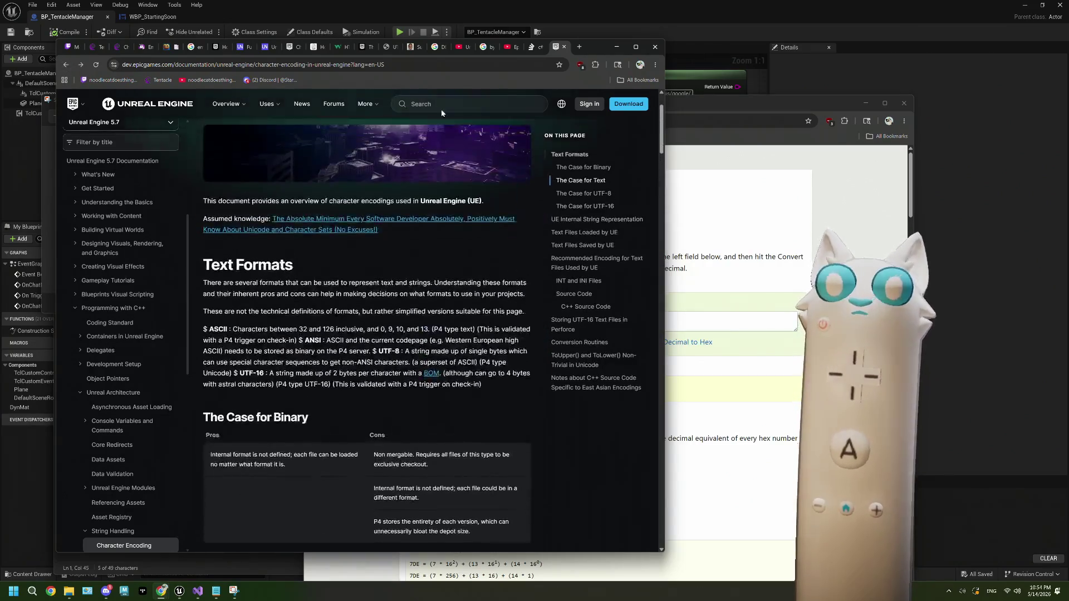
click(533, 46)
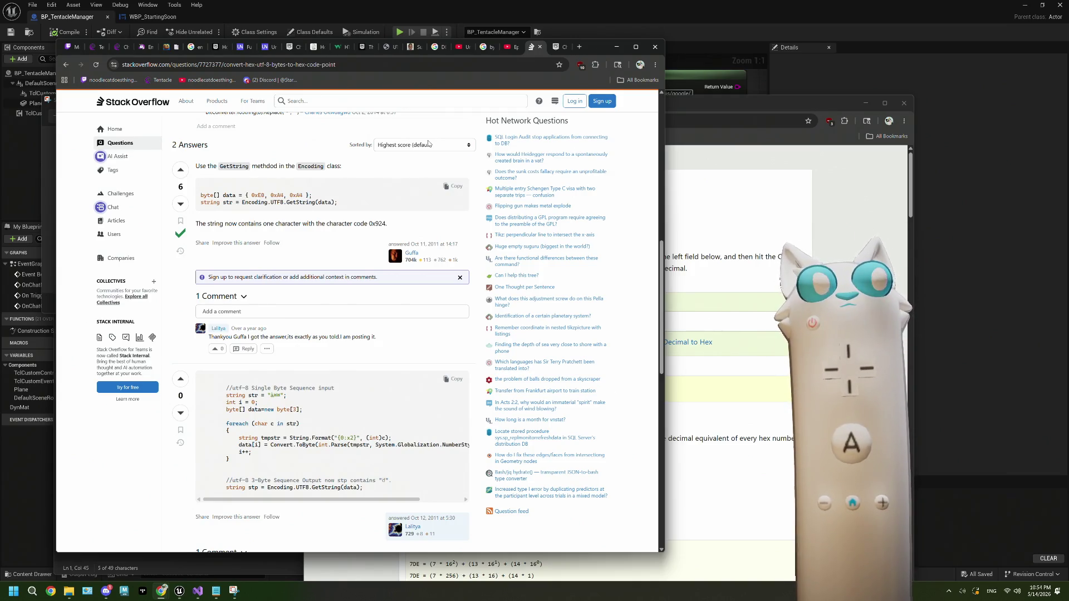
Step: Scroll through the hex UTF-8 question to the second answer using Encoding.UTF8.GetString
scroll(332, 228, up, 1)
scroll(329, 238, down, 1)
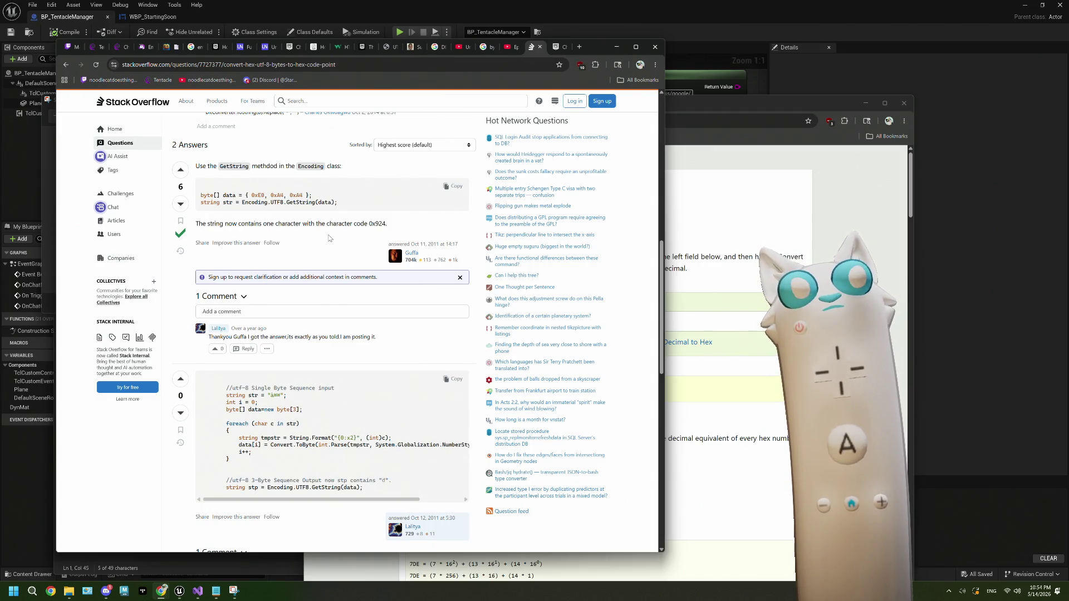
scroll(329, 239, up, 2)
scroll(328, 238, down, 2)
scroll(329, 238, up, 6)
scroll(329, 238, down, 4)
scroll(328, 238, up, 5)
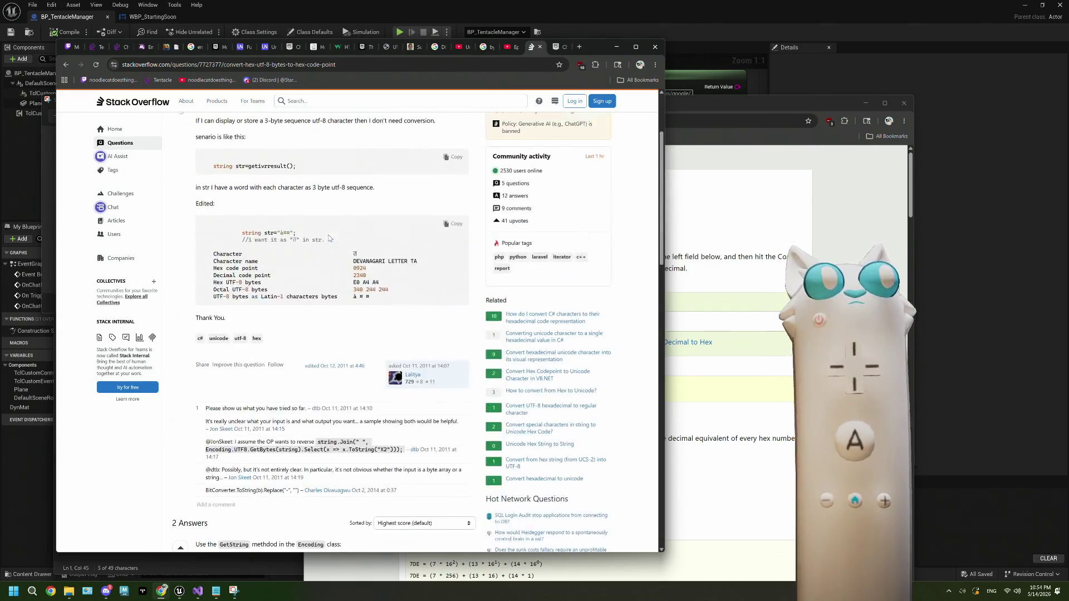
scroll(328, 239, up, 2)
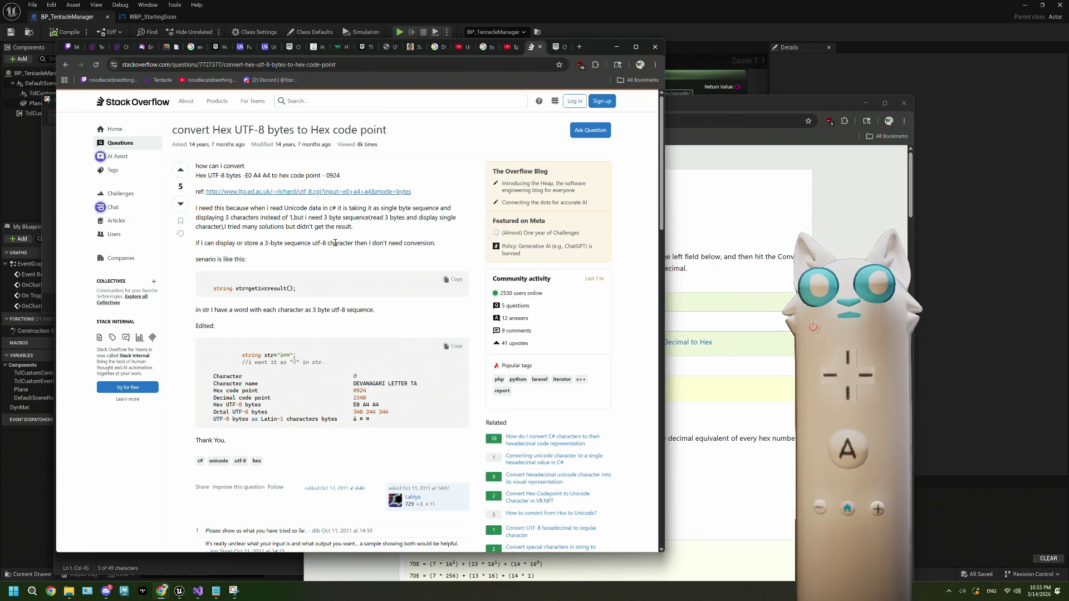
scroll(335, 243, down, 10)
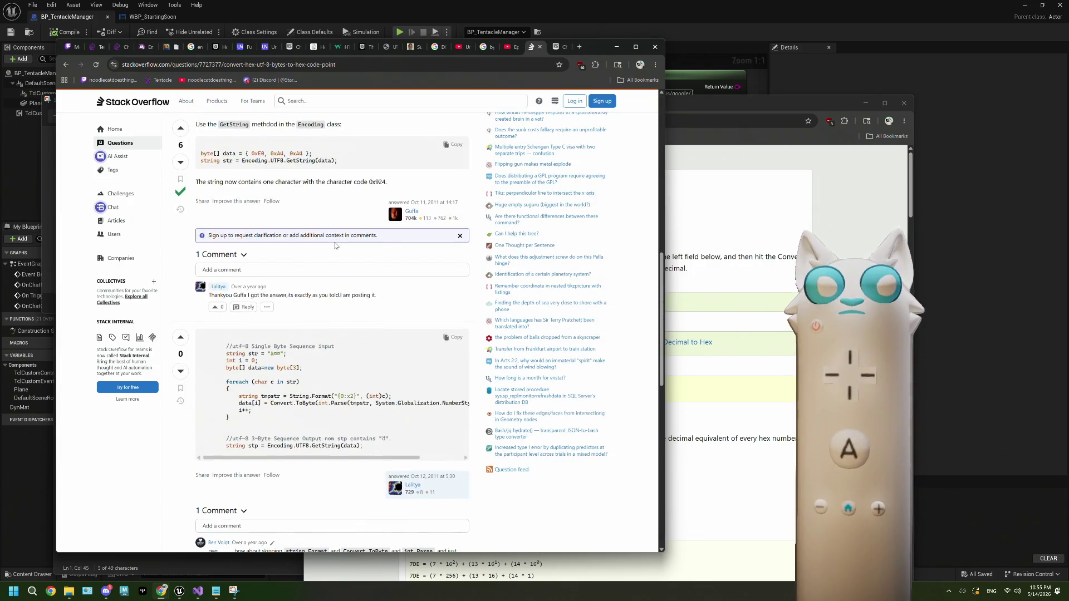
scroll(336, 245, down, 3)
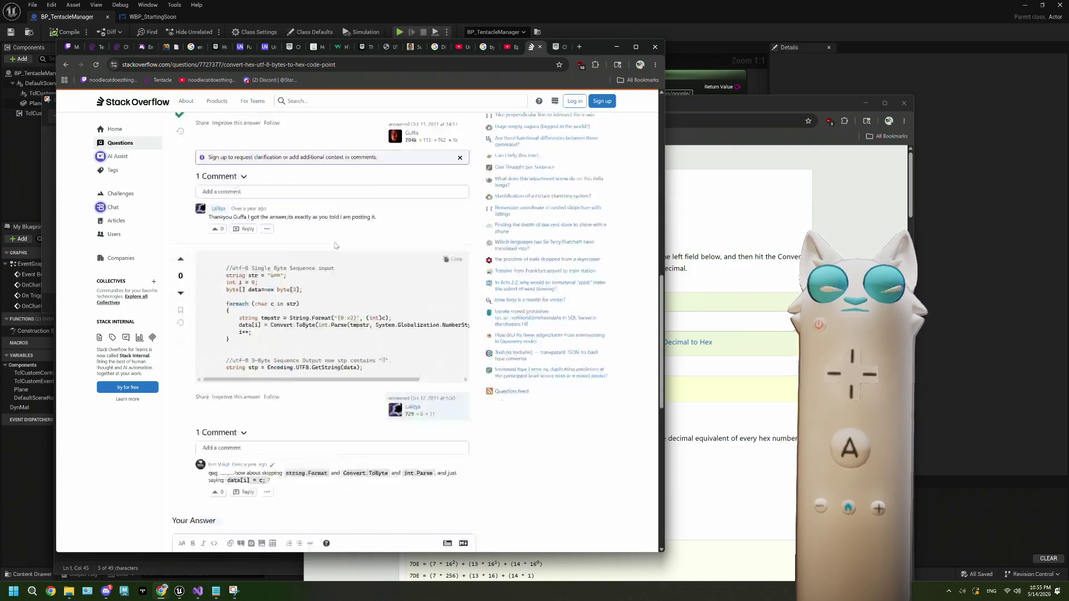
click(579, 47)
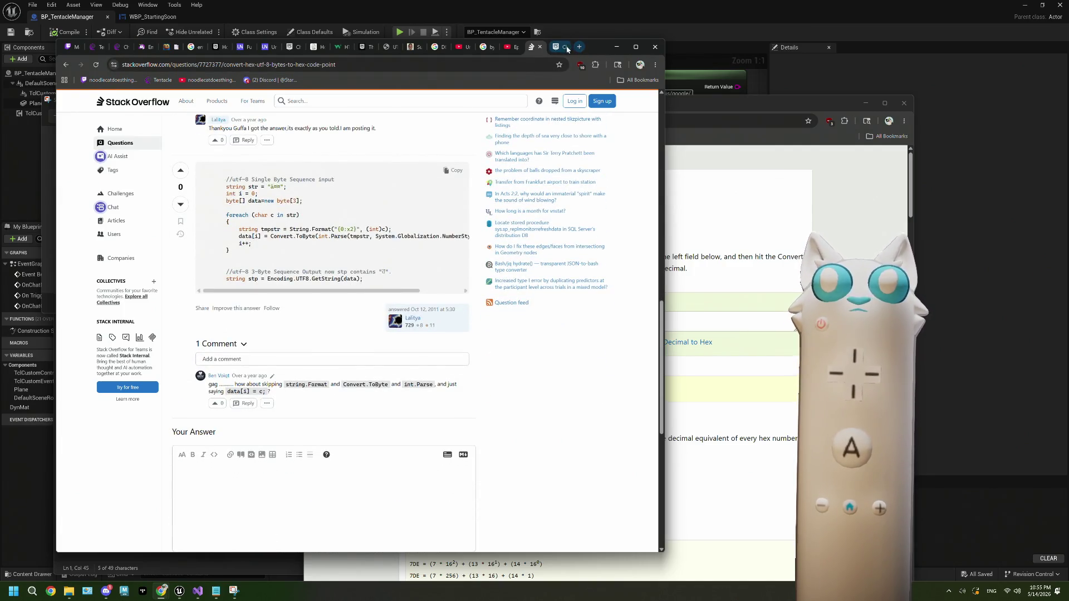
Step: Search 'ue5 string encoding' and open the String Handling in Unreal Engine result
text(ue)
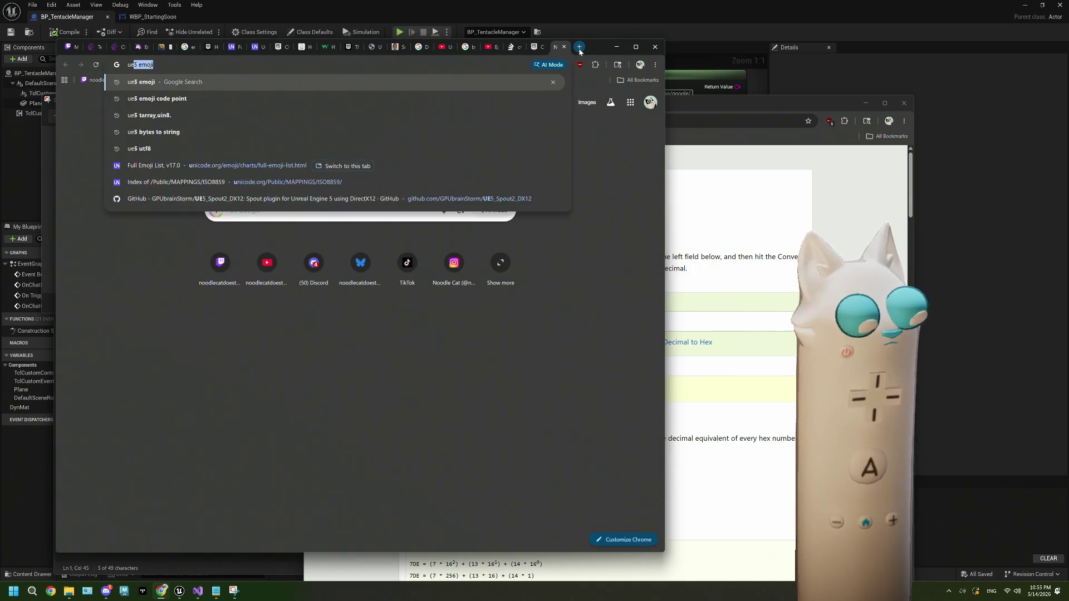
text(5 string)
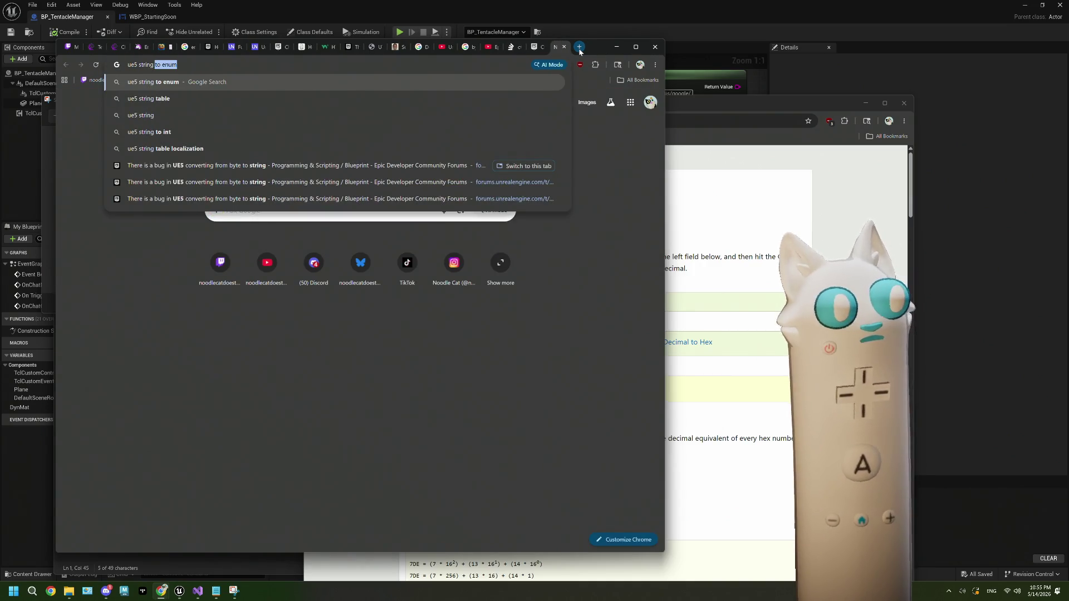
text( encoding)
key(Return)
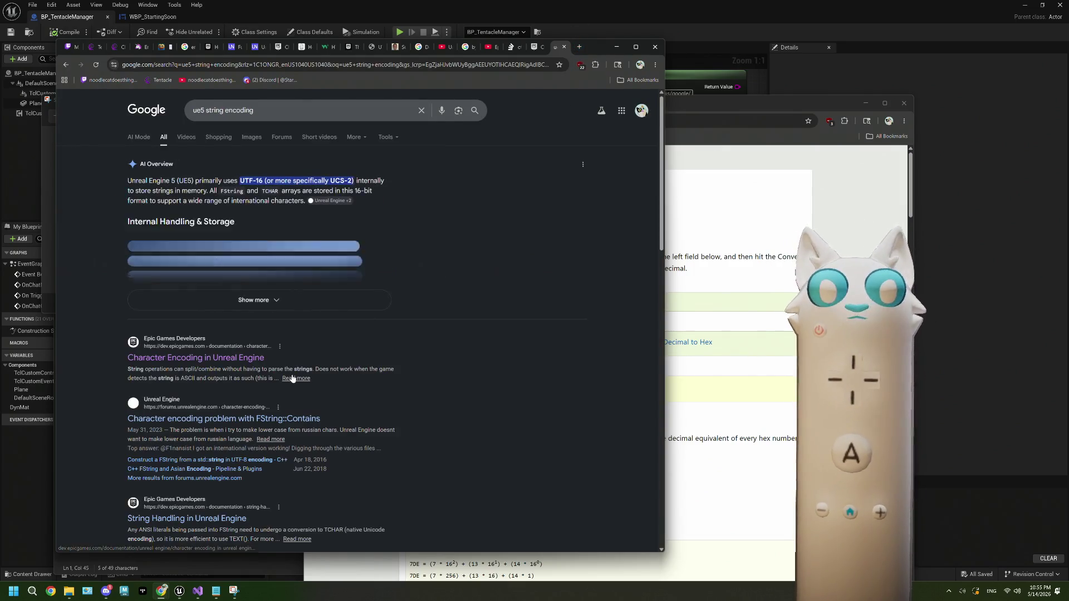
scroll(273, 373, down, 3)
click(230, 392)
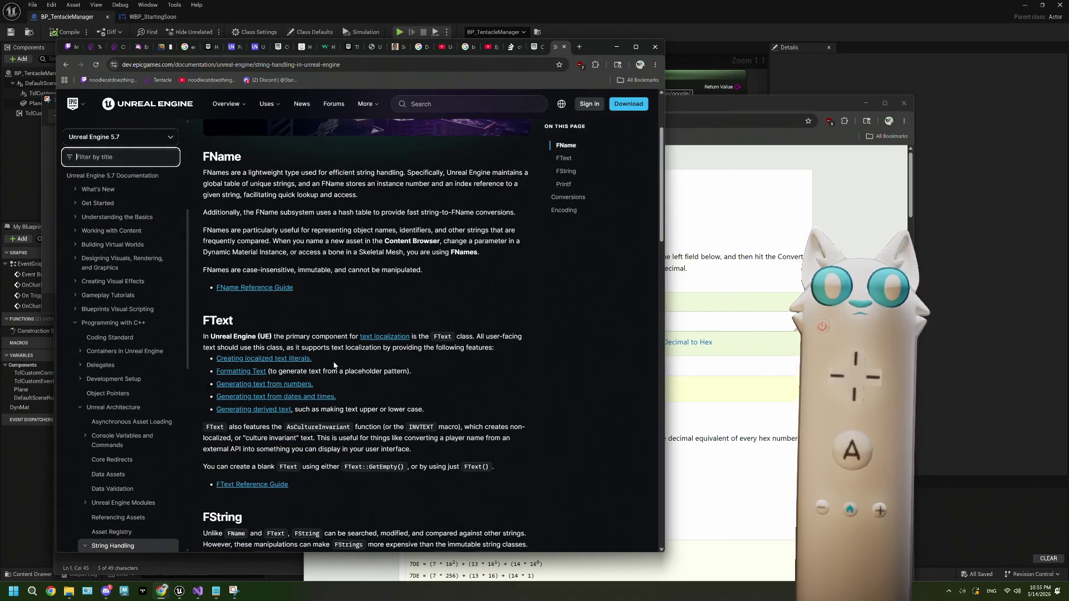
Step: Scroll to the page's Encoding section, then go back to the search results
scroll(334, 363, down, 4)
scroll(334, 365, down, 5)
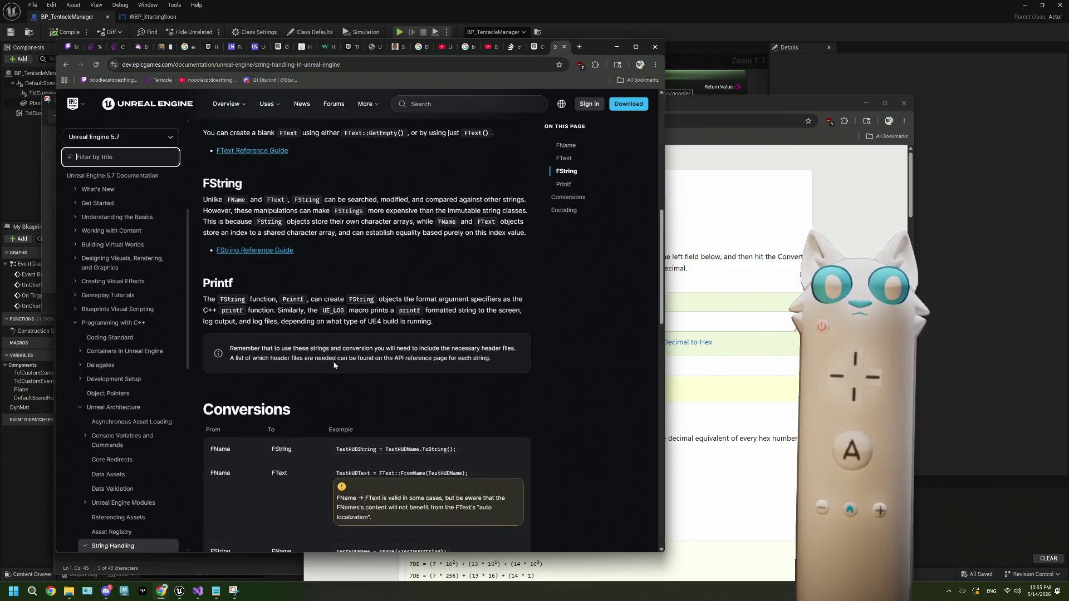
scroll(334, 365, down, 10)
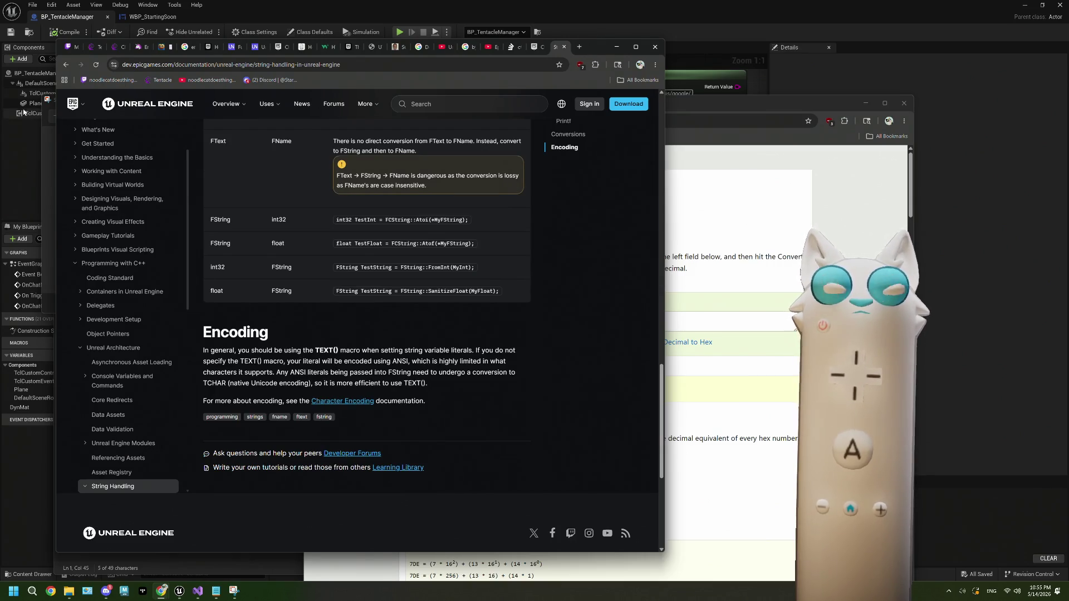
click(65, 65)
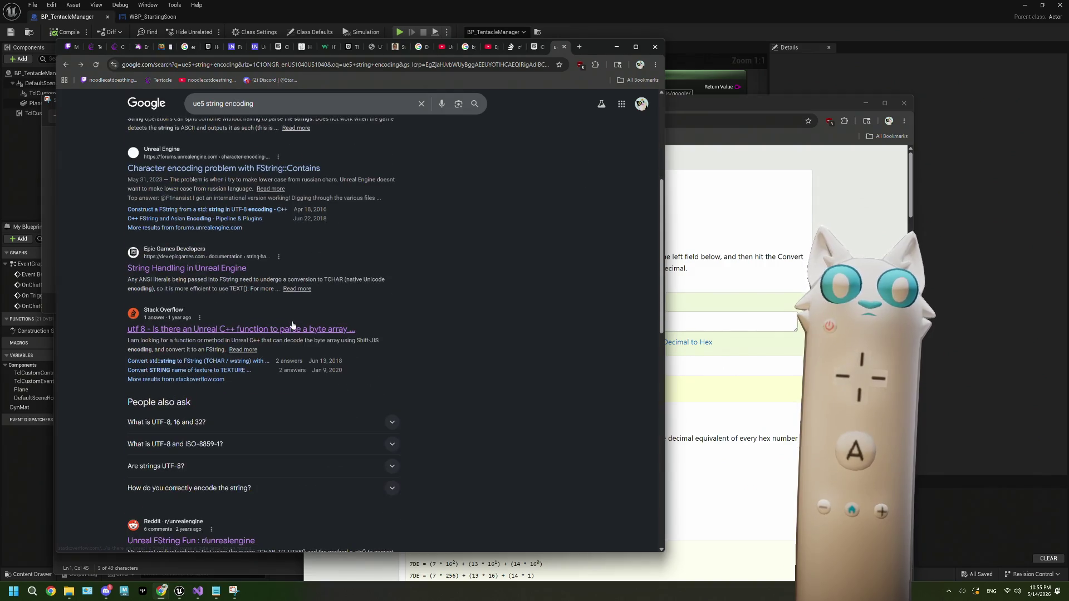
Step: Open the Stack Overflow byte-array-to-FString answer and highlight the StringConv.h header name
click(297, 329)
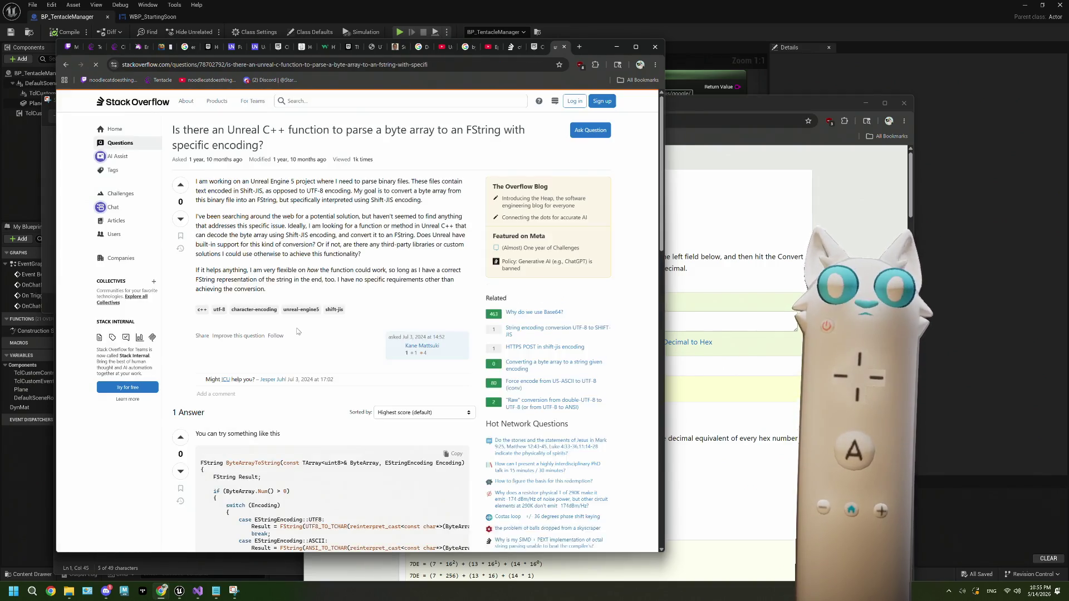
scroll(297, 331, down, 3)
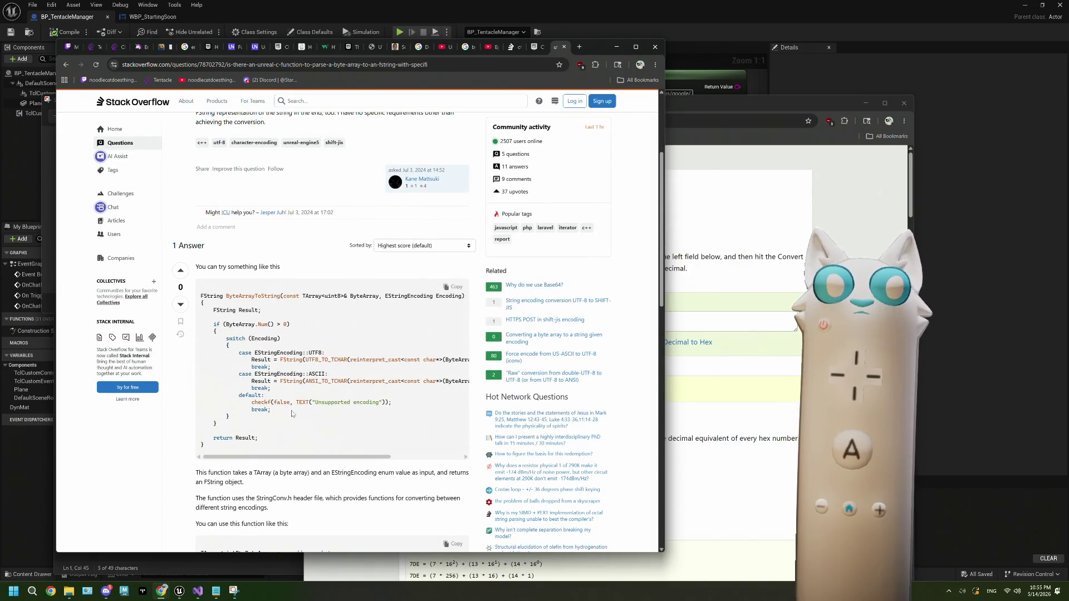
mouse_move(294, 459)
mouse_down()
mouse_move(377, 459)
mouse_move(284, 452)
mouse_up()
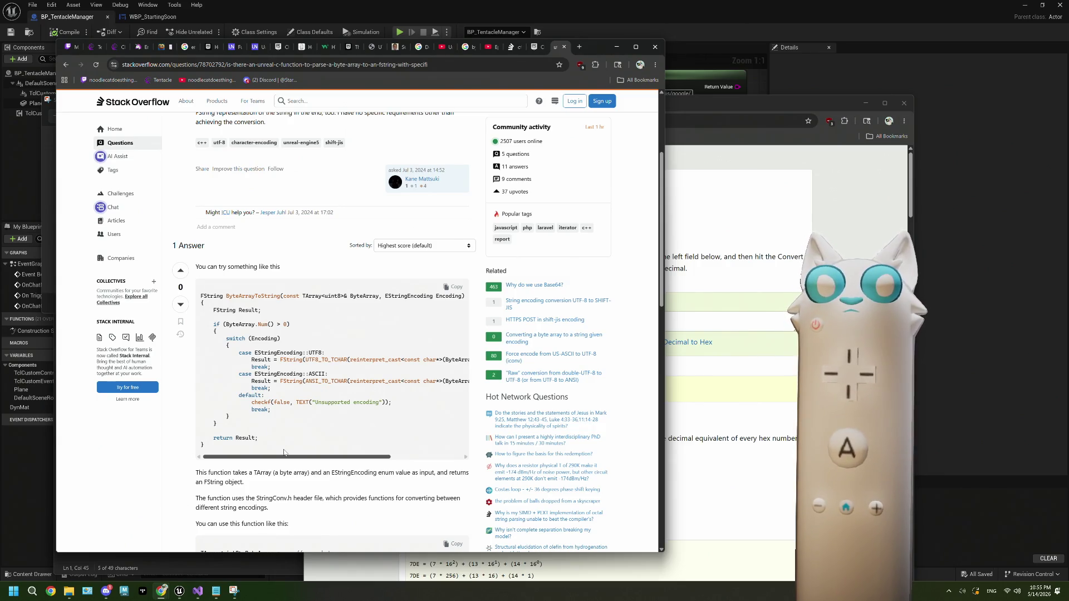
scroll(284, 452, down, 2)
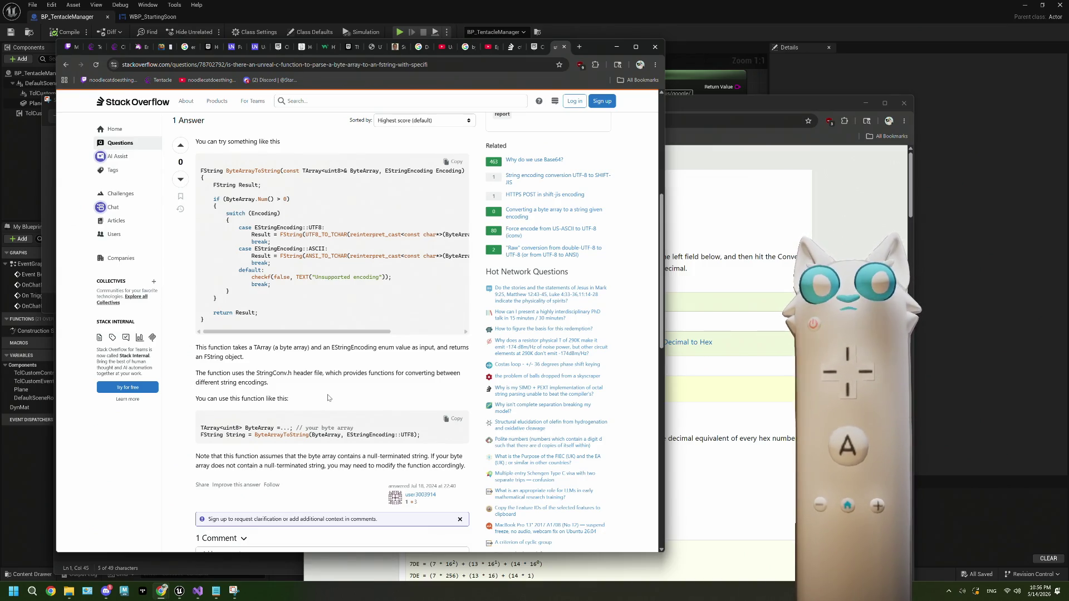
drag(257, 373, 295, 373)
key(ctrl+c)
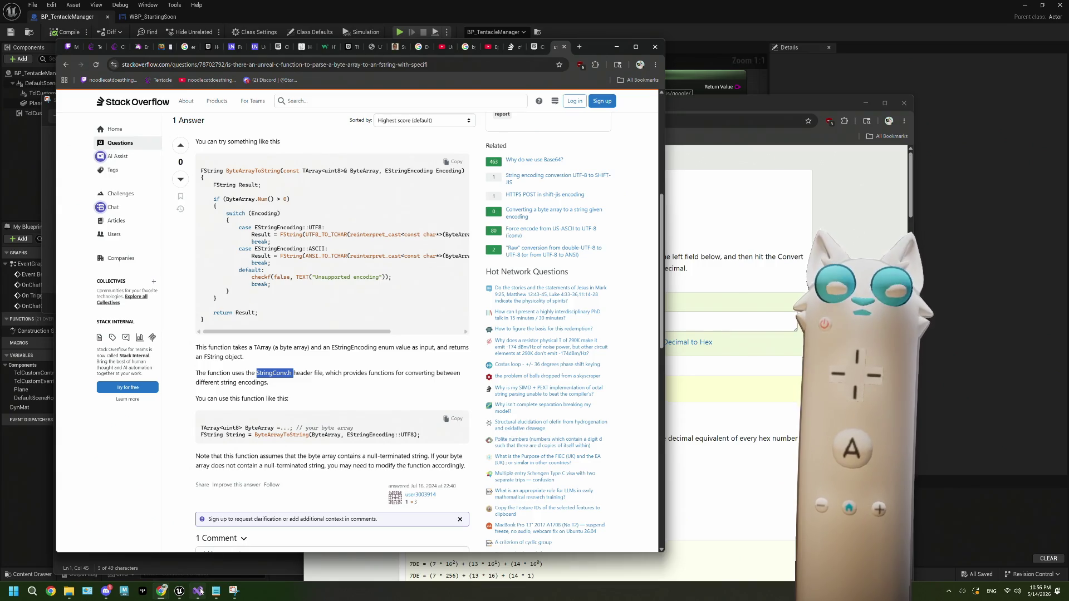
click(197, 540)
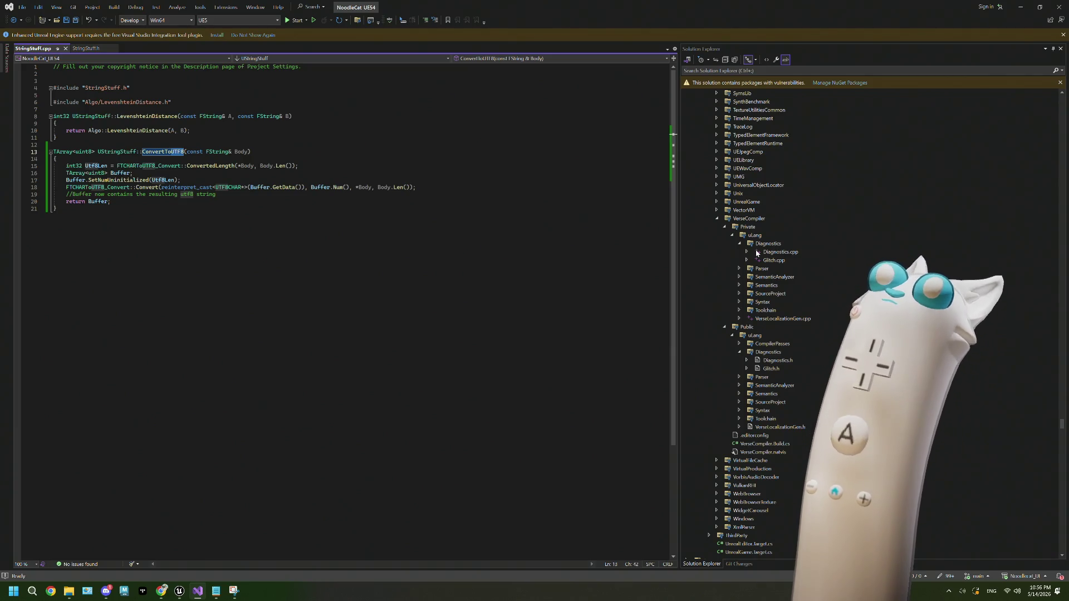
Step: Search StringConv.h in a new Chrome tab and open the TStringConversion documentation page
scroll(756, 254, up, 5)
scroll(756, 253, up, 15)
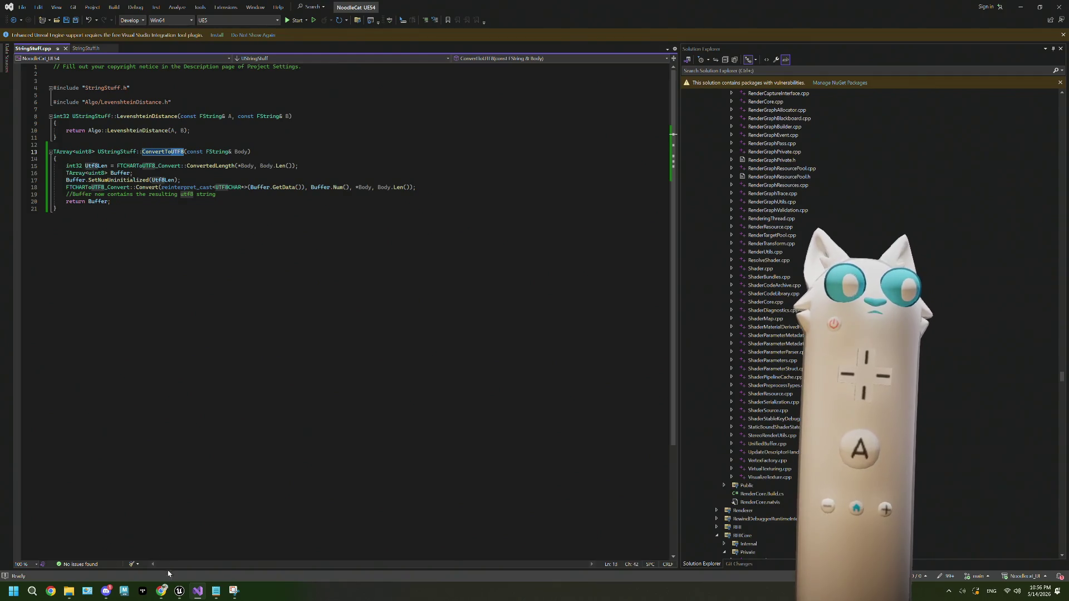
mouse_move(161, 591)
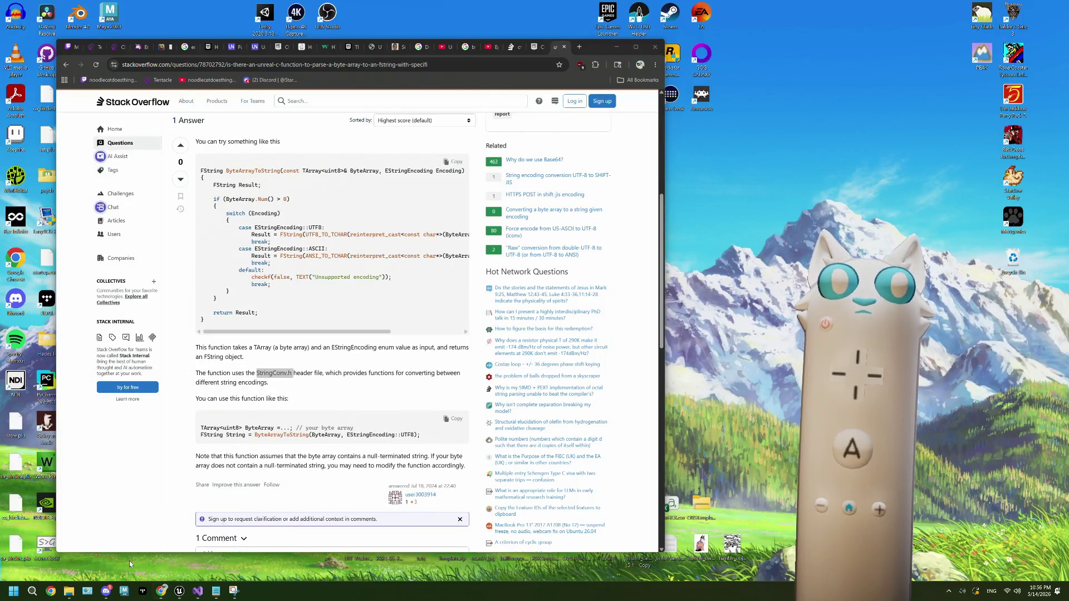
click(129, 564)
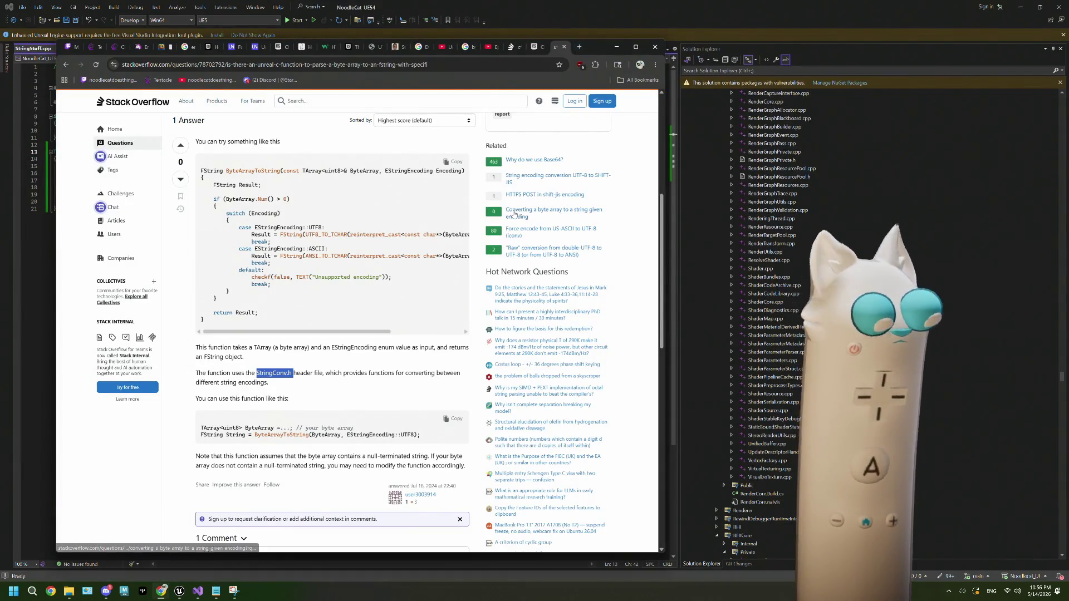
click(579, 46)
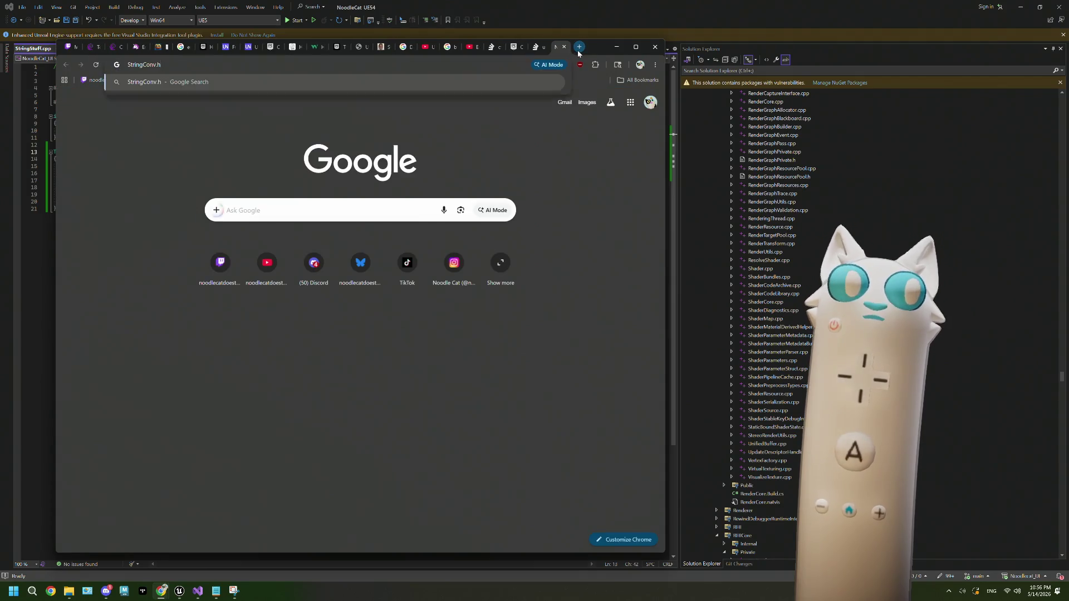
key(ctrl+v)
key(Return)
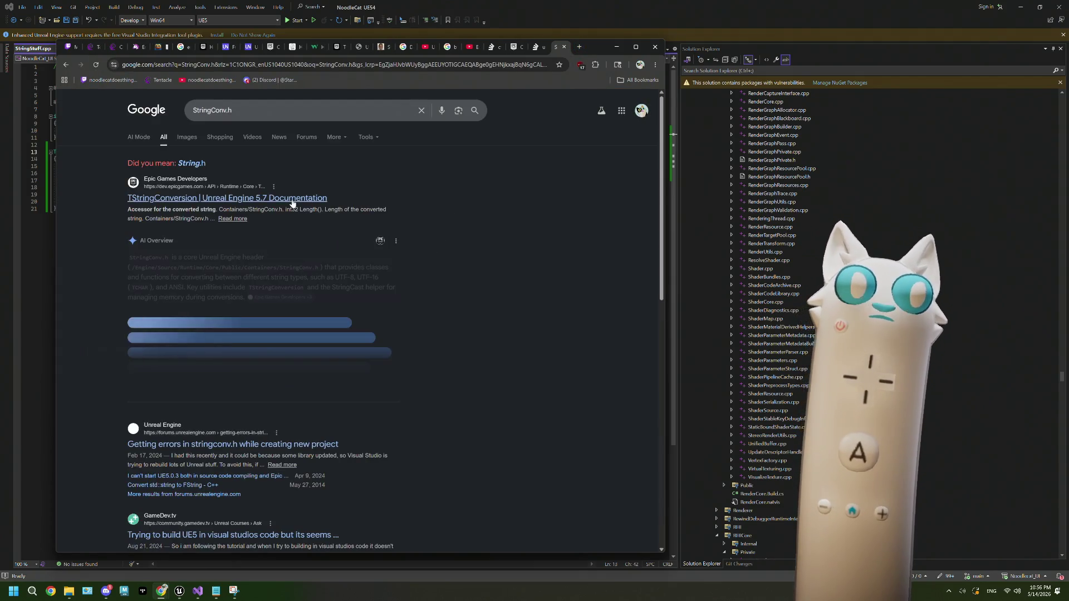
click(296, 199)
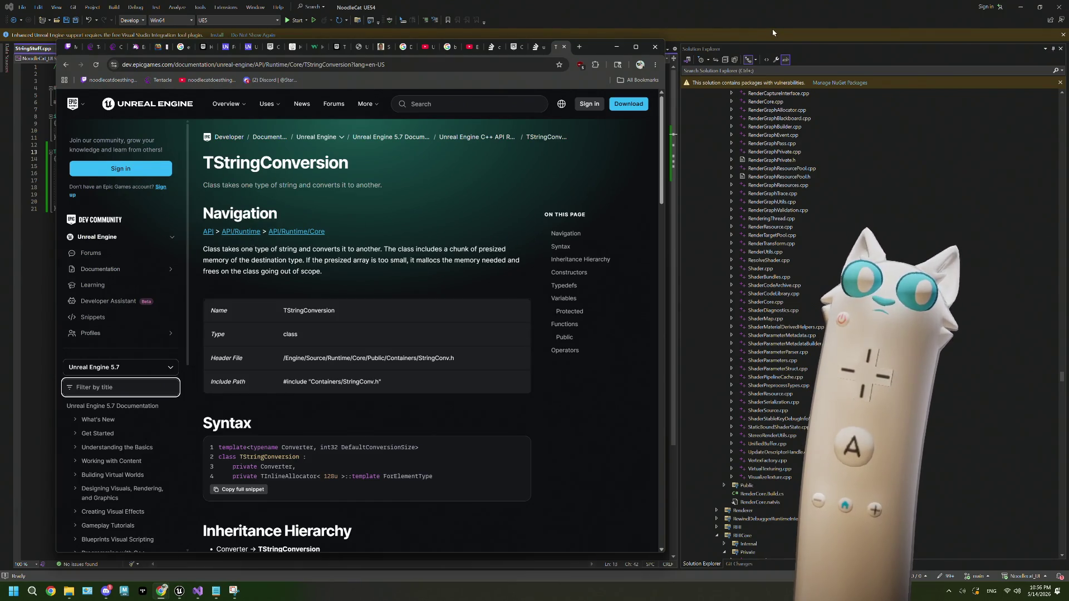
Step: Return to Visual Studio and scroll the Solution Explorer through the expanded Plugins folders
click(792, 62)
scroll(834, 223, up, 10)
drag(1062, 334, 1062, 105)
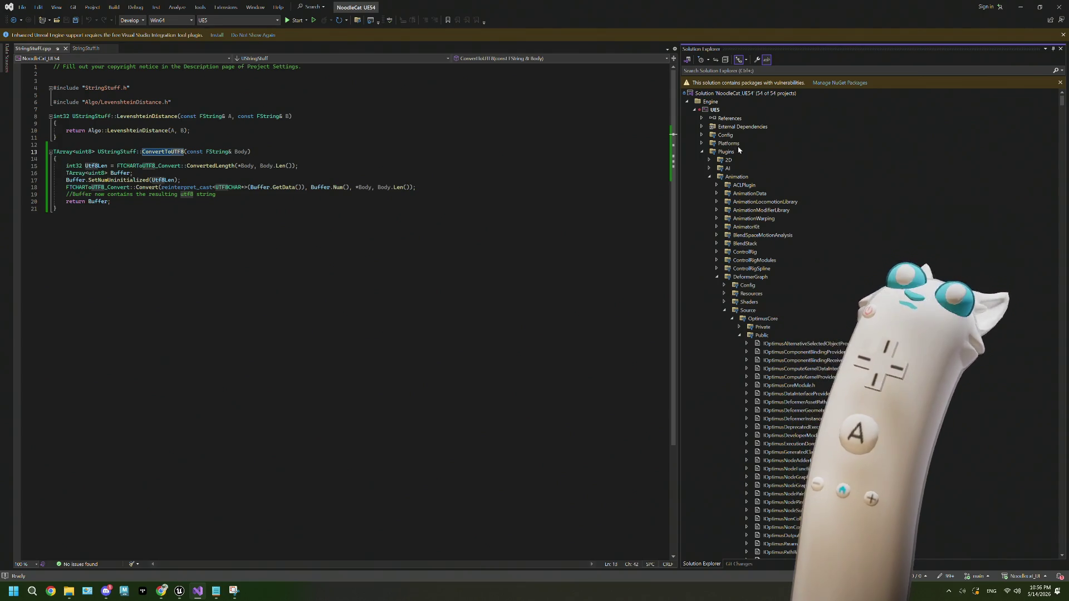
Step: Collapse the expanded Plugins and Programs folders in Solution Explorer
click(702, 152)
click(701, 169)
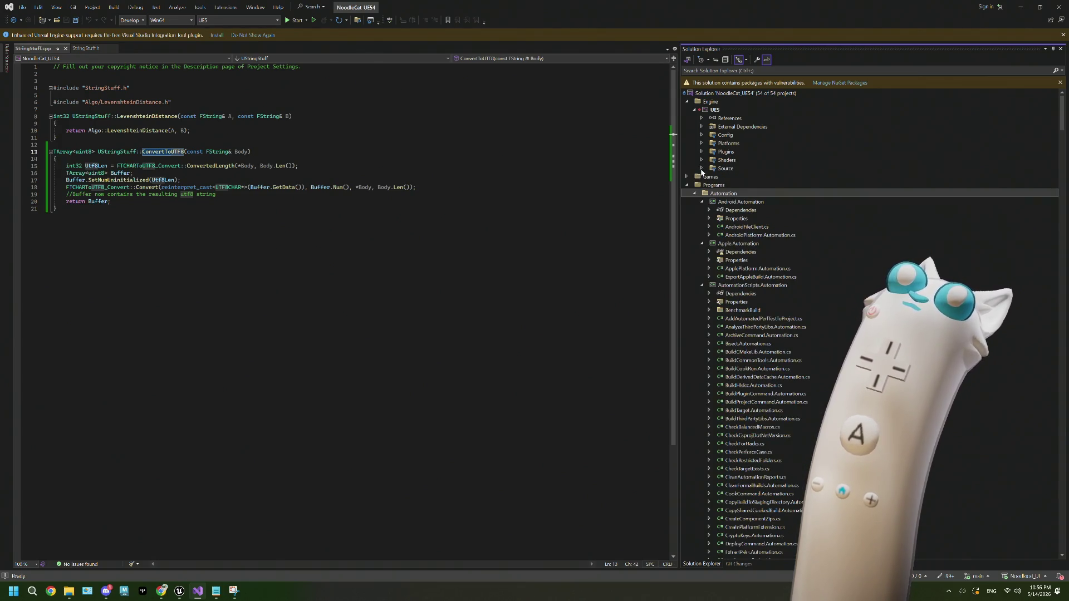
click(688, 185)
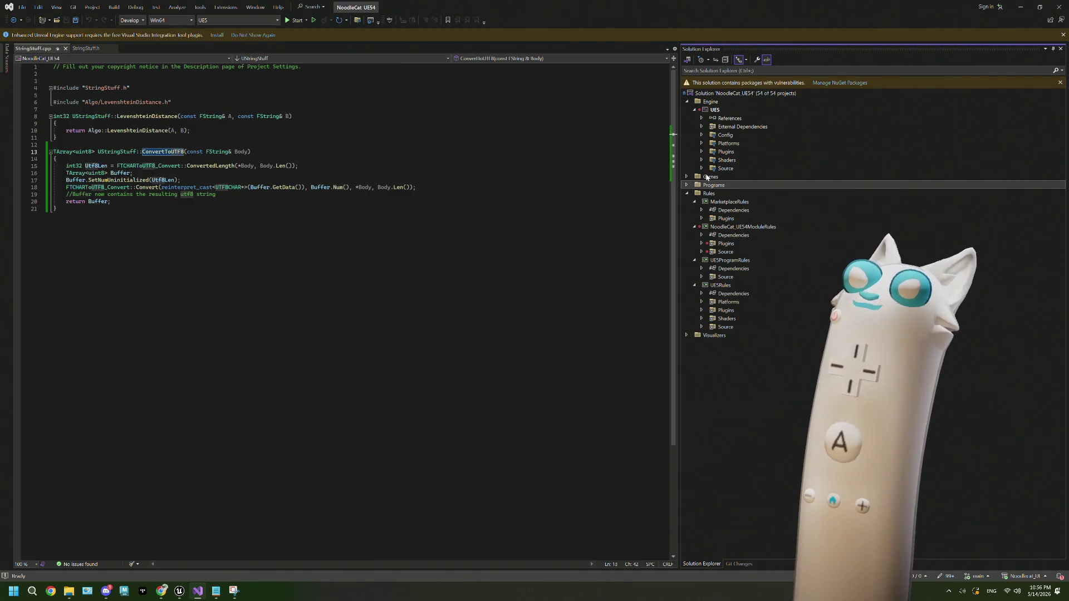
click(702, 168)
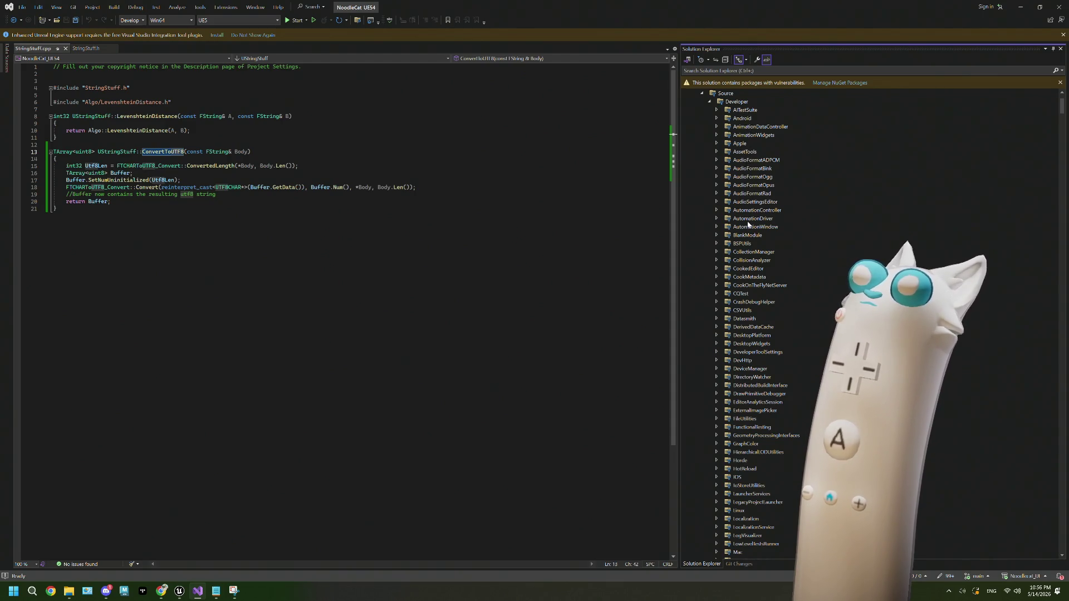
Step: Search the solution for StringConv and open StringConv.h in the editor
click(753, 71)
text(StringConv)
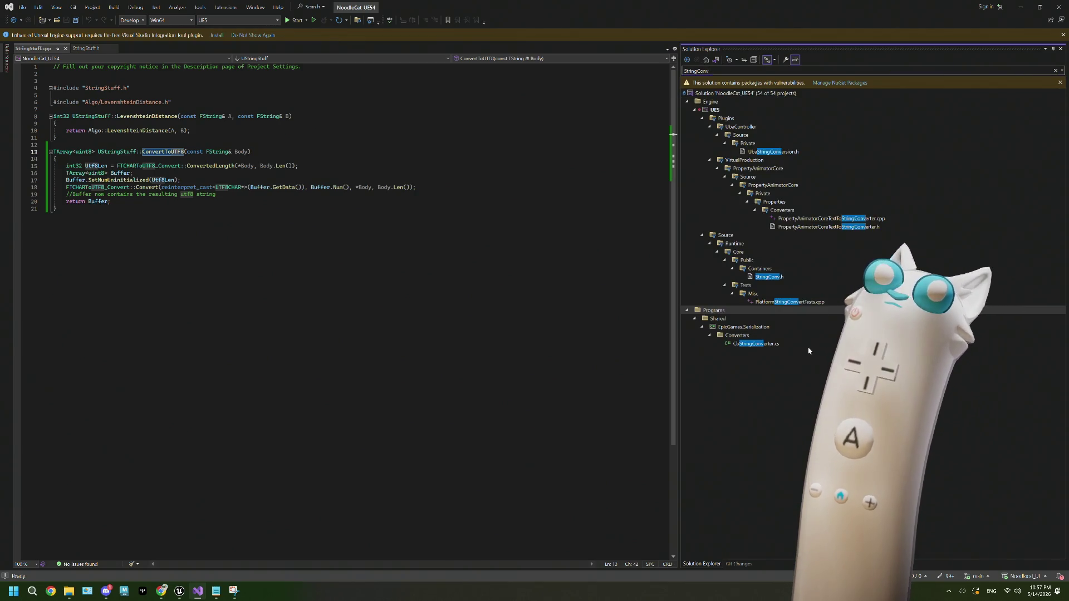
click(782, 278)
double_click(783, 277)
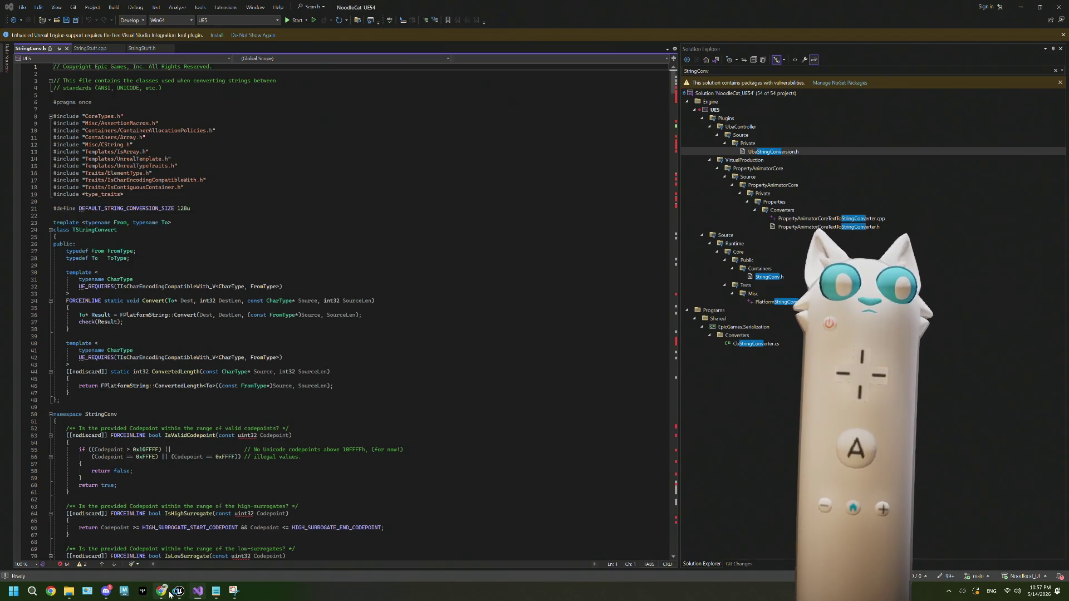
Step: Read down the TStringConversion docs through its Get and Length functions and operators, then go to Stack Overflow
mouse_move(161, 590)
click(159, 558)
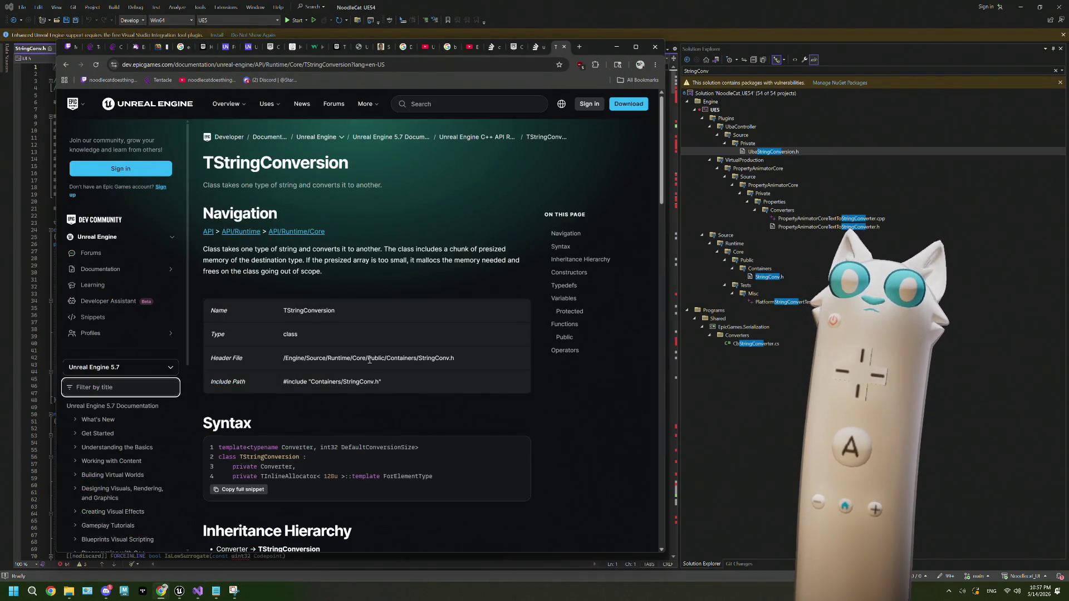
scroll(412, 361, down, 2)
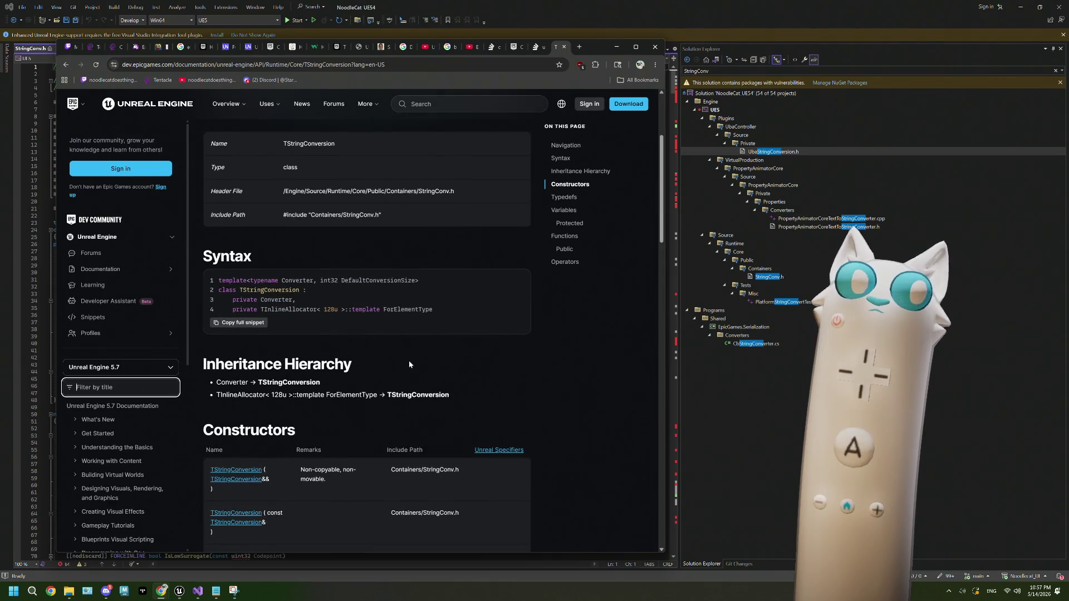
scroll(409, 364, down, 4)
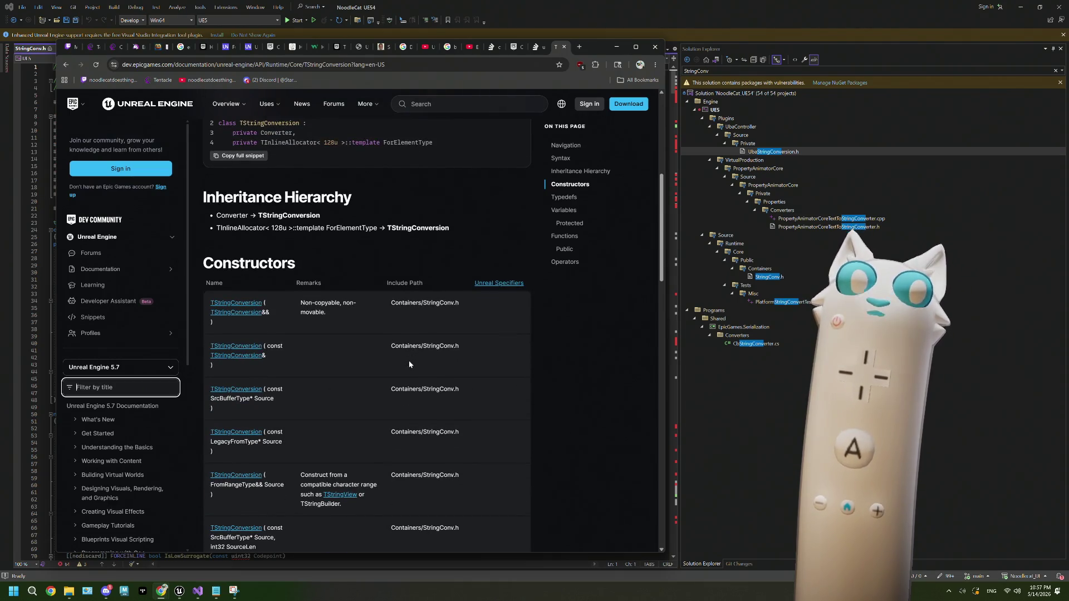
scroll(410, 363, down, 1)
scroll(409, 364, down, 2)
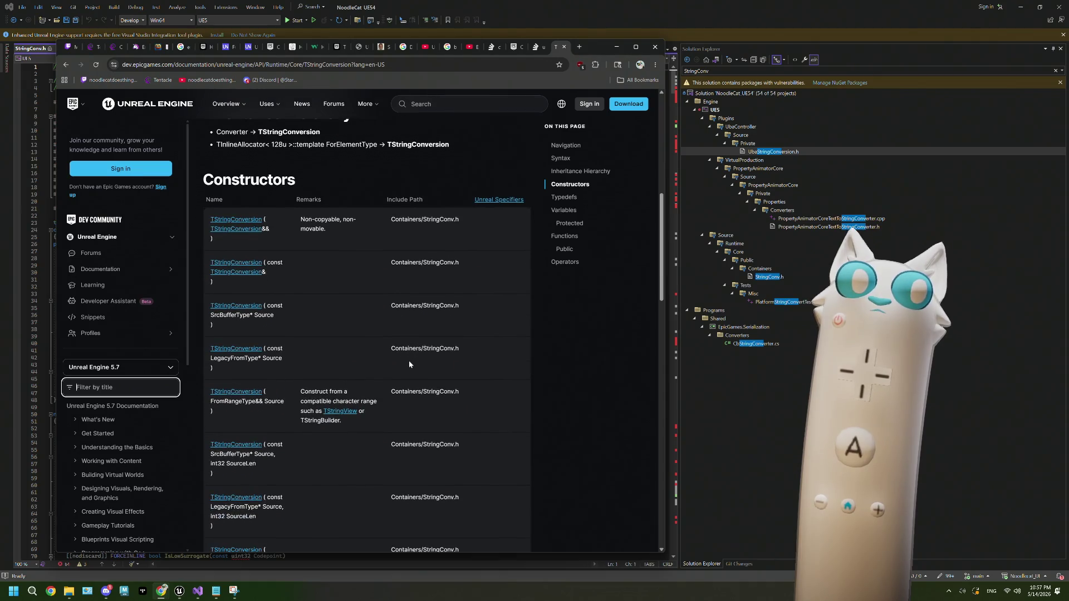
scroll(409, 359, down, 2)
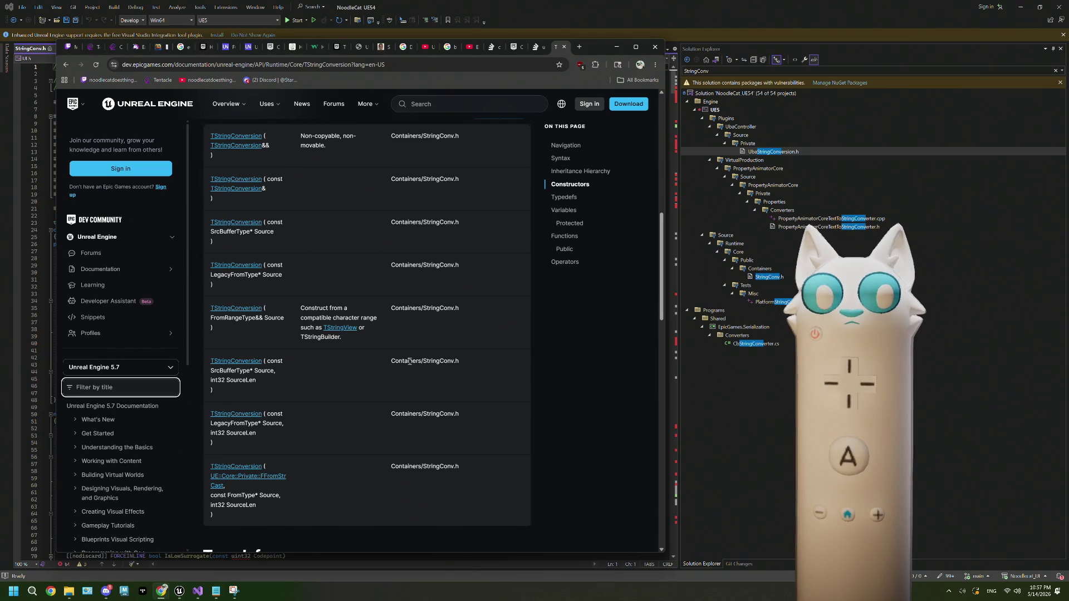
scroll(408, 378, down, 5)
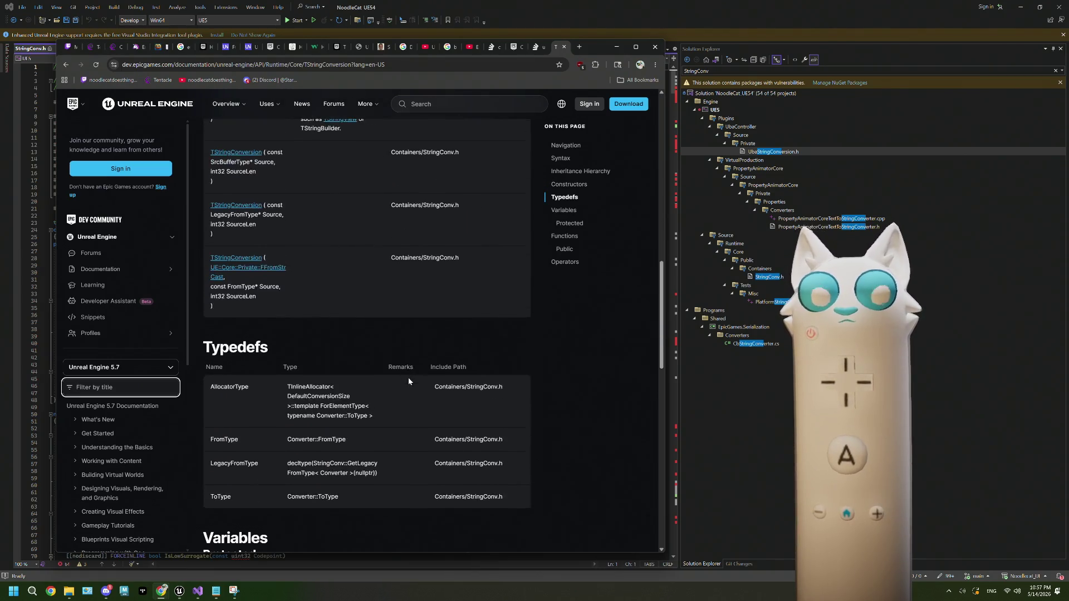
scroll(409, 380, down, 2)
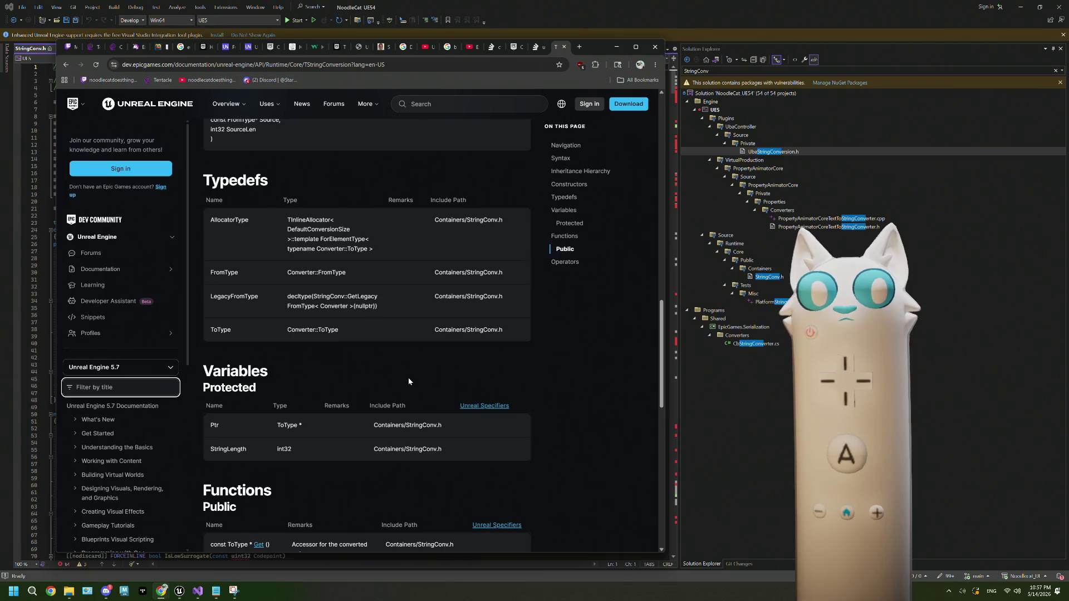
scroll(408, 382, down, 5)
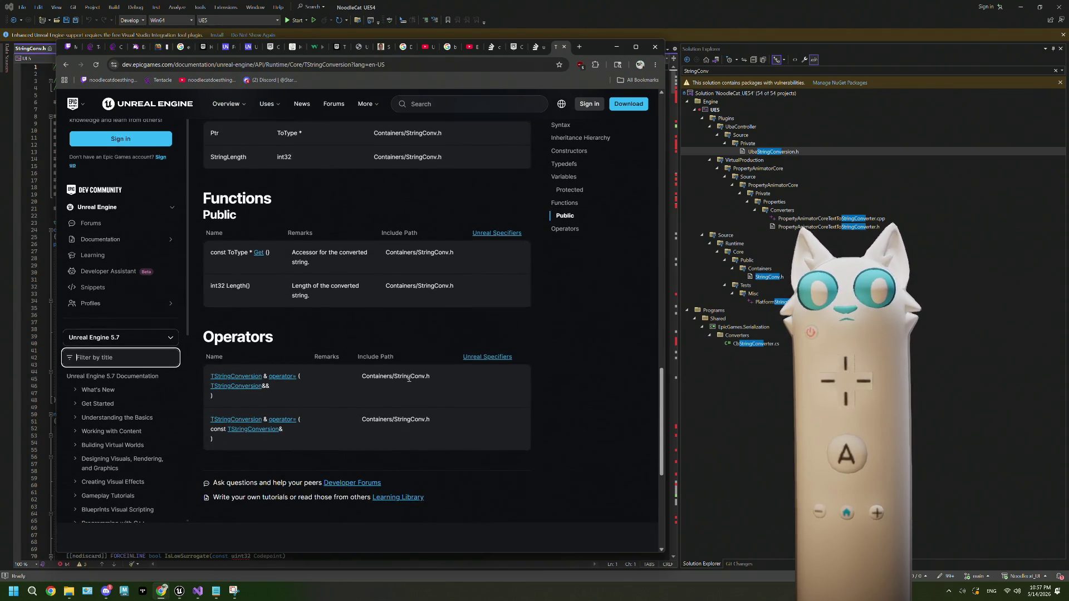
click(532, 48)
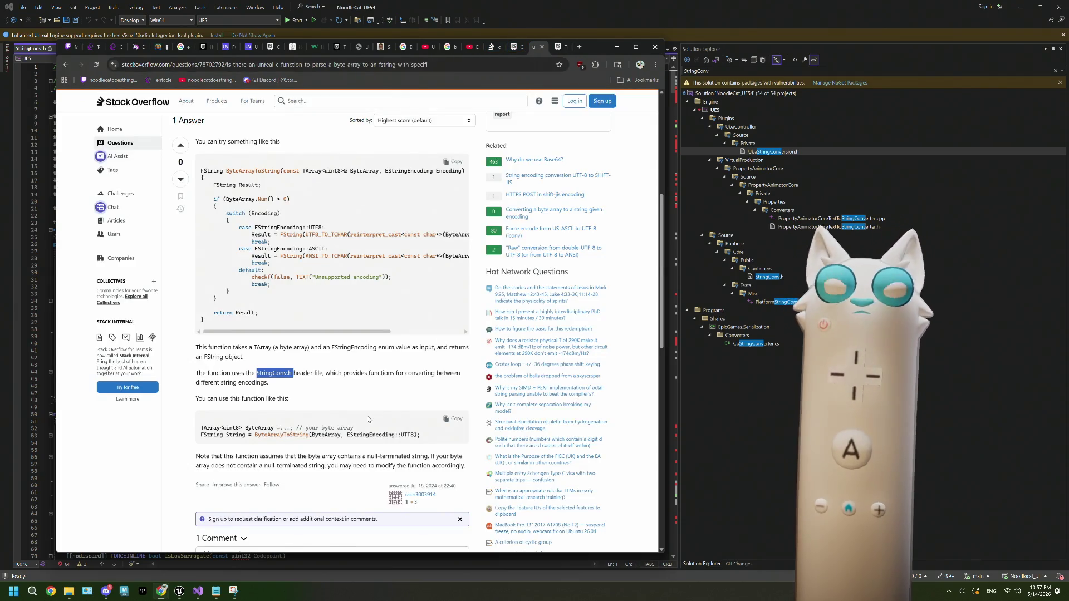
Step: Read the long lines of the ByteArrayToString answer code, then return to StringStuff.cpp
mouse_move(363, 334)
mouse_down()
mouse_move(439, 330)
mouse_move(354, 325)
mouse_up()
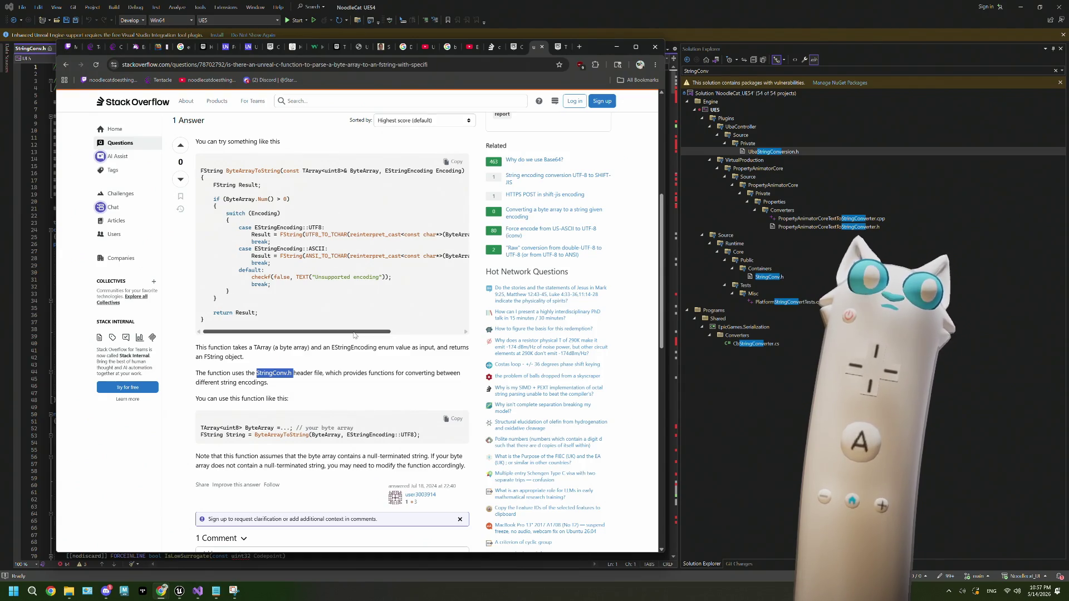
drag(359, 333, 436, 333)
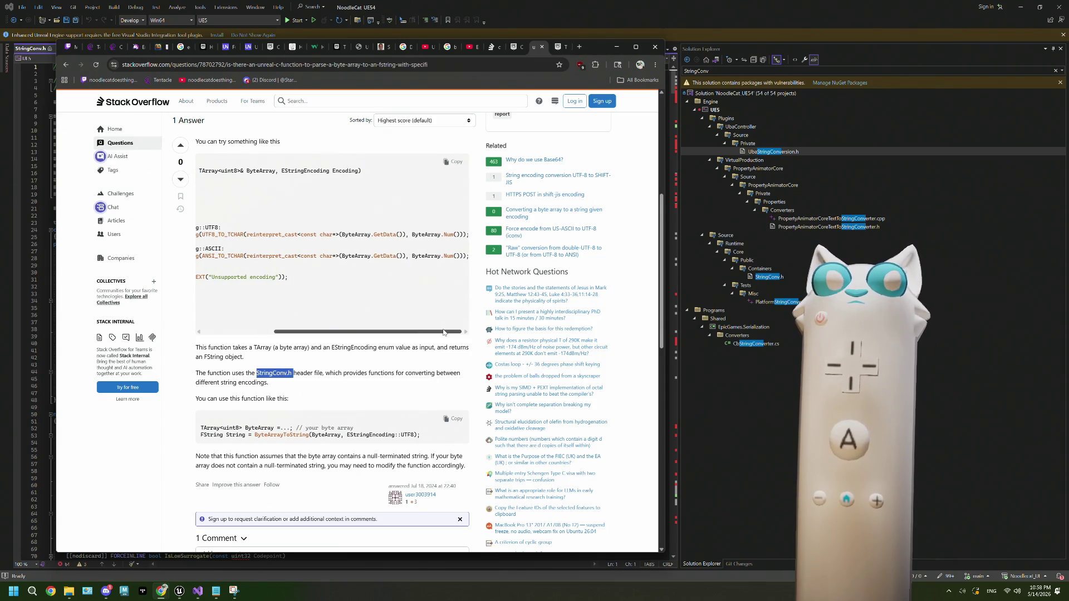
scroll(444, 332, left, 5)
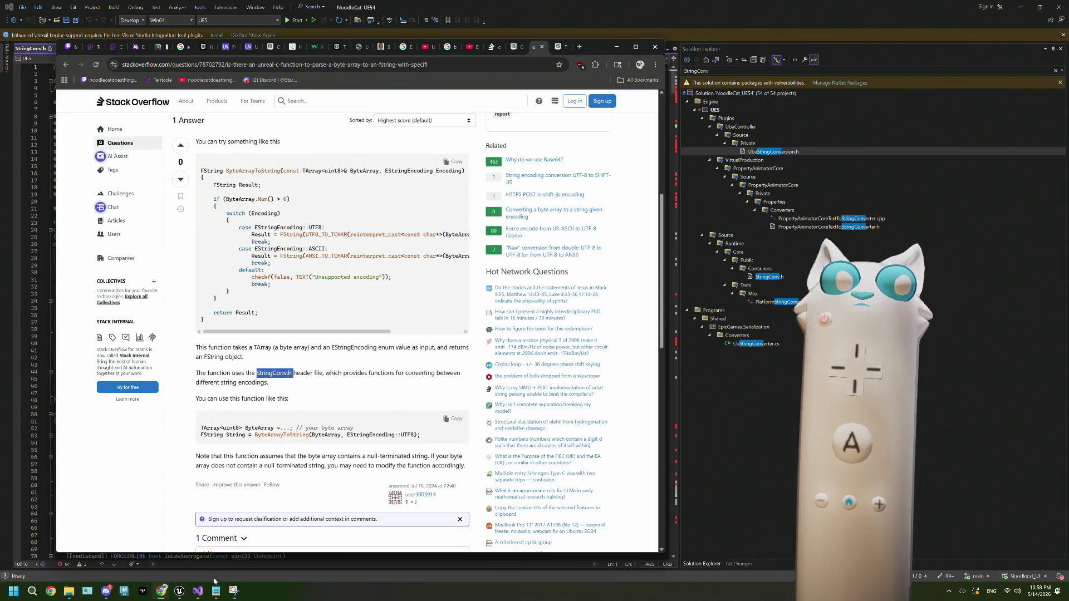
click(531, 26)
click(85, 49)
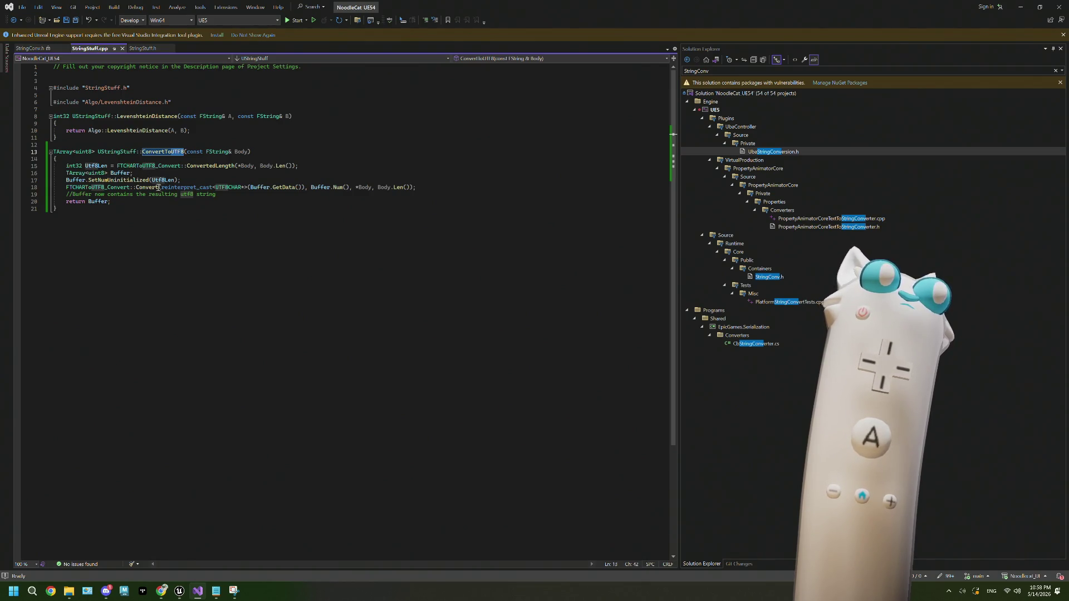
Step: Inspect FTCHARToUTF8_Convert on line 18 via Quick Info and its context menu, then minimize Visual Studio
mouse_move(135, 167)
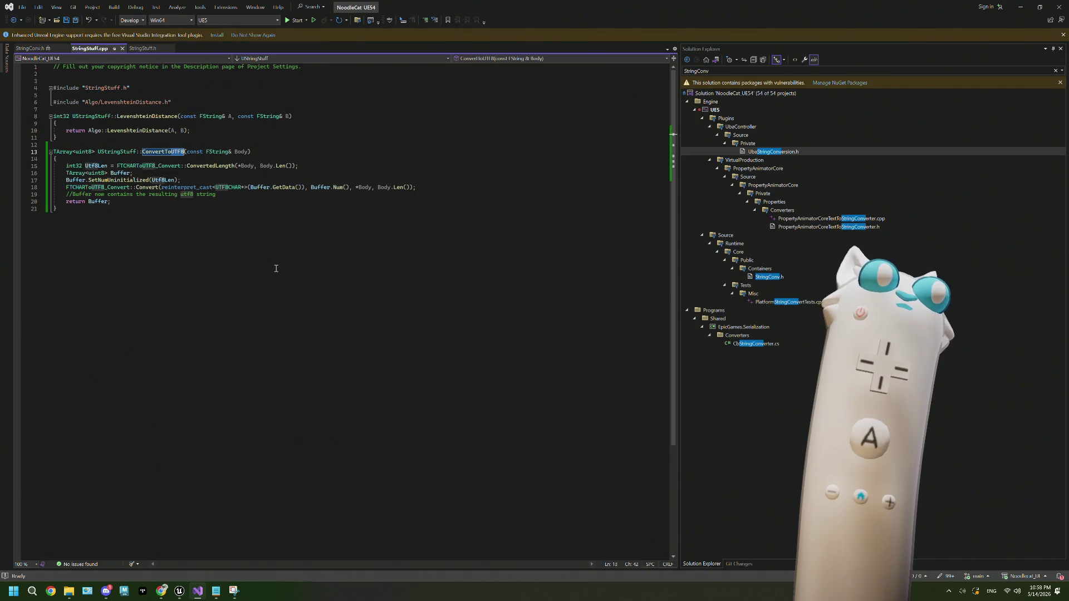
mouse_move(114, 190)
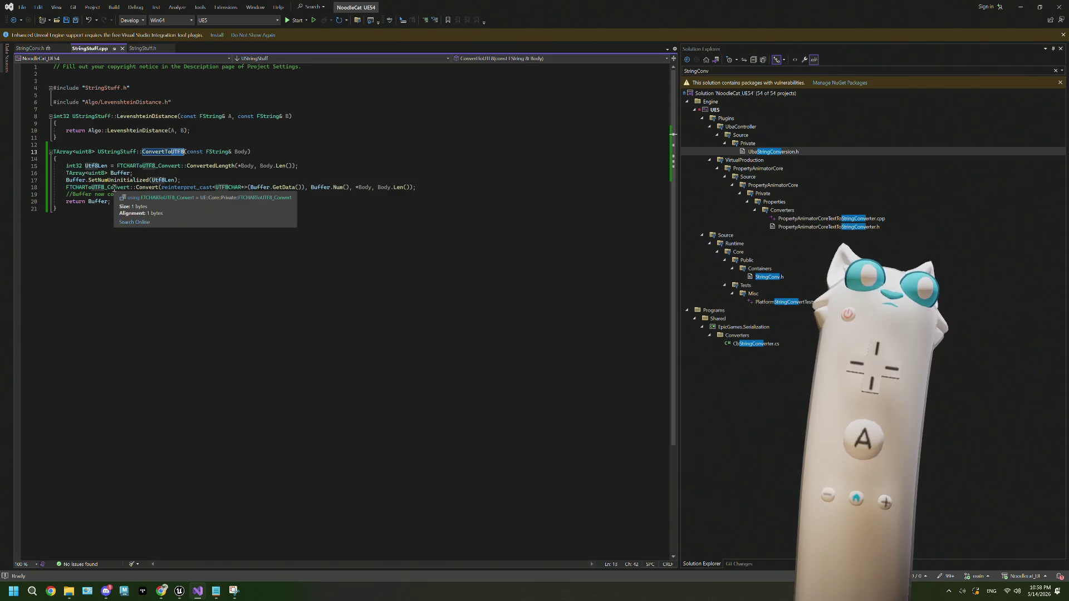
right_click(114, 190)
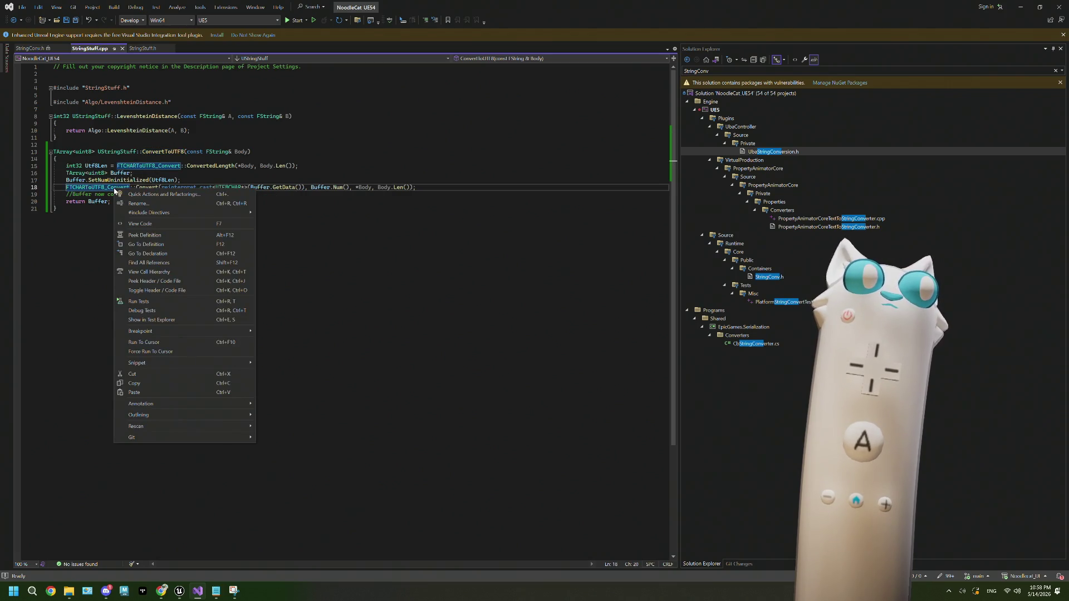
click(109, 192)
click(101, 187)
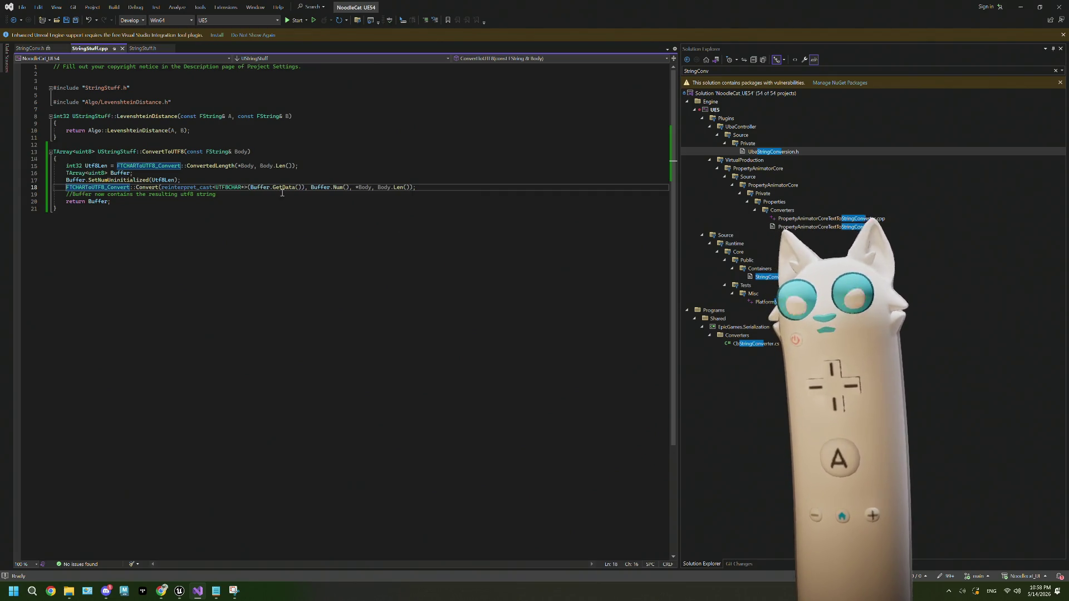
click(1020, 9)
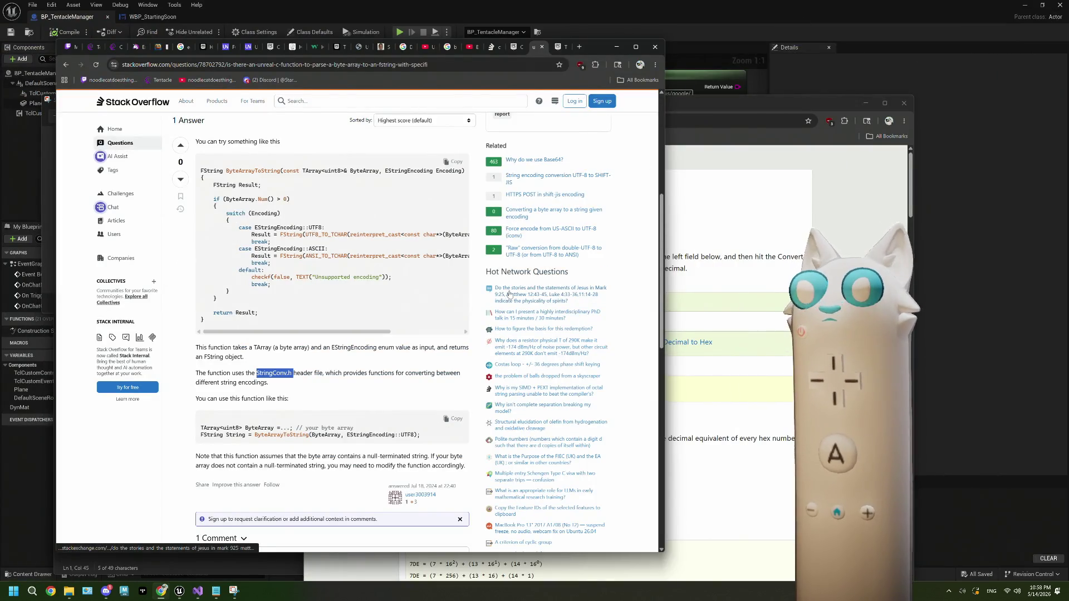
Step: Nudge the reroute node below For Each Loop down and save BP_TentacleManager
scroll(395, 336, down, 1)
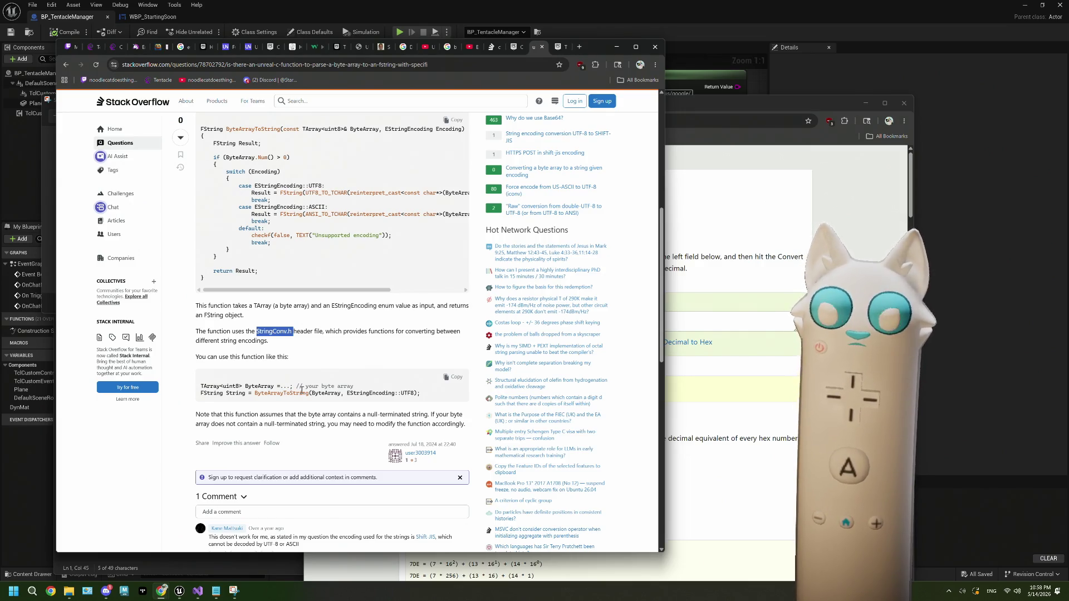
click(726, 32)
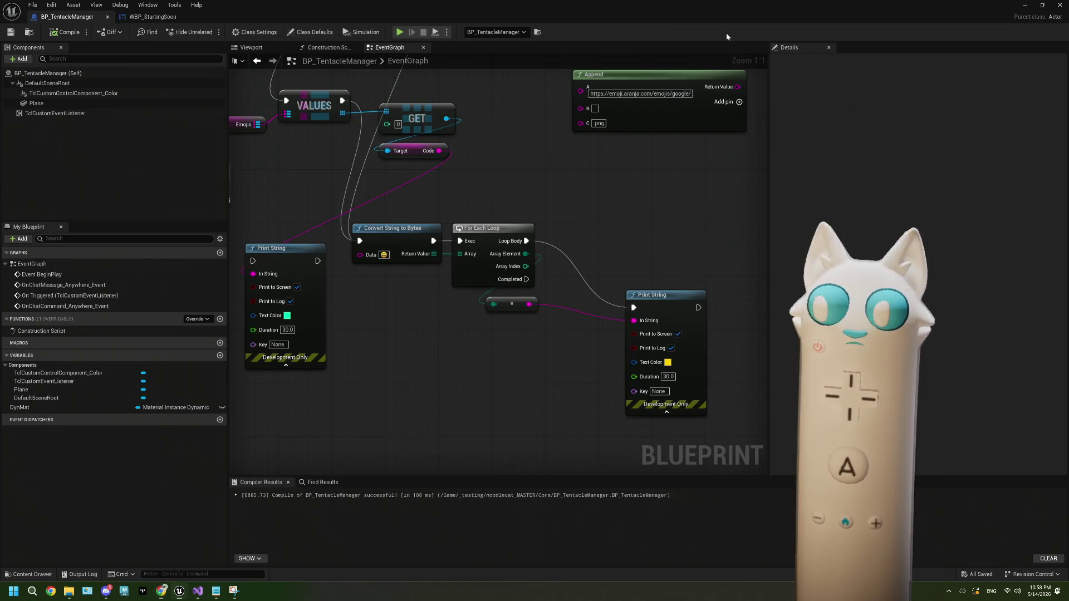
drag(478, 359, 484, 363)
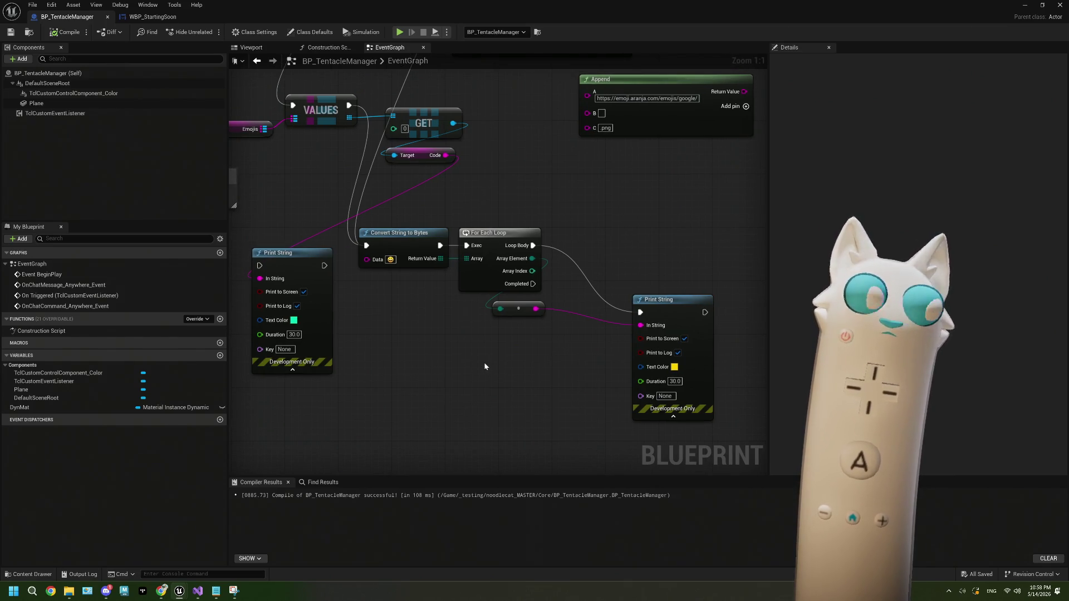
mouse_move(485, 365)
mouse_down()
mouse_move(442, 267)
mouse_move(424, 295)
mouse_up()
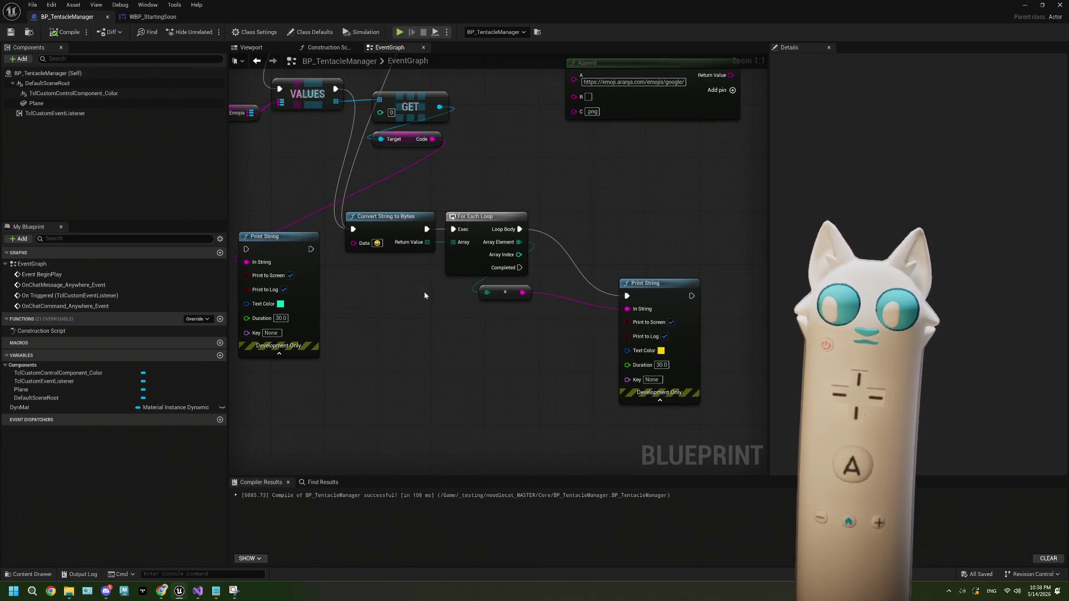
drag(450, 342, 424, 344)
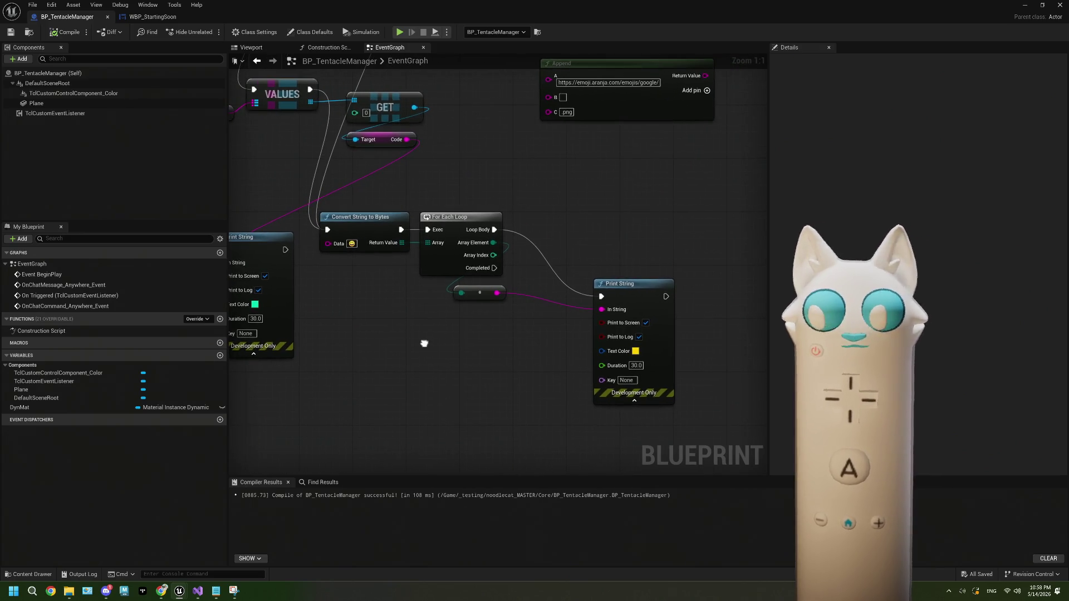
drag(476, 296, 471, 290)
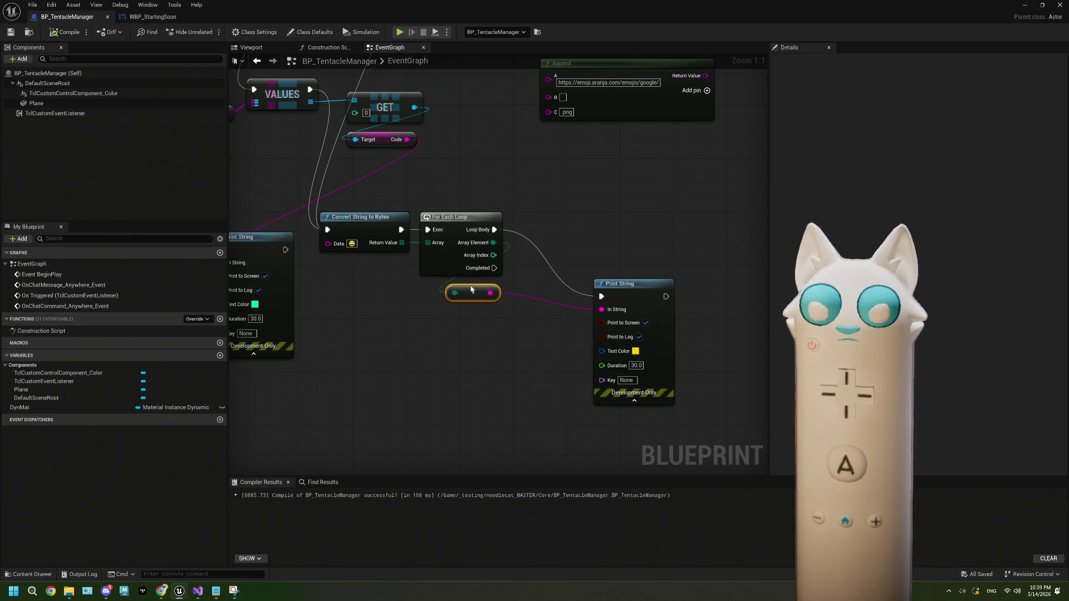
drag(463, 341, 465, 353)
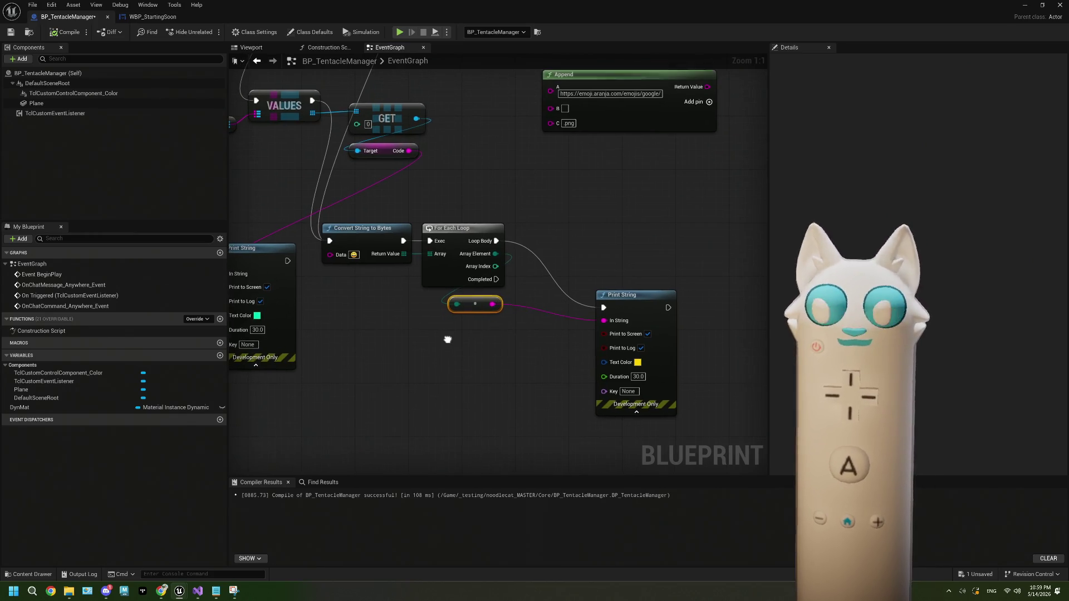
click(11, 32)
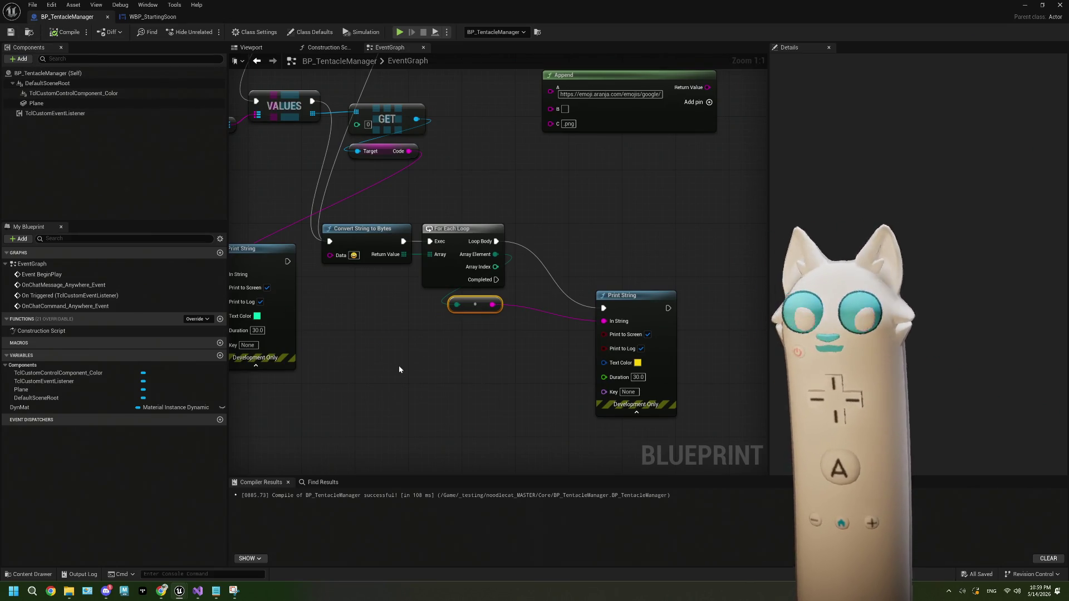
Step: Bring the hexadecimal-to-decimal converter showing 9F = 159 in front of the editor
mouse_move(404, 342)
mouse_down()
mouse_move(429, 353)
mouse_move(406, 345)
mouse_up()
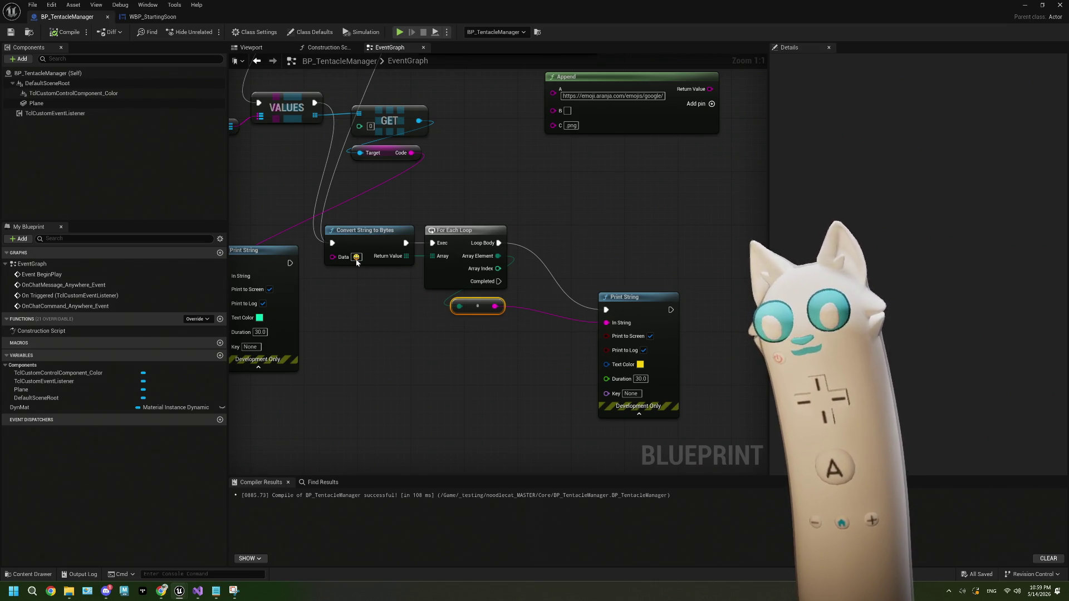
drag(391, 345, 371, 337)
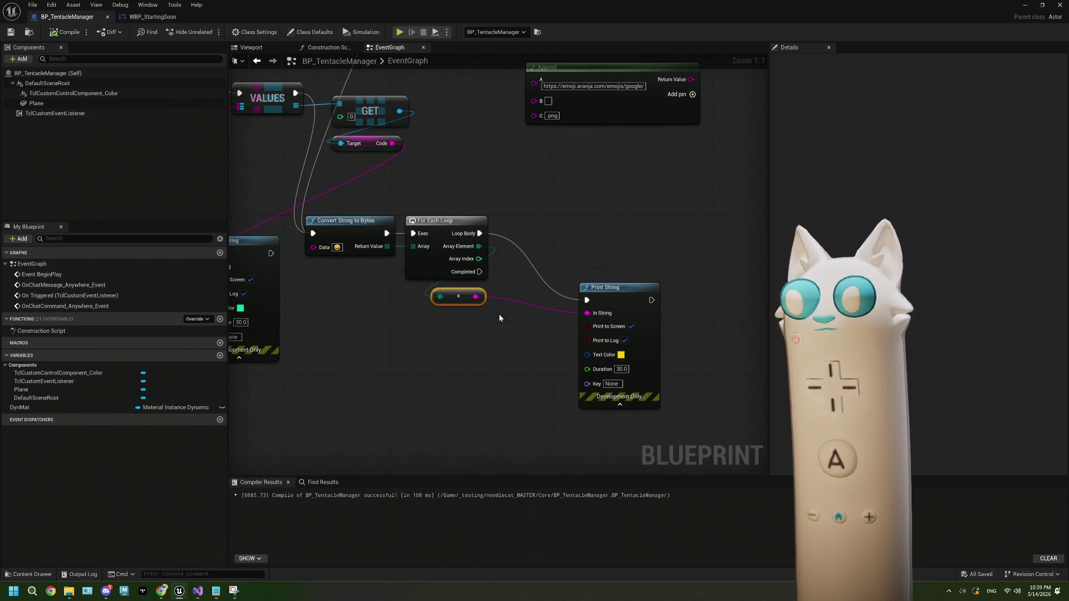
mouse_move(164, 595)
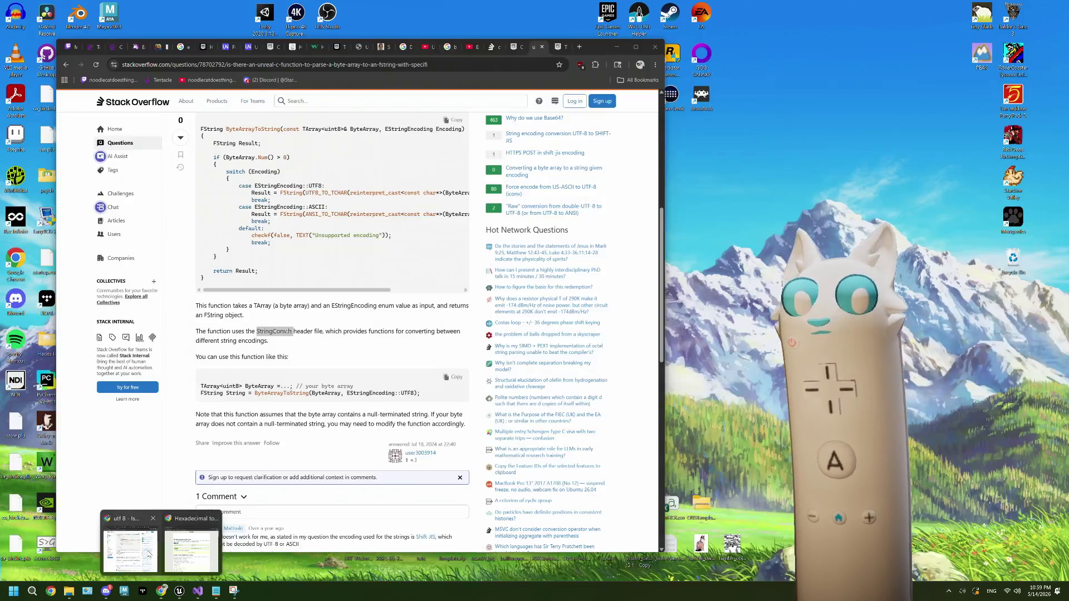
click(130, 534)
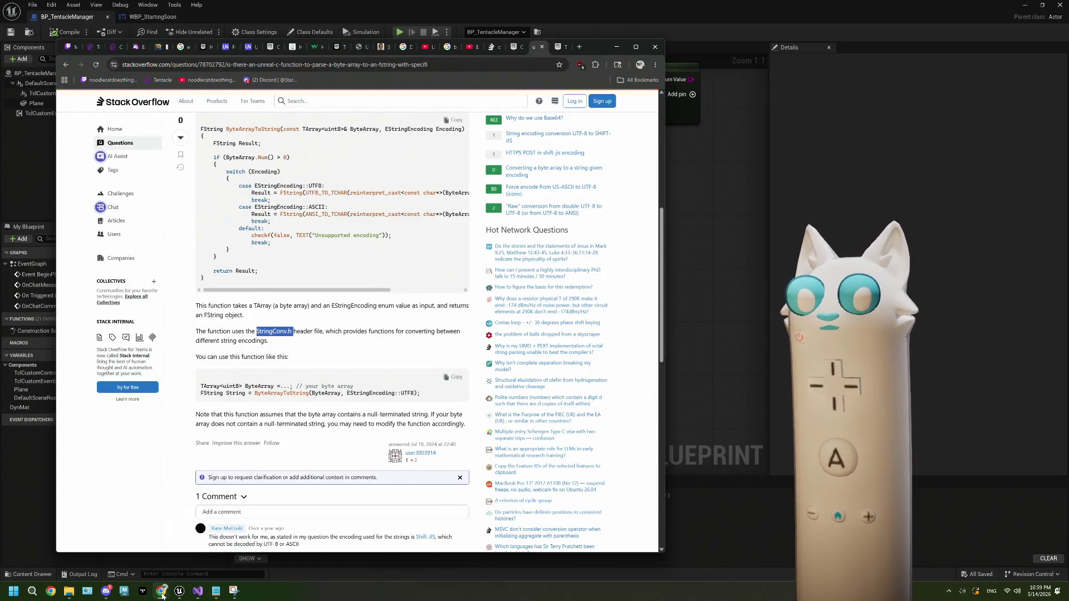
mouse_move(162, 595)
click(195, 562)
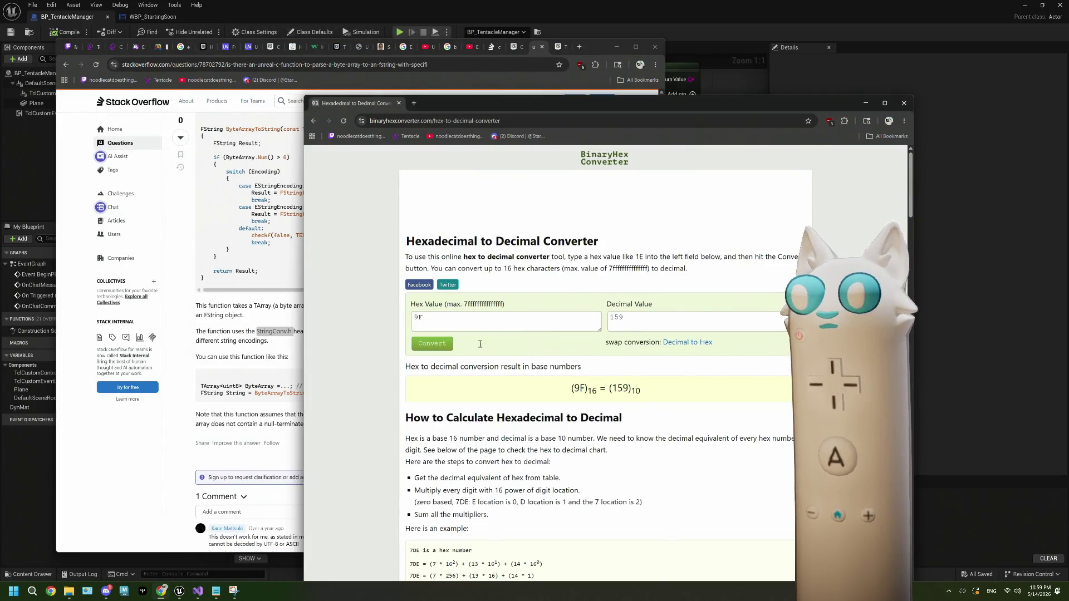
Step: Select the hex UTF-8 bytes F0 9F 98 80 on the 1F600 GRINNING FACE page, then open a new tab
click(865, 103)
click(516, 47)
click(493, 47)
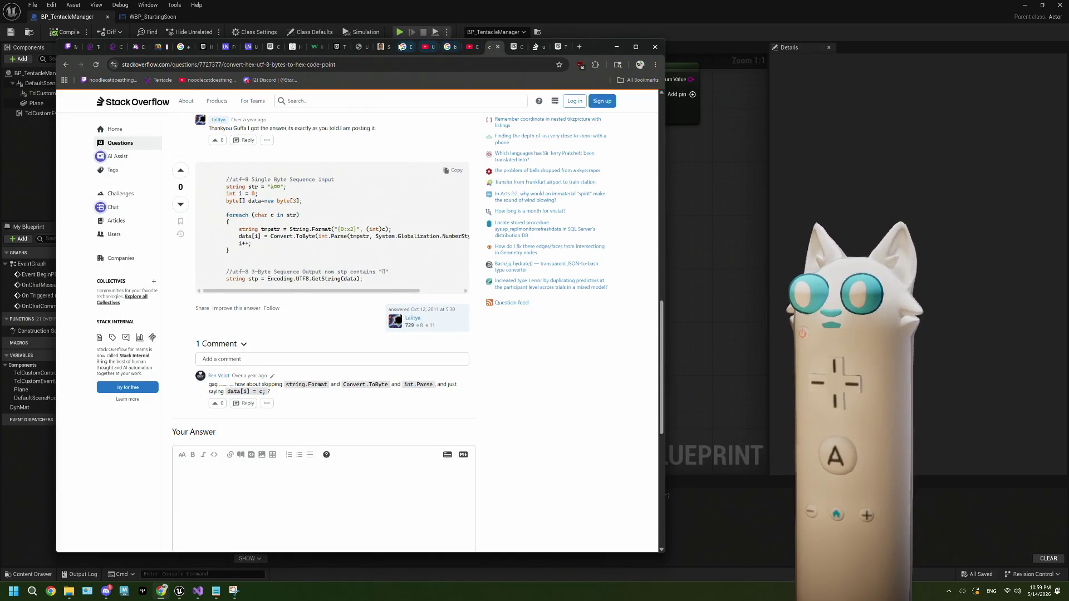
click(362, 47)
click(362, 47)
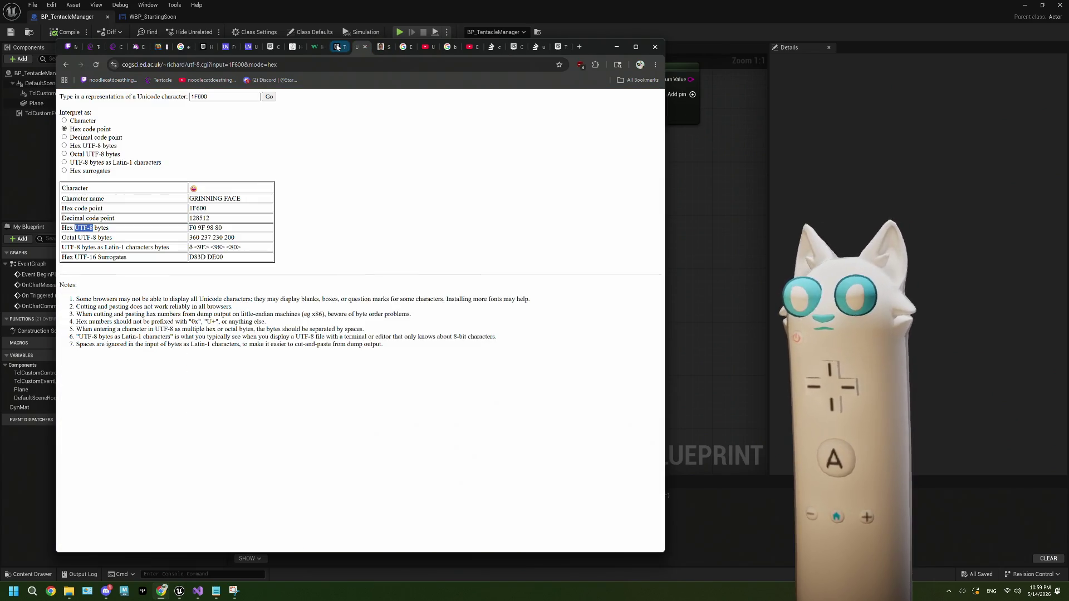
drag(222, 230, 188, 232)
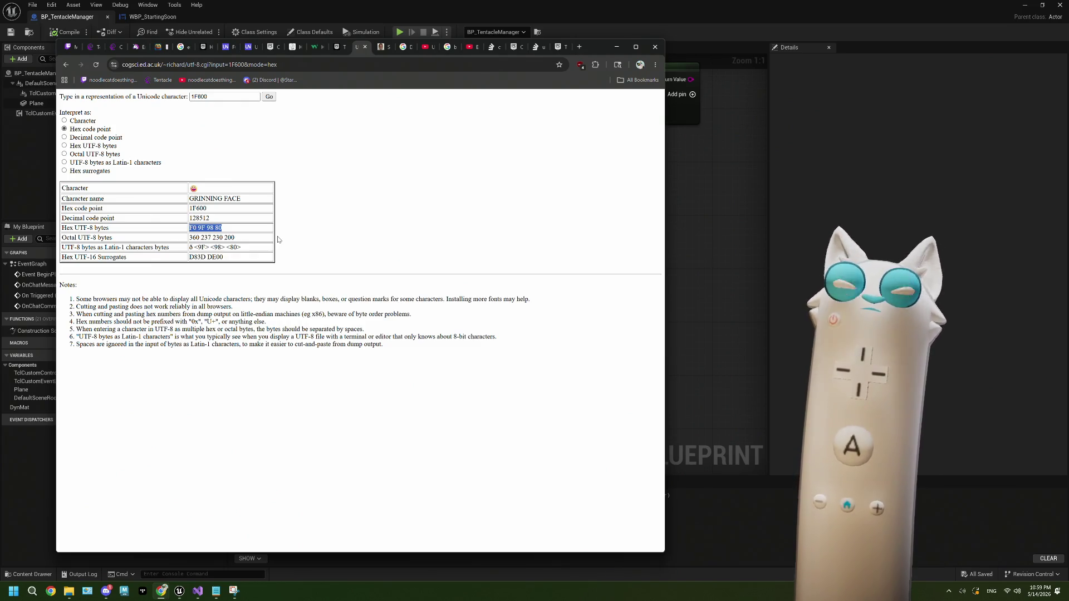
click(580, 47)
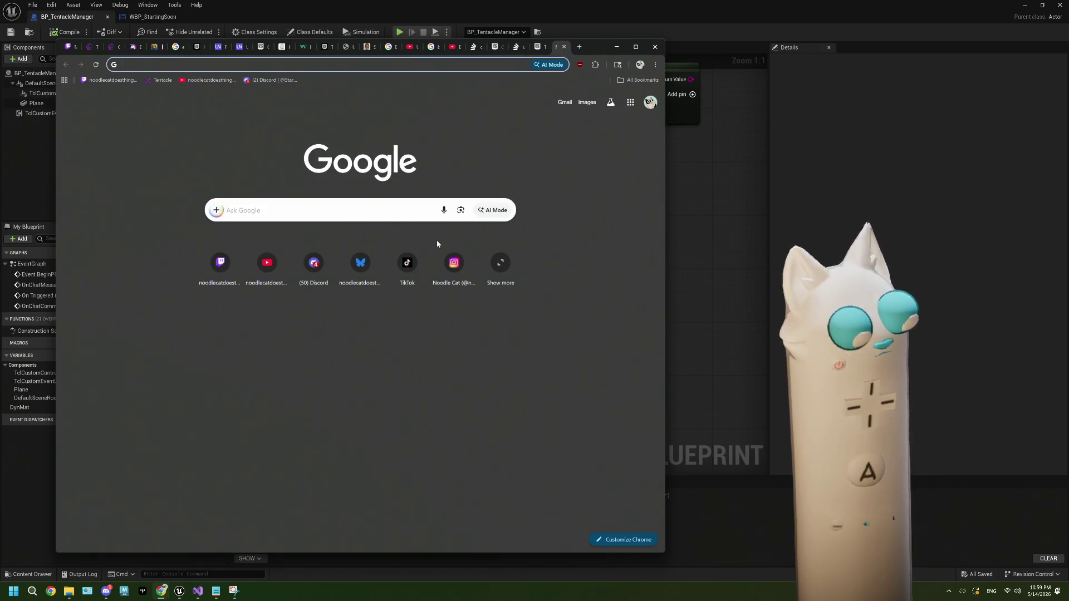
Step: Search 'utf8 bytes to codepoint' and open the University of Illinois CS 340 UTF-8 chapter
text(utf8 b)
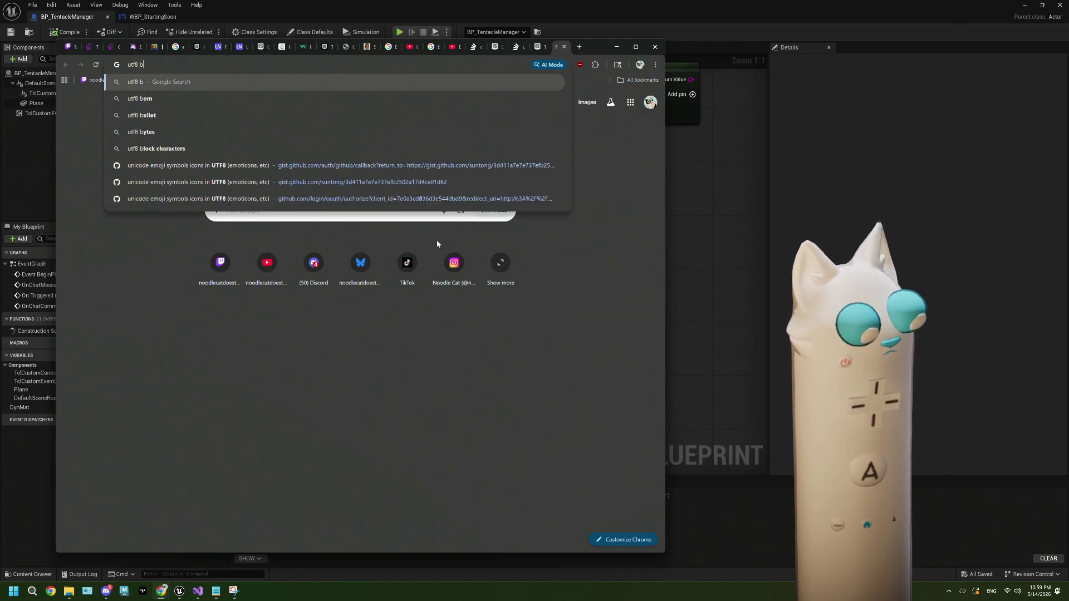
text(ytes to )
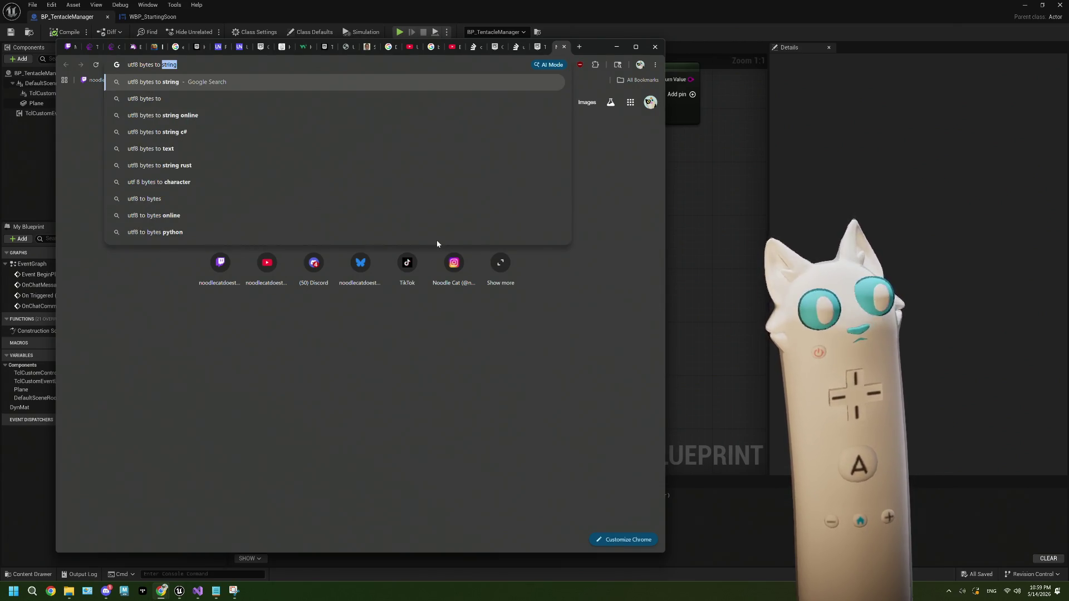
text(codepoint)
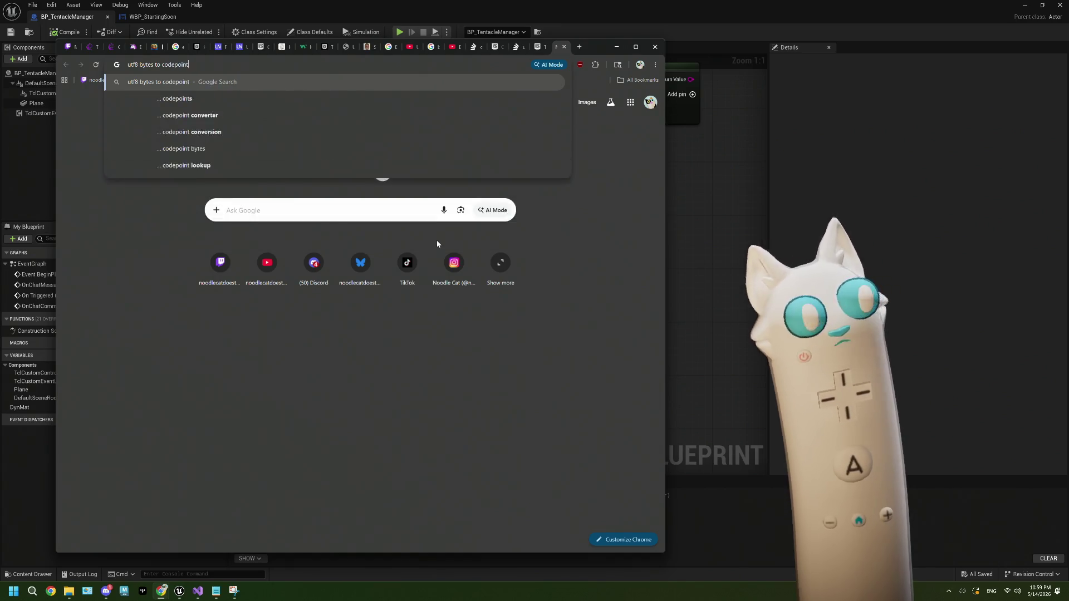
key(Return)
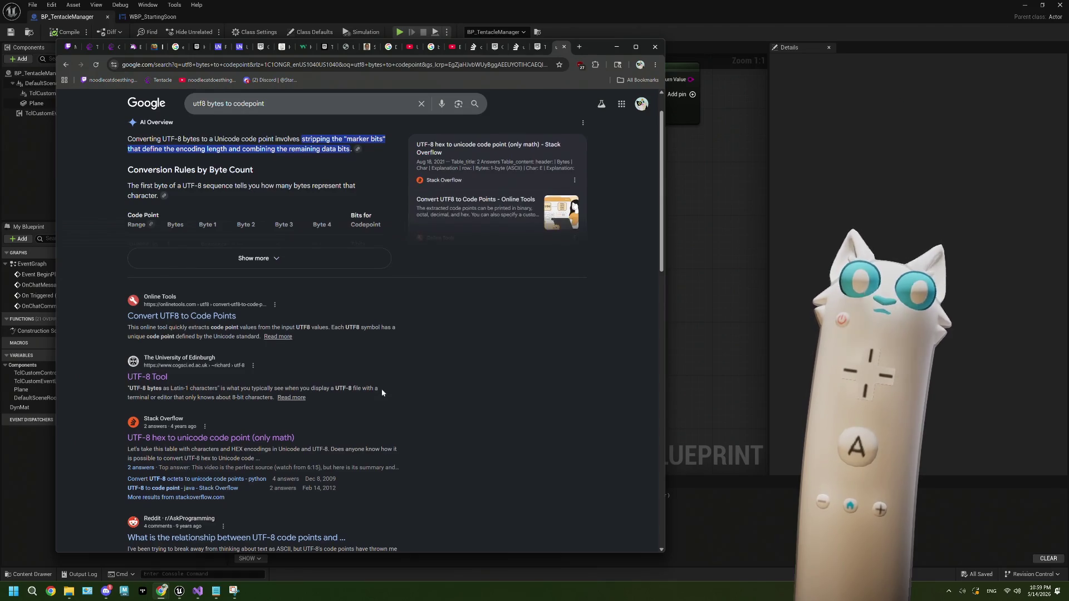
scroll(382, 392, down, 2)
scroll(382, 389, down, 1)
scroll(271, 319, down, 3)
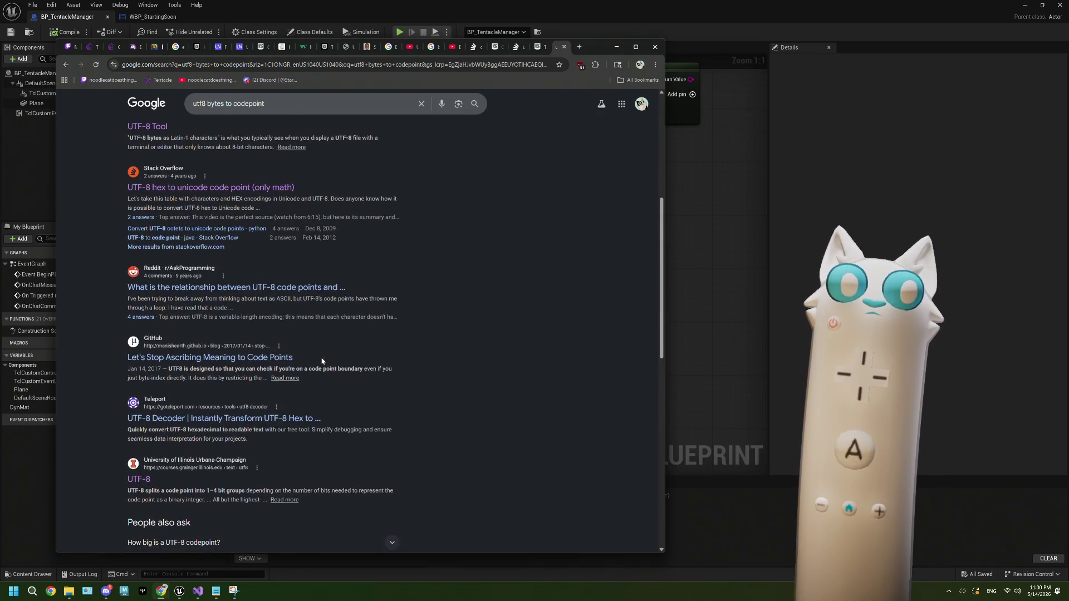
scroll(322, 362, down, 1)
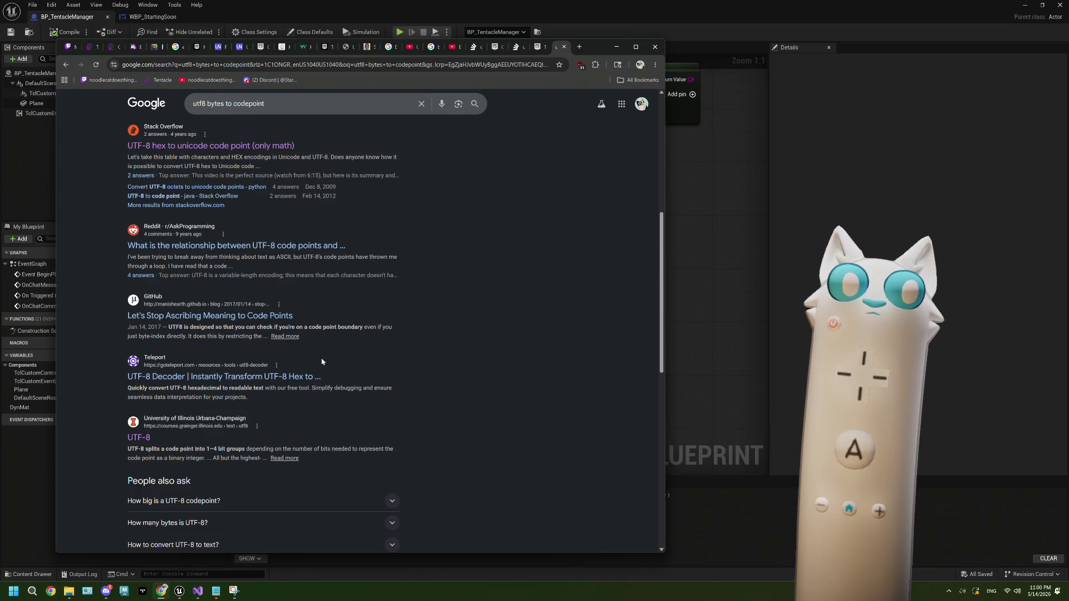
click(140, 437)
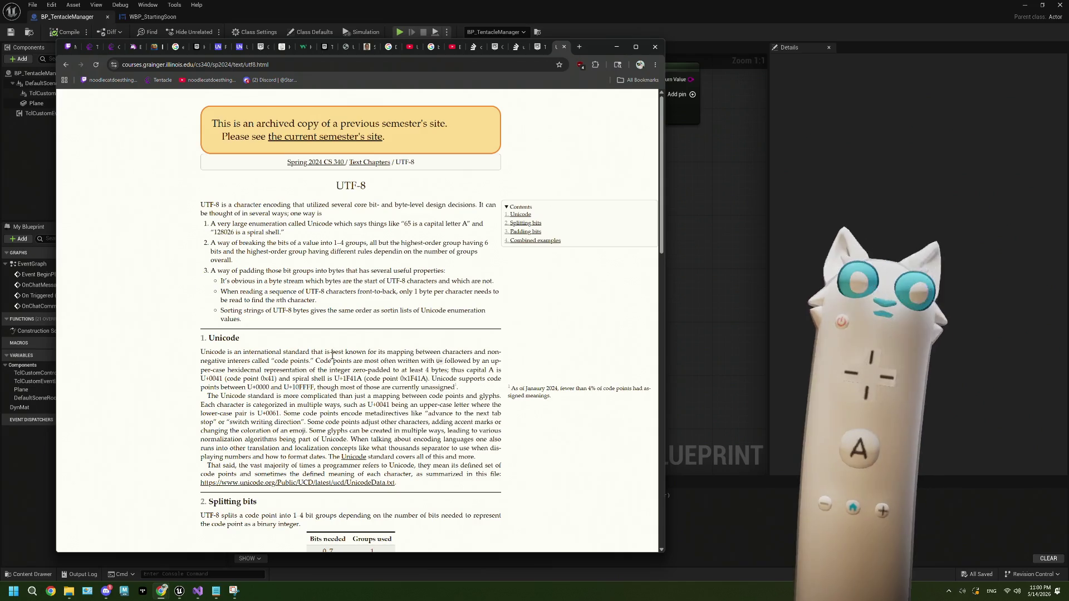
scroll(331, 357, down, 3)
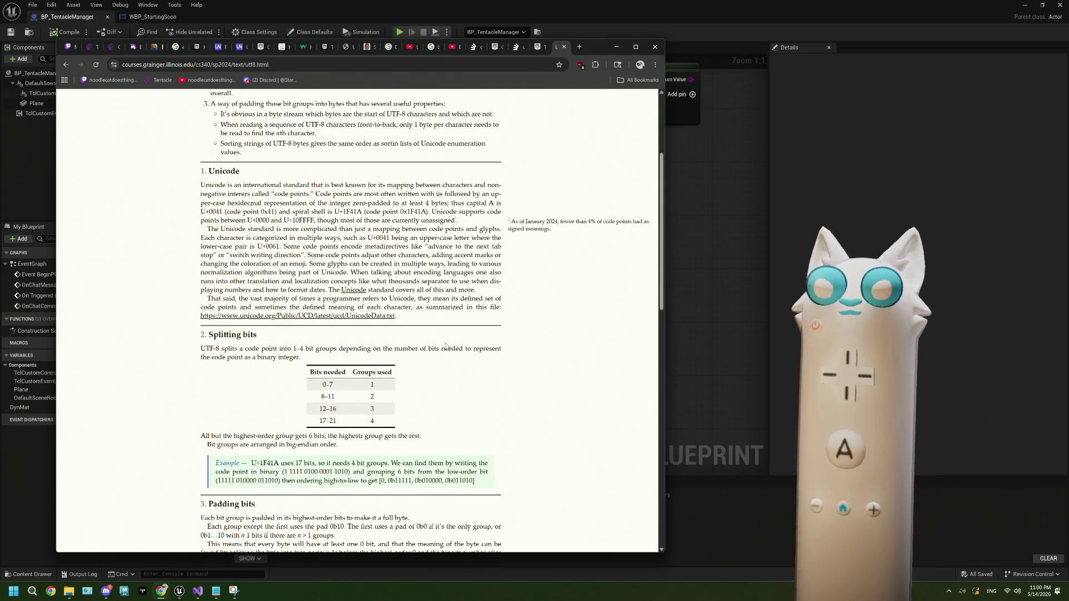
scroll(447, 344, down, 2)
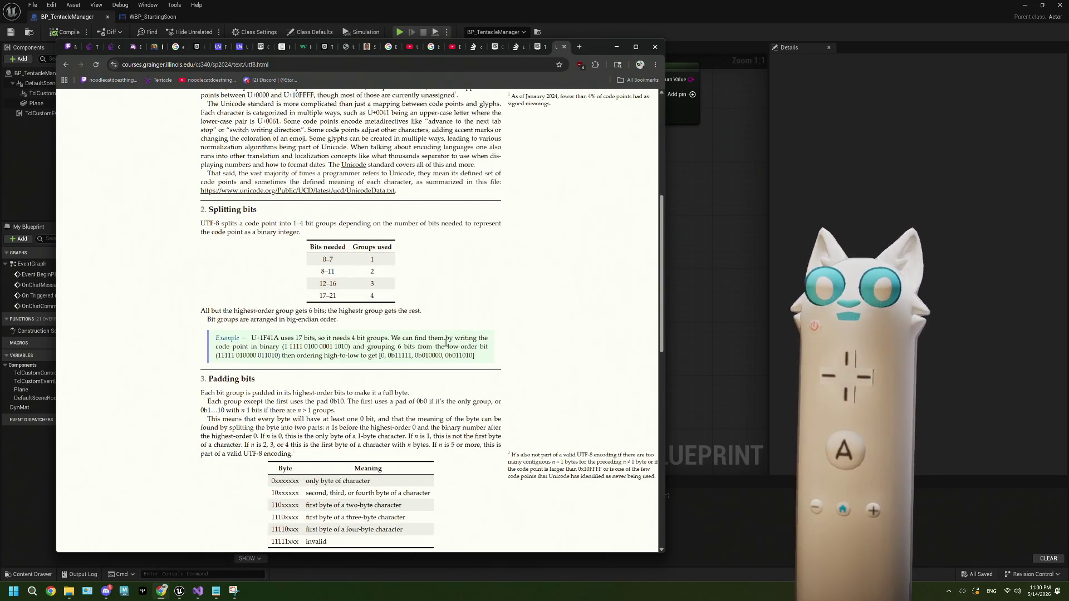
scroll(446, 343, down, 3)
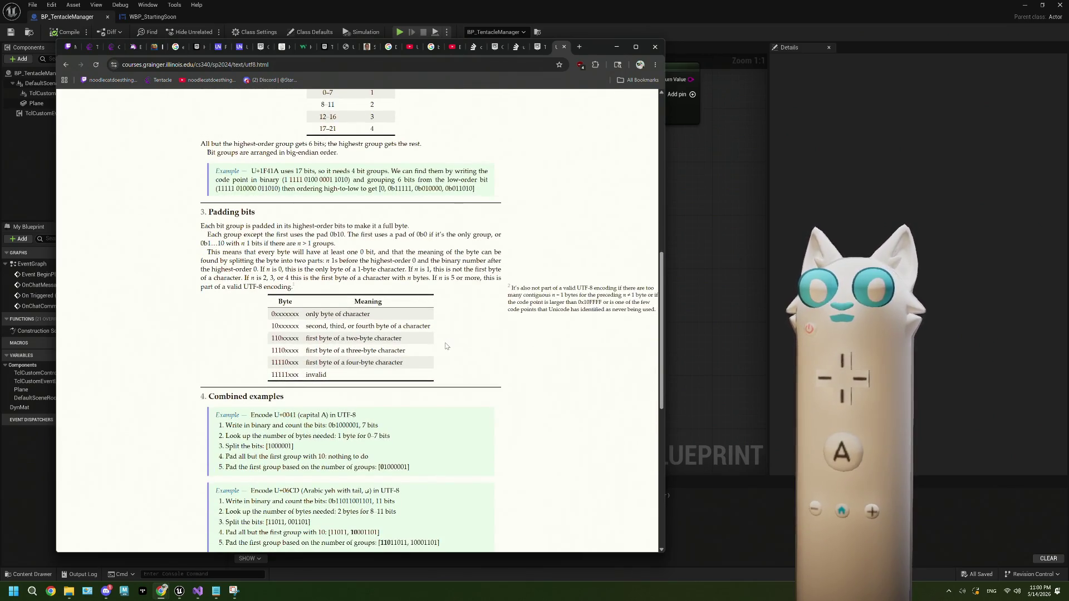
scroll(446, 343, down, 3)
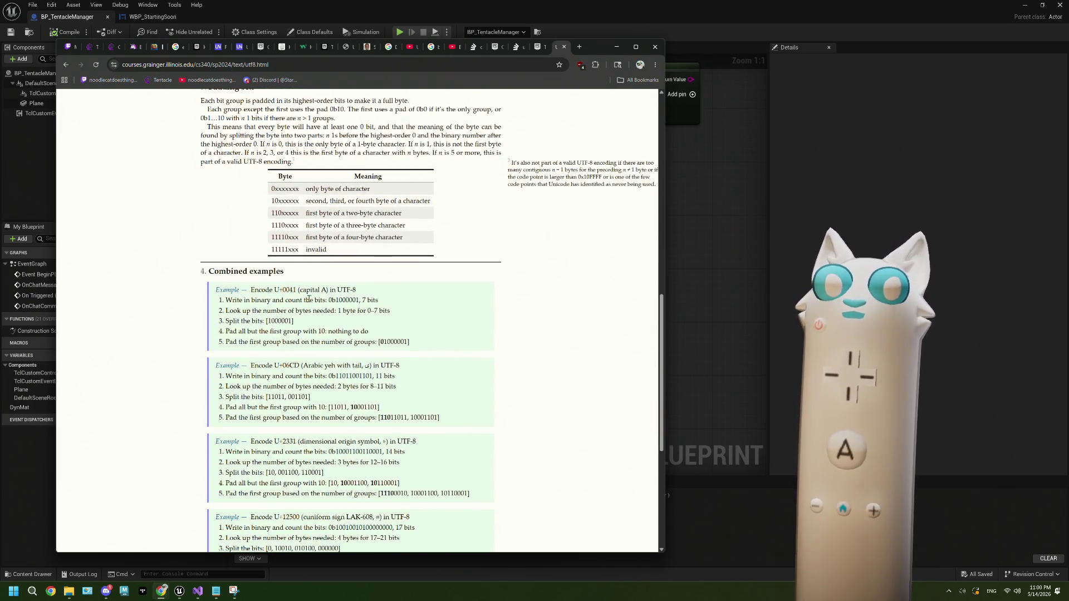
scroll(283, 290, down, 5)
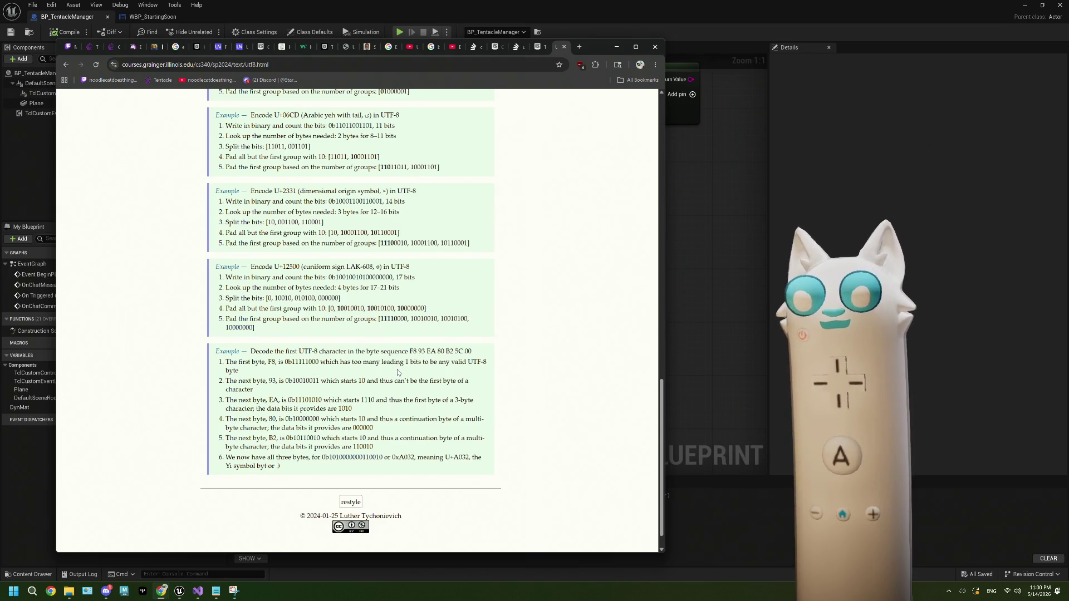
scroll(396, 366, down, 1)
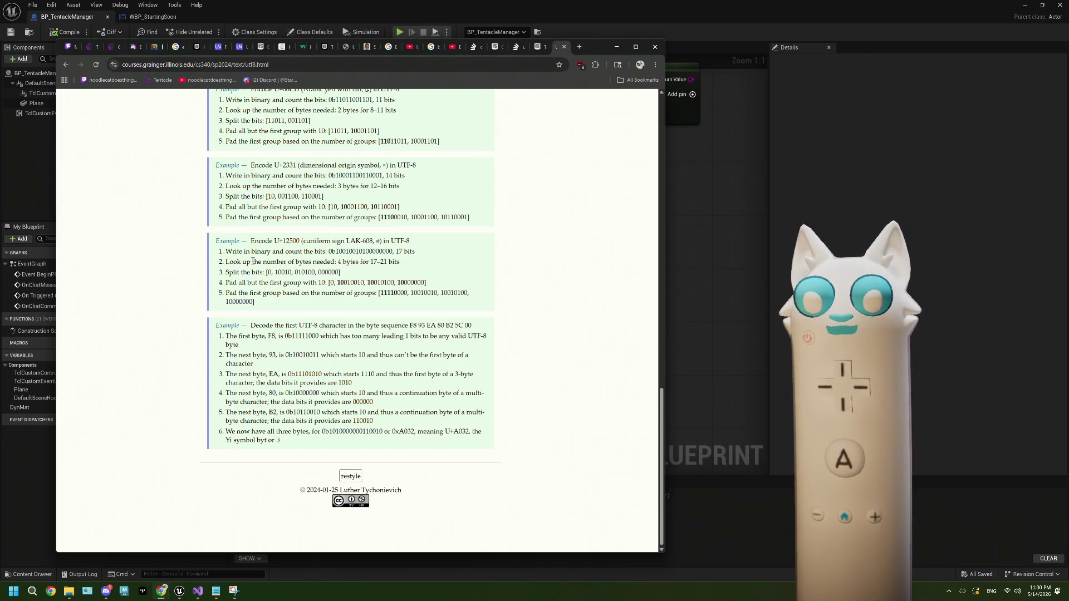
click(66, 65)
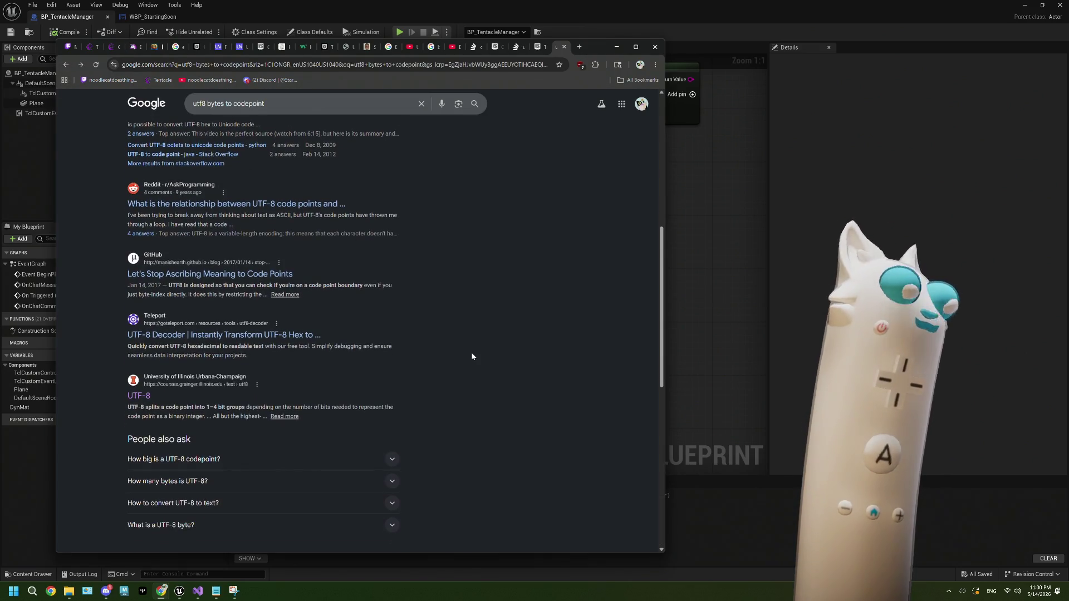
Step: Open the cogsci.ed.ac.uk 'UTF-8 Tool' result from the search listing
scroll(472, 353, down, 4)
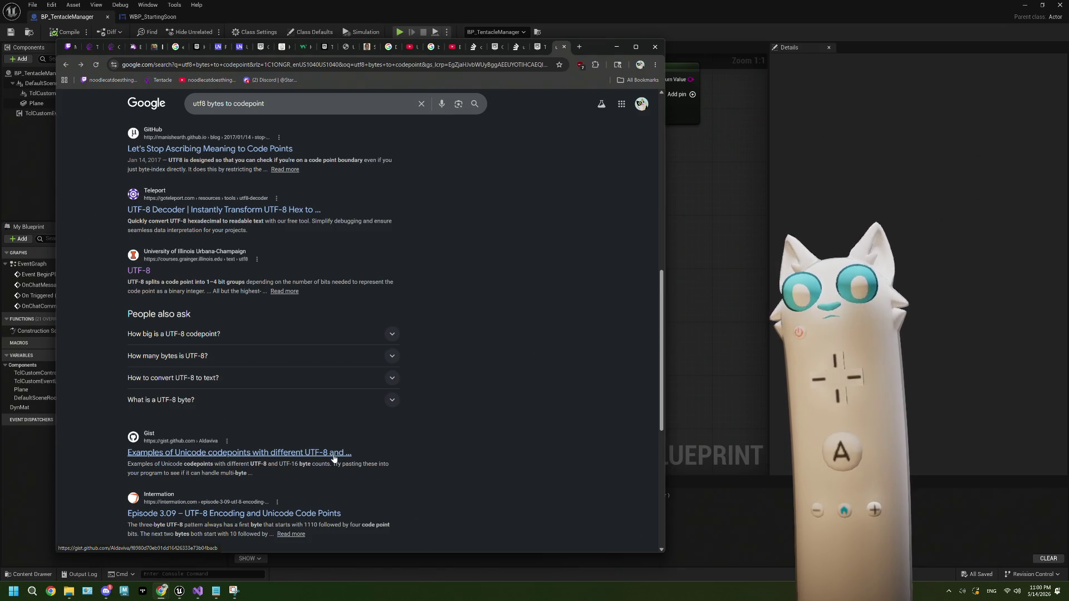
scroll(498, 441, up, 10)
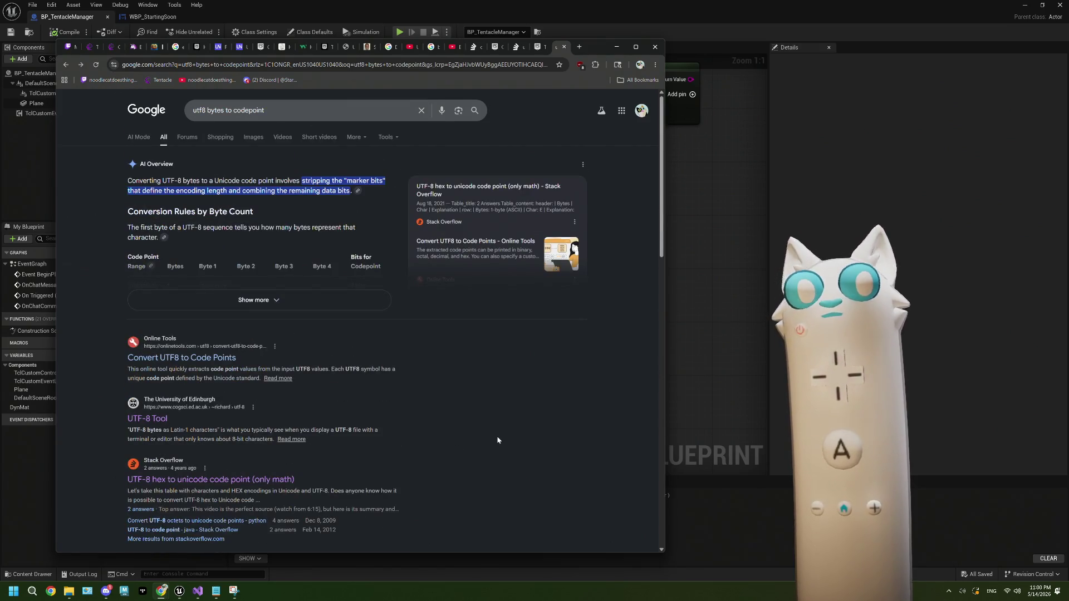
scroll(498, 440, down, 3)
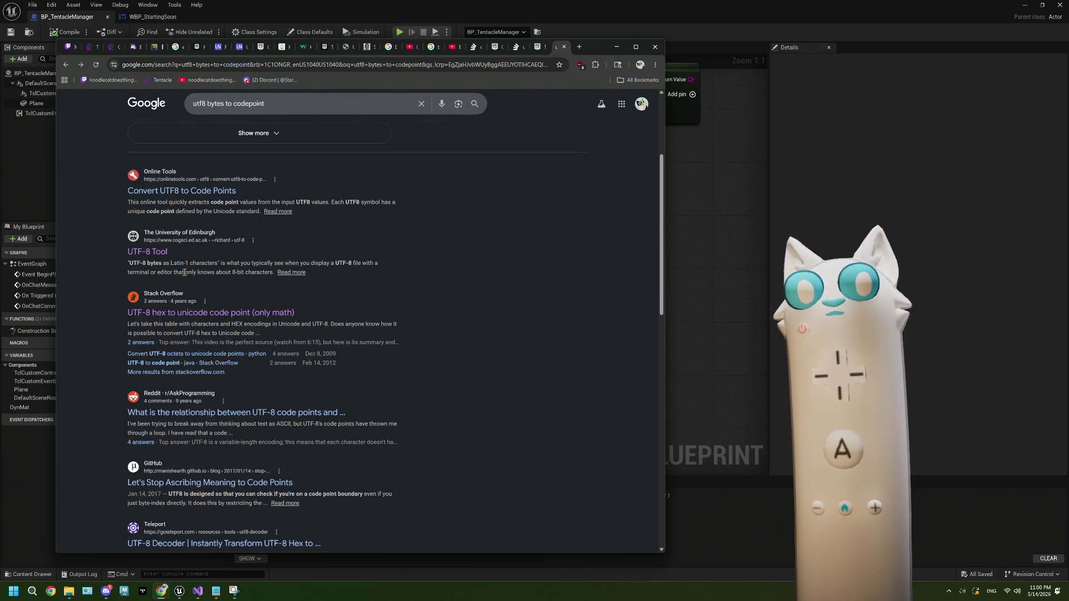
click(162, 251)
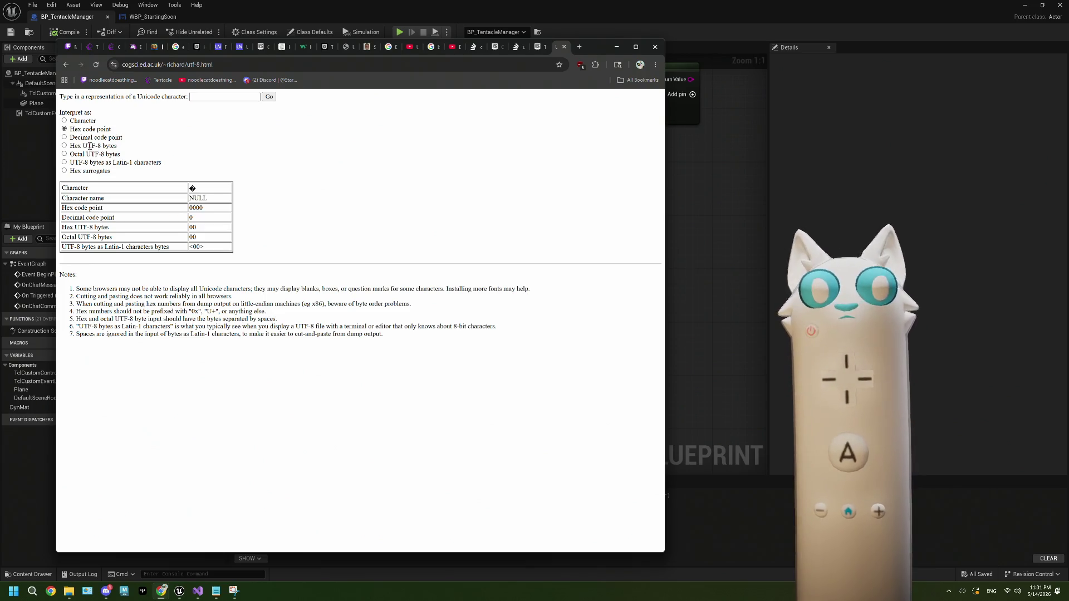
Step: Set the UTF-8 Tool to interpret input as Character and paste the 😀 emoji from clipboard history
click(200, 97)
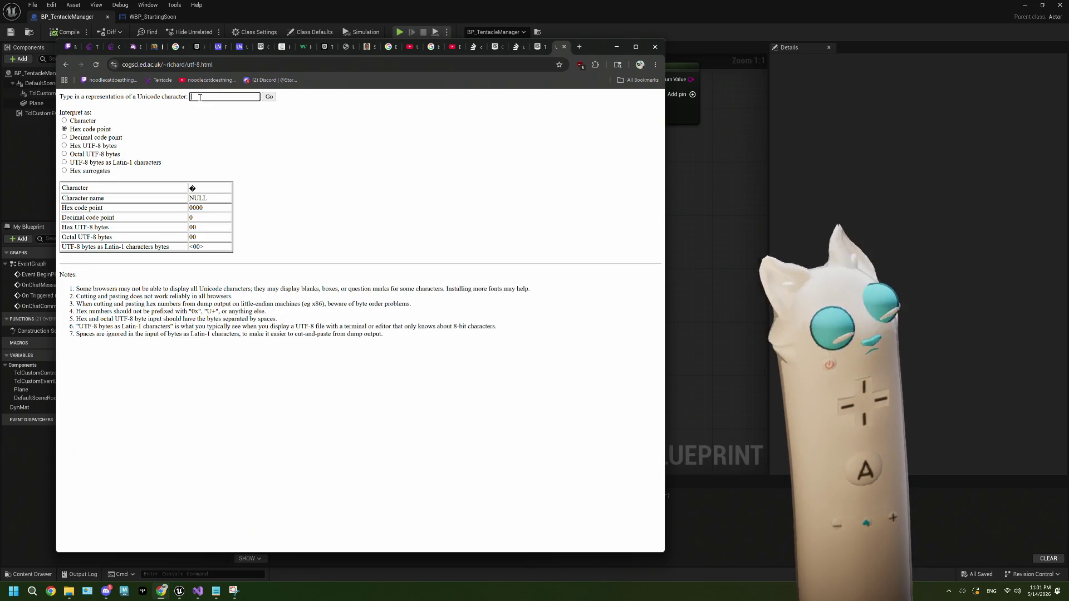
click(64, 120)
click(202, 100)
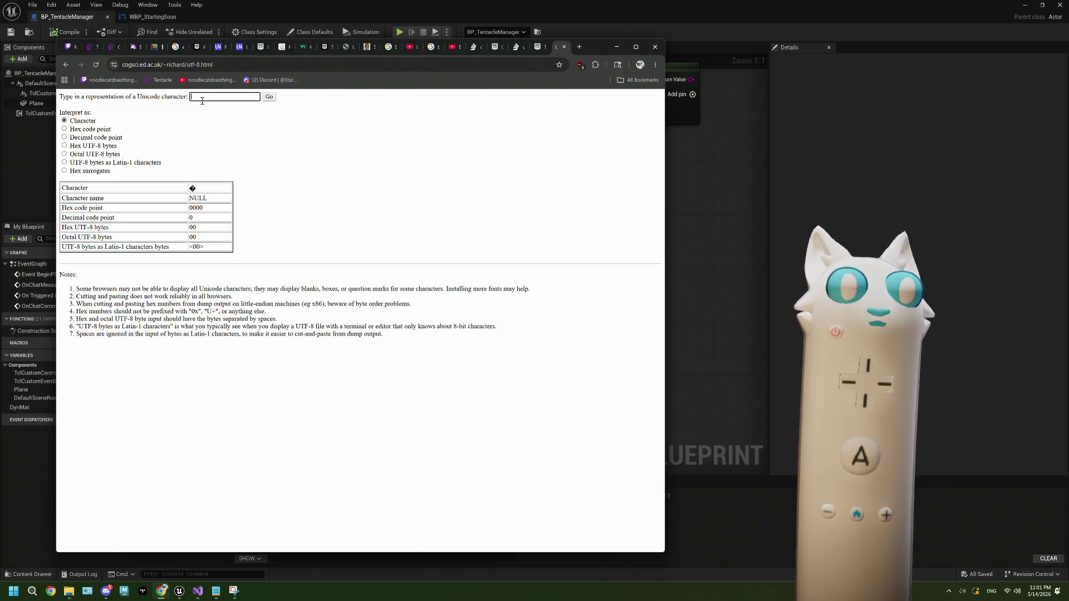
key(super+v)
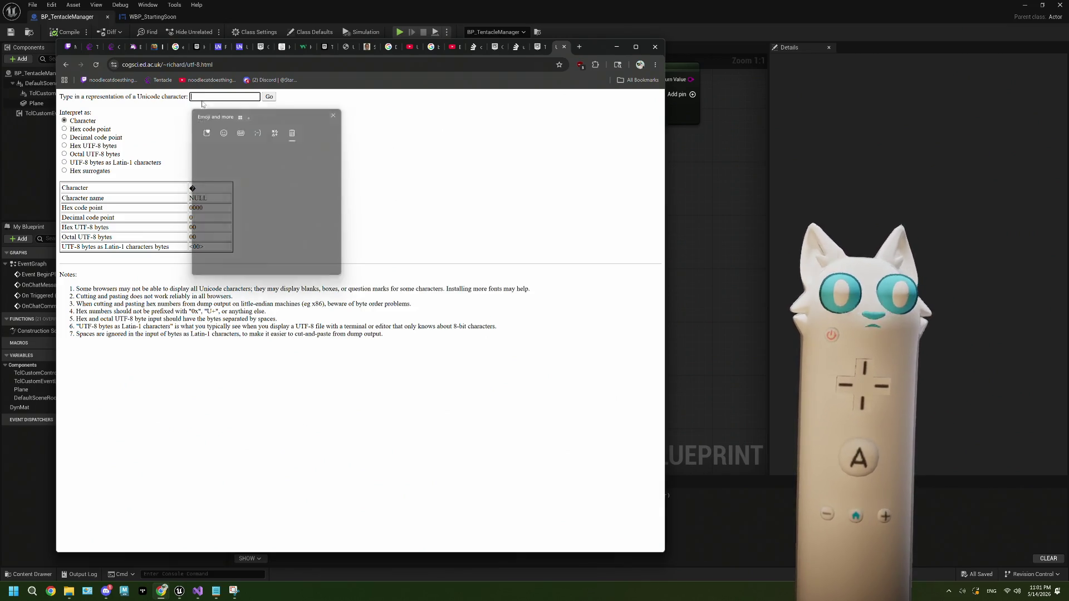
scroll(245, 209, down, 2)
scroll(245, 209, down, 5)
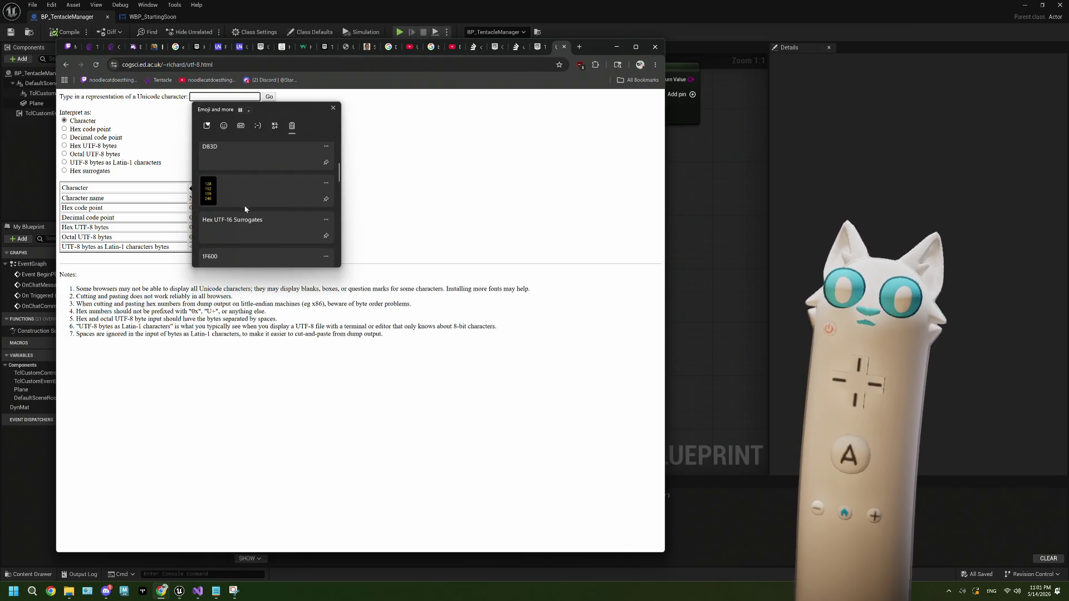
click(245, 209)
Step: Run the lookup and select the emoji's code point 1F600
click(270, 99)
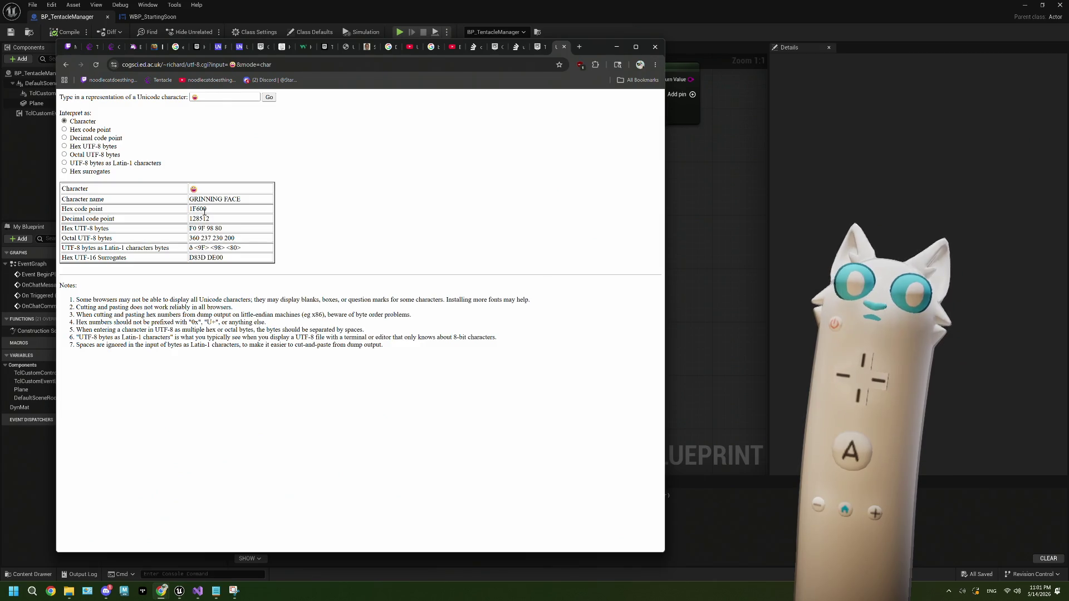
mouse_move(207, 210)
mouse_down()
mouse_move(186, 212)
mouse_move(187, 230)
mouse_up()
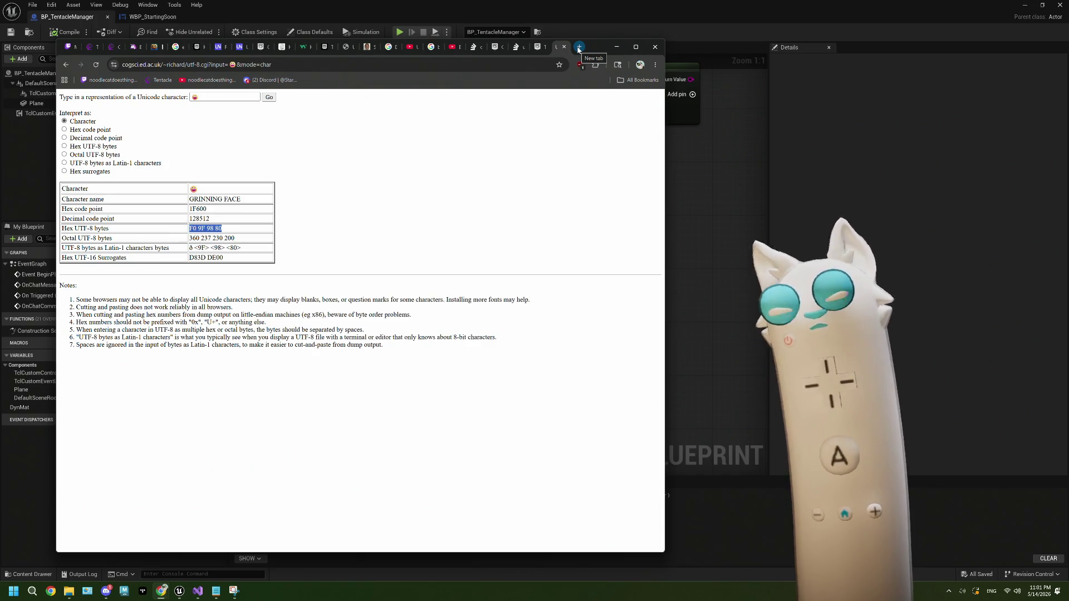
click(579, 47)
Step: Search 'hex to code point' and open Stack Overflow's 'How do I convert from Hex to a Unicode code point?'
text(he)
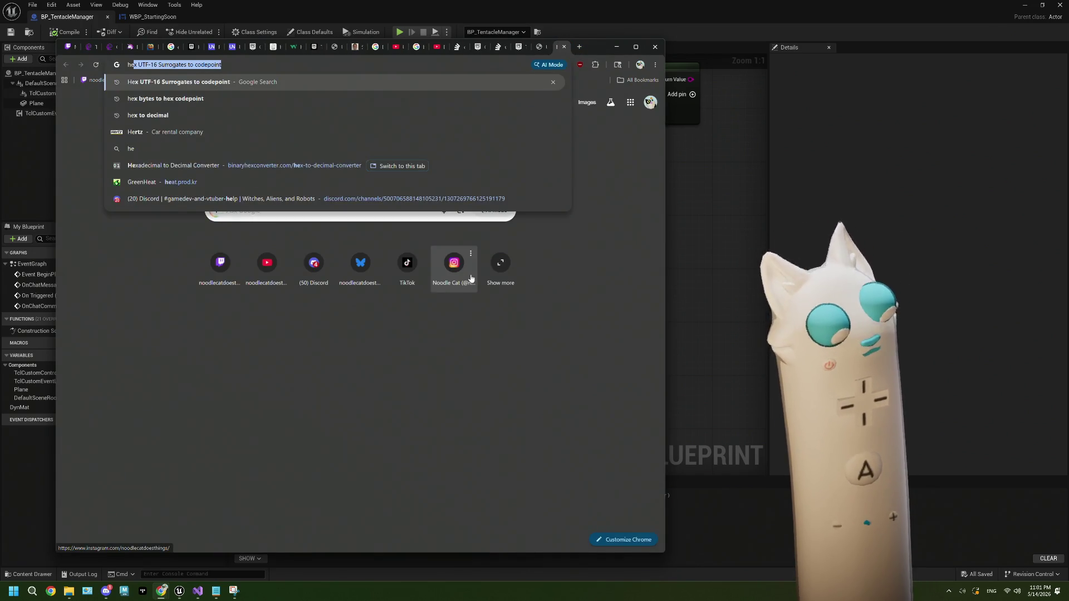
text(x)
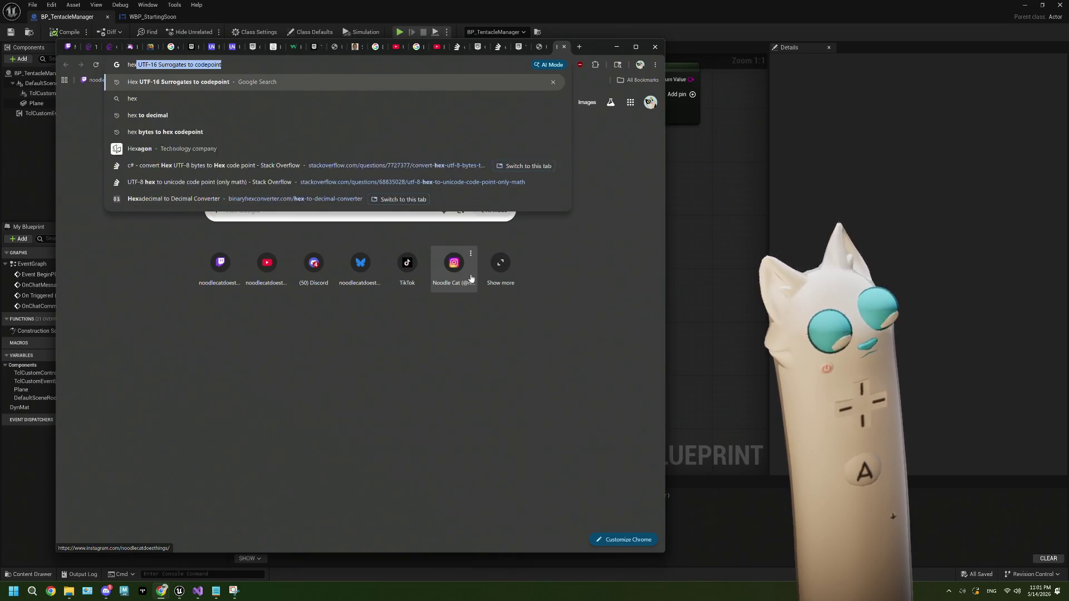
text( to code point)
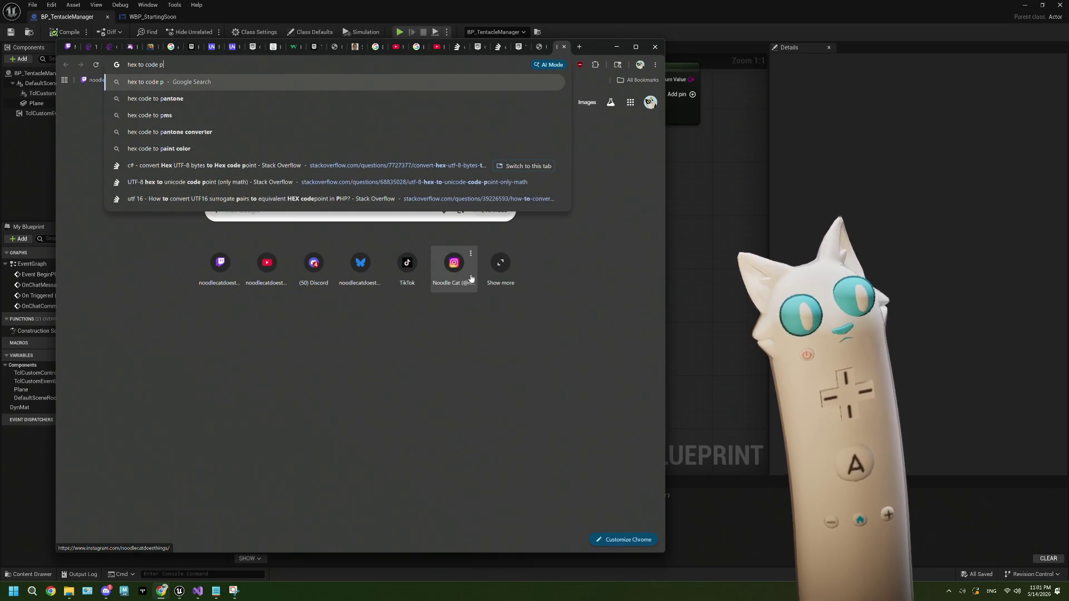
key(Return)
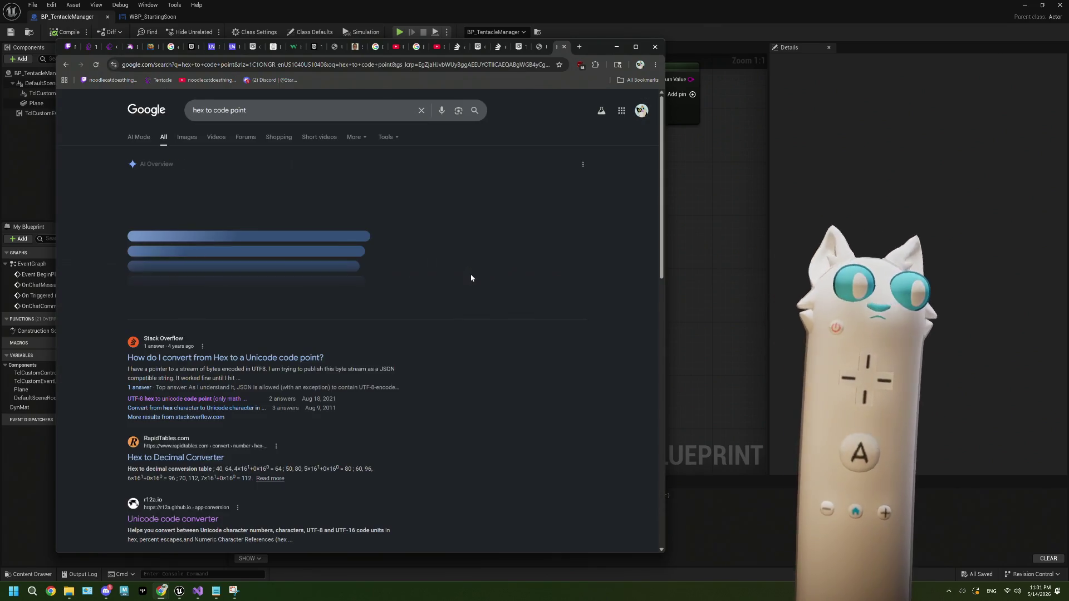
click(310, 358)
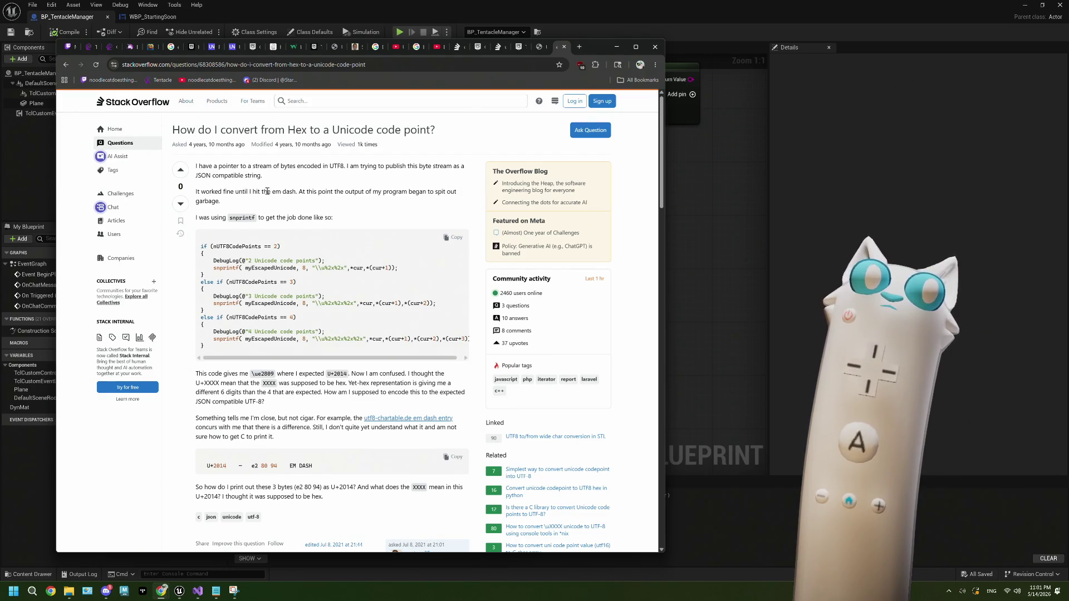
Step: Scroll to the answer's mbtowc code that splits code points above 0xFFFF into surrogate pairs
scroll(278, 202, down, 3)
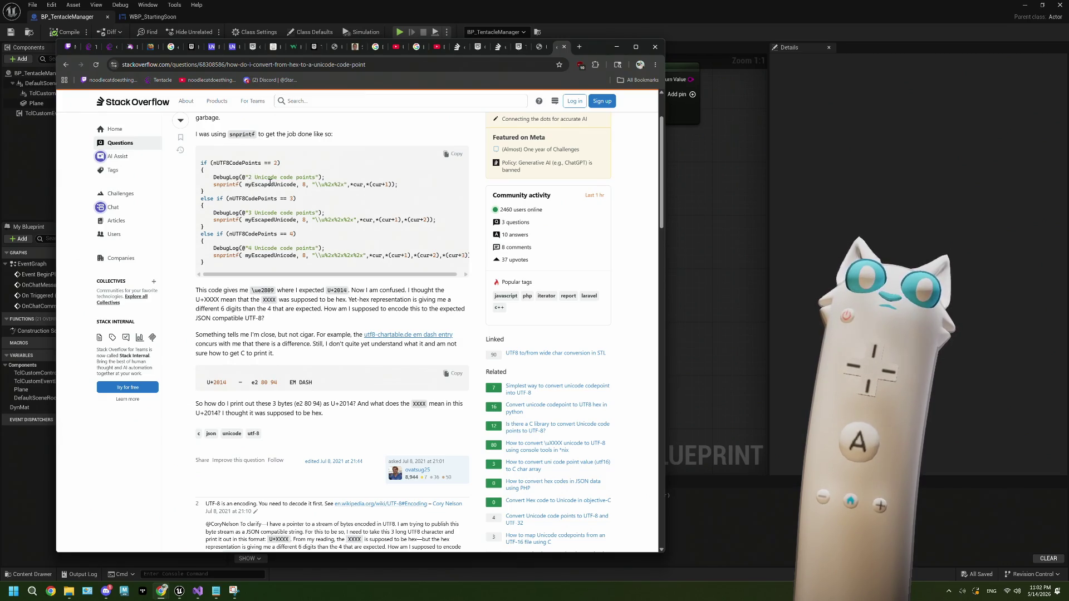
scroll(279, 194, down, 2)
scroll(306, 252, up, 3)
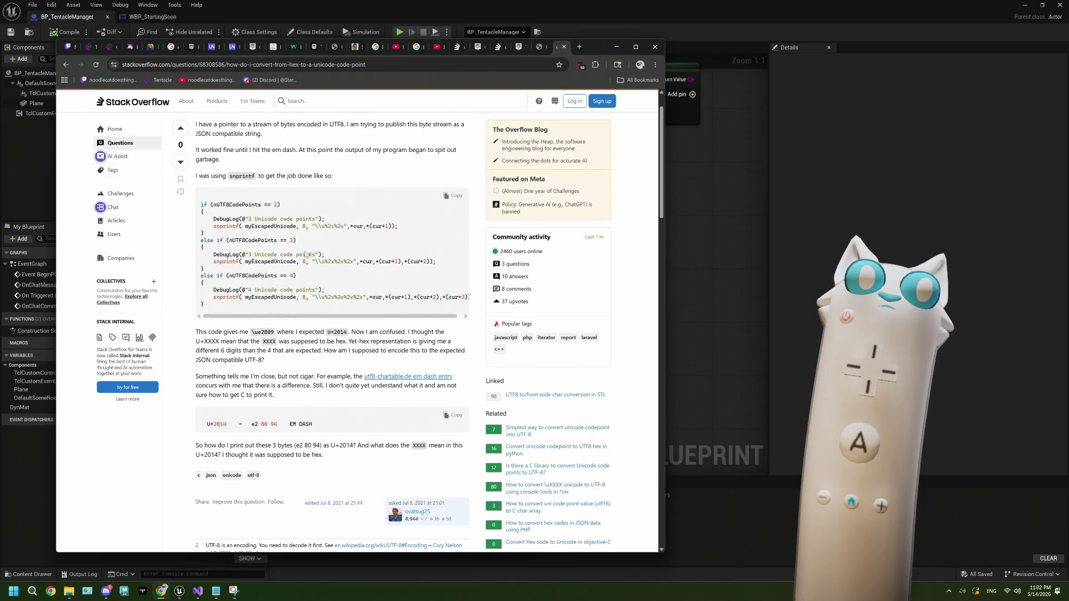
scroll(344, 274, down, 3)
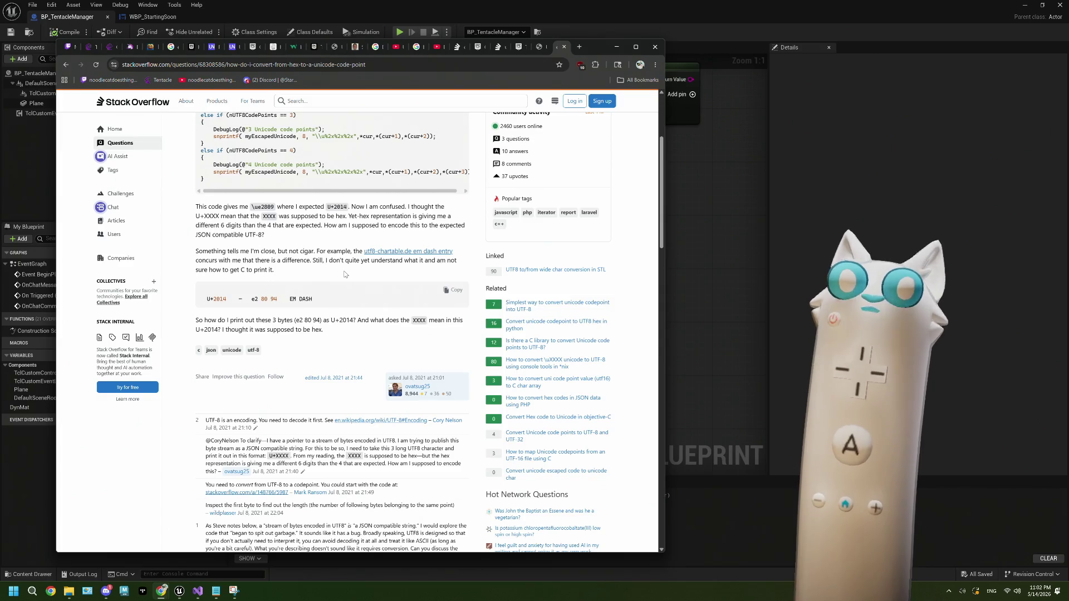
scroll(344, 274, down, 7)
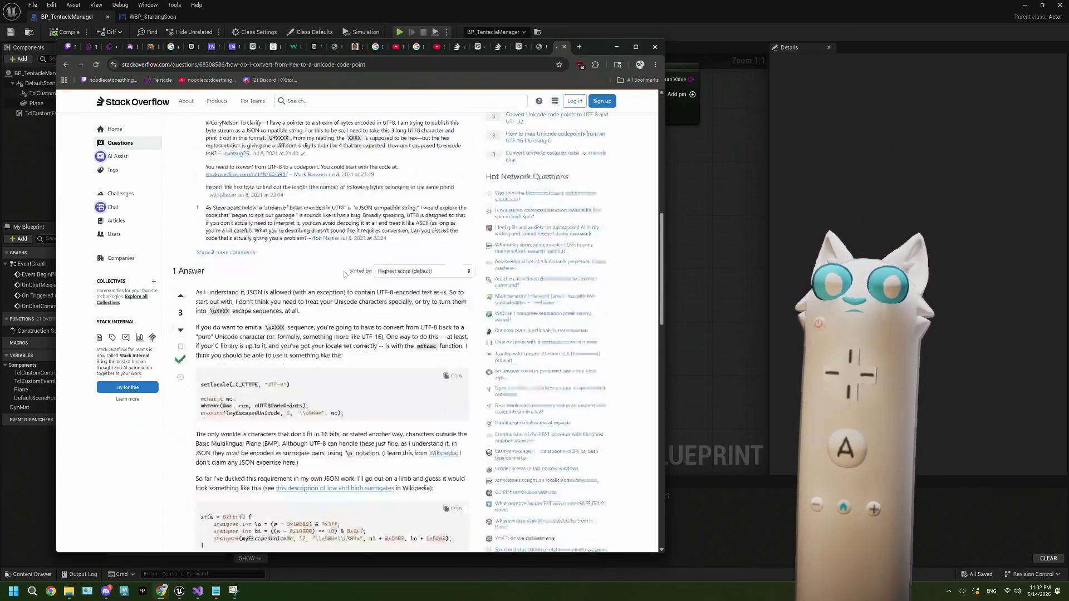
scroll(344, 274, up, 10)
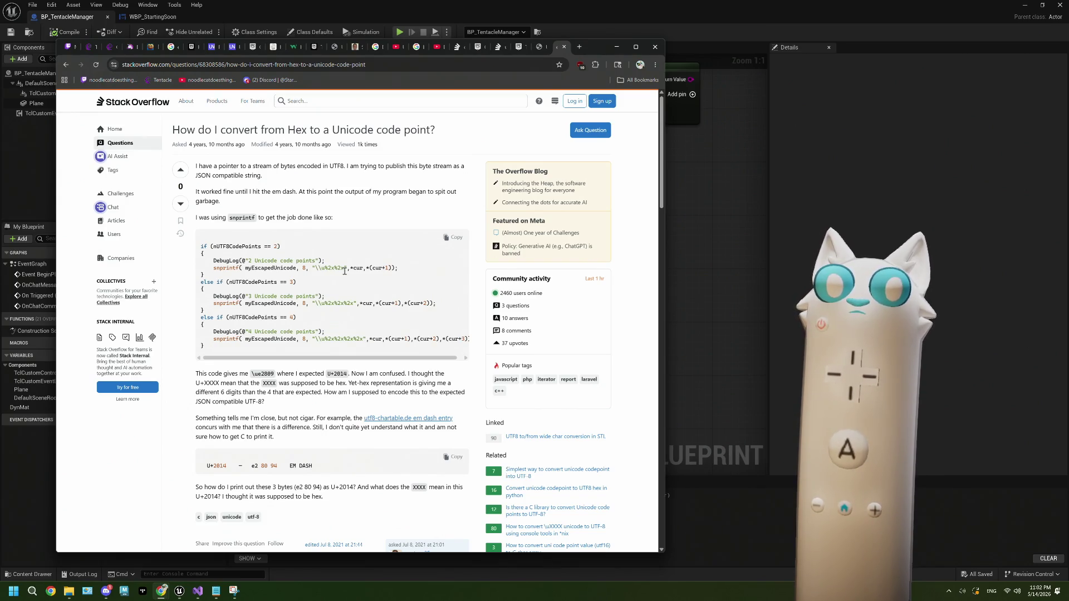
scroll(344, 271, down, 10)
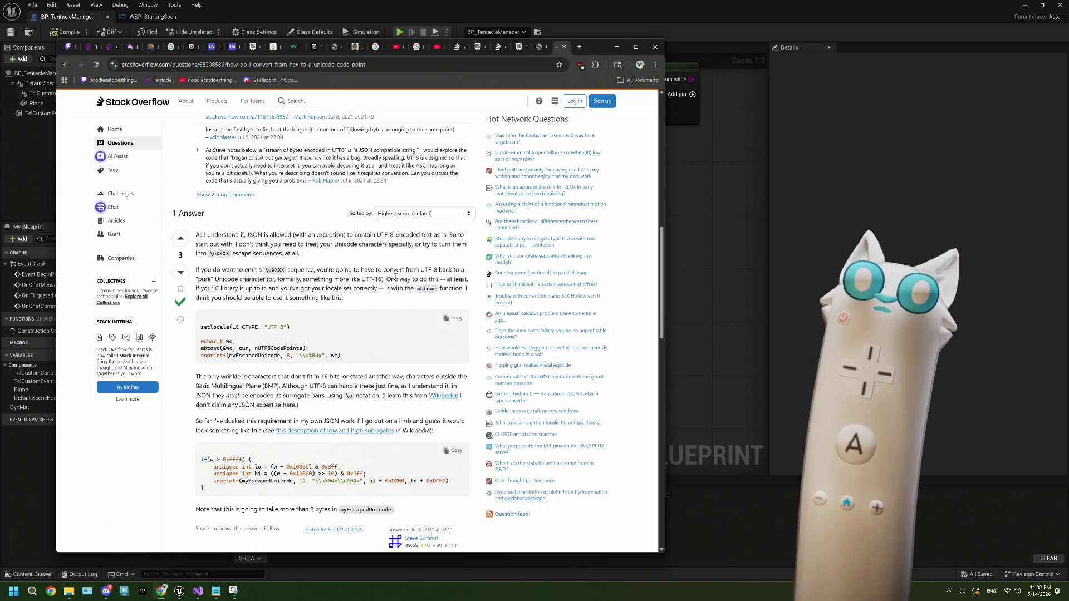
scroll(388, 279, down, 1)
scroll(388, 279, down, 1)
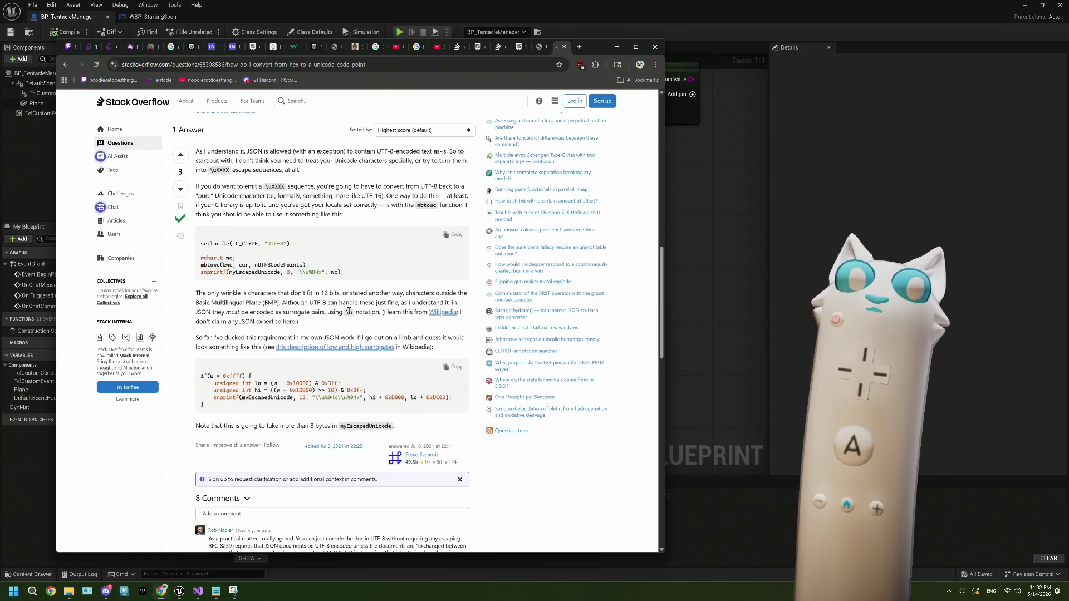
scroll(349, 310, down, 1)
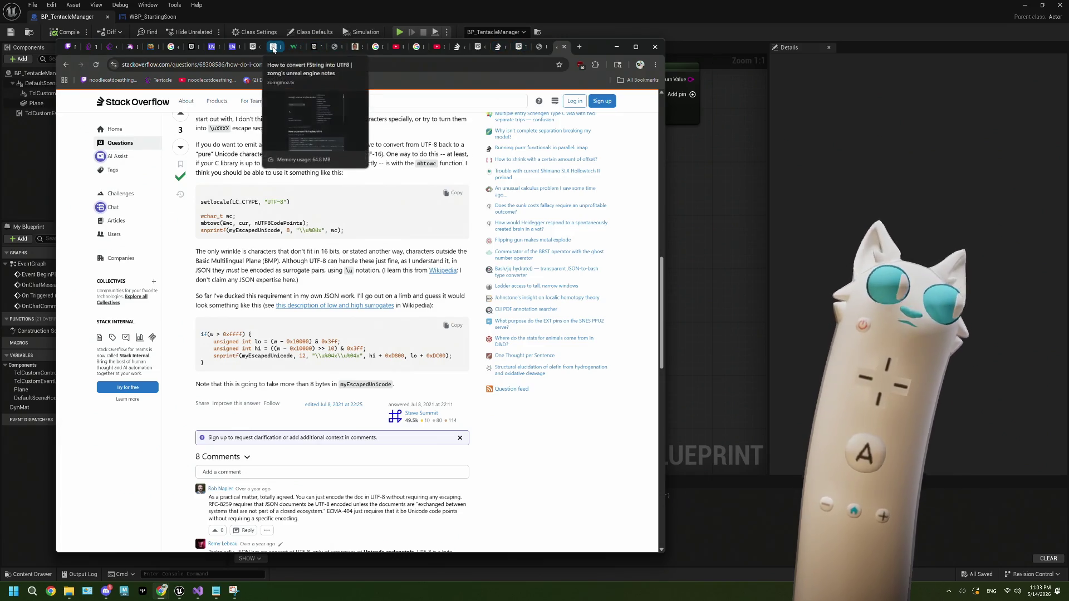
Step: Close the FString-to-UTF8 notes, HTML Emojis and Unreal forum tabs
click(273, 47)
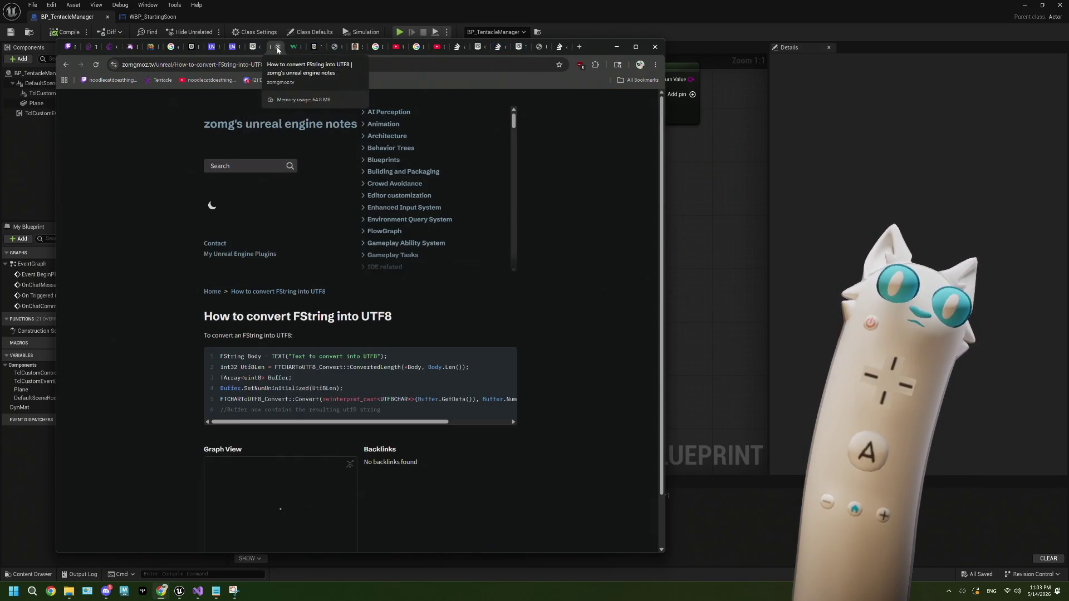
click(278, 47)
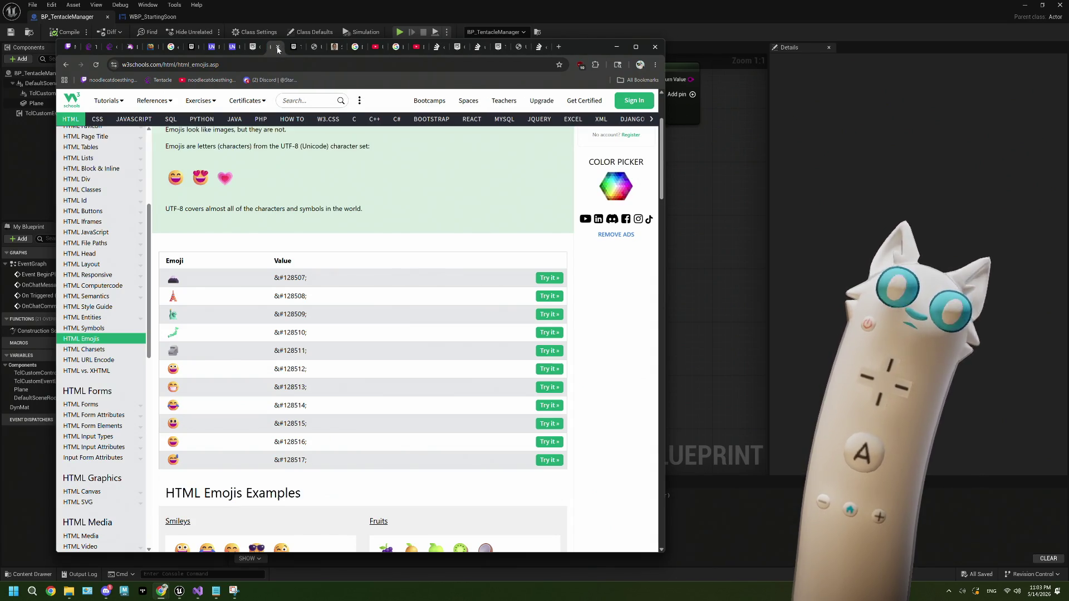
click(277, 48)
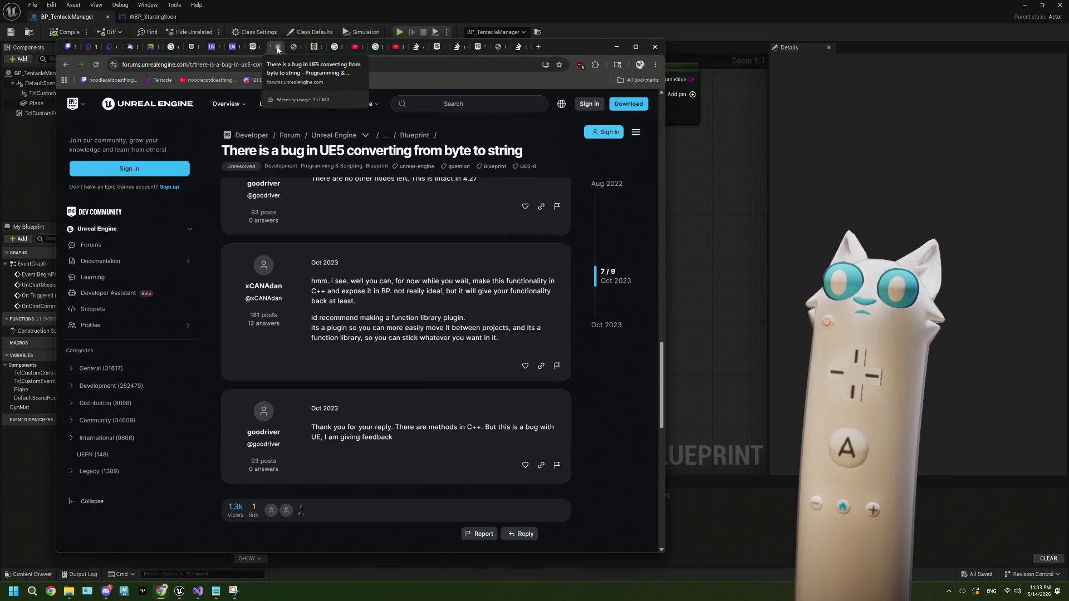
click(277, 47)
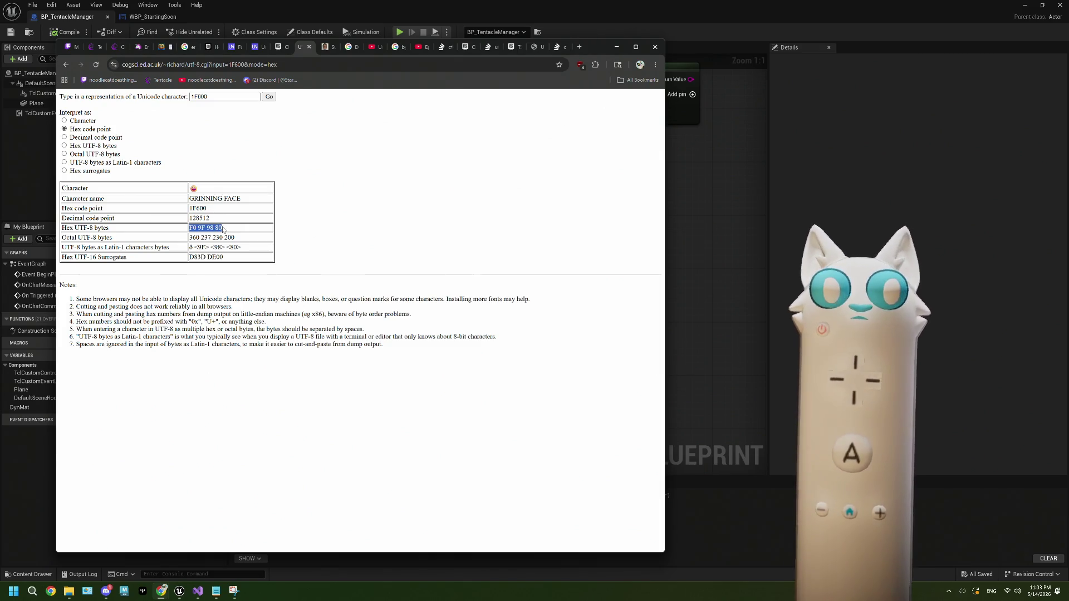
Step: Highlight 1F600 and its surrogate pair D83D DE00, then go to the Surrogate Pair Calculator
double_click(205, 209)
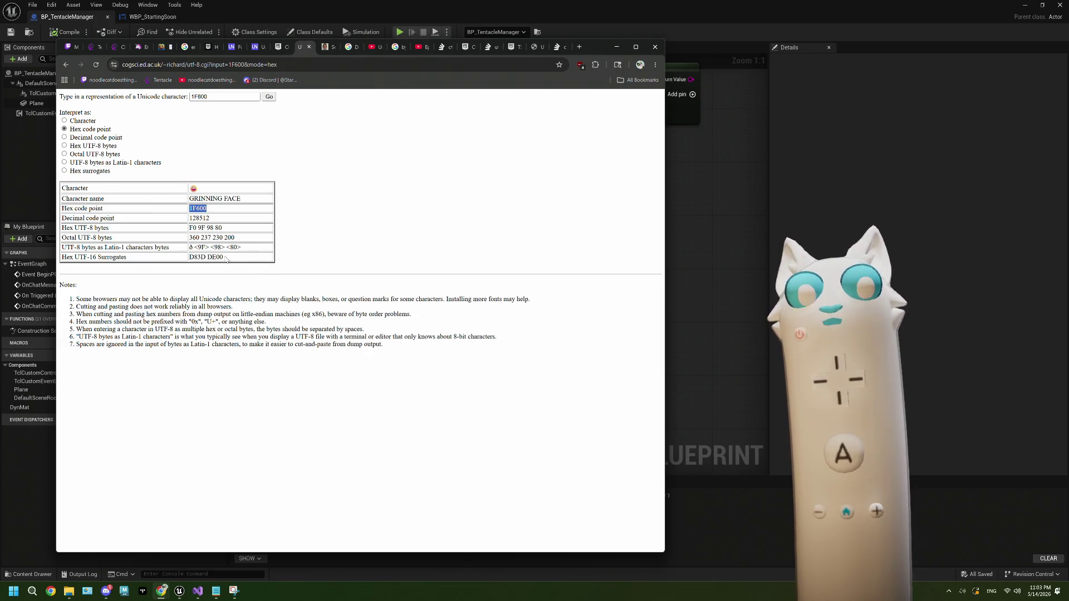
drag(227, 260, 190, 259)
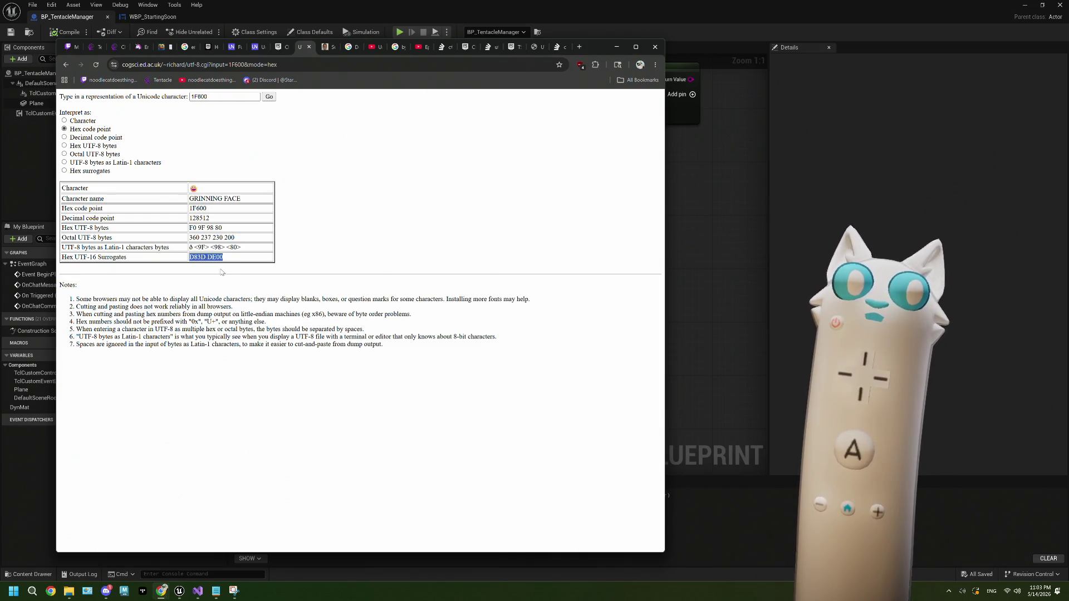
click(324, 47)
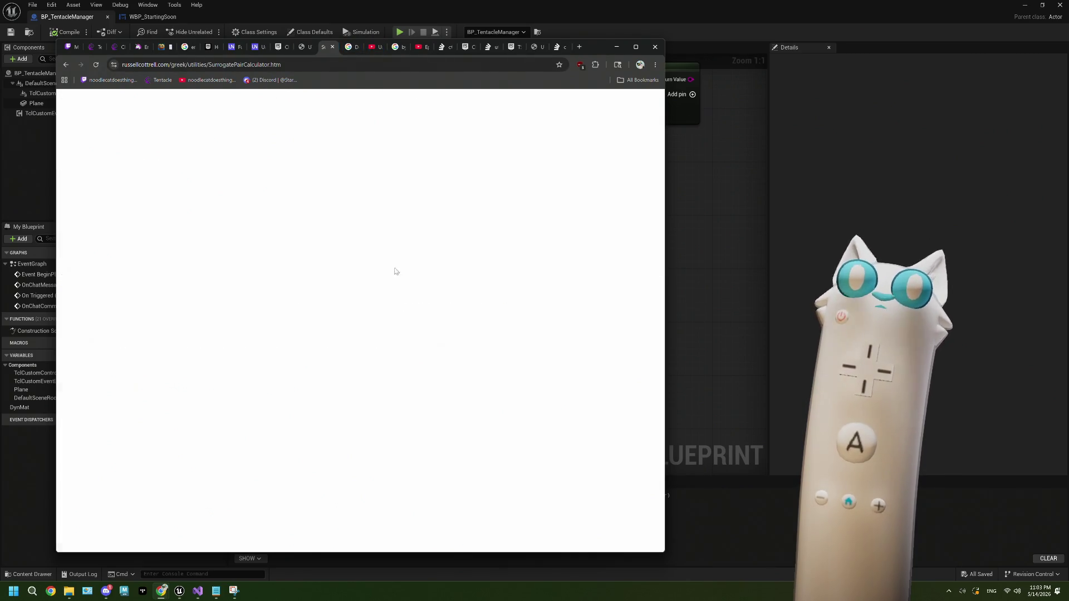
Step: Copy the S = ((H - 0xD800) * 0x400) + (L - 0xDC00) + 0x10000 line into Visual Studio after return Buffer;
scroll(363, 332, down, 20)
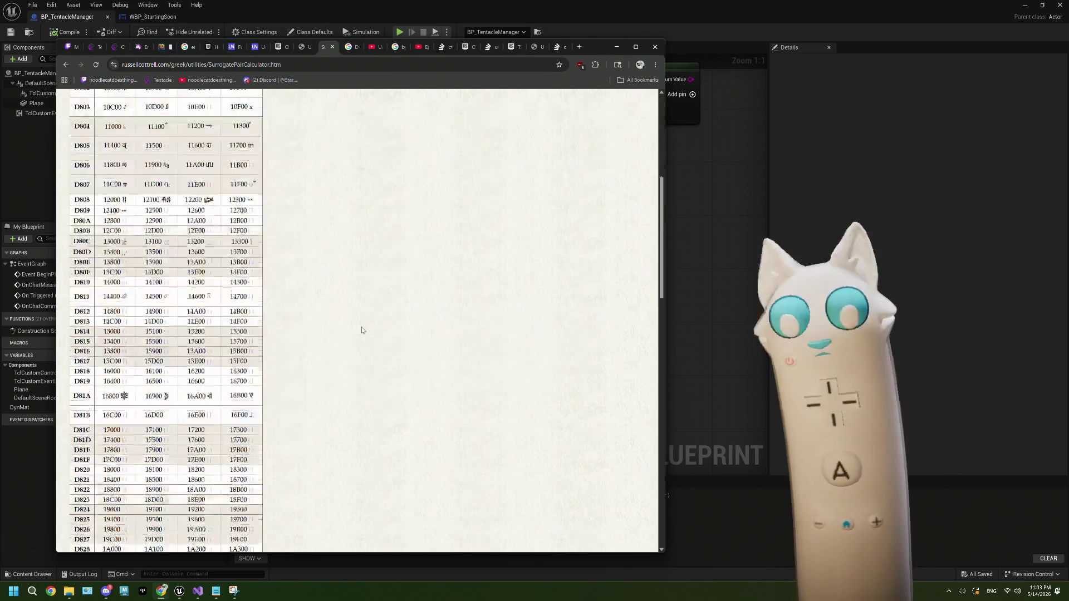
scroll(362, 330, down, 3)
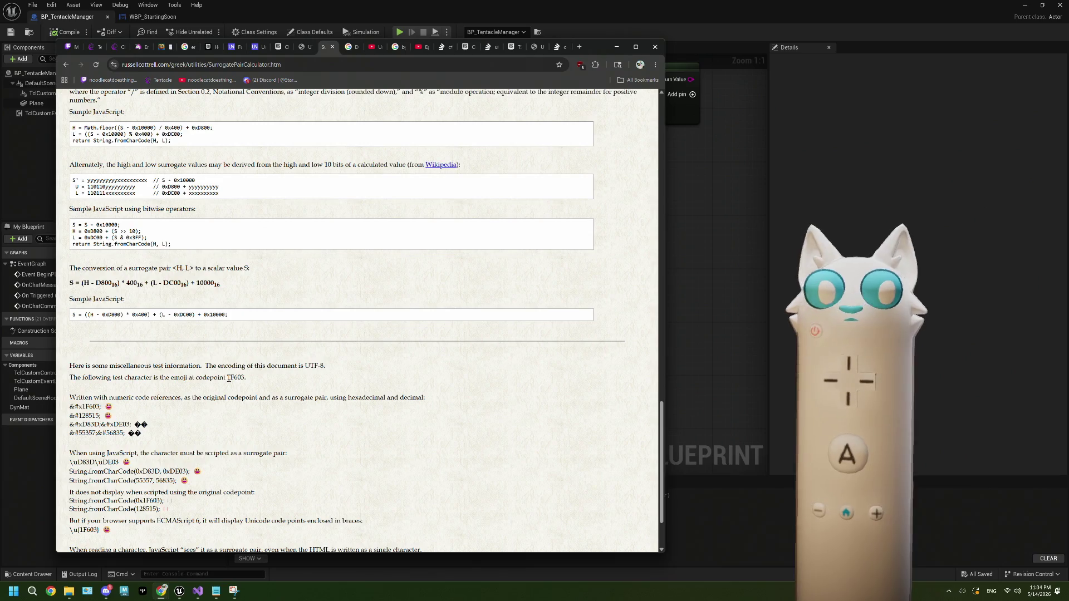
scroll(229, 379, down, 2)
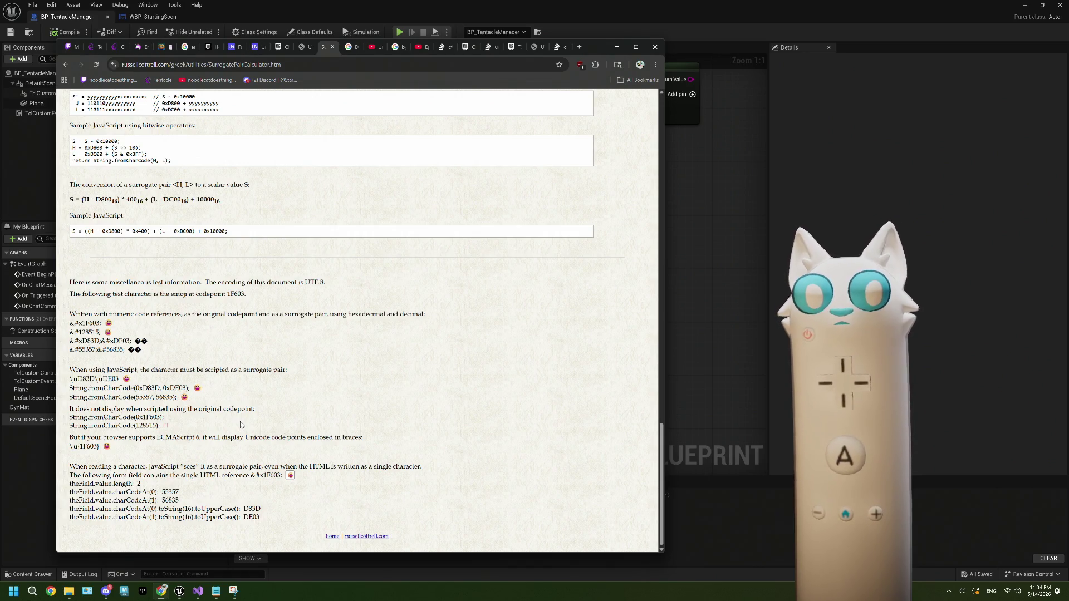
scroll(240, 425, up, 2)
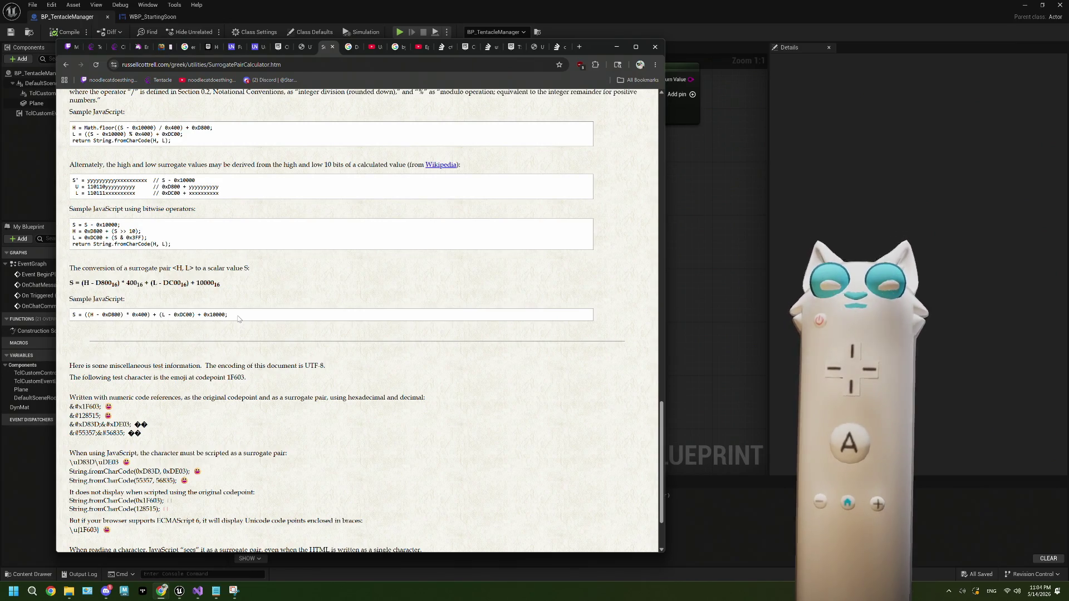
triple_click(222, 317)
key(ctrl+c)
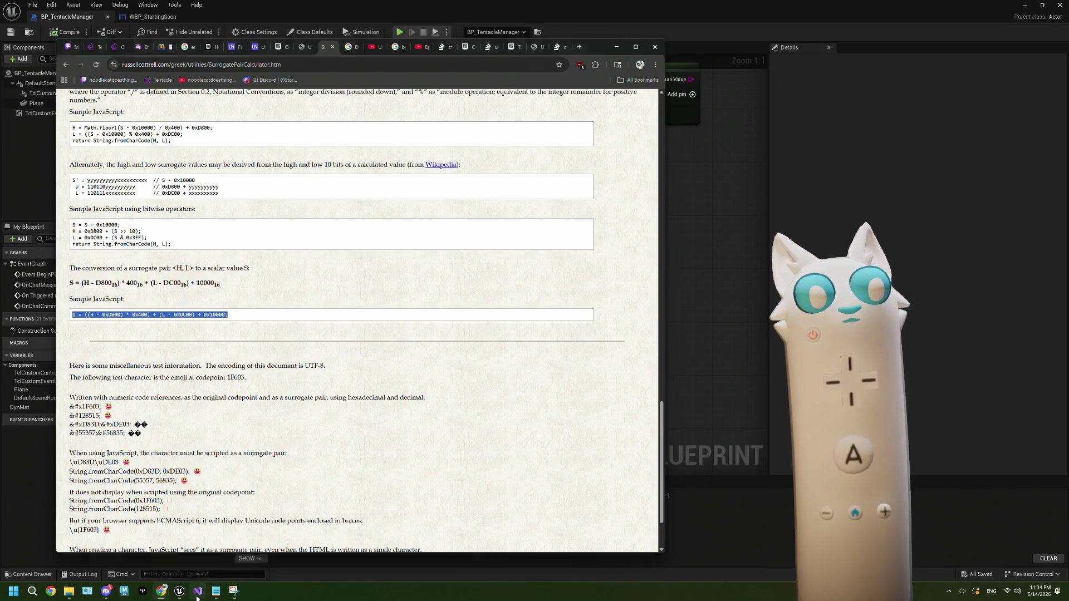
click(197, 590)
click(121, 205)
Step: Paste the surrogate formula below return Buffer; and check 0xD800 and 0xDC00 in Quick Info
key(Return)
key(Return)
key(ctrl+v)
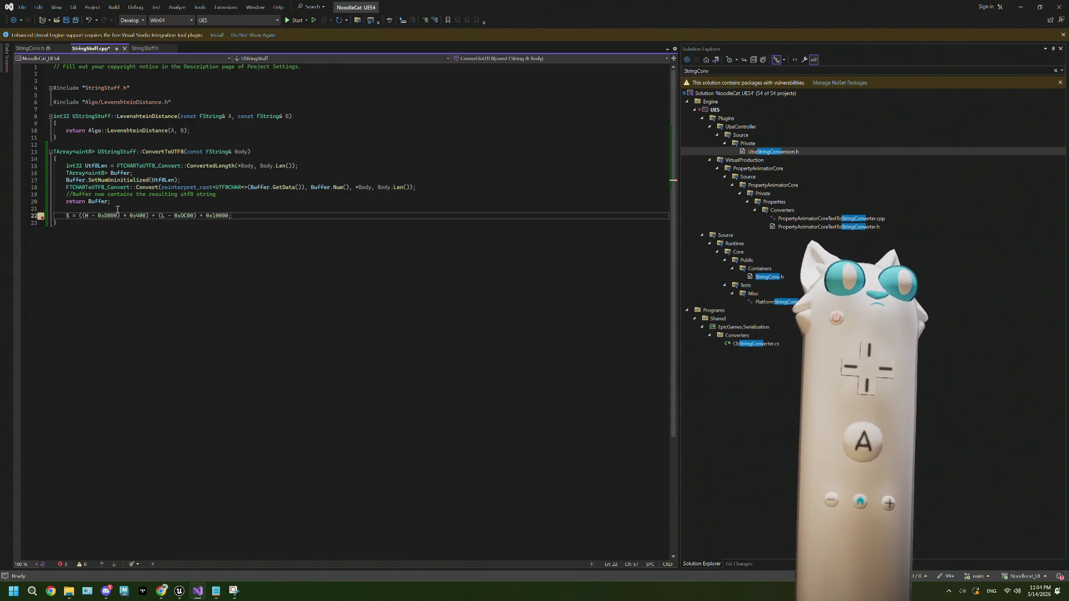
mouse_move(112, 214)
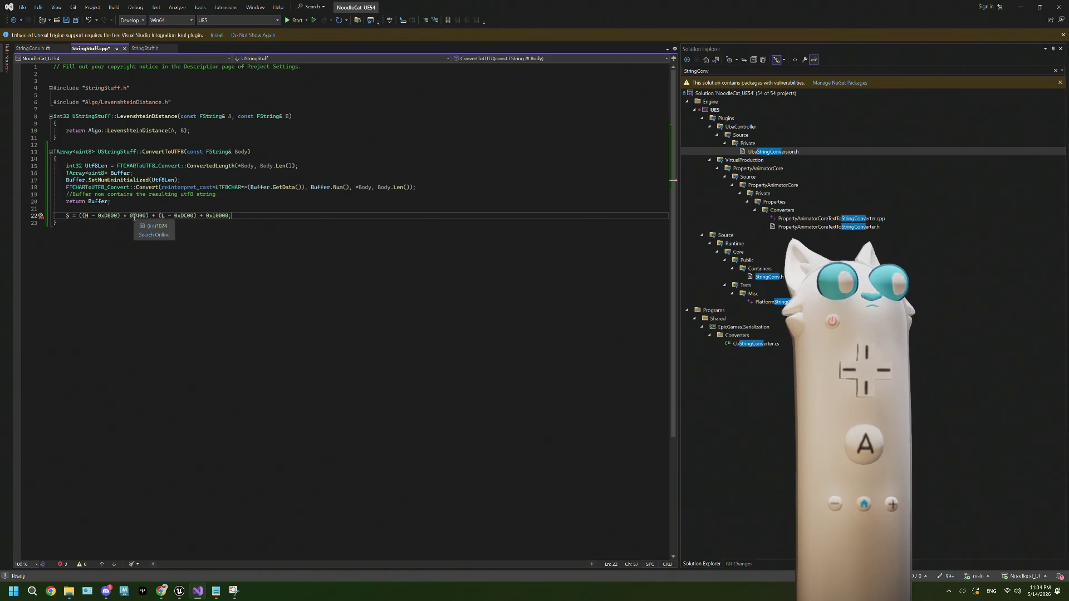
mouse_move(185, 217)
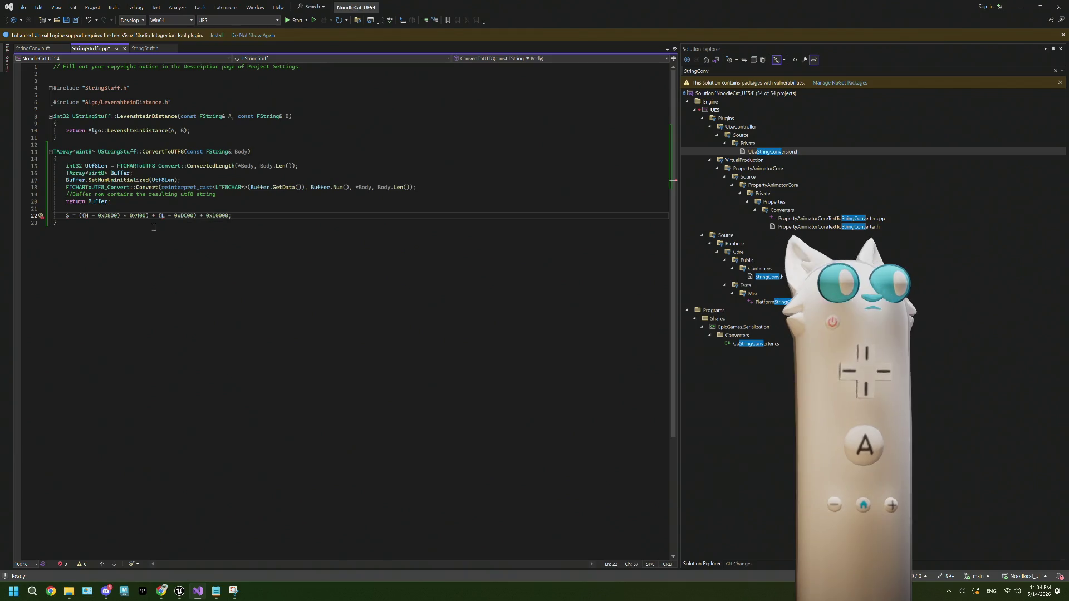
Step: Delete the pasted formula line and start a new line below ConvertToUTF8's closing brace
drag(229, 217, 48, 217)
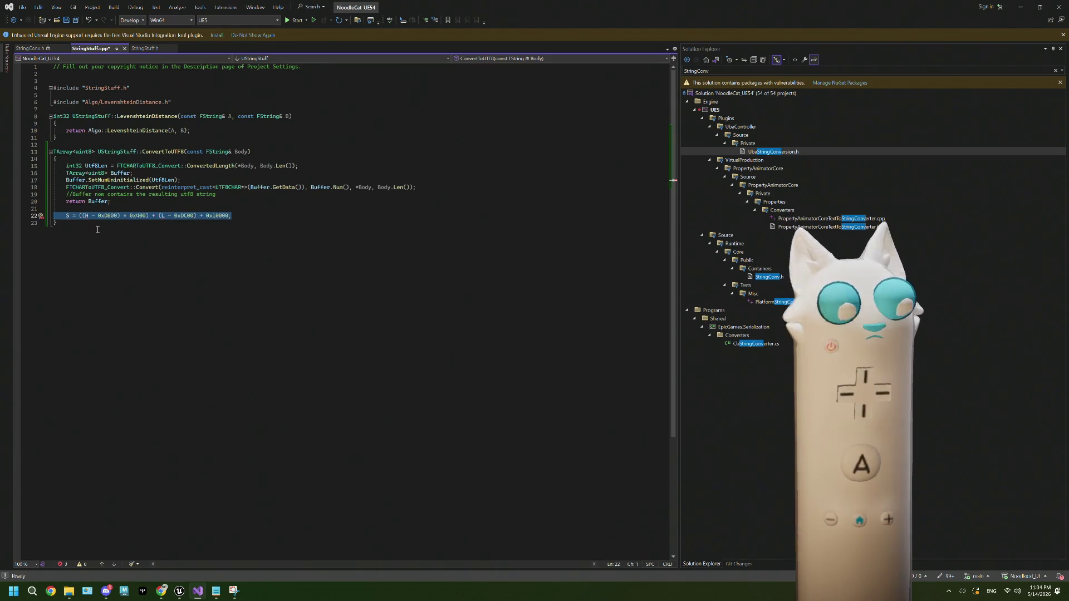
key(BackSpace)
key(BackSpace)
click(75, 217)
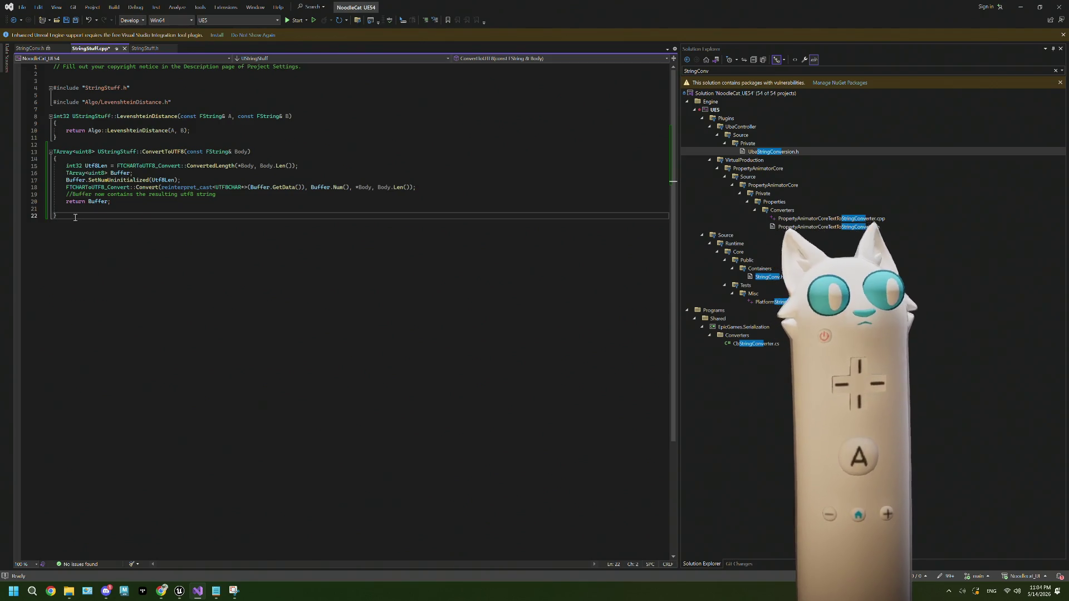
key(Return)
key(Return)
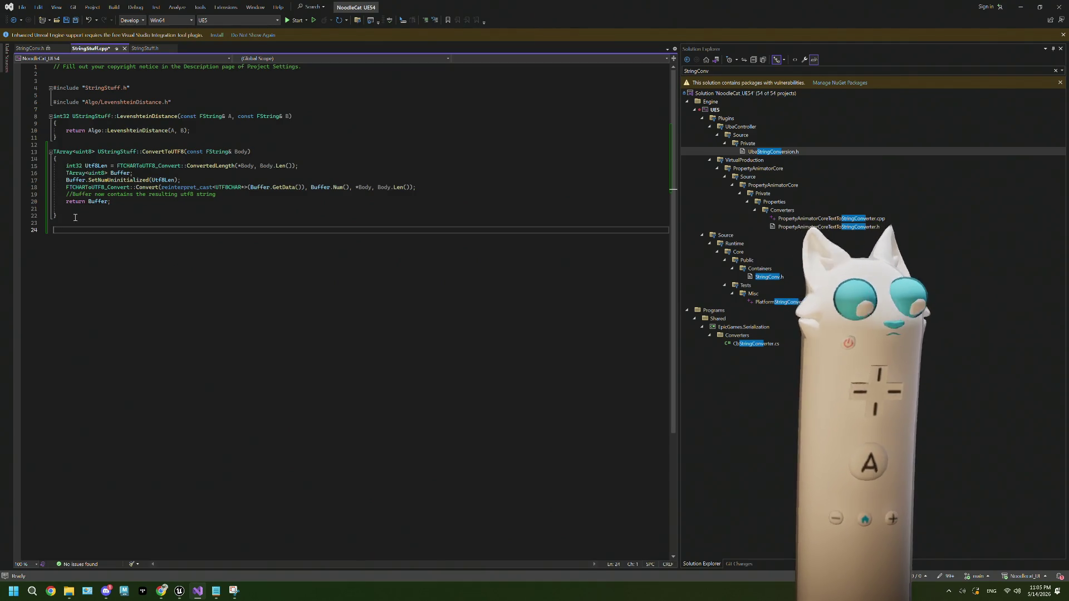
Step: Write the signature FString UStringStuff::ConvertCodeToCodepoint(const FString& Body)
text(FString )
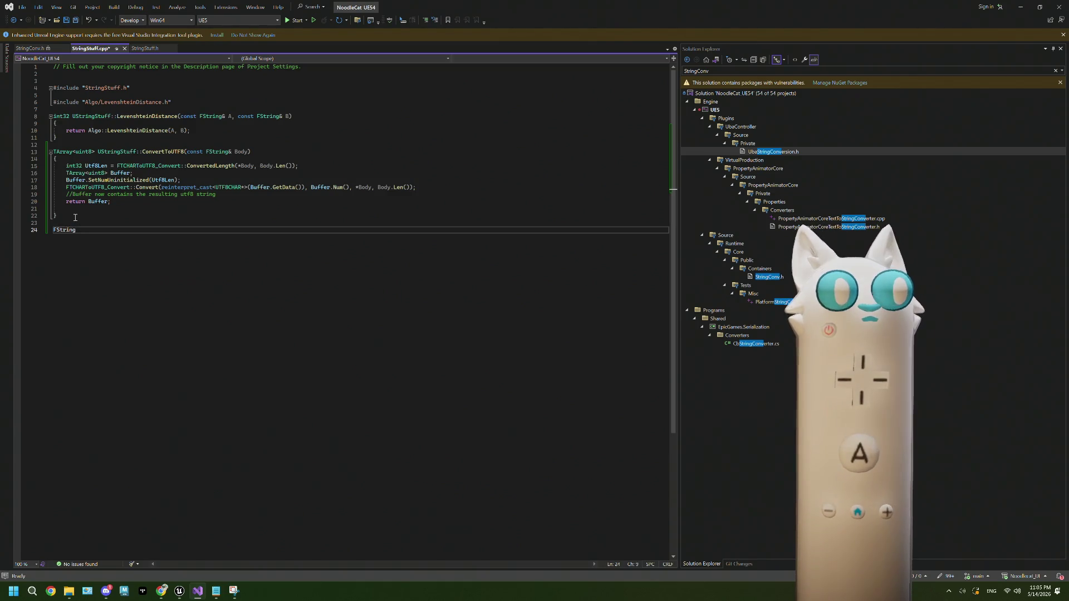
text(UStringS)
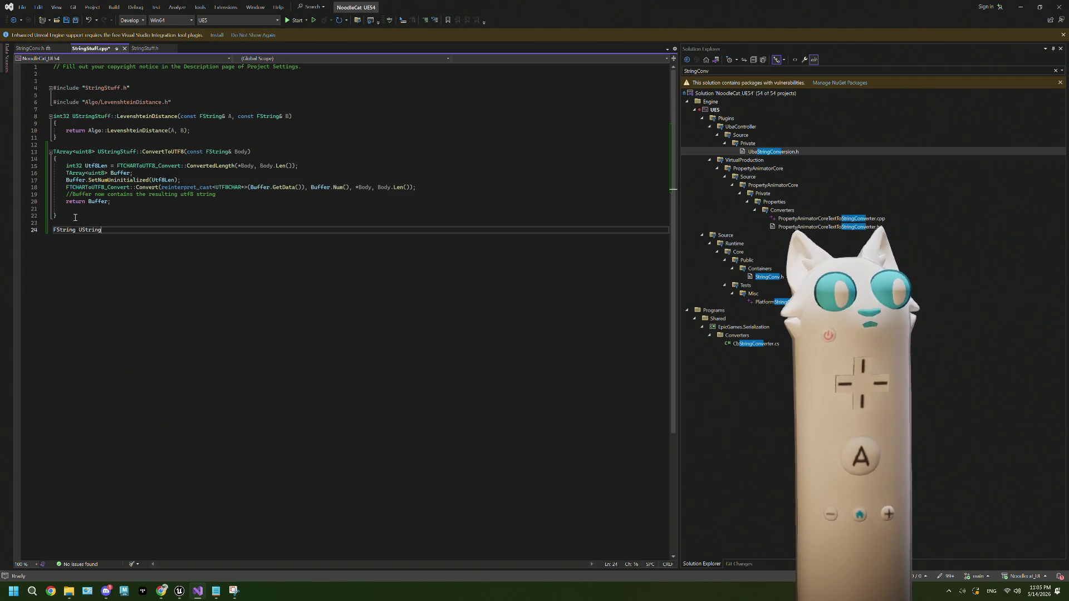
text(tu)
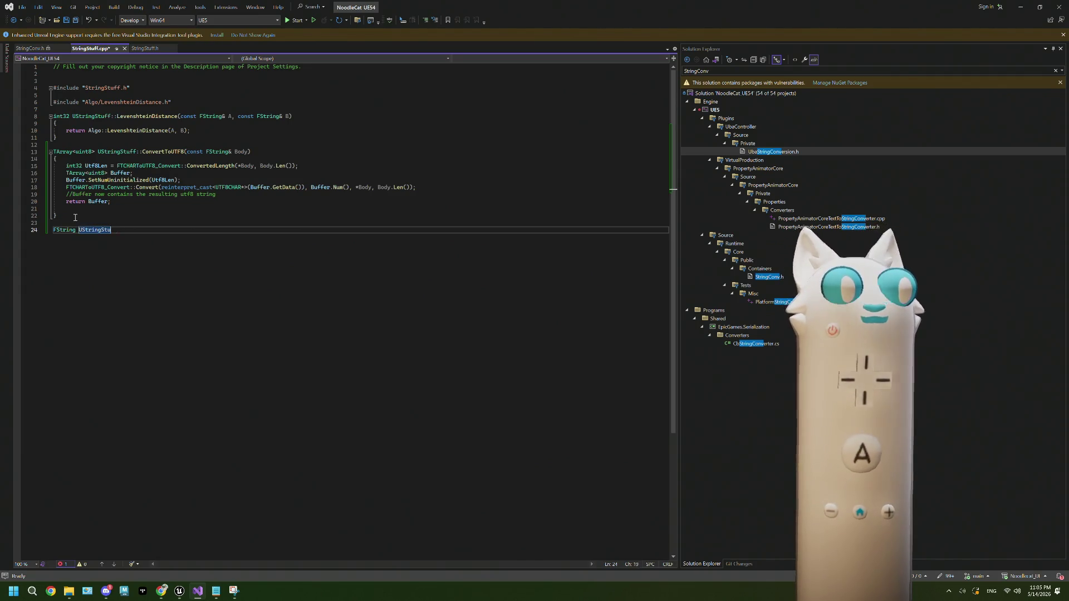
text(ff::)
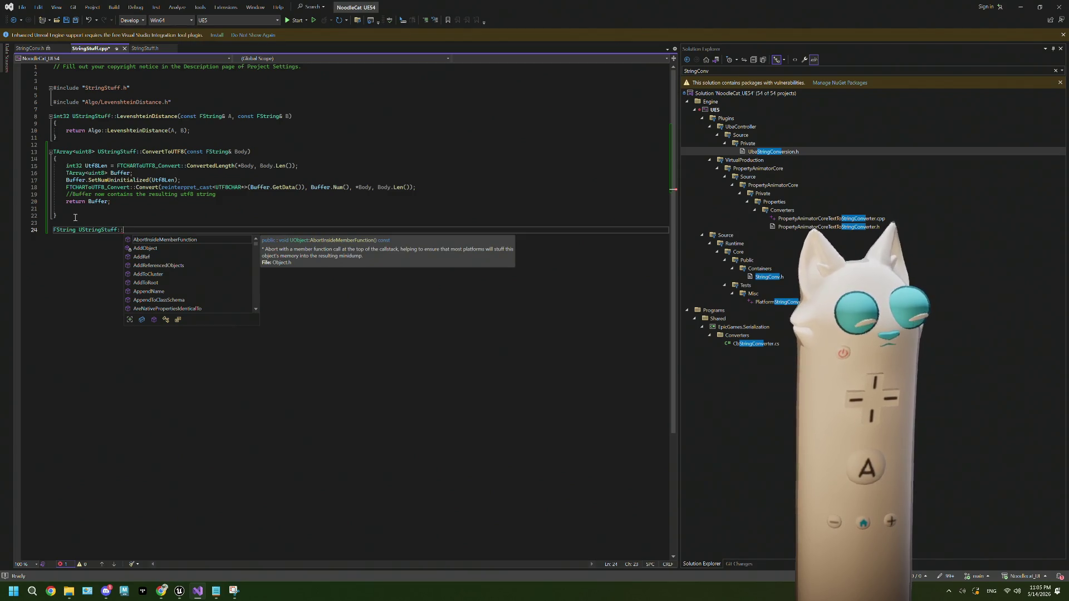
text(Convert)
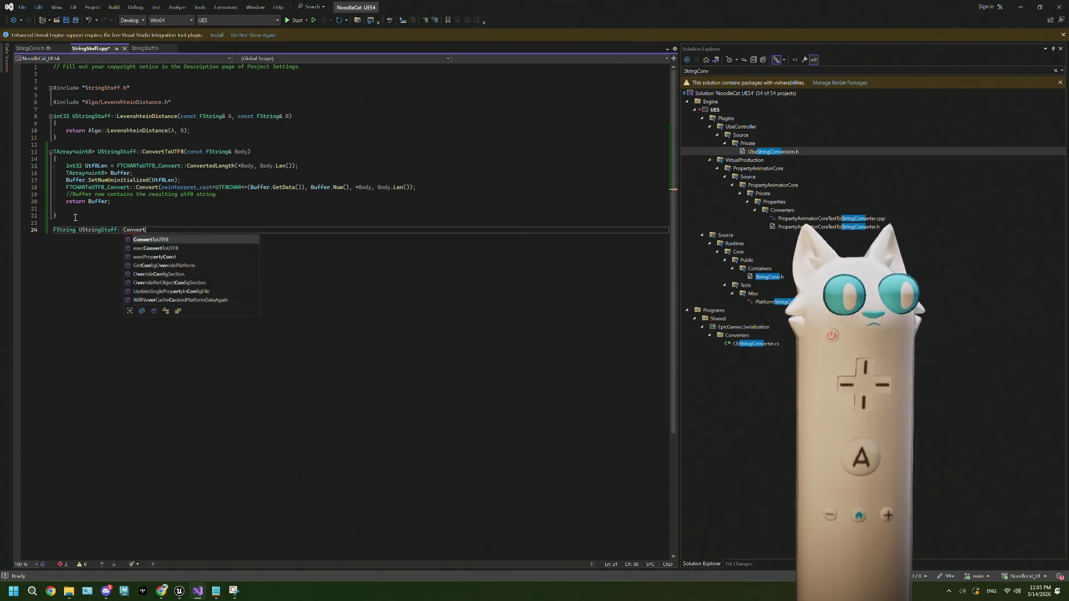
text(To)
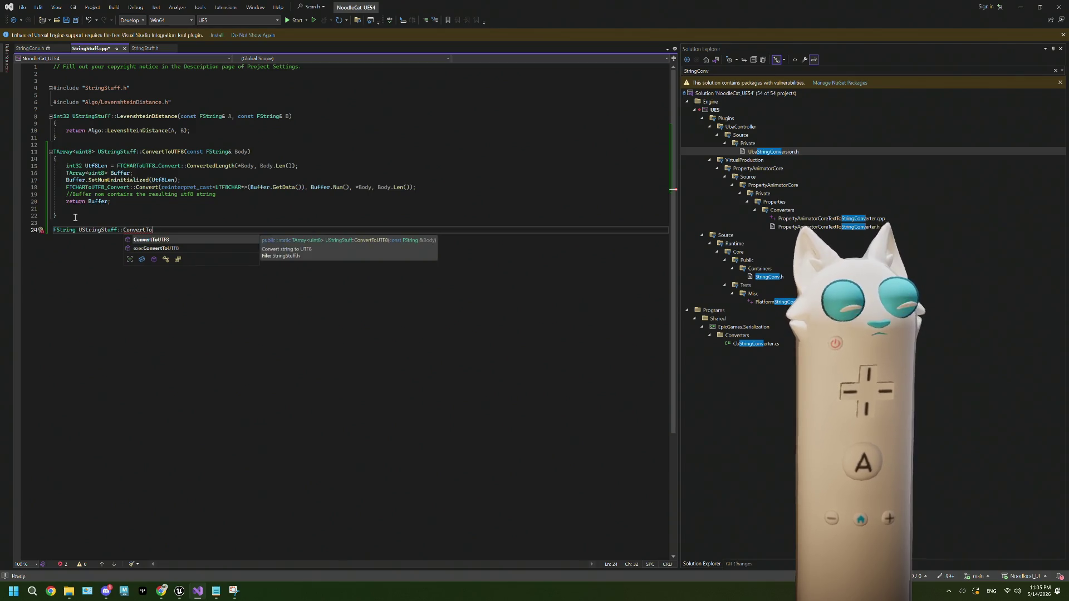
text(Codepoint)
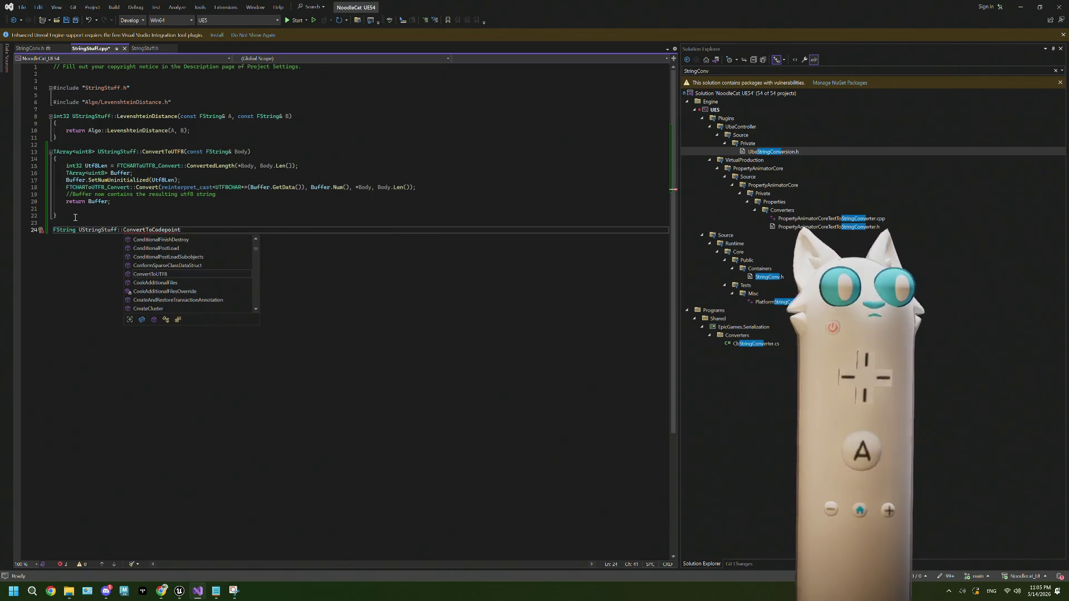
key(Left)
key(Left)
key(Left)
text(Code)
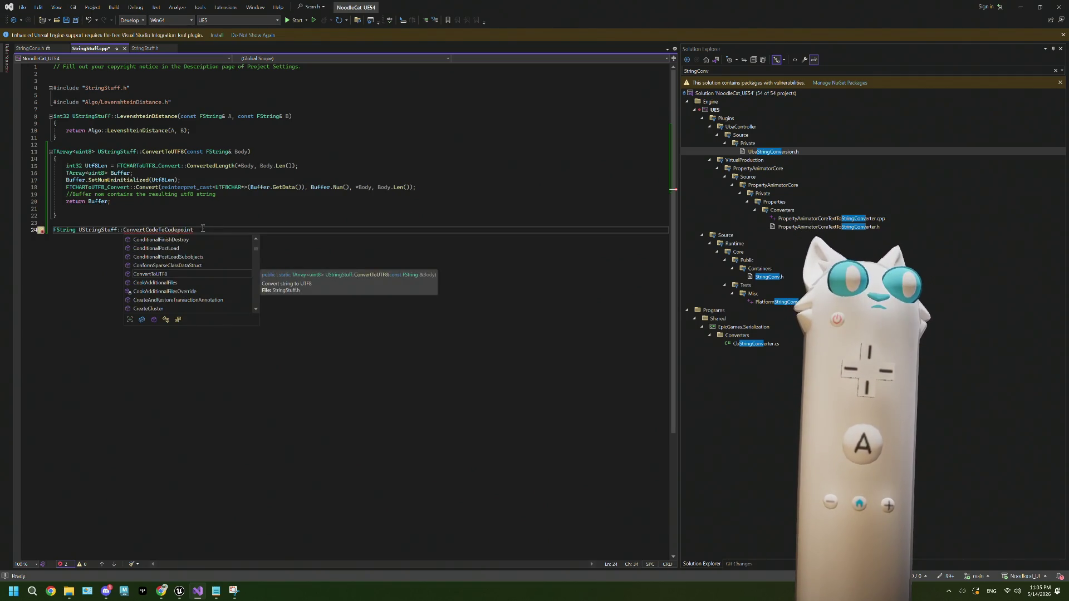
click(203, 230)
text(()
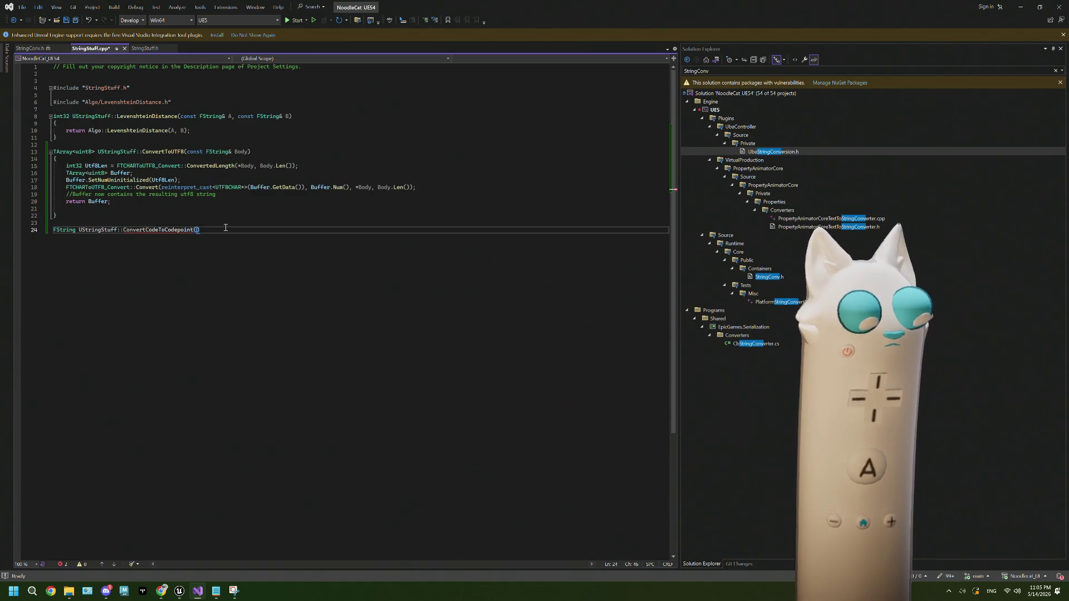
text(cons)
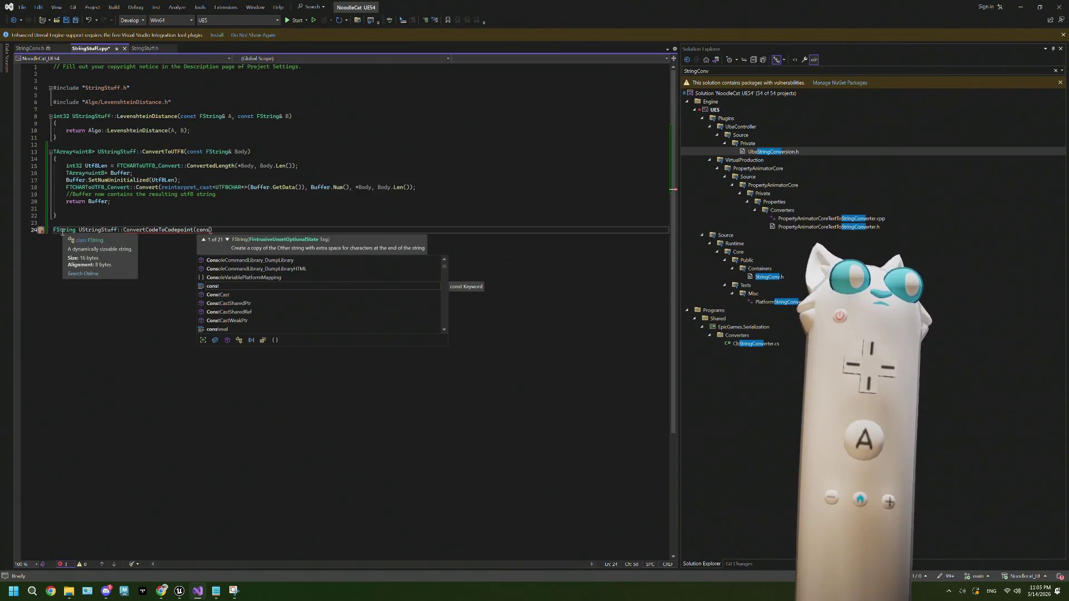
text(t )
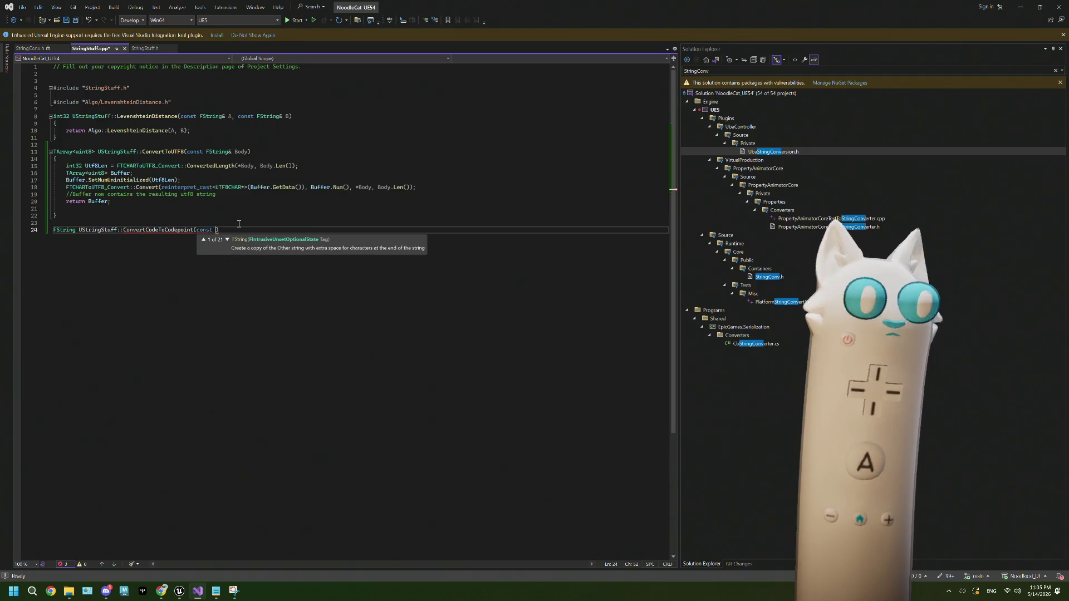
text(FString)
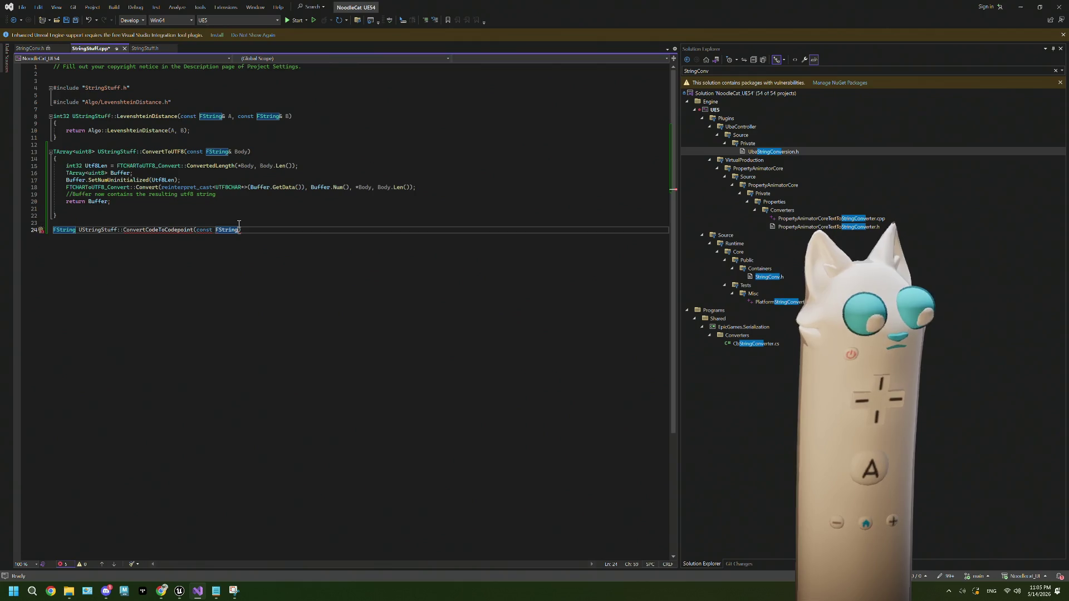
text(&)
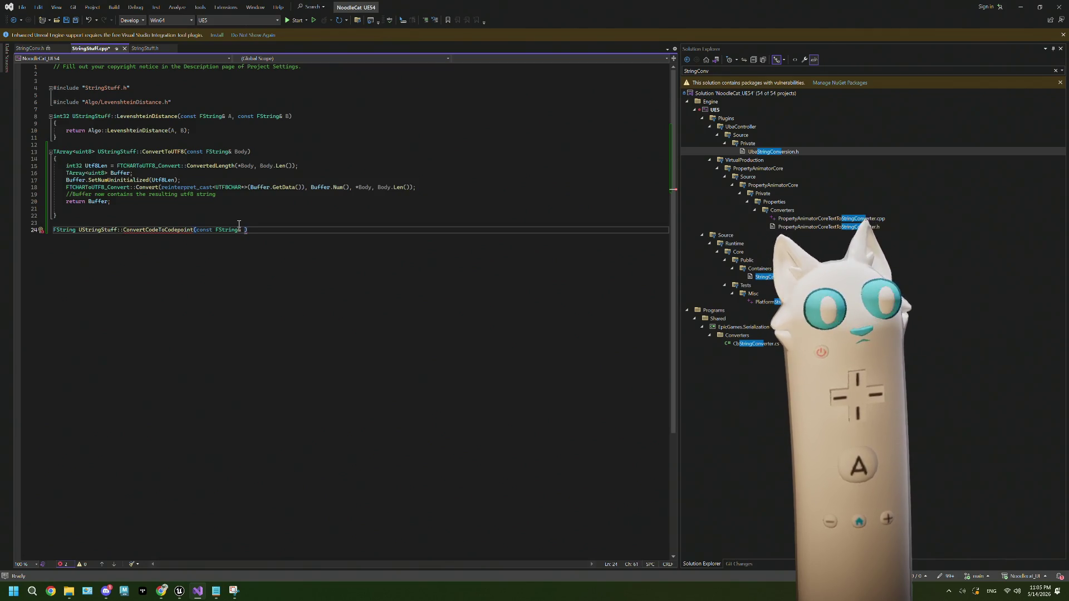
text( Body)
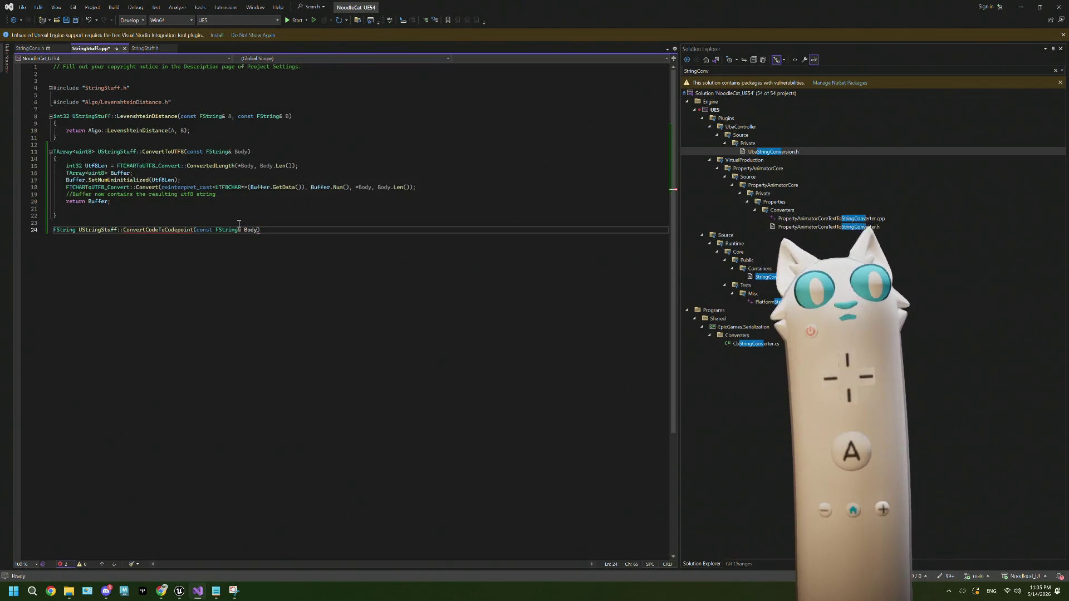
text())
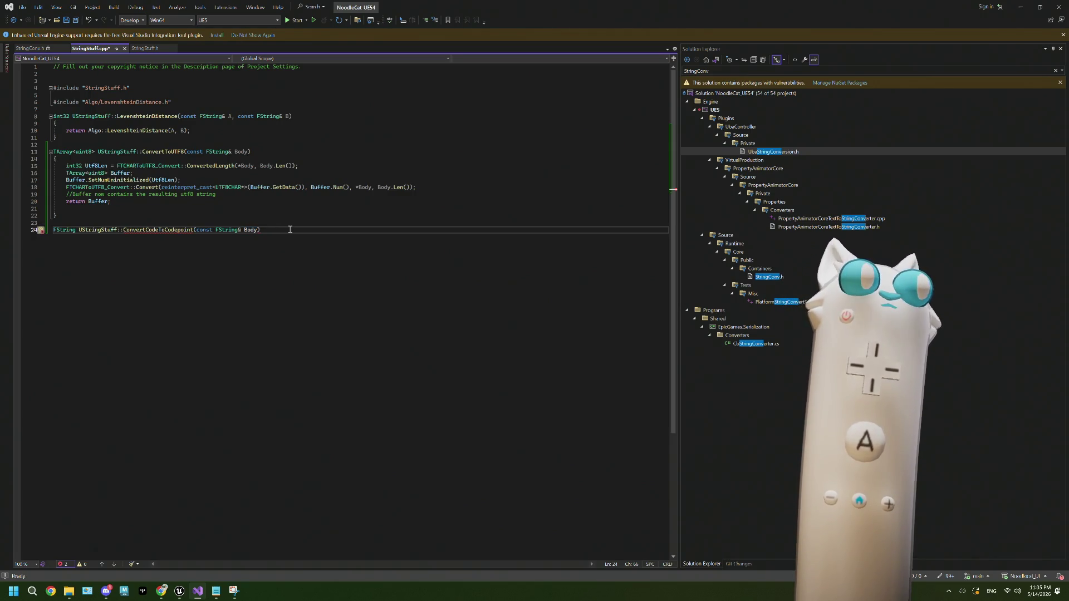
Step: Open the function body with { and paste the surrogate-to-scalar formula inside
key(Return)
text({)
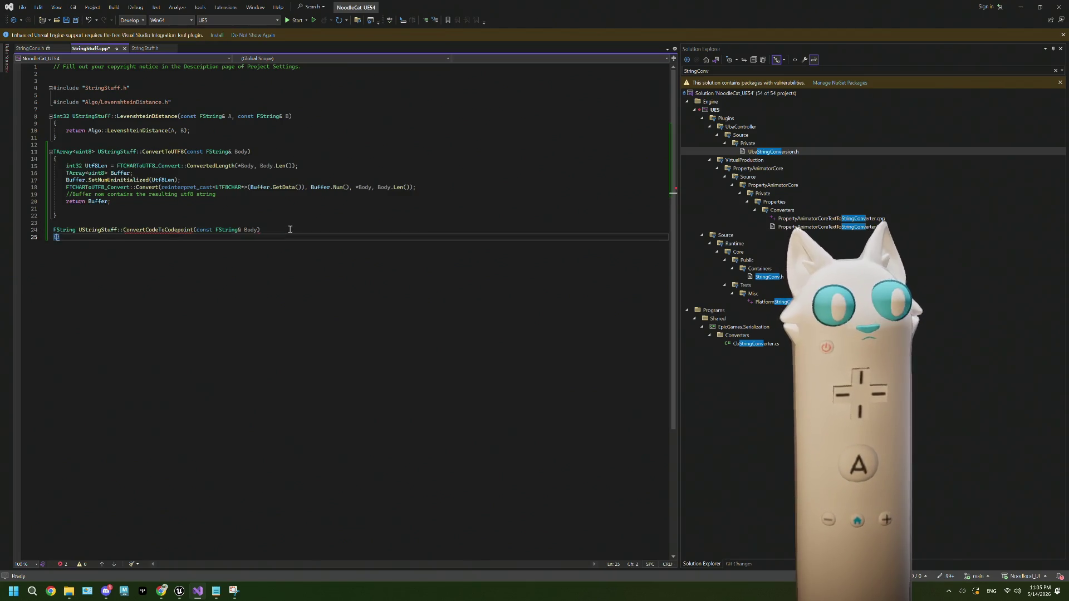
key(Return)
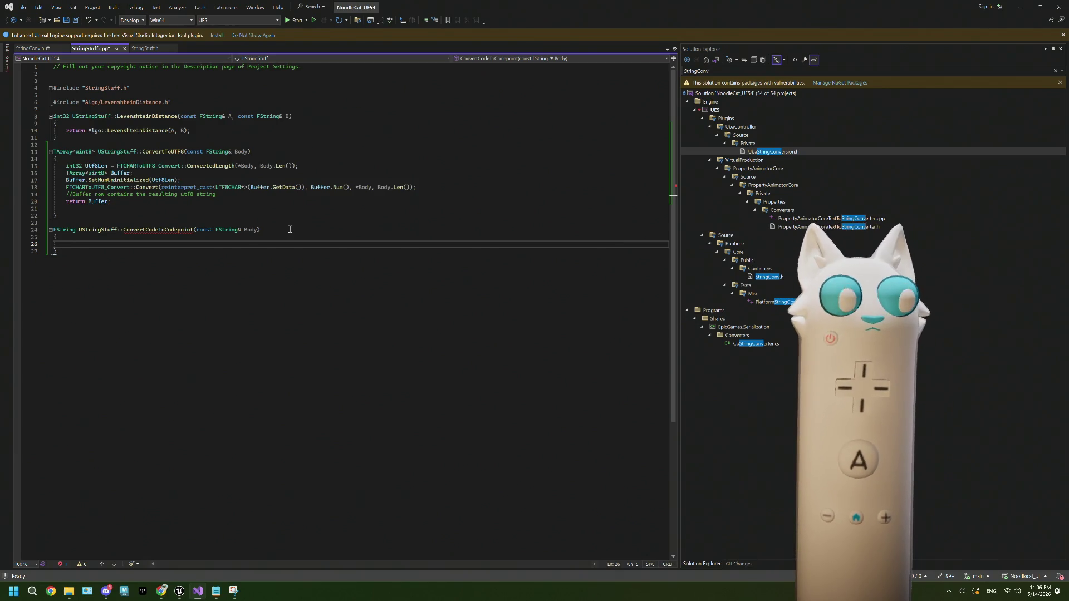
text(S = ((H - 0xD800) * 0x400) + (L - 0xDC00) + 0x10000;)
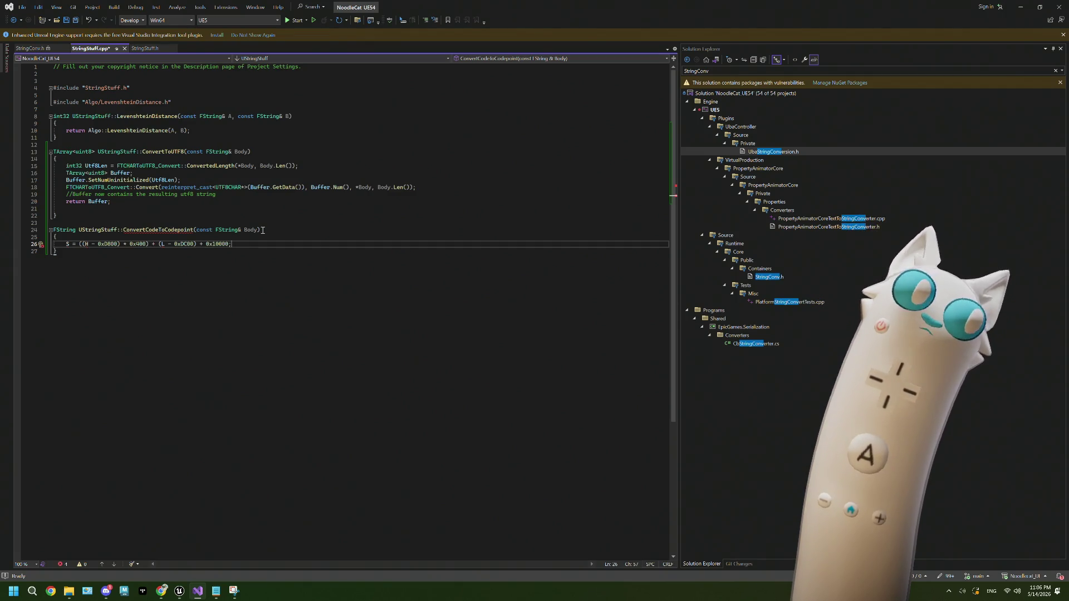
Step: Change the parameters to const FString& A, const FString& B, copying B from LevenshteinDistance
click(259, 230)
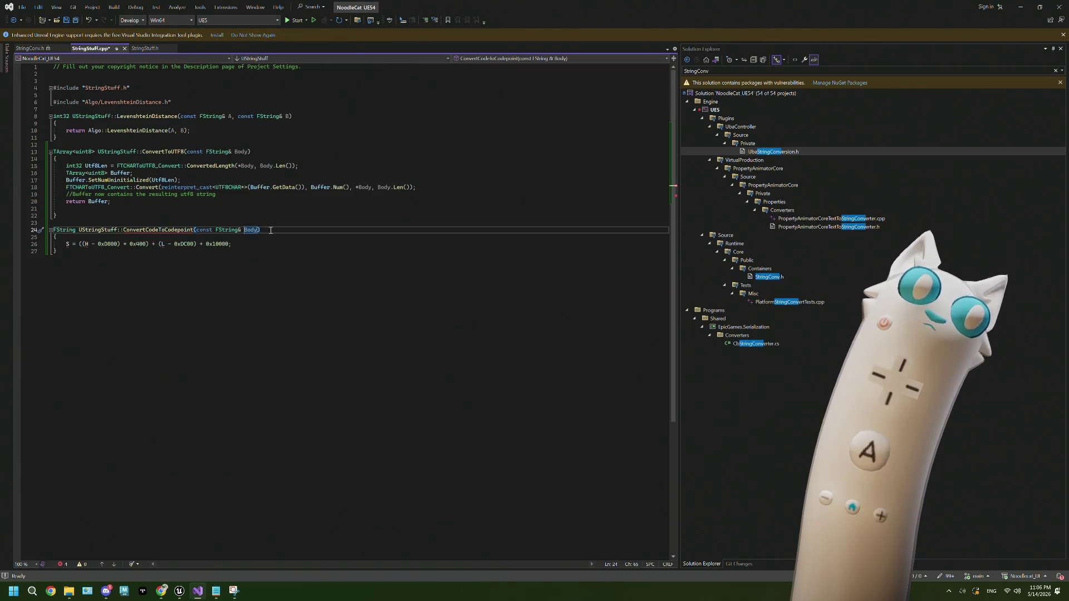
key(BackSpace)
key(BackSpace)
key(BackSpace)
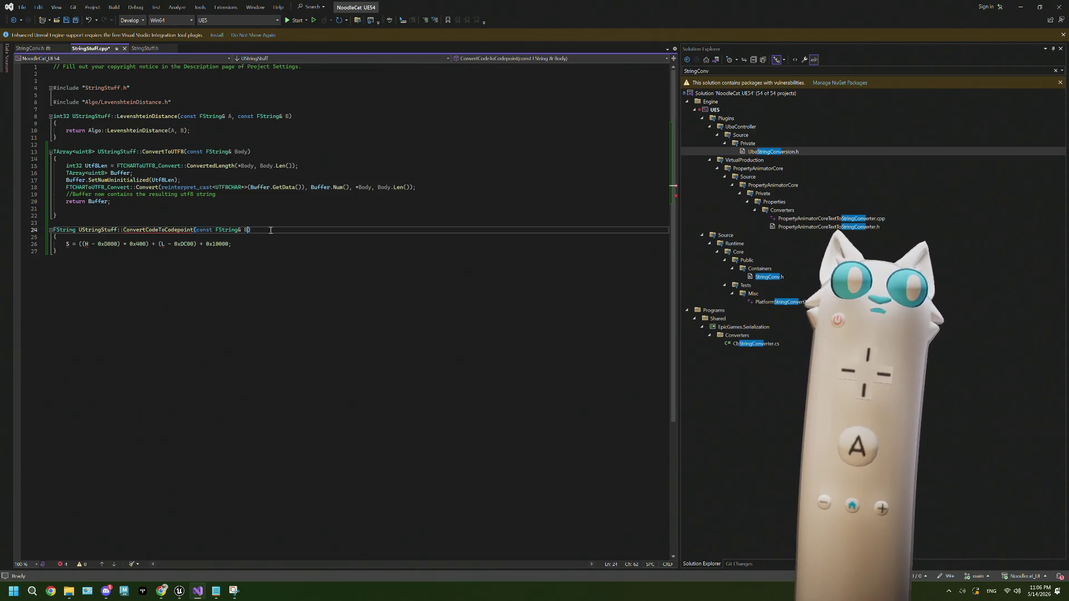
text(A,)
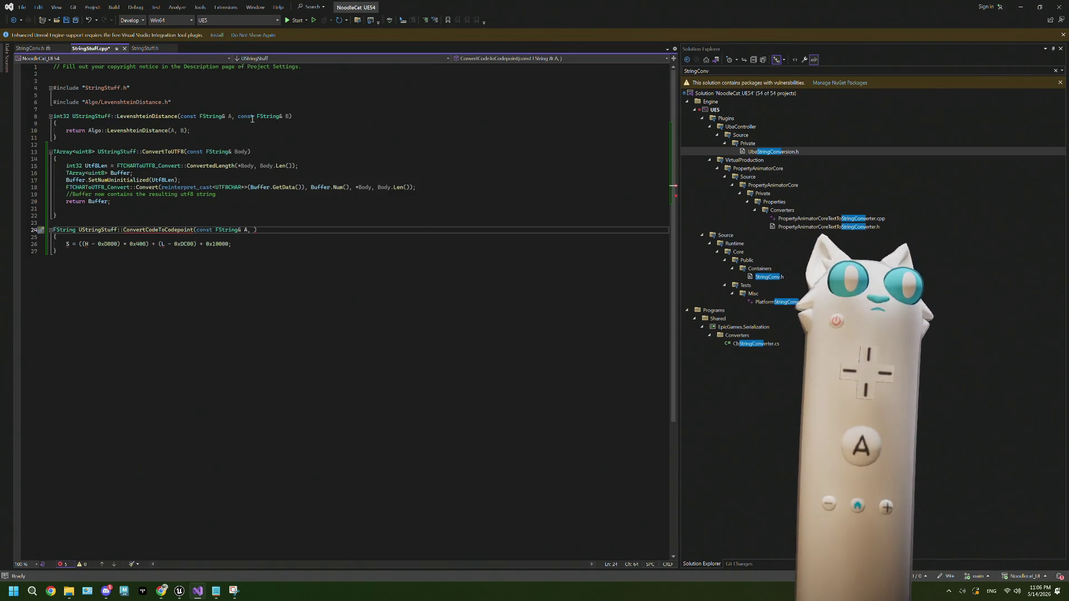
drag(237, 117, 290, 116)
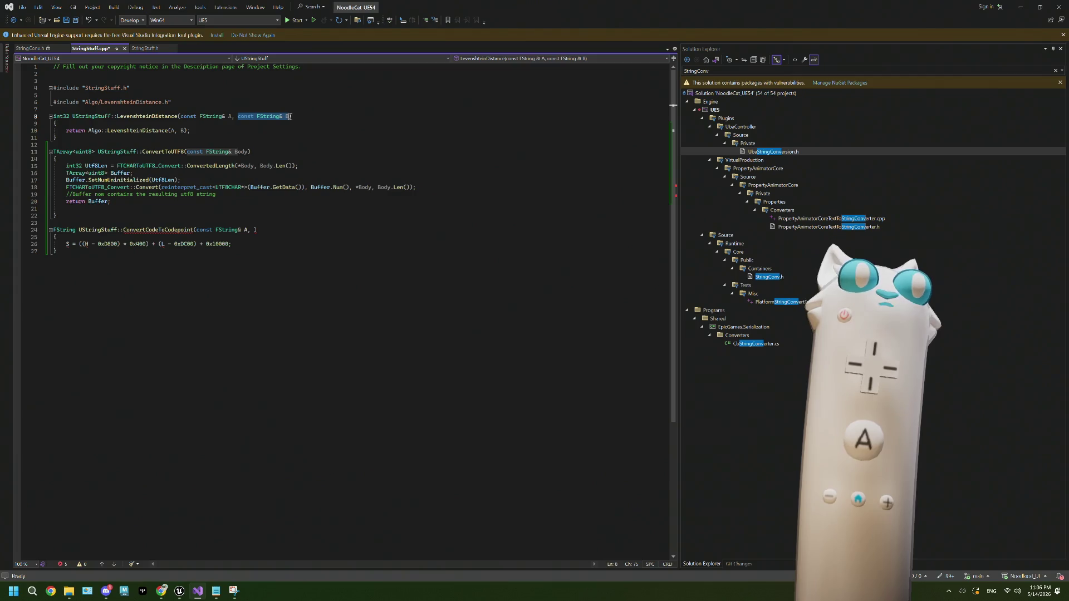
text(S = ((H - 0xD800) * 0x400) + (L - 0xDC00) + 0x10000;)
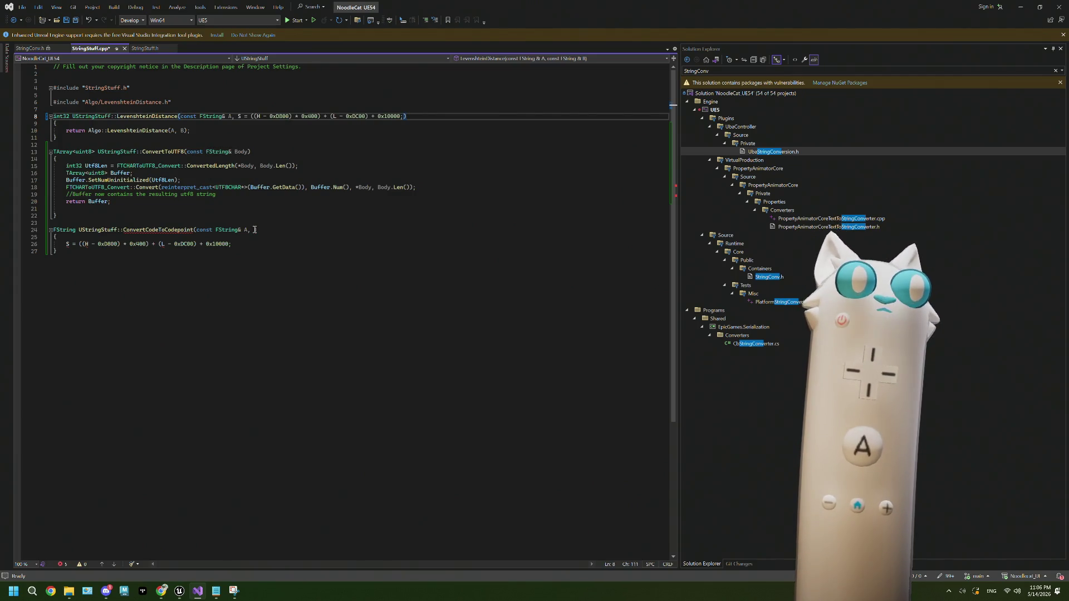
key(ctrl+z)
key(ctrl+c)
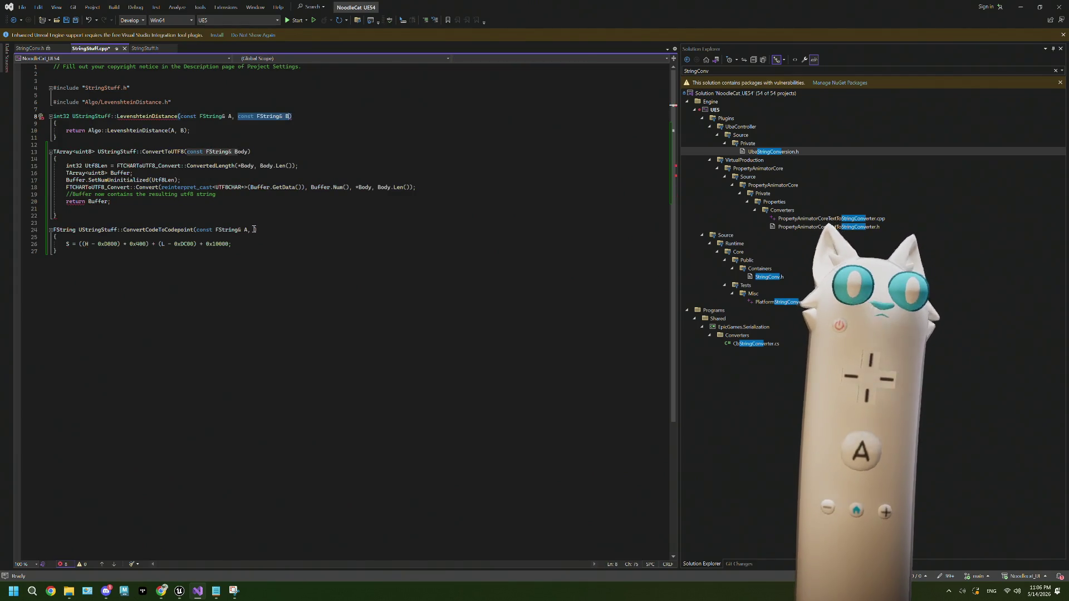
click(254, 230)
key(ctrl+v)
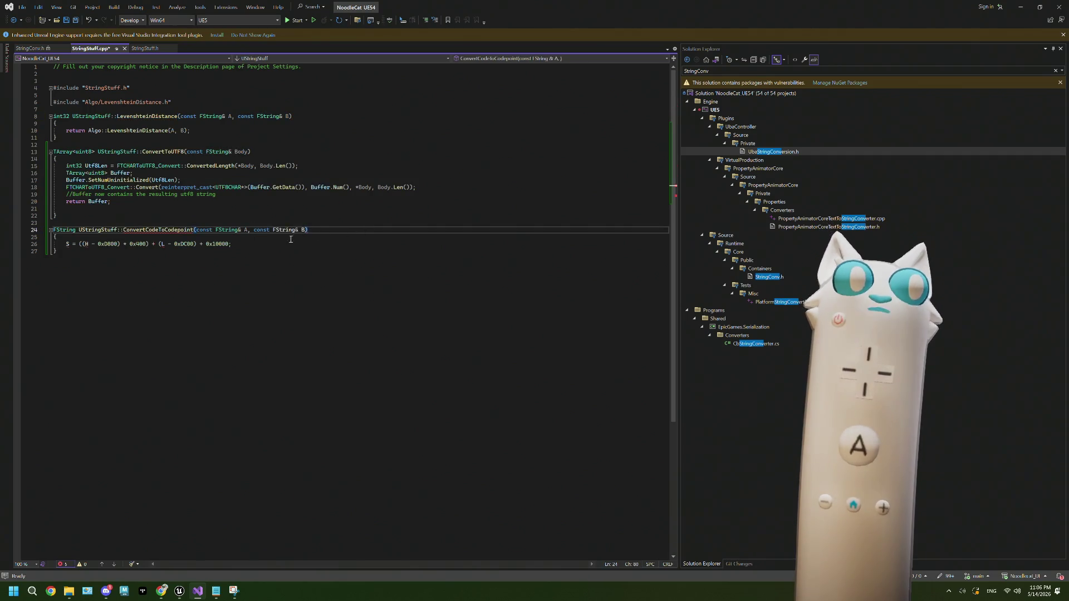
Step: Replace H with A and L with B in the surrogate formula
click(249, 245)
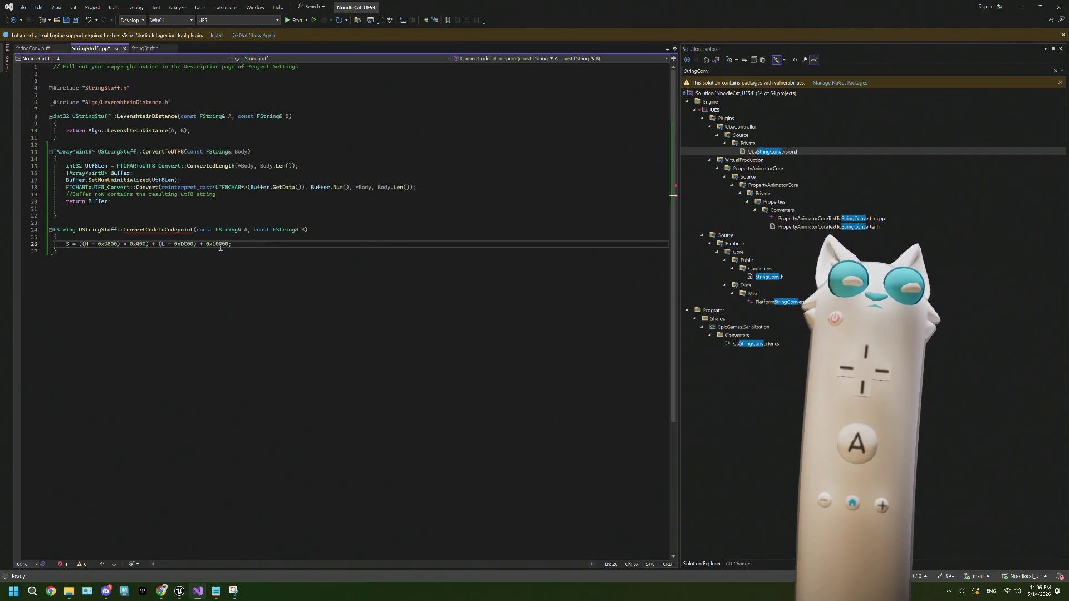
double_click(87, 245)
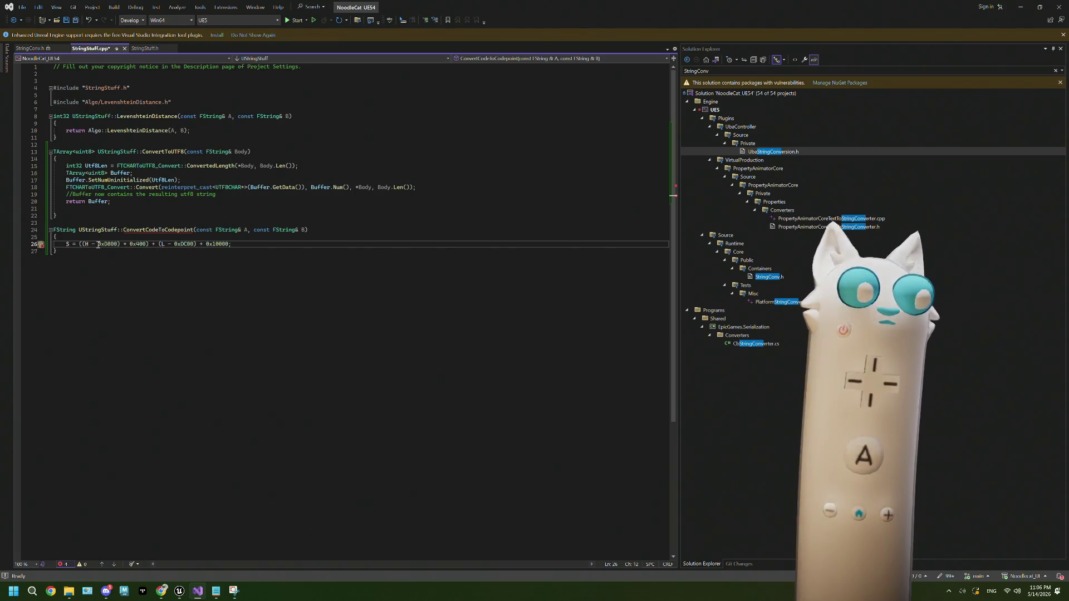
text(A)
click(165, 245)
key(BackSpace)
text(B)
click(288, 240)
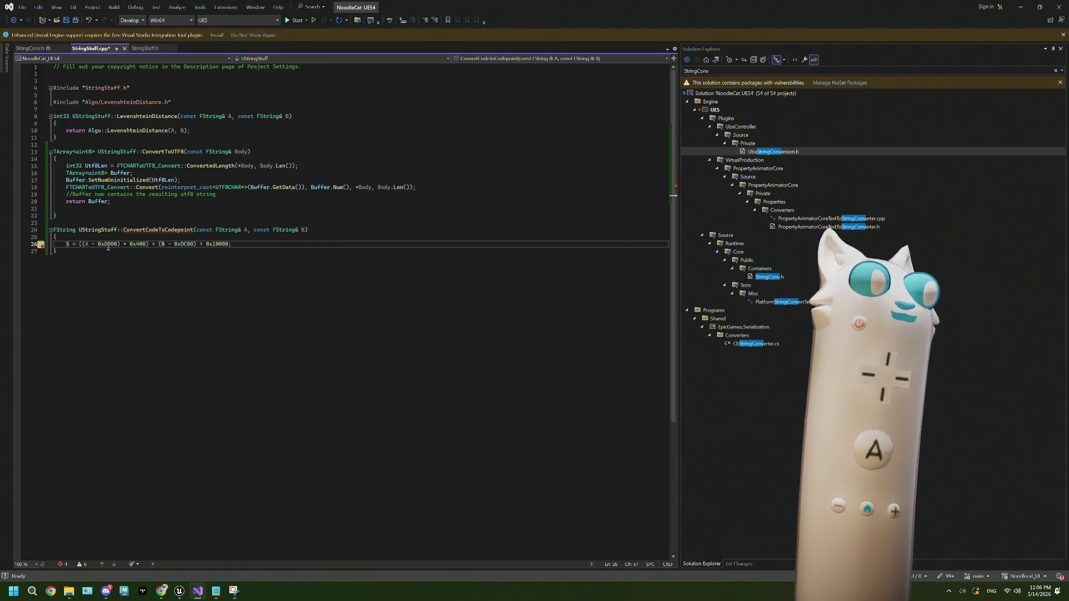
Step: Bring the Surrogate Pair Calculator page in Chrome back to the front
mouse_move(95, 244)
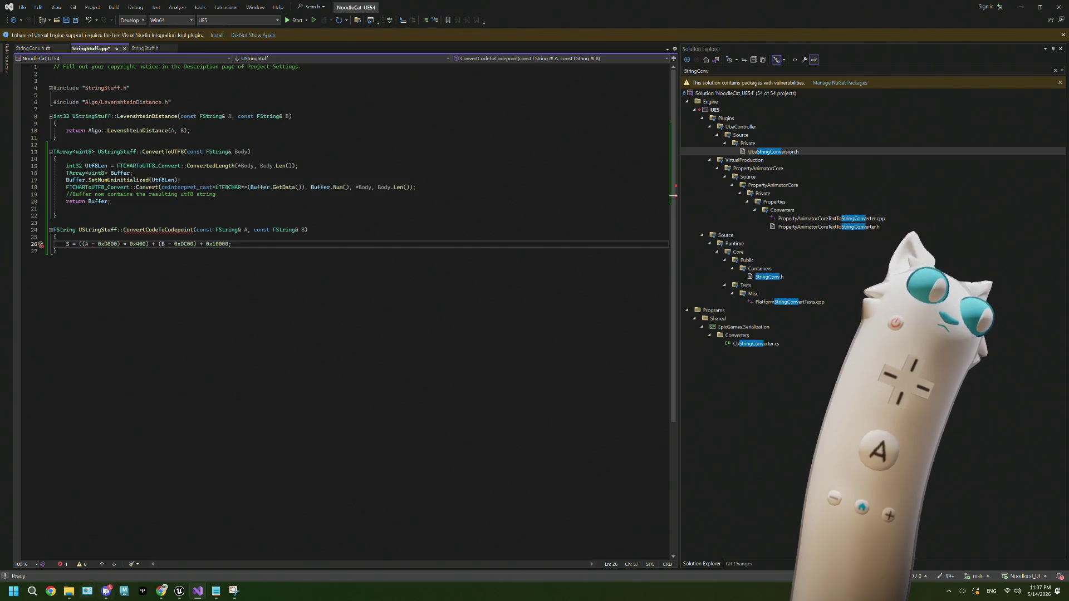
mouse_move(162, 591)
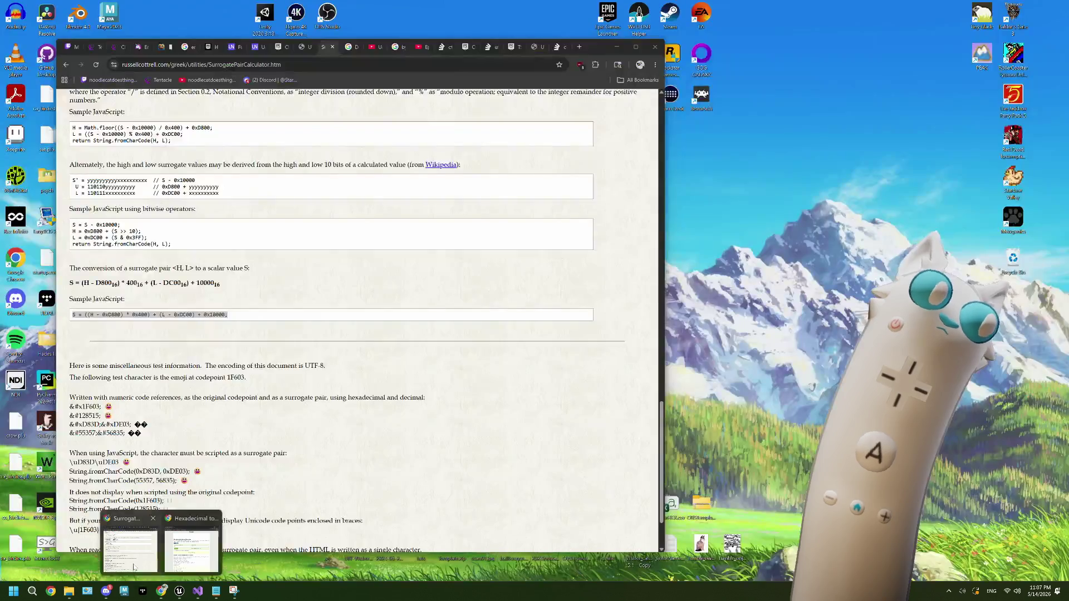
click(134, 557)
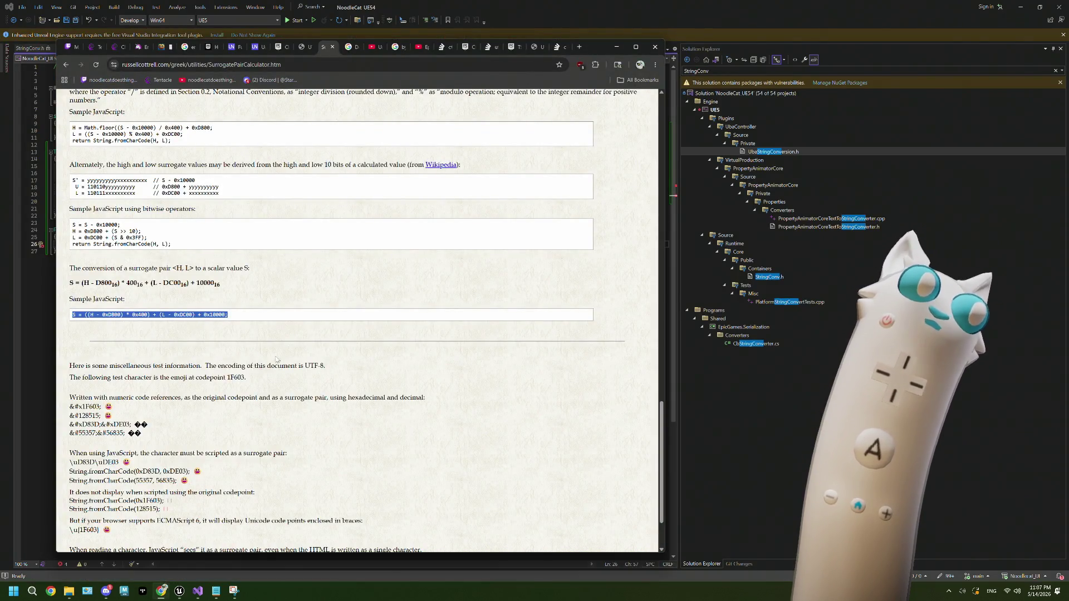
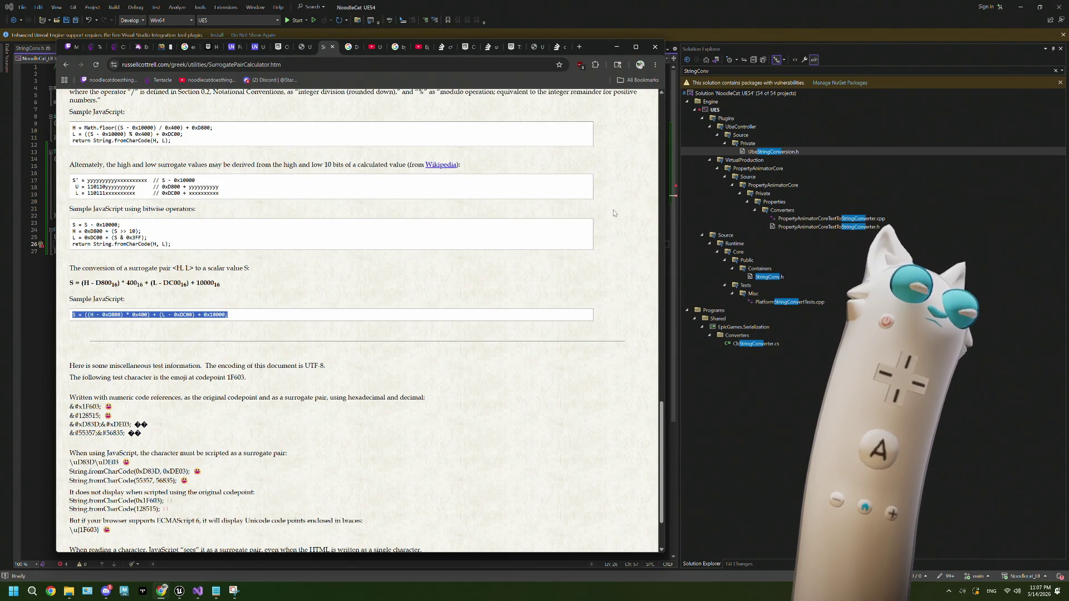
Step: Open and close a new Chrome tab, then minimize Chrome to reveal StringStuff.cpp
click(579, 47)
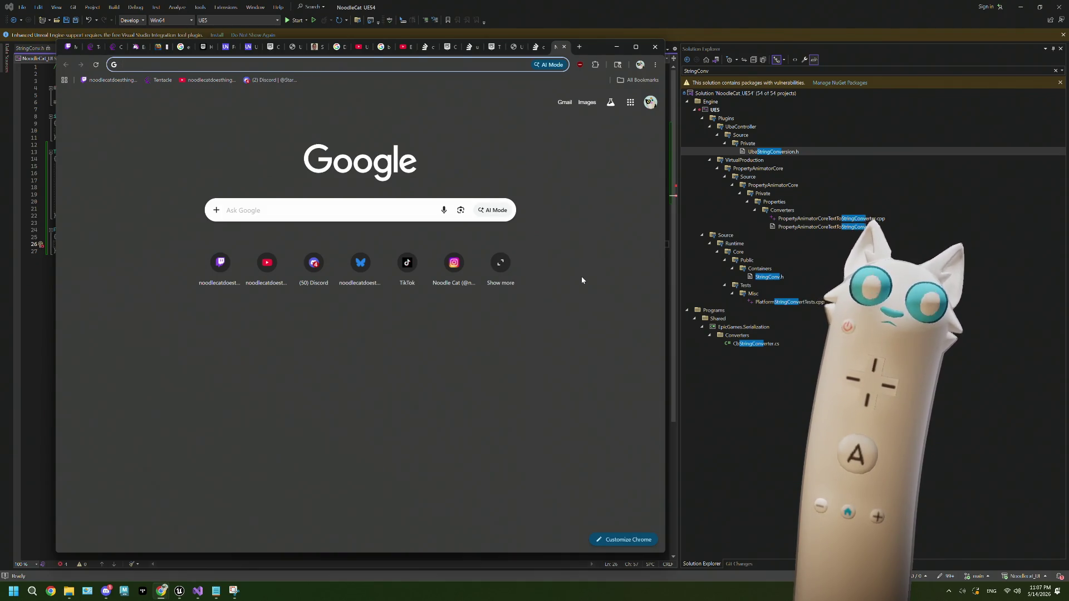
click(564, 47)
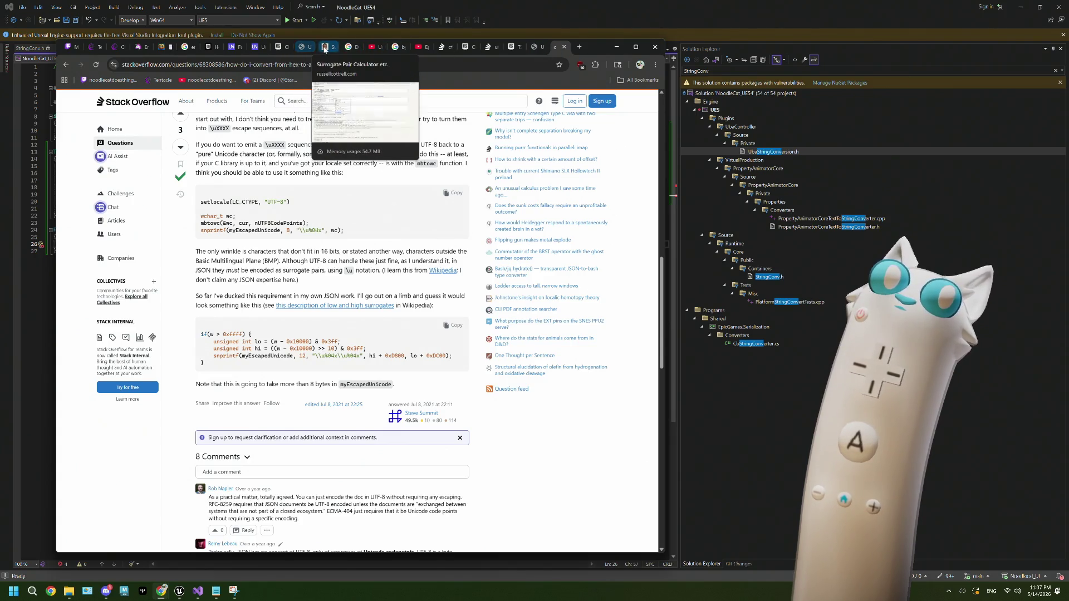
click(615, 48)
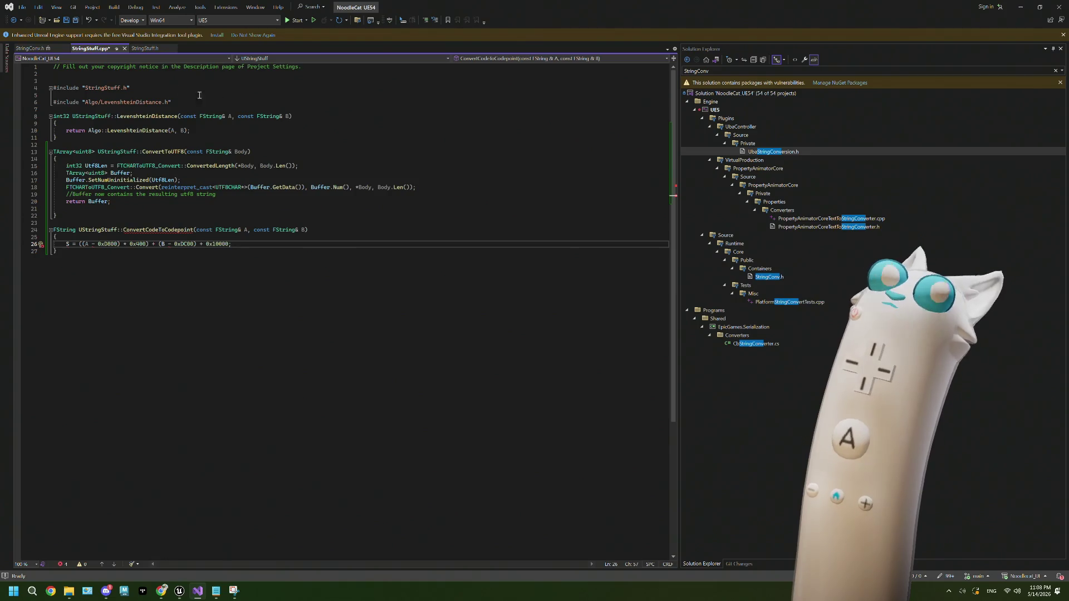
click(43, 50)
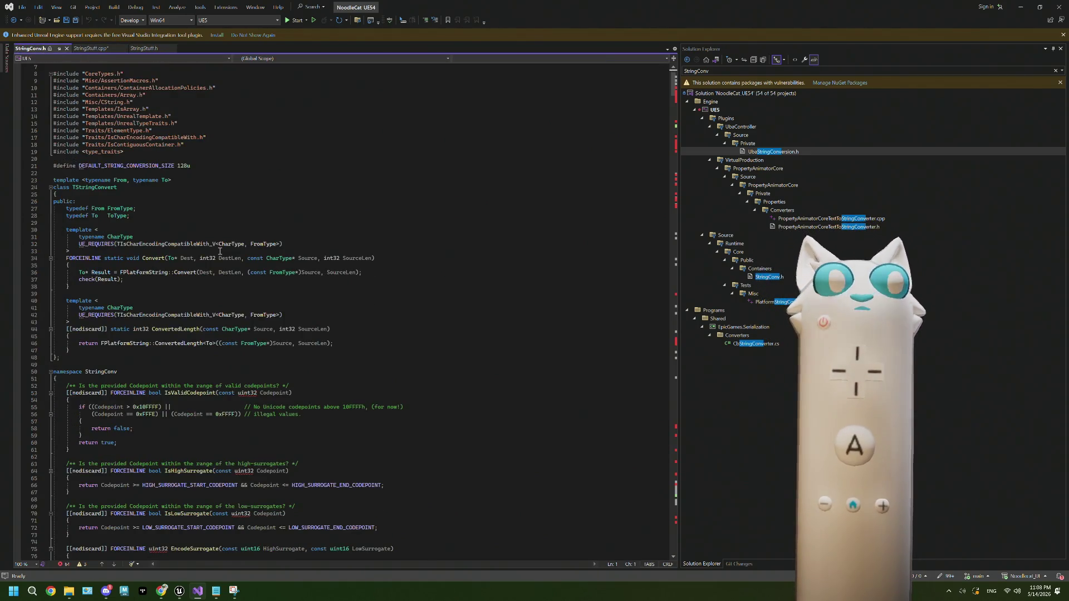
double_click(92, 188)
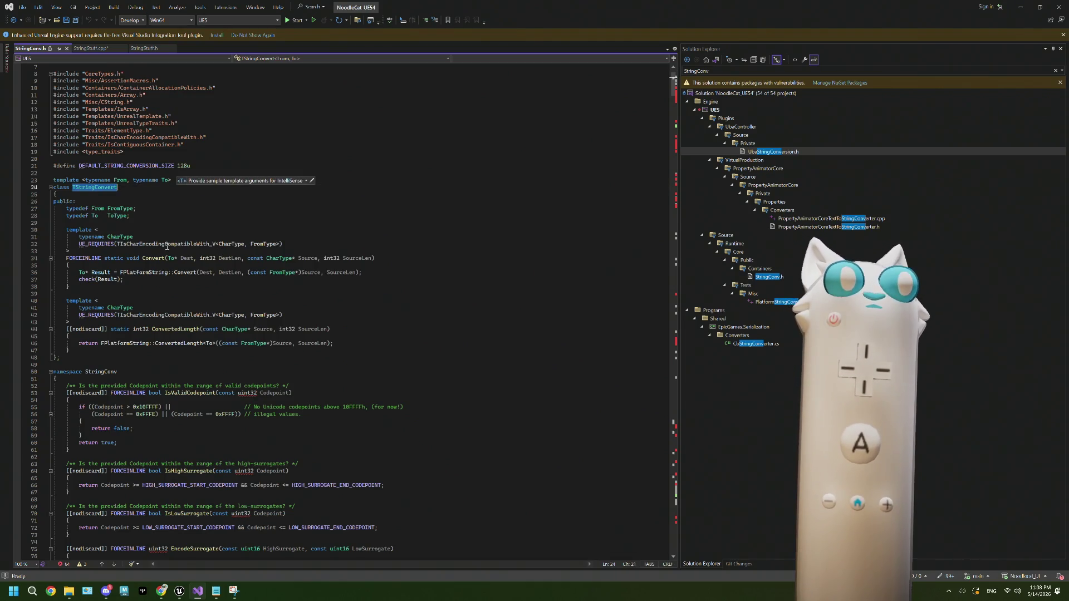
scroll(167, 246, down, 1)
scroll(167, 246, down, 2)
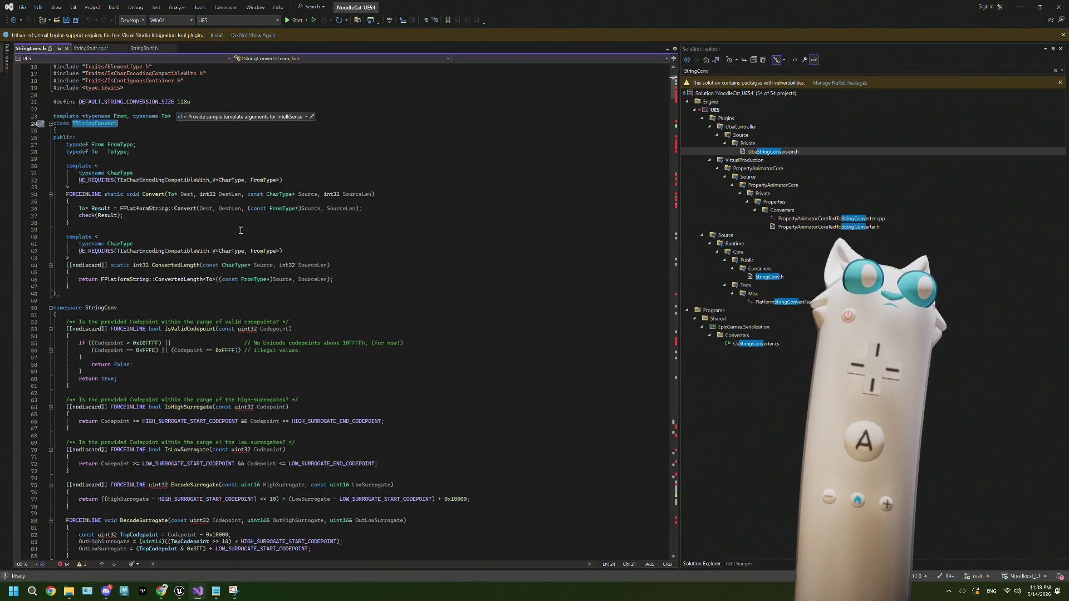
scroll(240, 230, down, 1)
scroll(241, 230, down, 2)
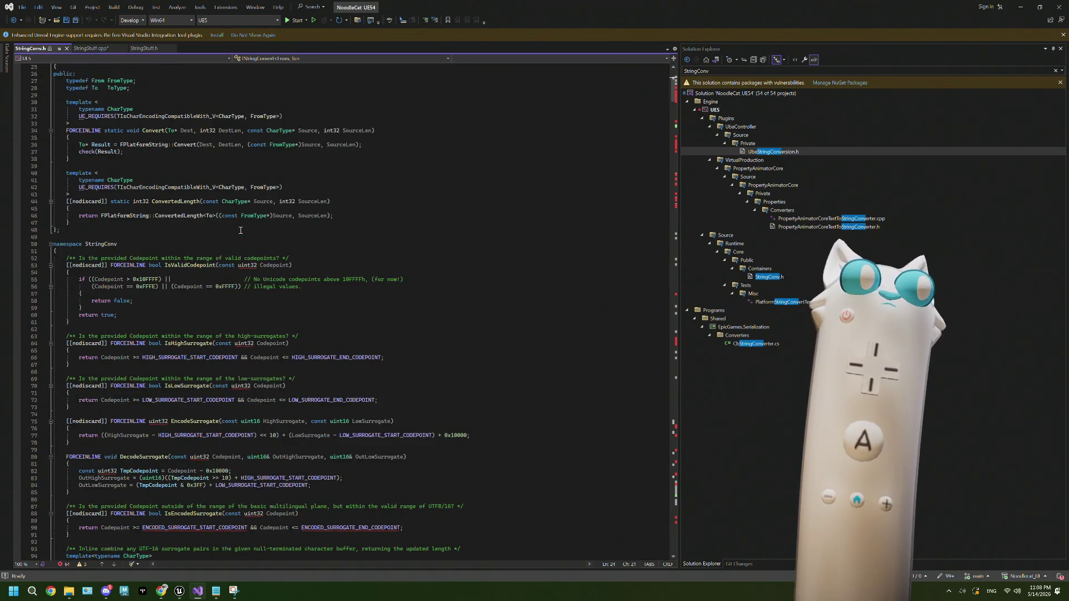
scroll(240, 230, down, 19)
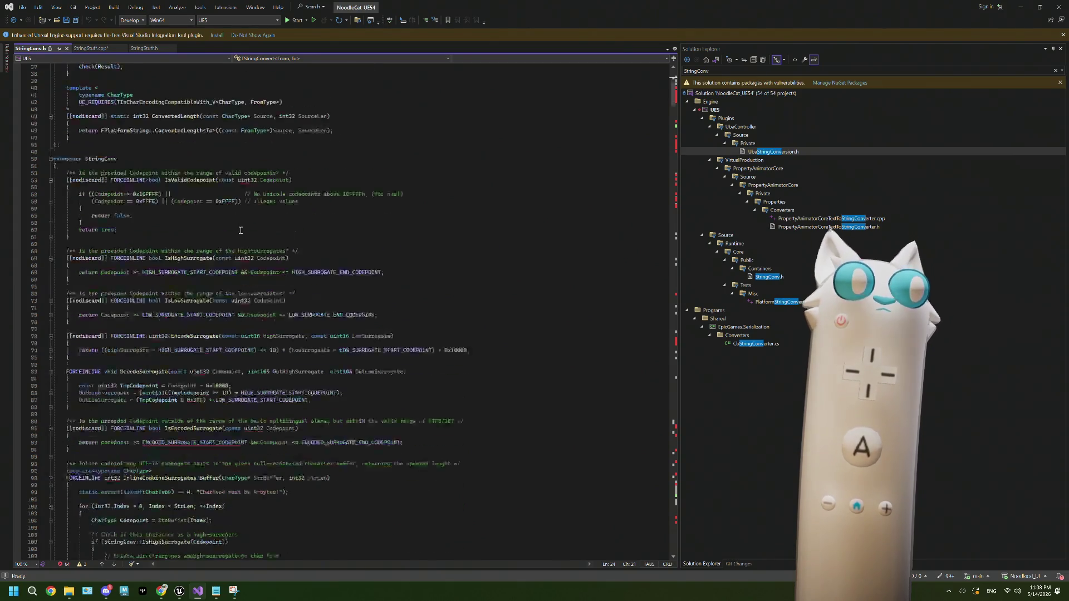
scroll(240, 230, down, 12)
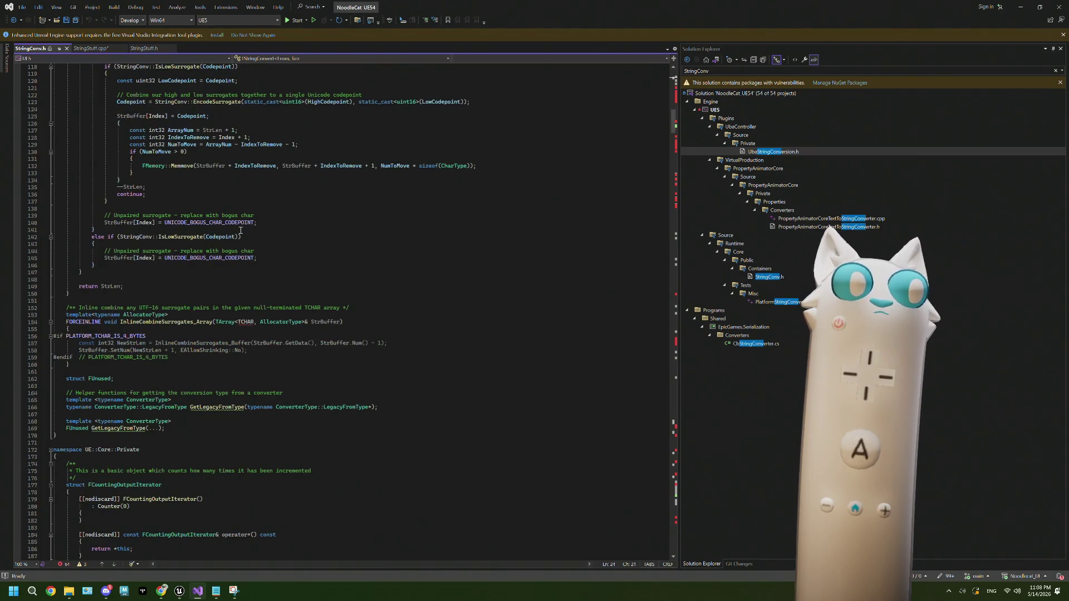
scroll(241, 230, up, 20)
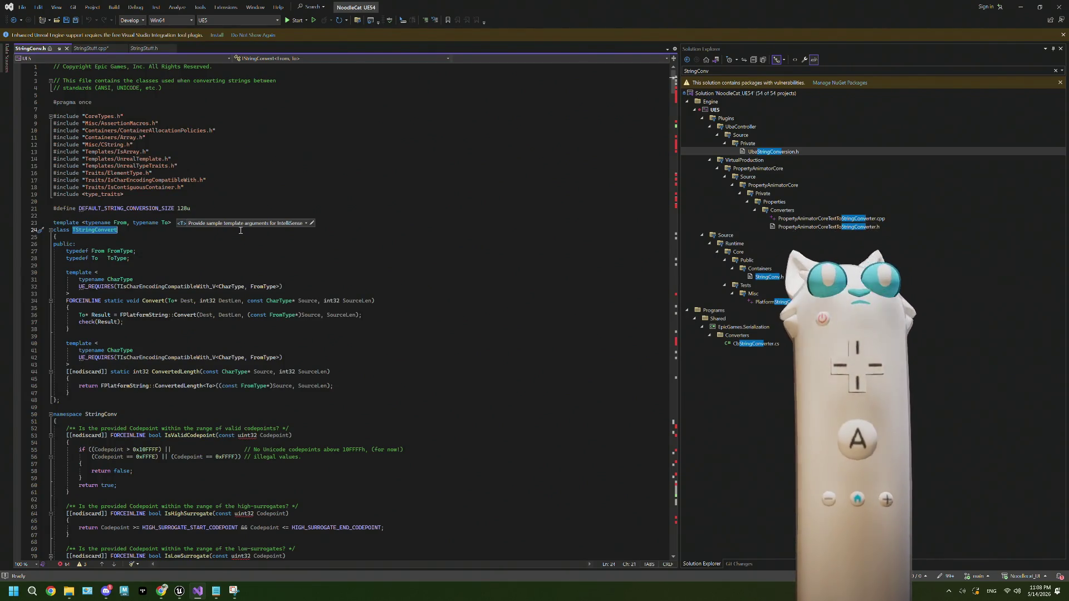
click(91, 49)
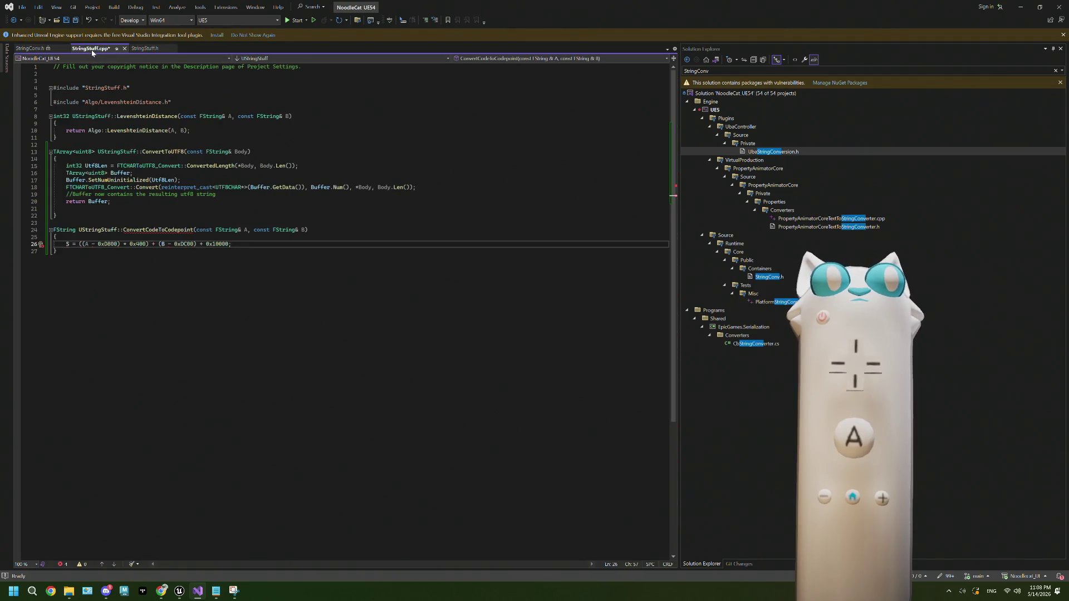
mouse_move(107, 244)
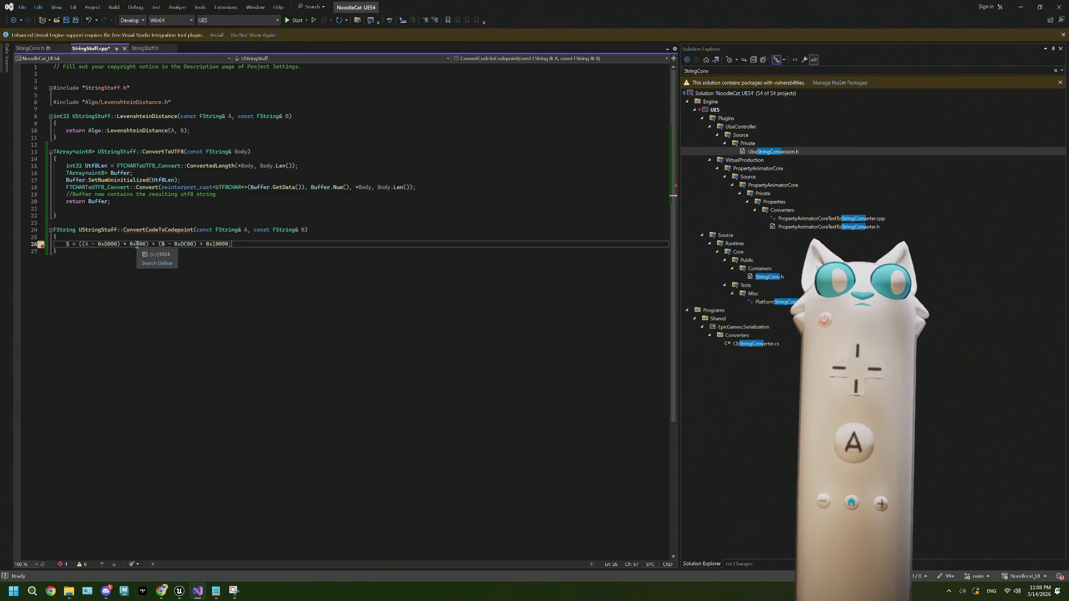
mouse_move(186, 244)
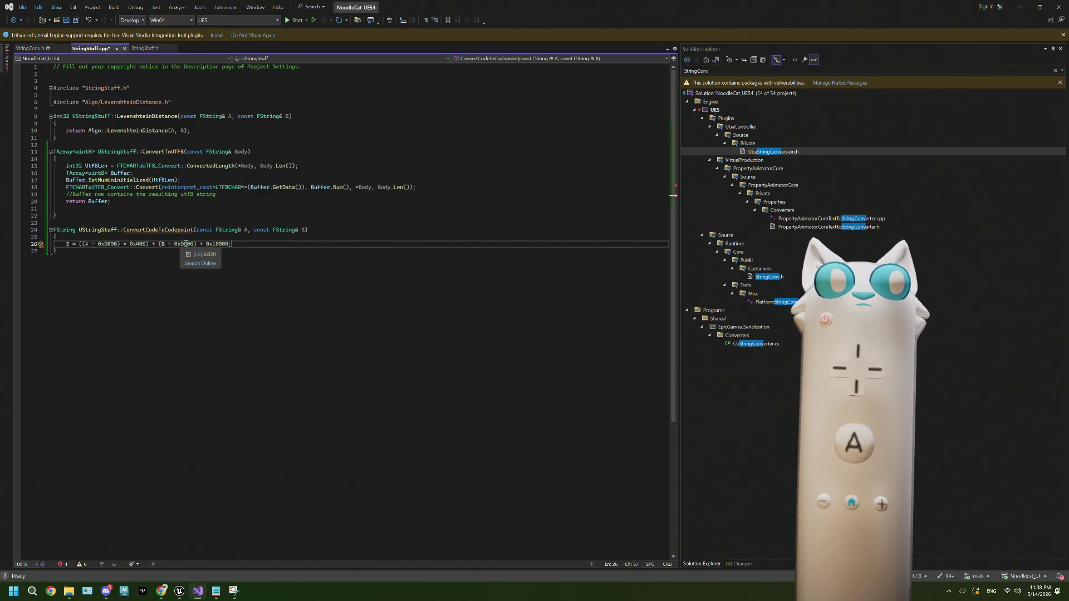
mouse_move(226, 244)
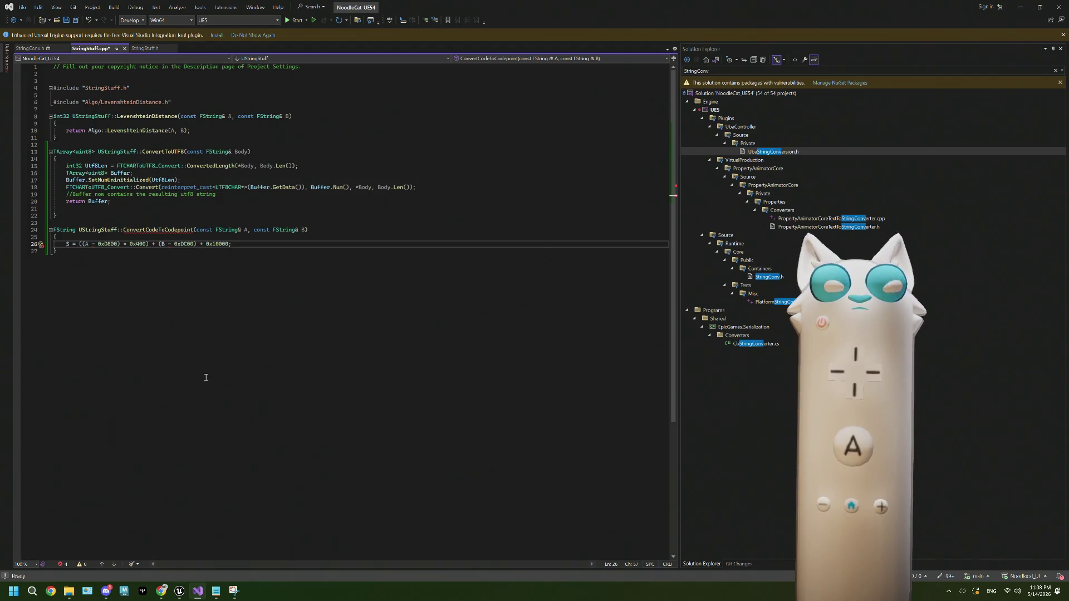
mouse_move(162, 592)
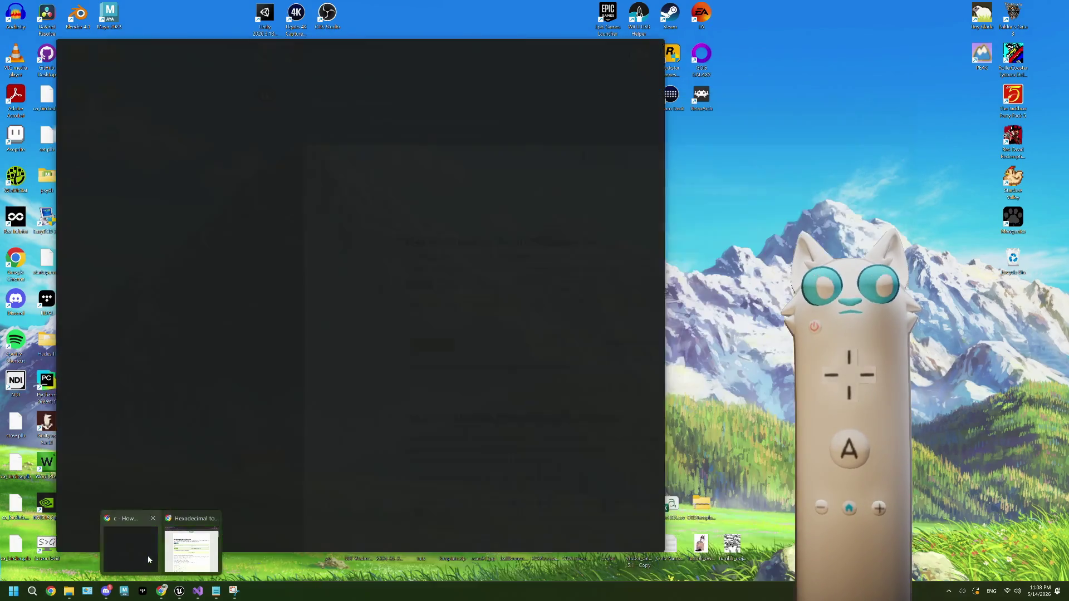
click(148, 555)
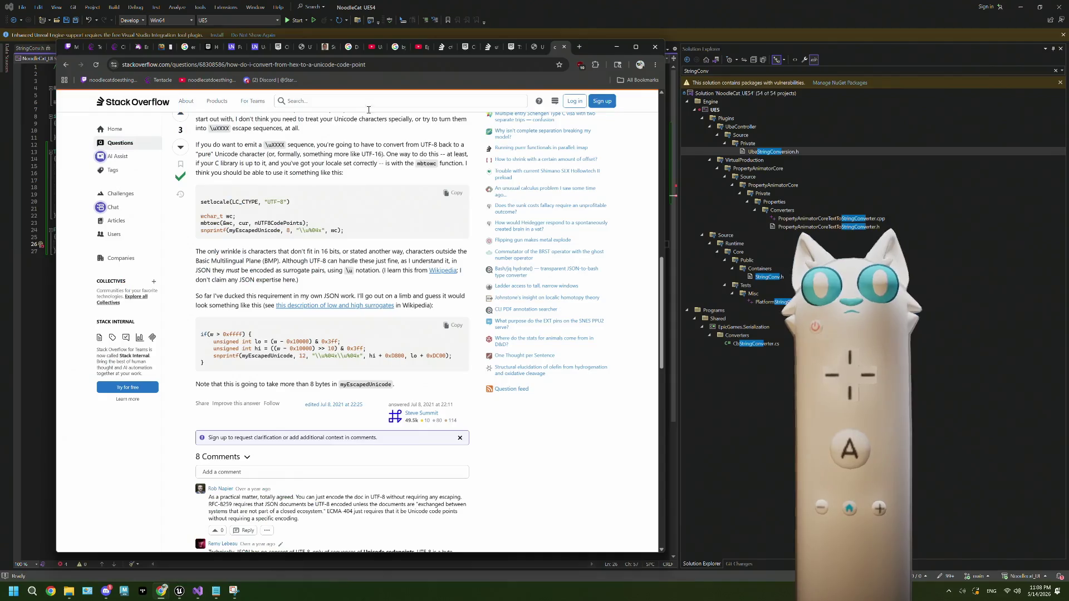
click(579, 47)
text(iu)
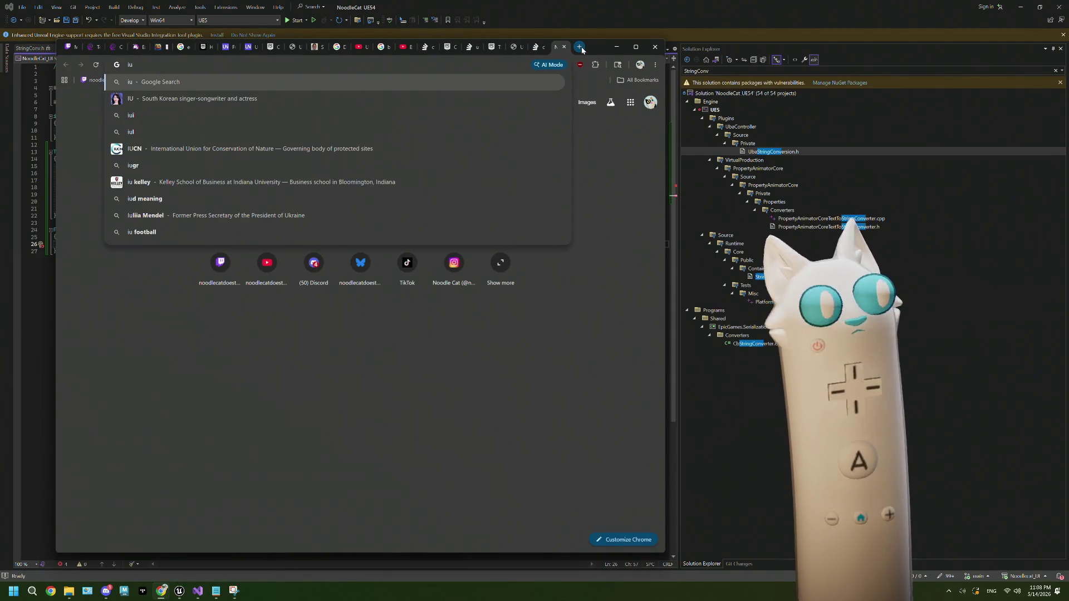
key(BackSpace)
key(BackSpace)
text(he)
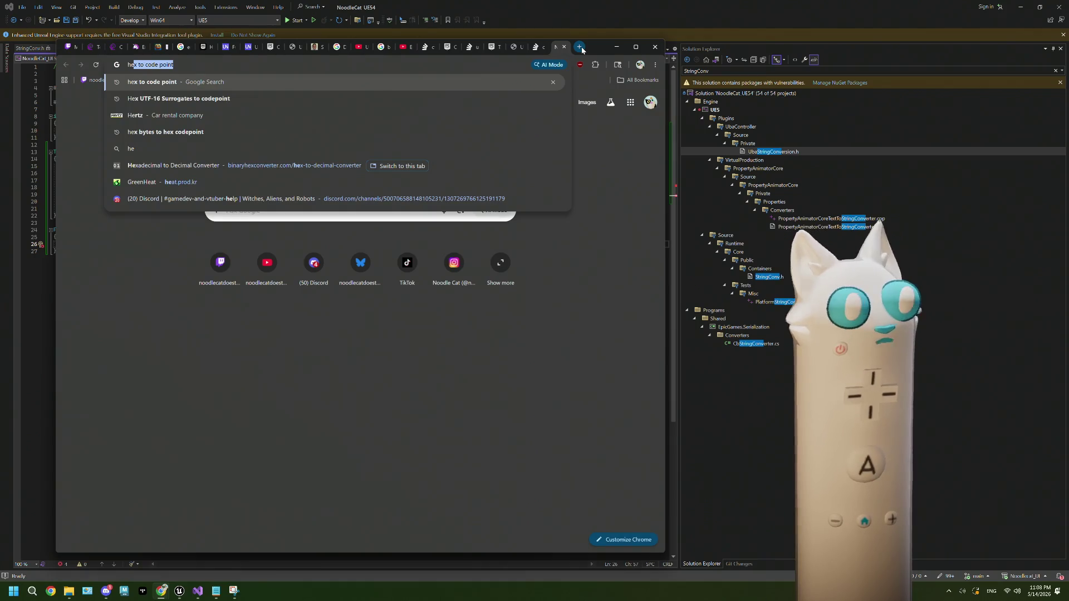
text(x)
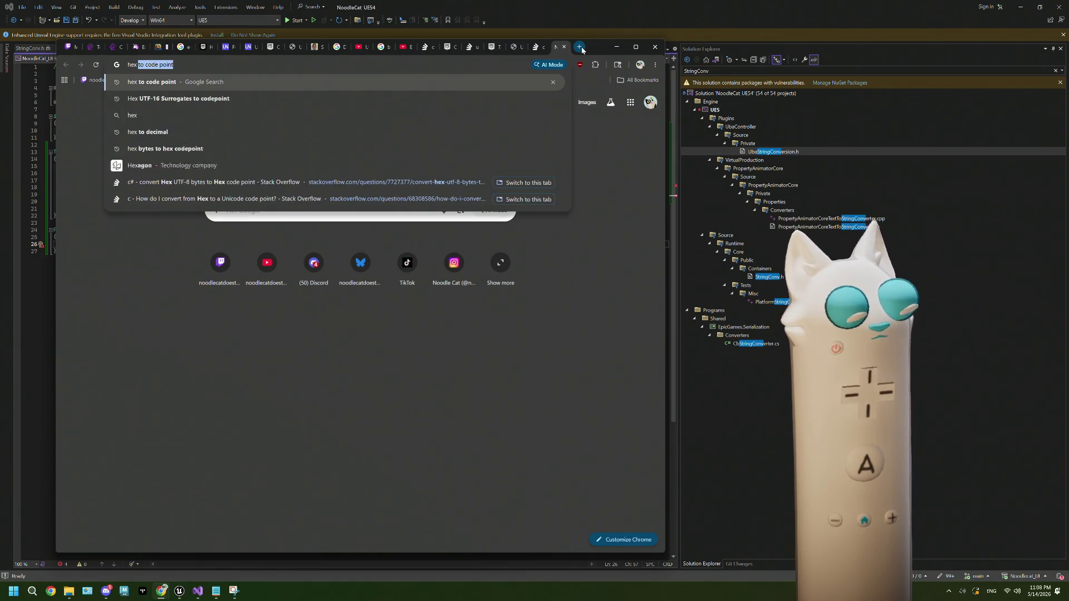
text( surrogate pair string)
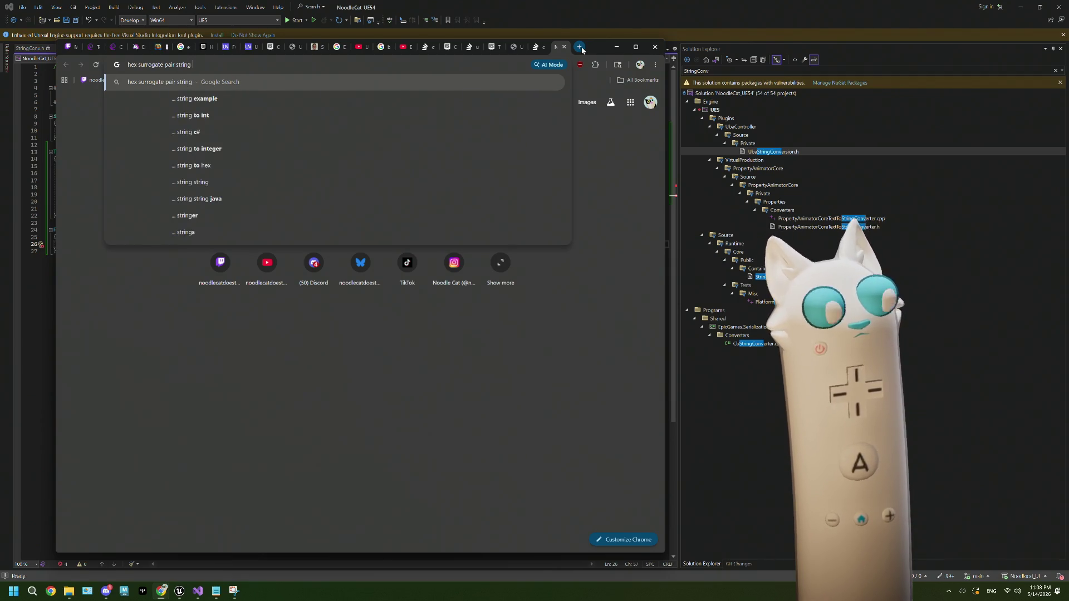
text( to)
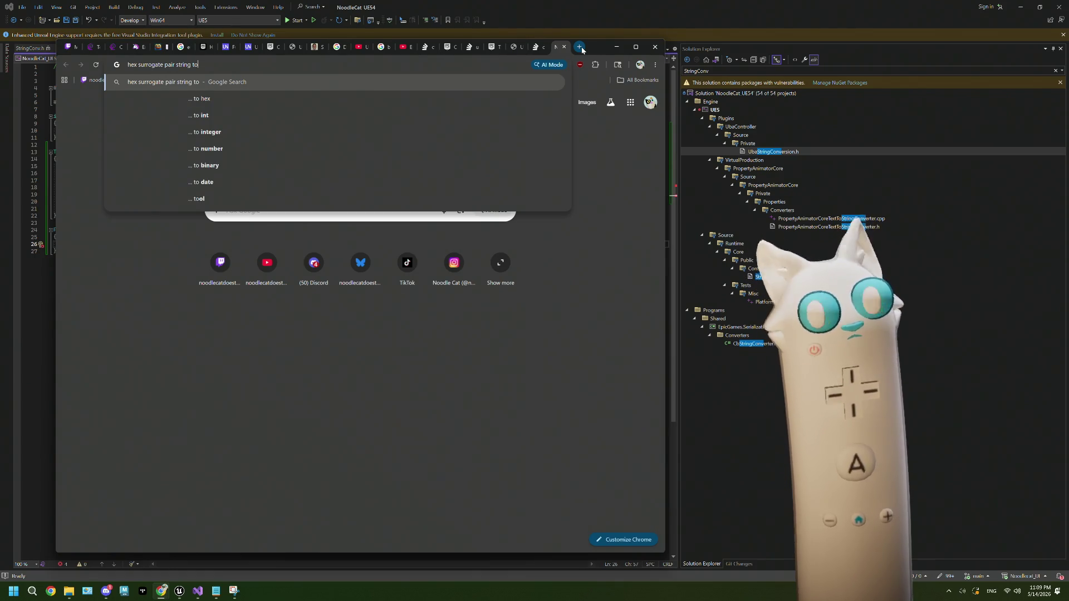
click(574, 19)
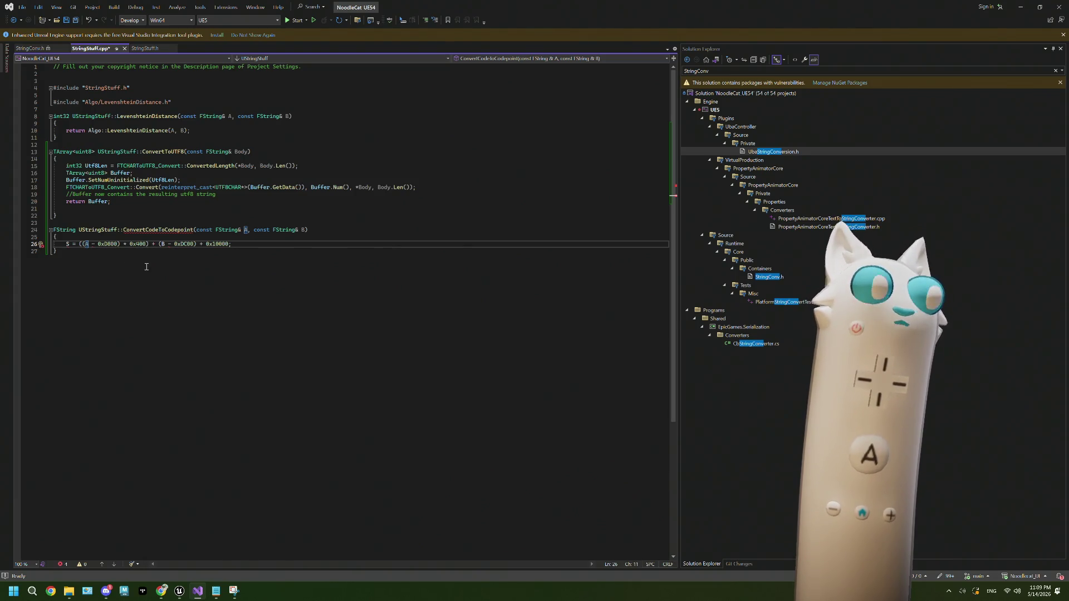
click(232, 229)
Step: Change both ConvertCodeToCodepoint parameters from FString to int32
double_click(233, 229)
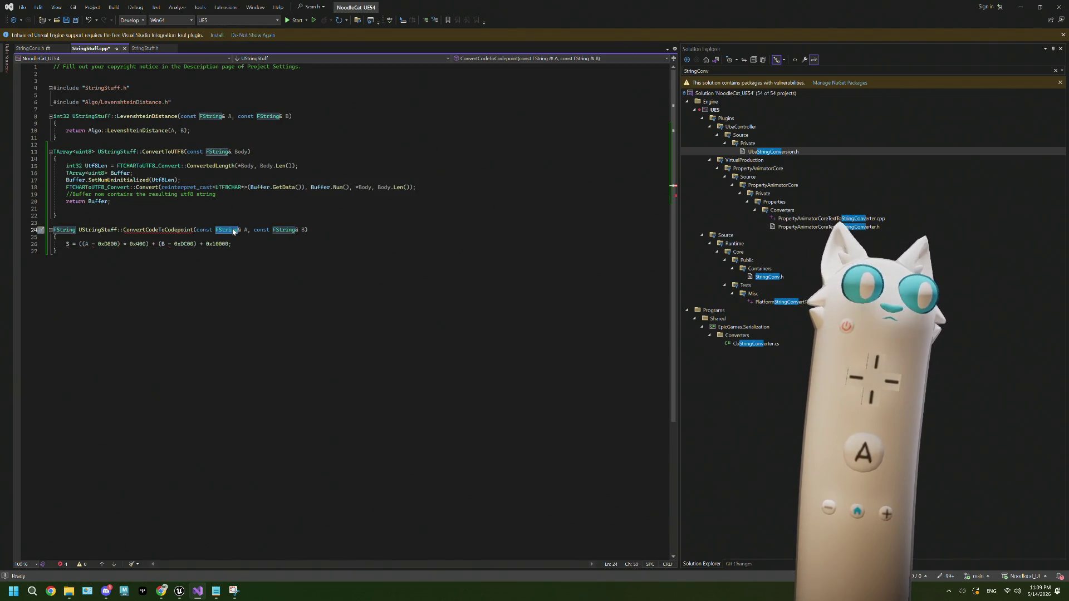
text(int32)
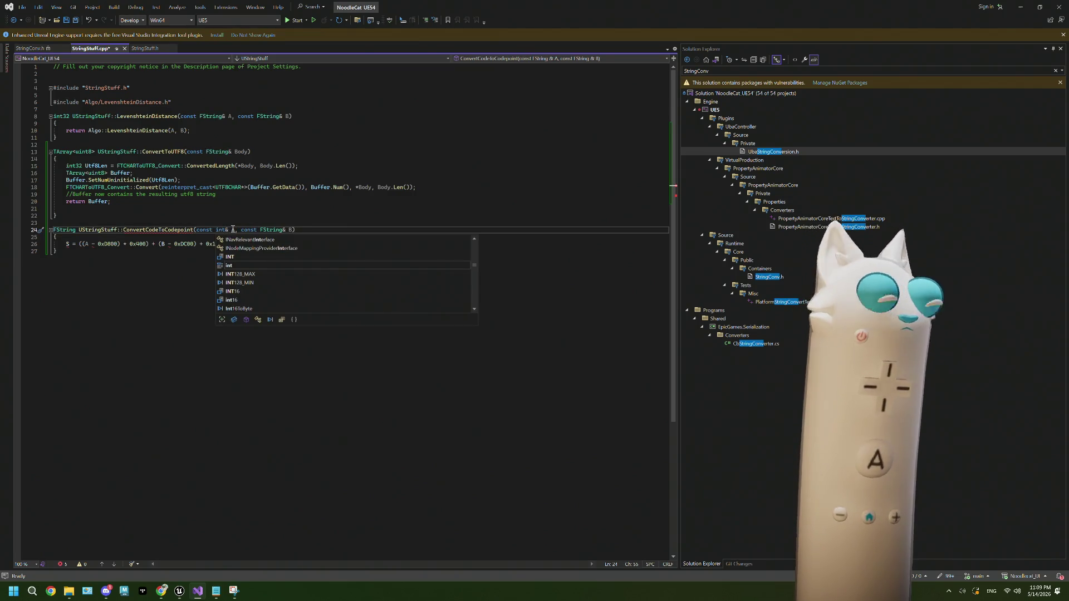
click(282, 230)
double_click(282, 230)
text(int32)
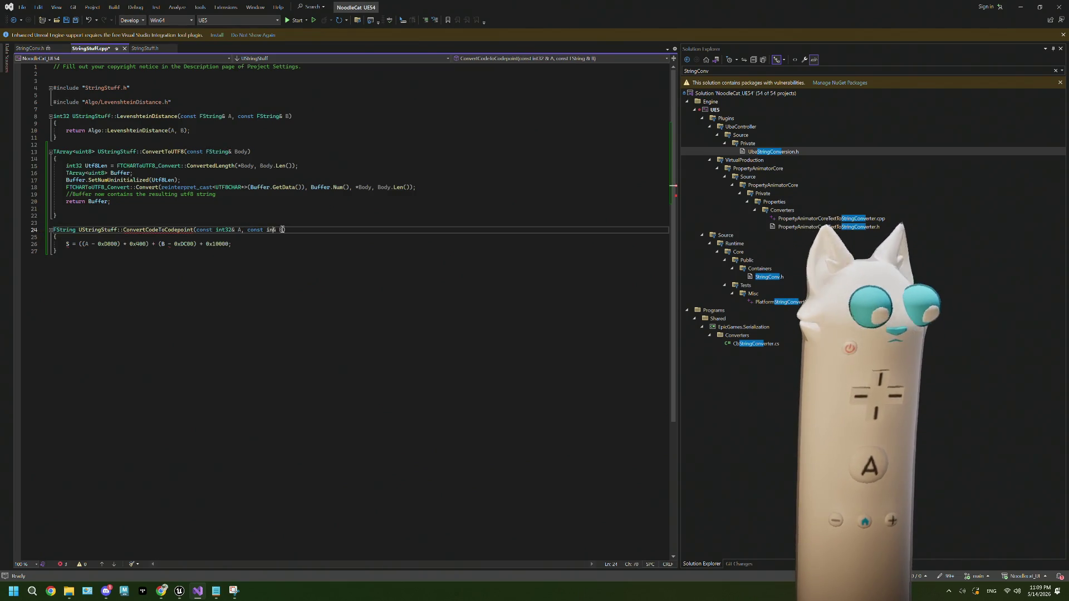
click(303, 229)
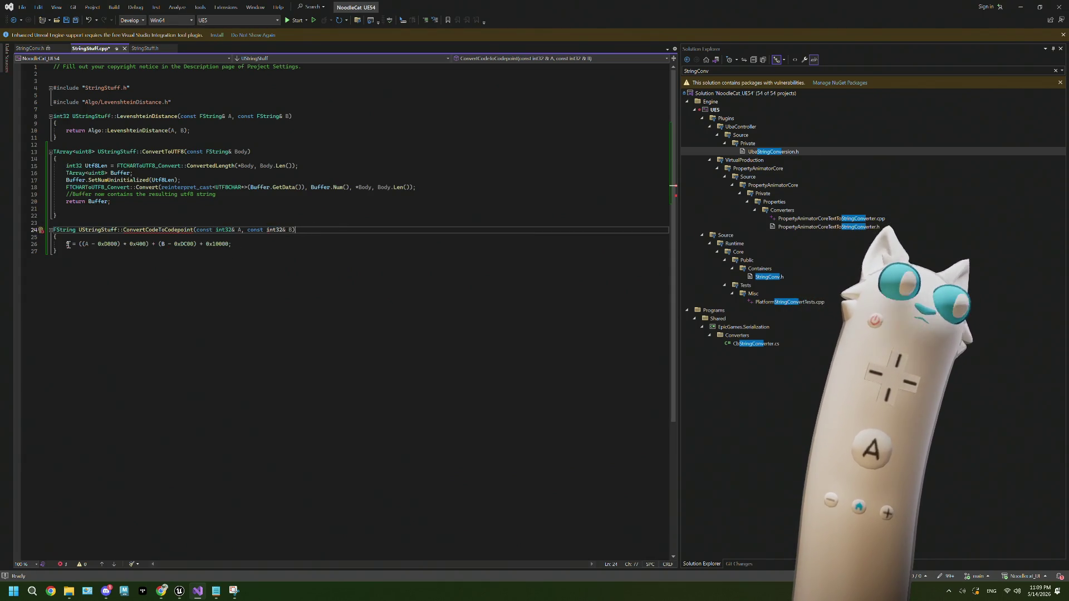
Step: Give S an int32 type and add a blank line above the S calculation
mouse_move(68, 245)
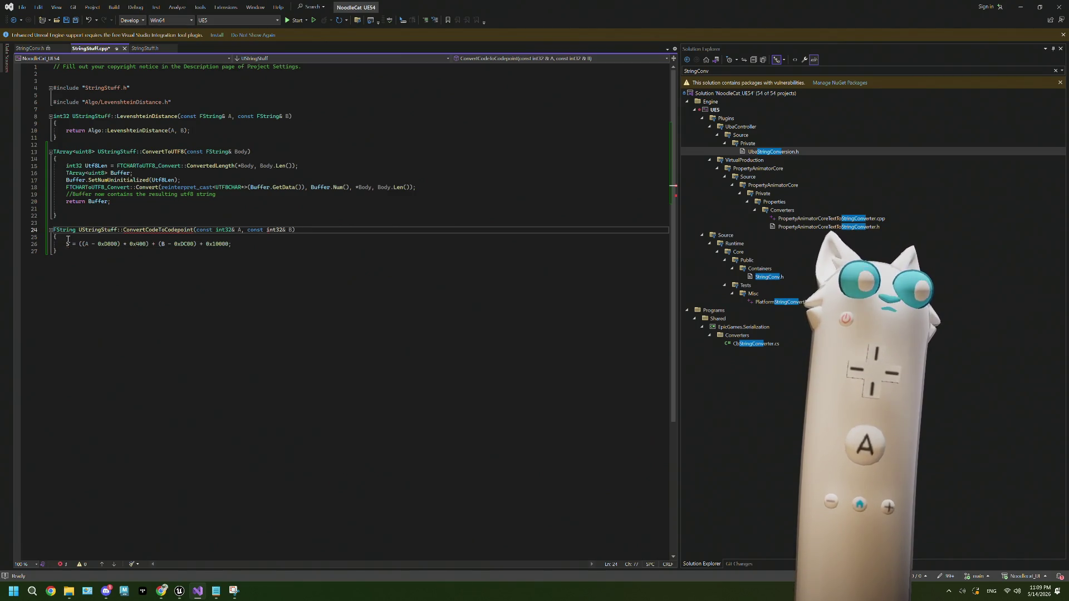
double_click(68, 244)
text(int)
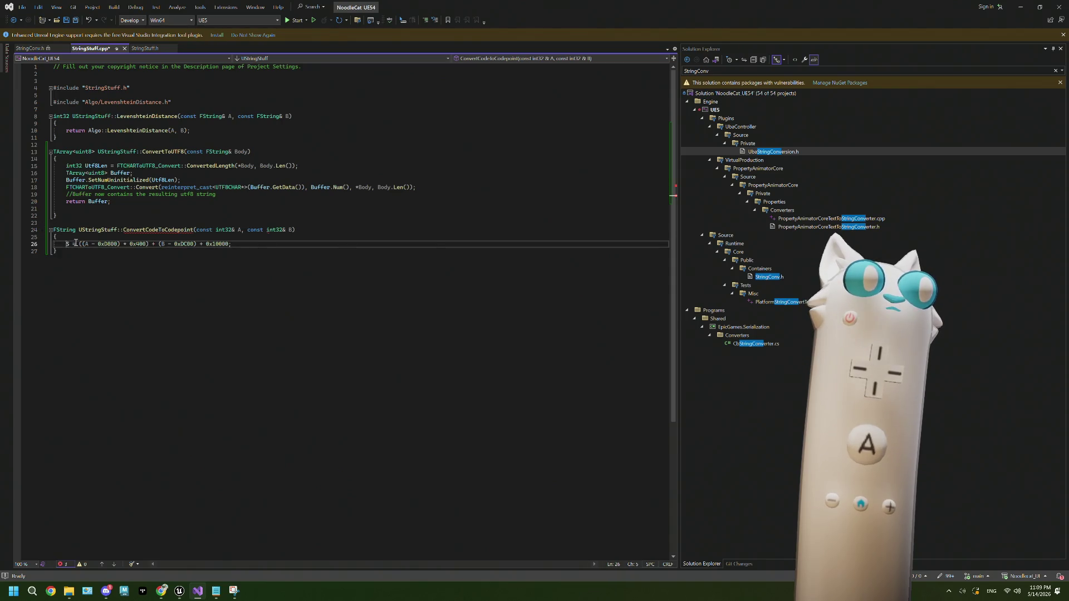
text(3)
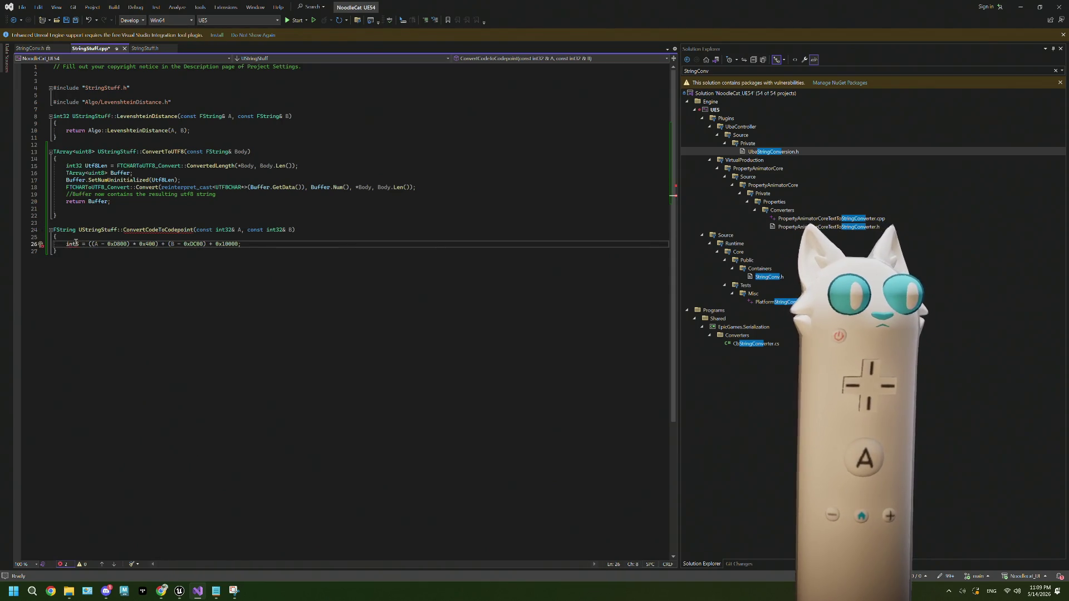
text(32)
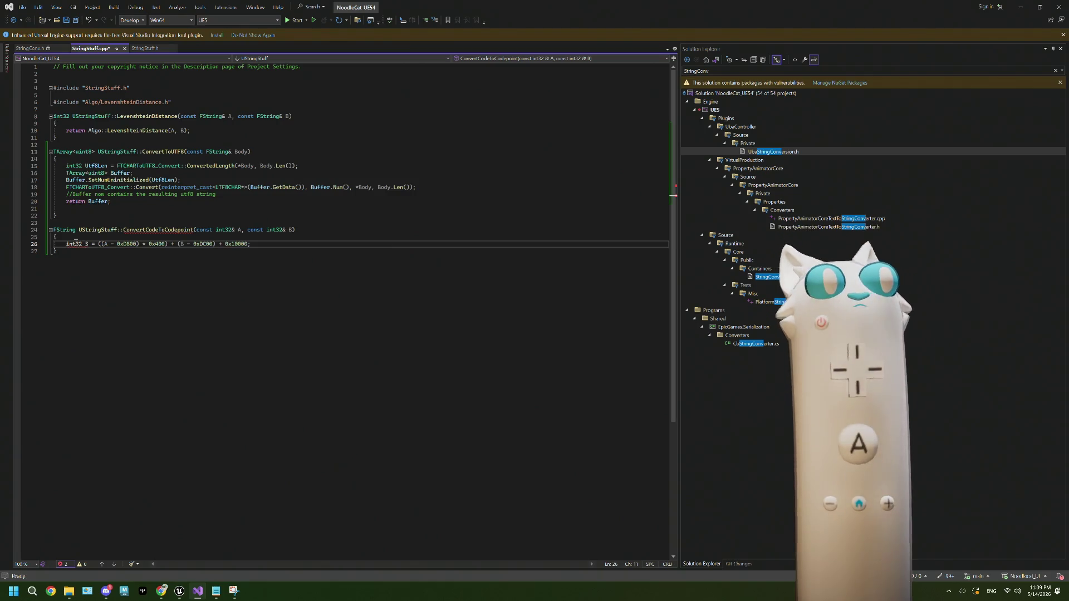
click(273, 244)
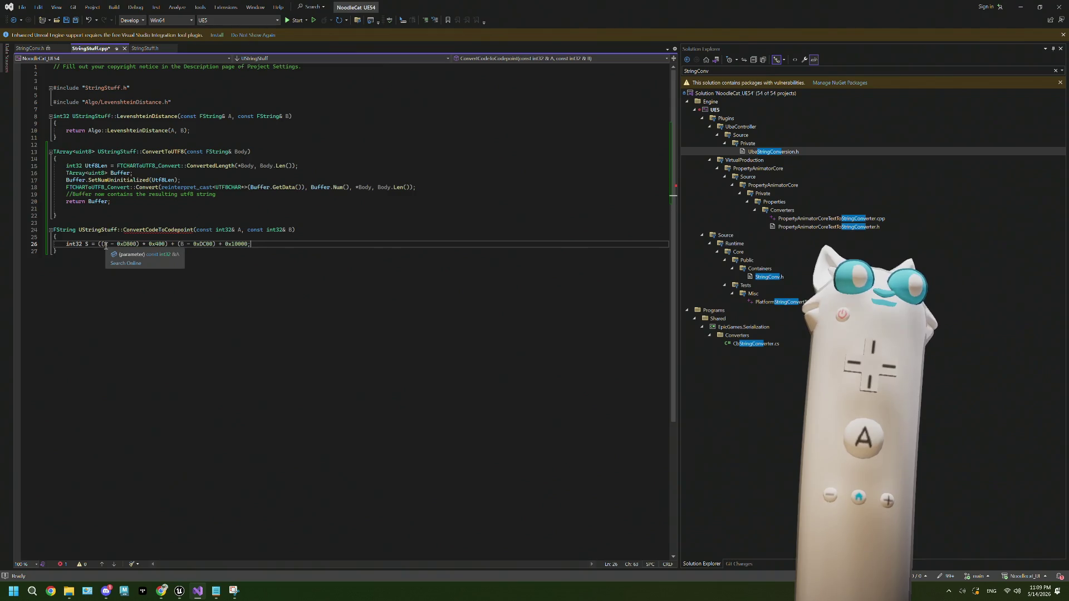
key(Home)
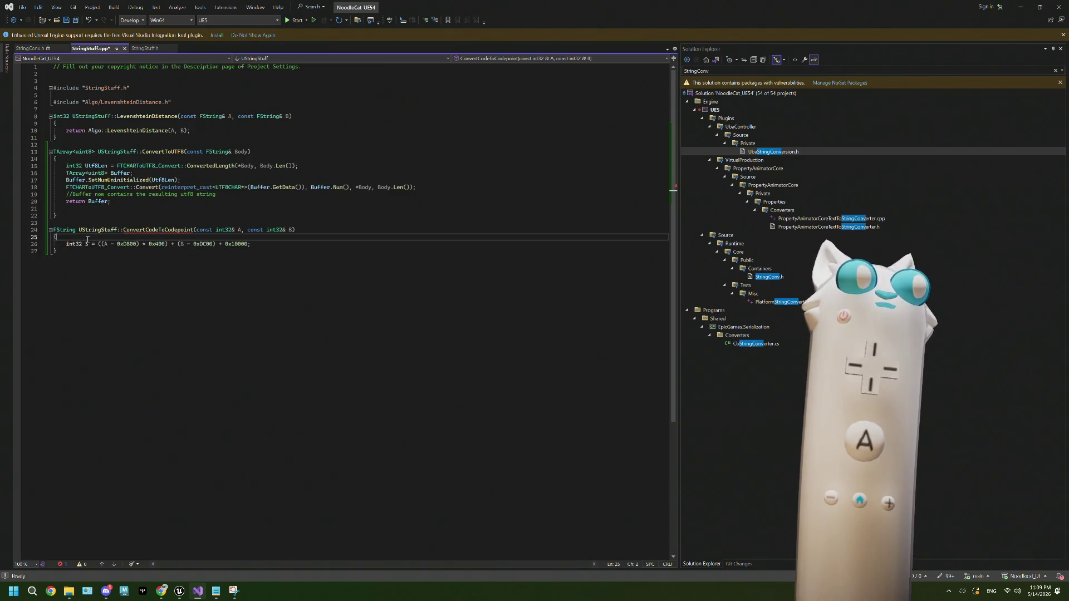
key(Return)
key(Up)
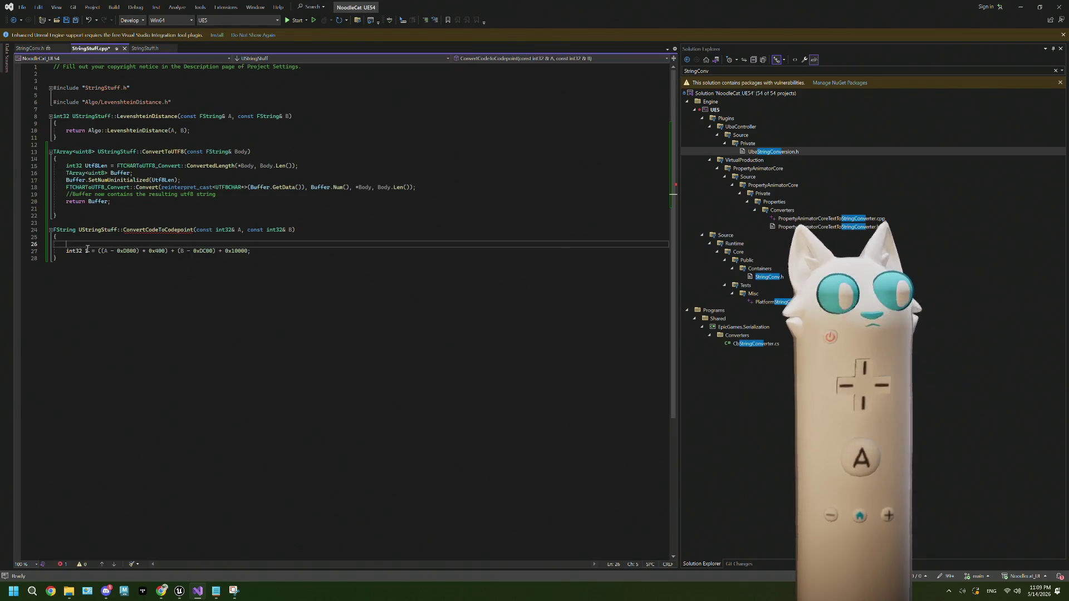
click(69, 251)
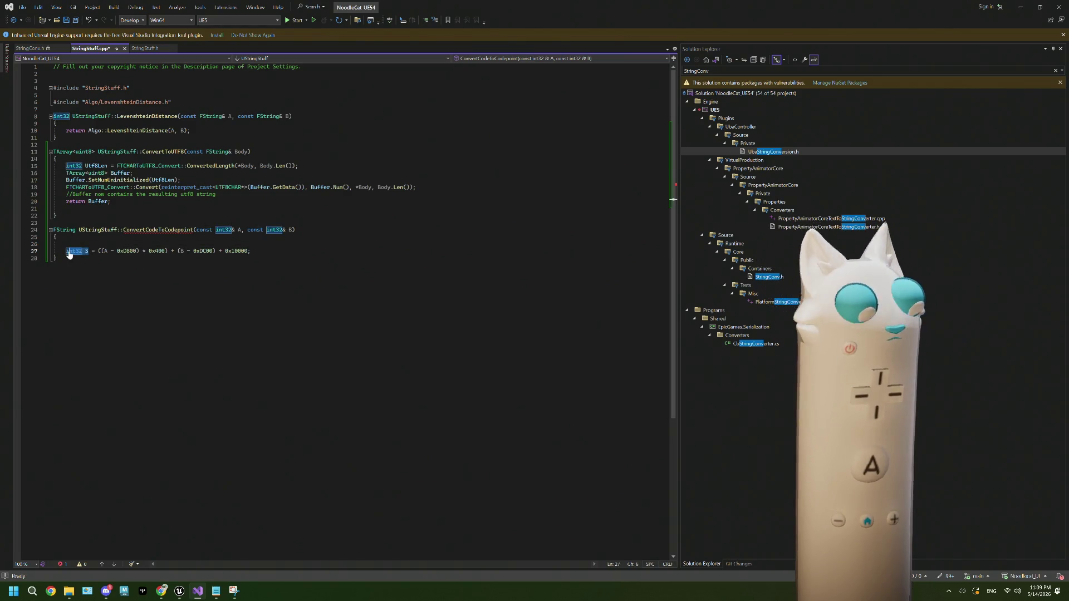
click(94, 251)
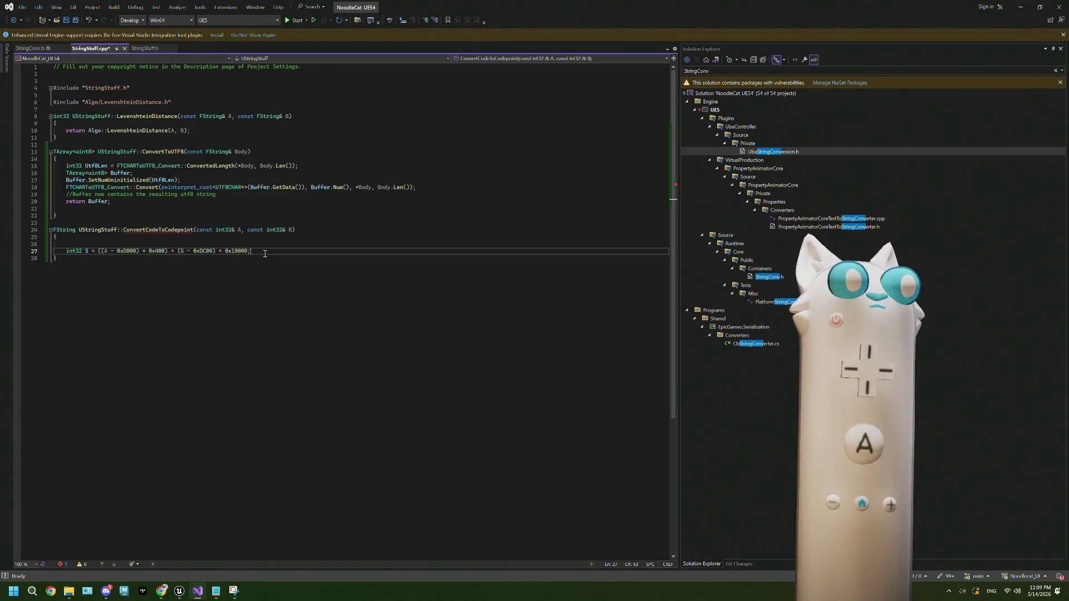
Step: Add 'return S' below the formula and select the whole function signature line
key(Return)
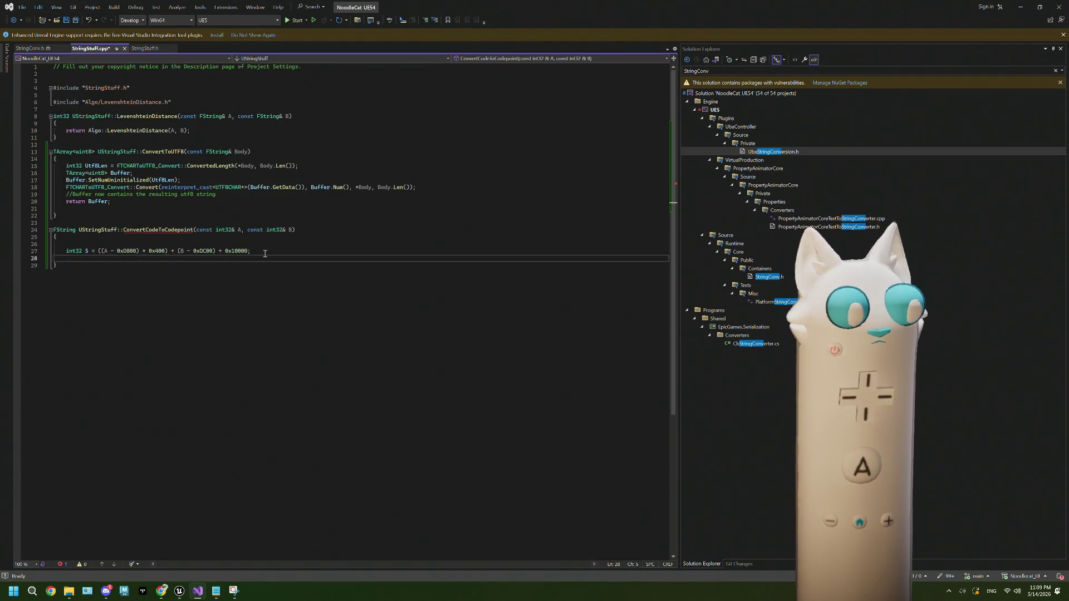
text(return)
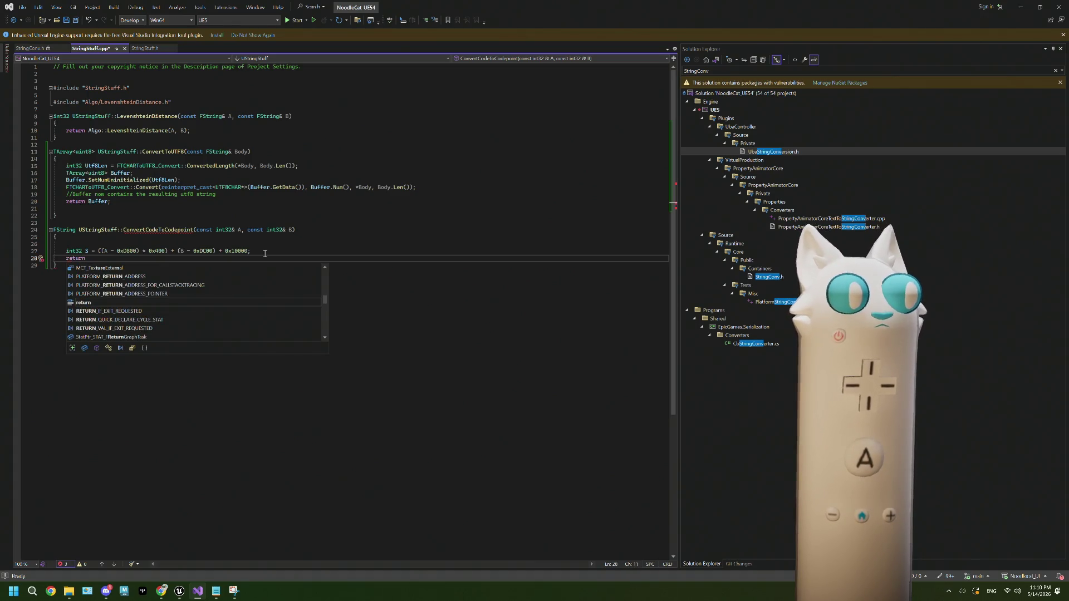
text( S)
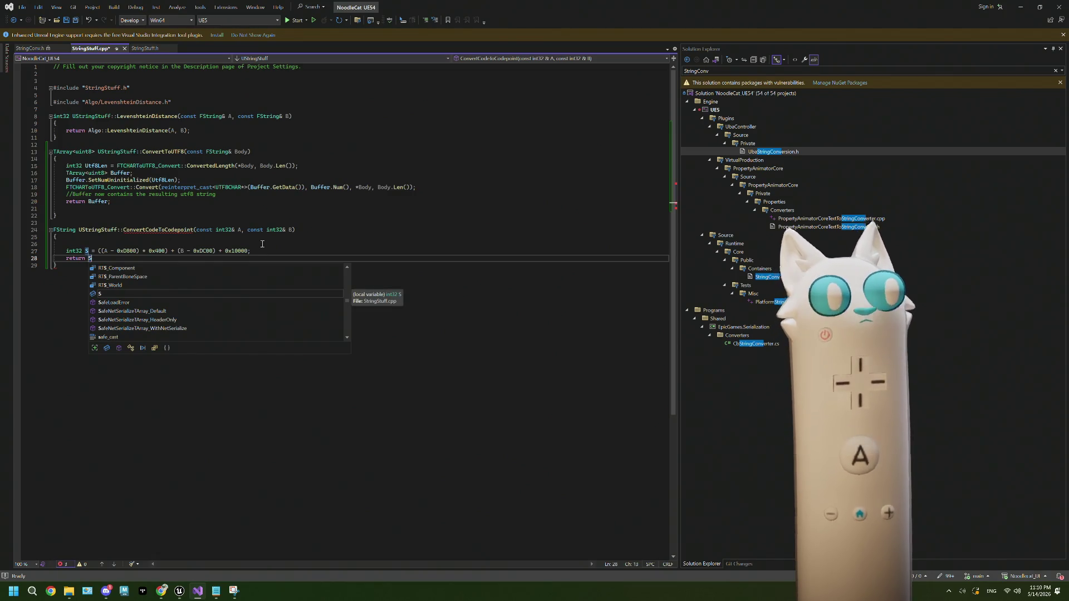
click(261, 244)
drag(79, 230, 194, 230)
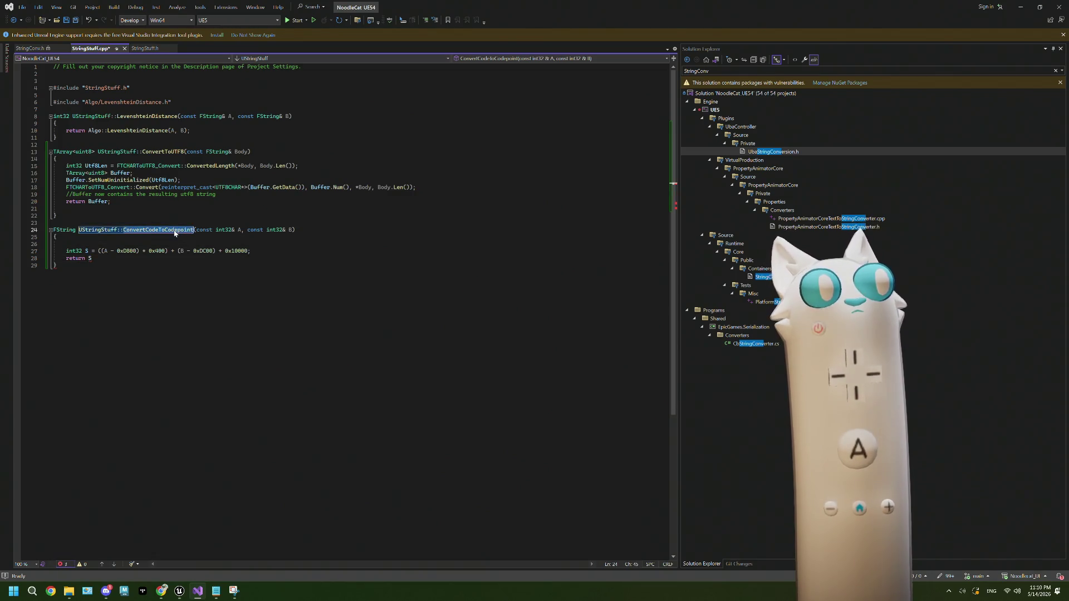
drag(294, 230, 54, 230)
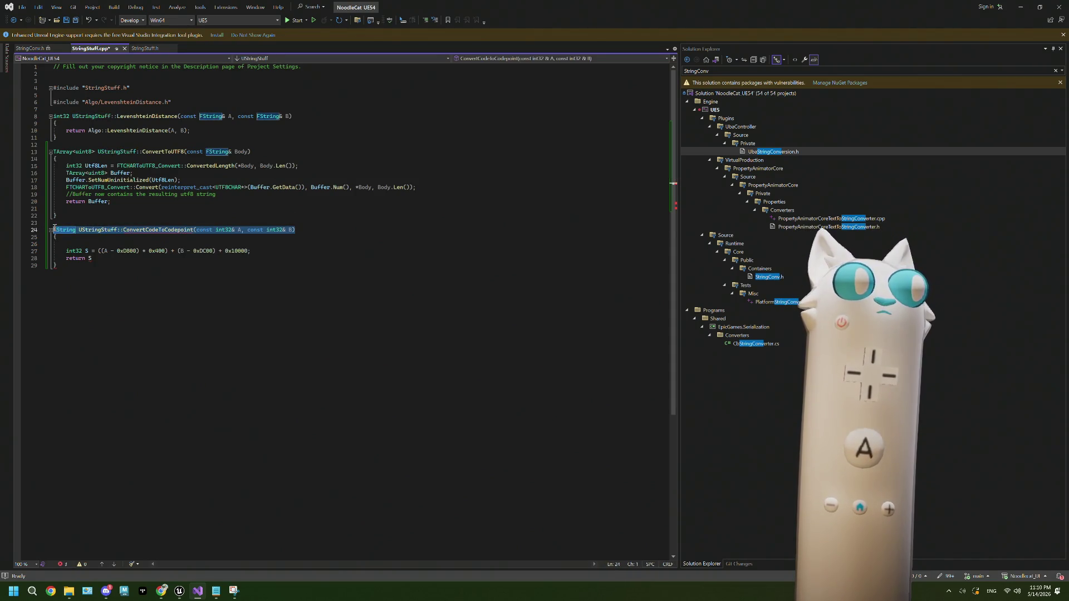
Step: In StringStuff.h, add a public: section with a copied UFUNCTION specifier line
click(145, 49)
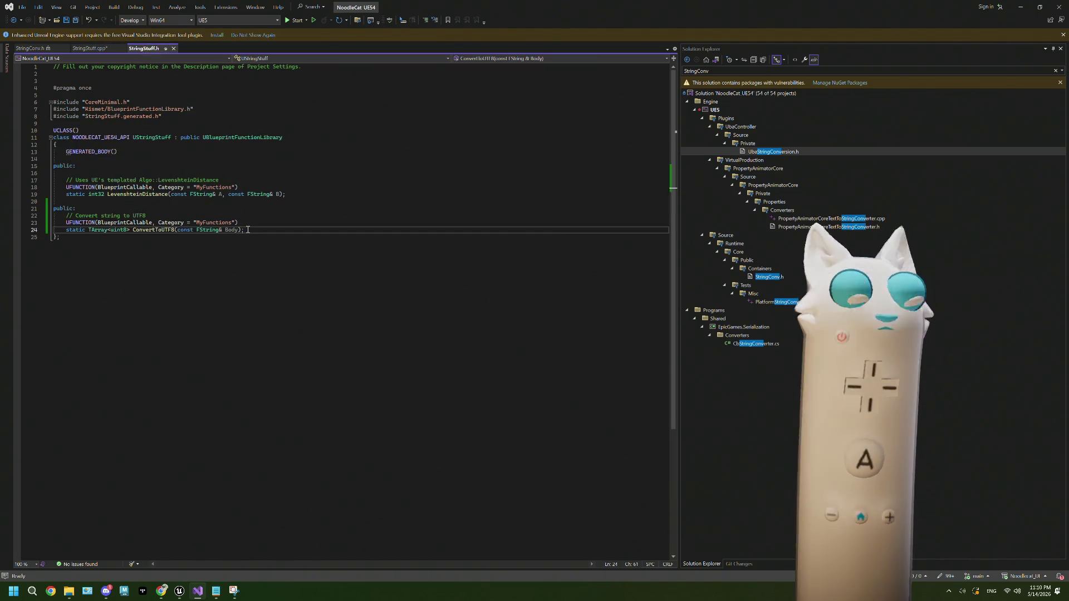
key(Return)
key(Return)
text(p)
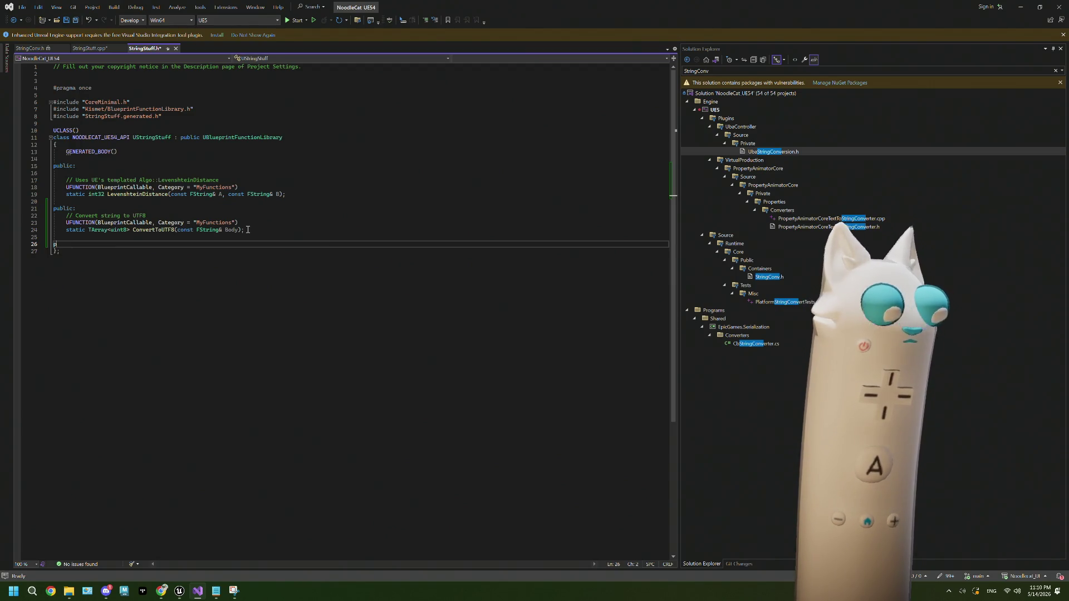
text(ubli)
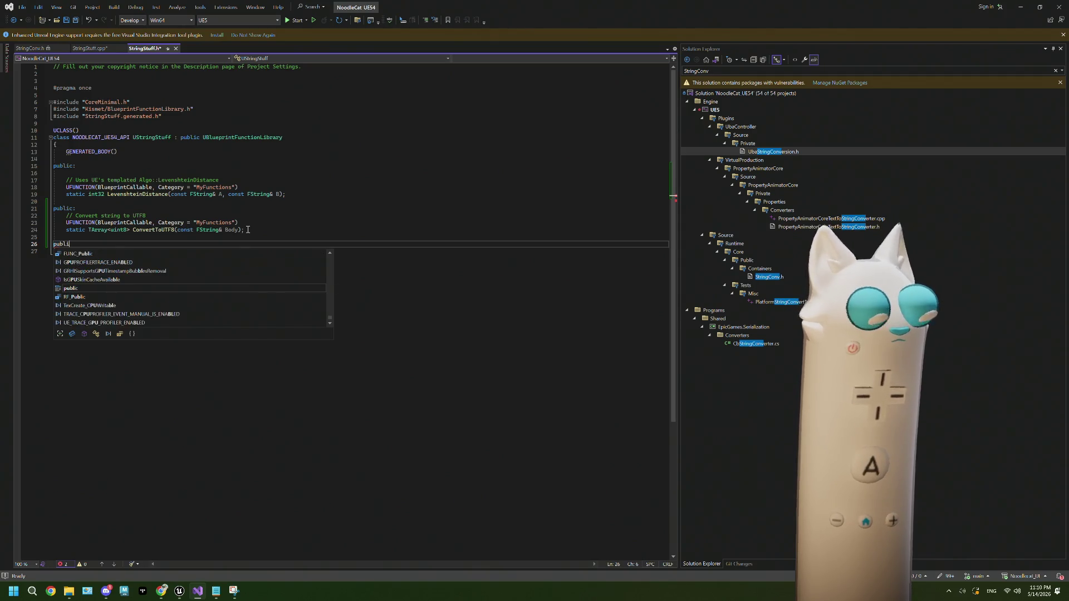
text(c:)
key(Return)
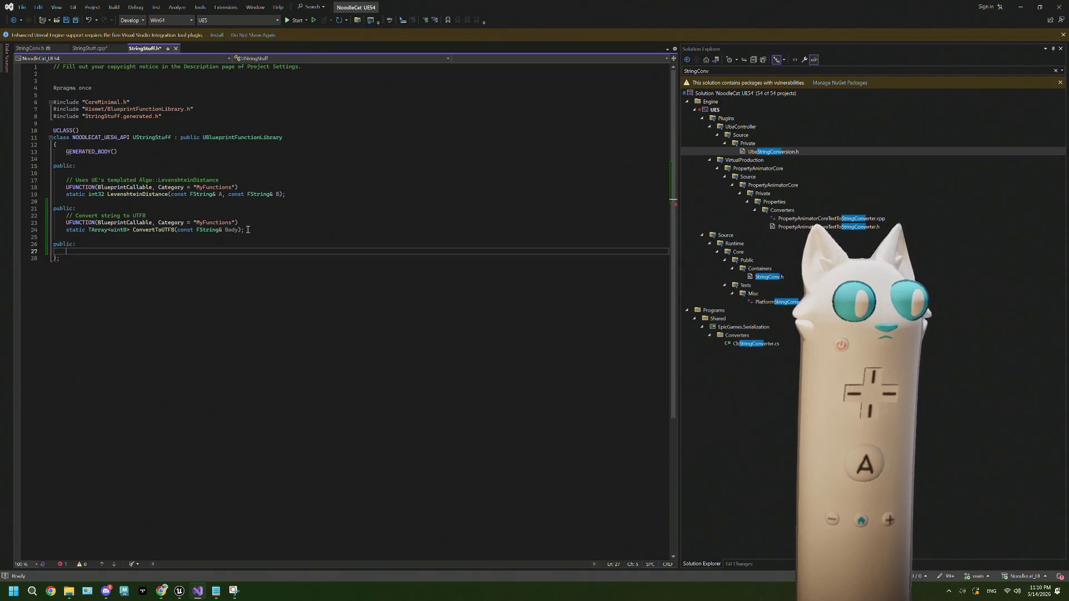
text(UF)
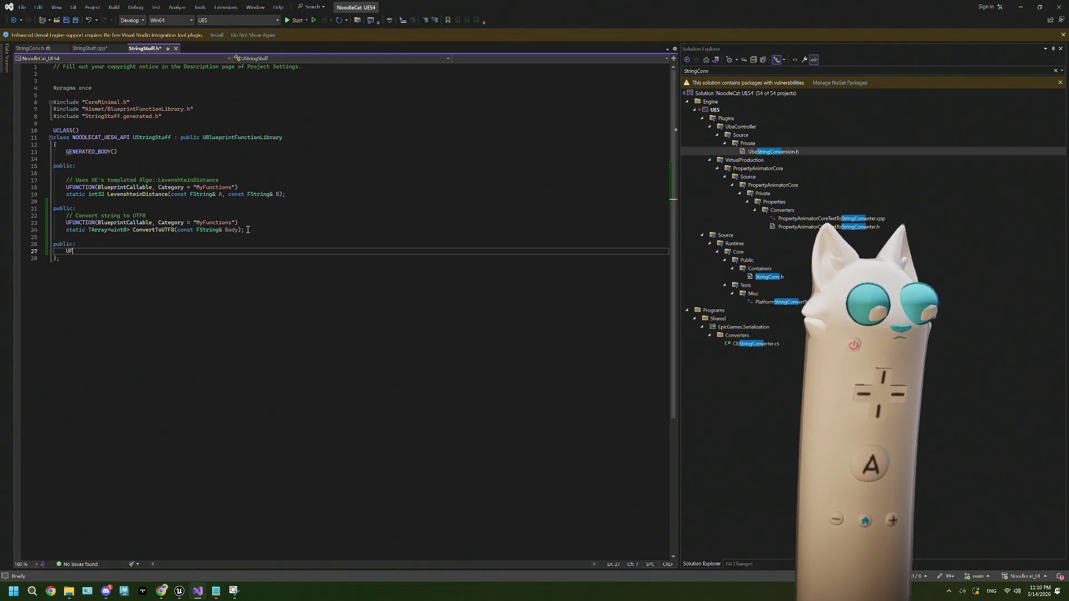
text(UNCTION)
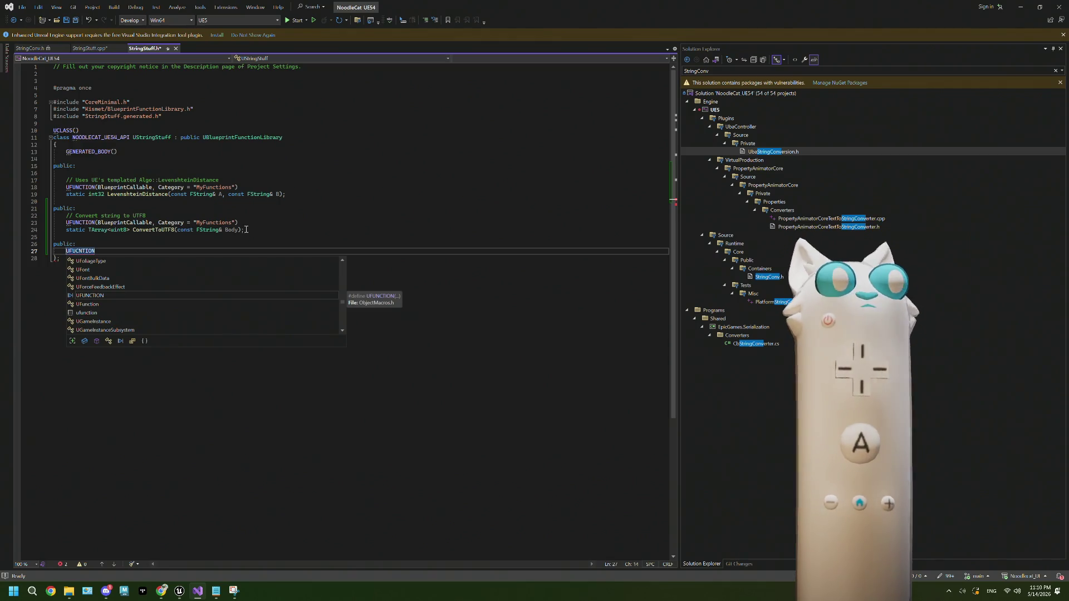
click(247, 223)
key(shift+Home)
key(ctrl+c)
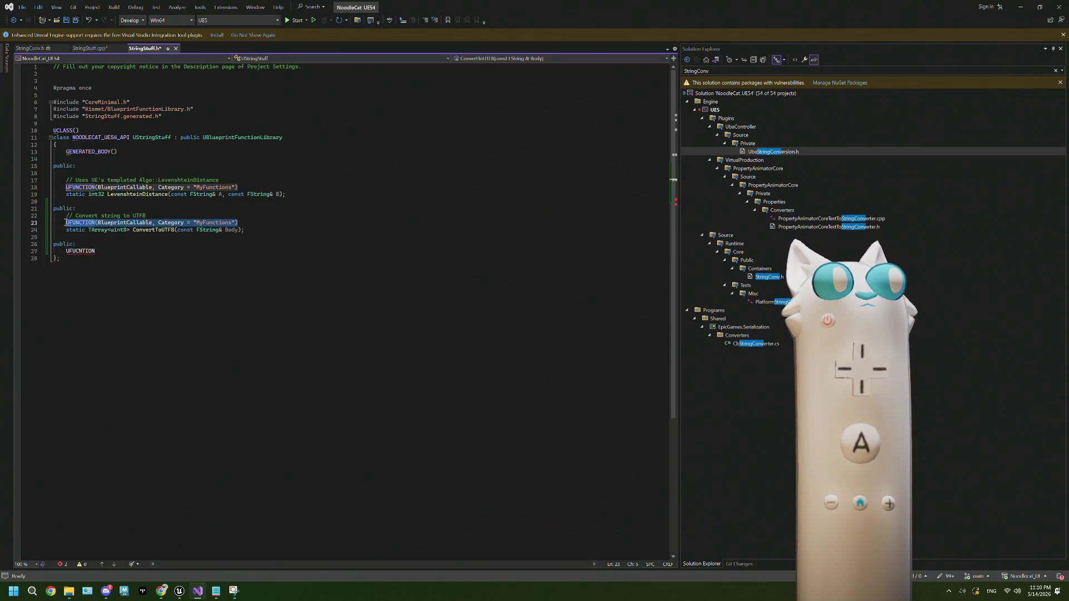
drag(95, 251, 65, 251)
key(ctrl+v)
key(Return)
Step: Declare static int32 ConvertCodeToCodepoint from the pasted signature and save all files
text(static)
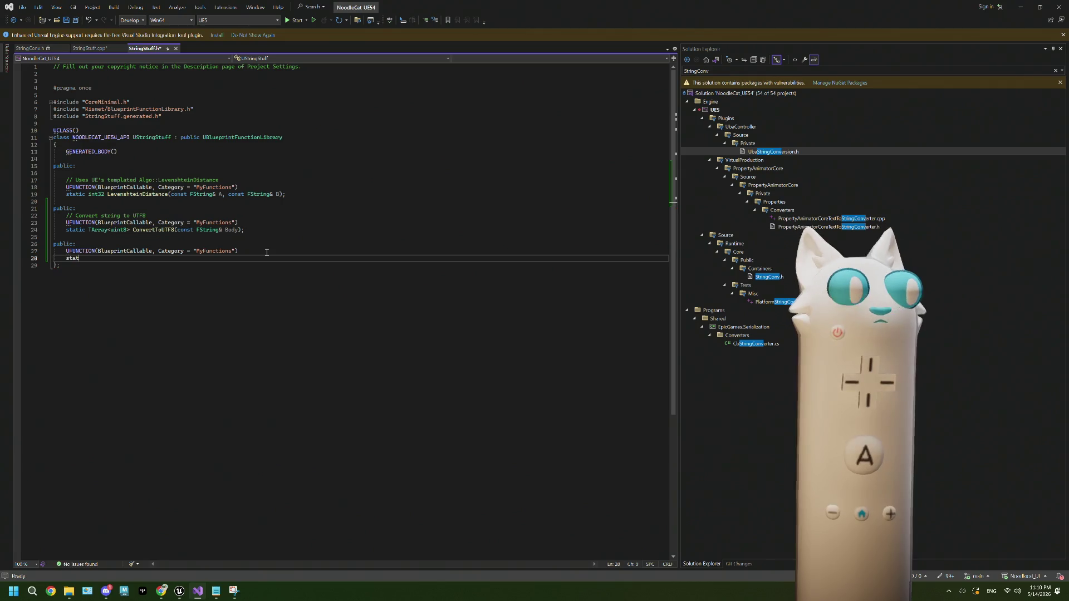
key(super+v)
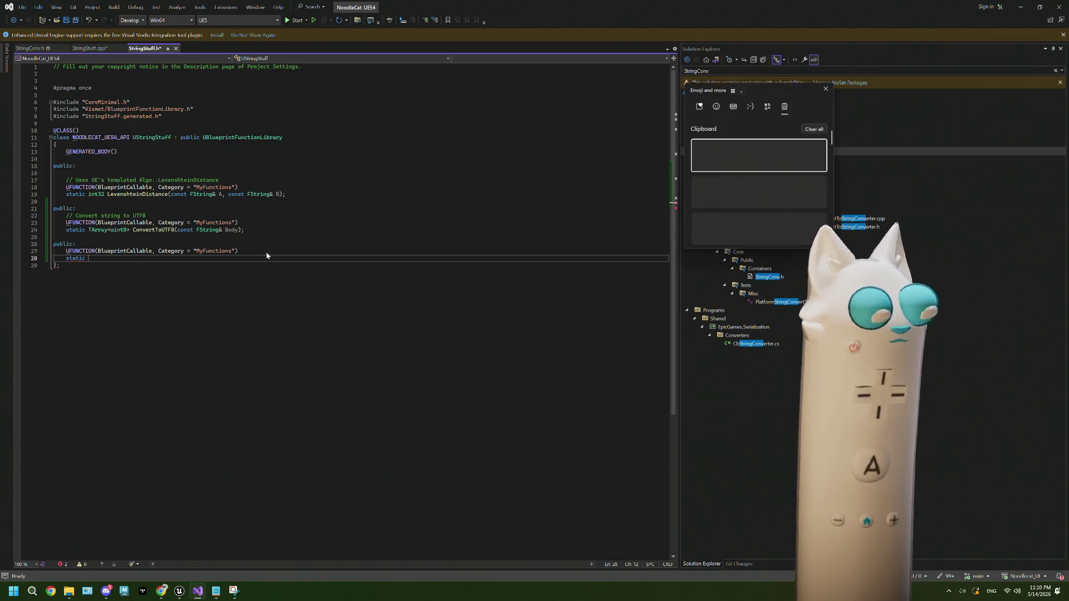
key(Down)
key(Return)
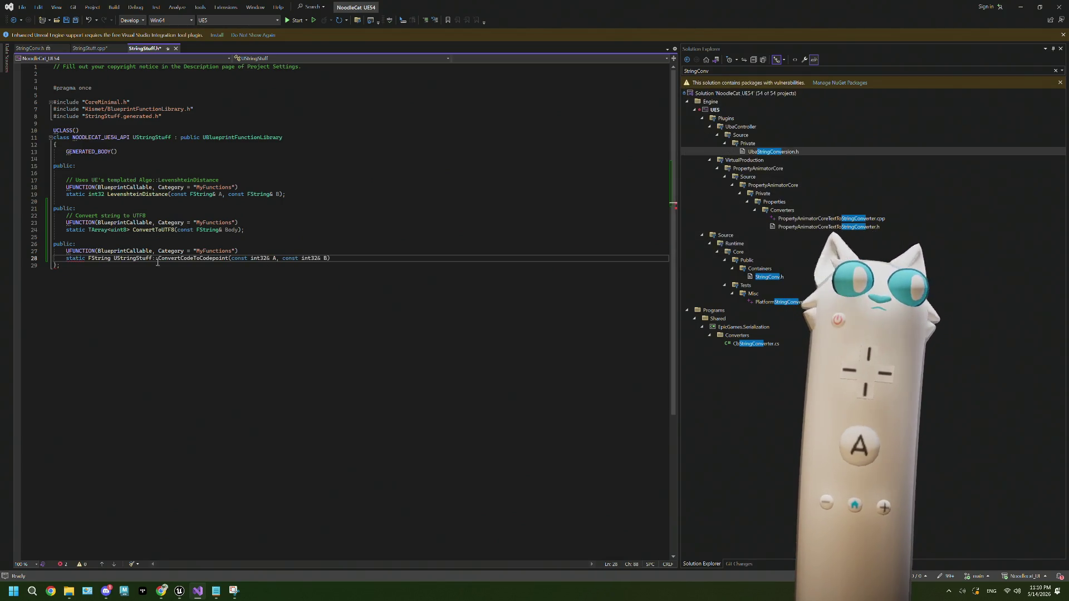
double_click(104, 259)
text(int32)
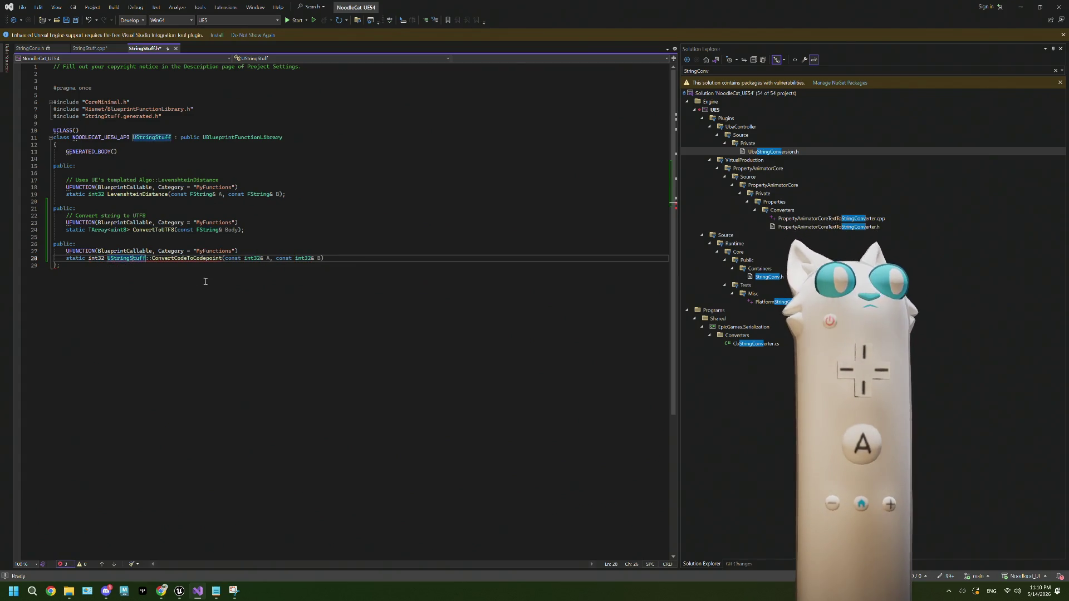
mouse_move(152, 260)
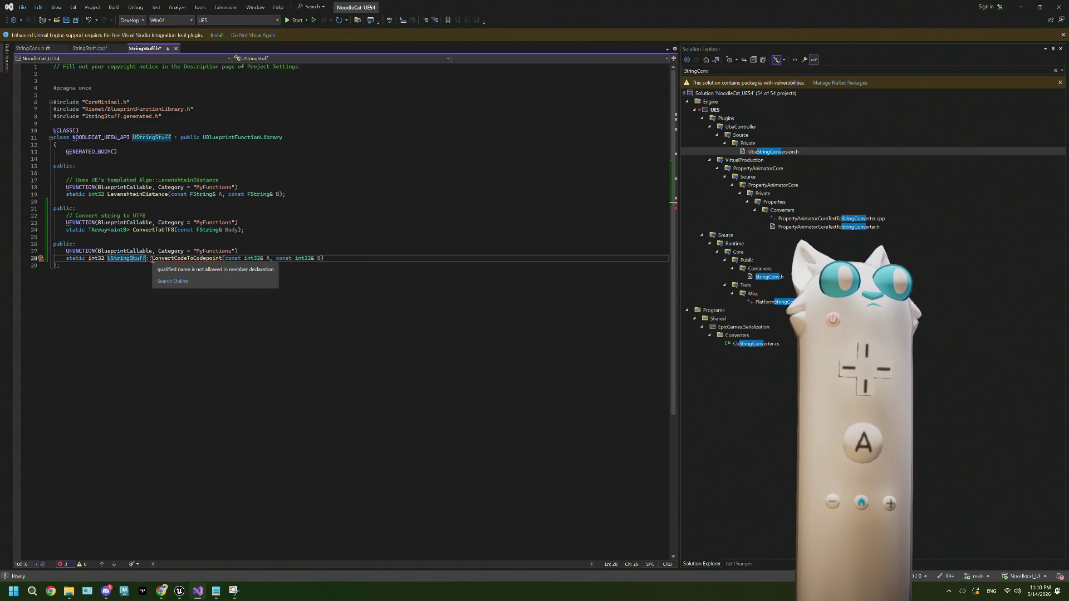
key(ctrl+BackSpace)
key(ctrl+BackSpace)
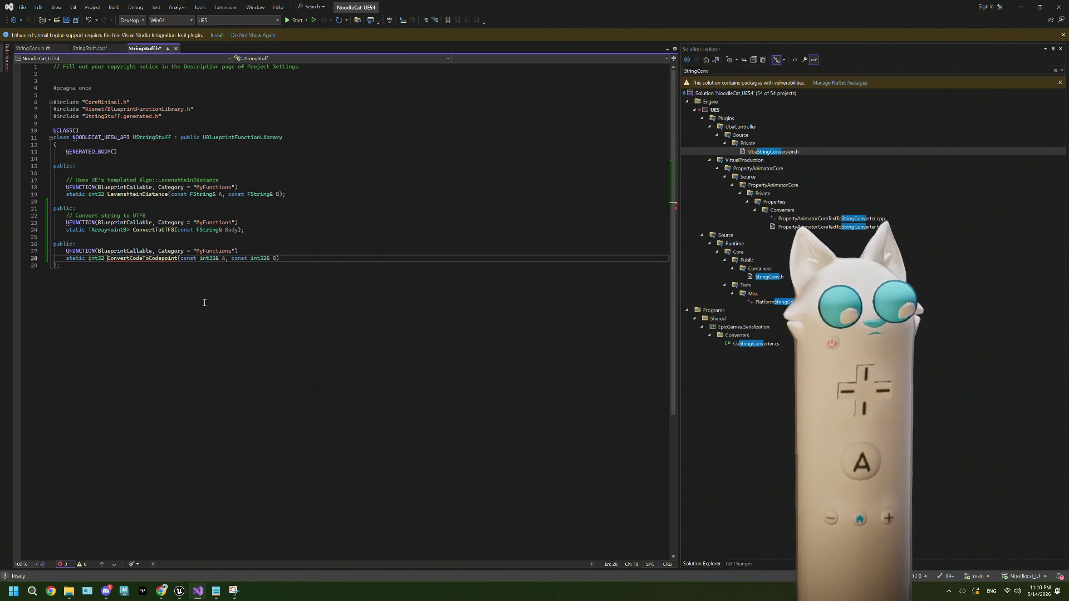
click(306, 256)
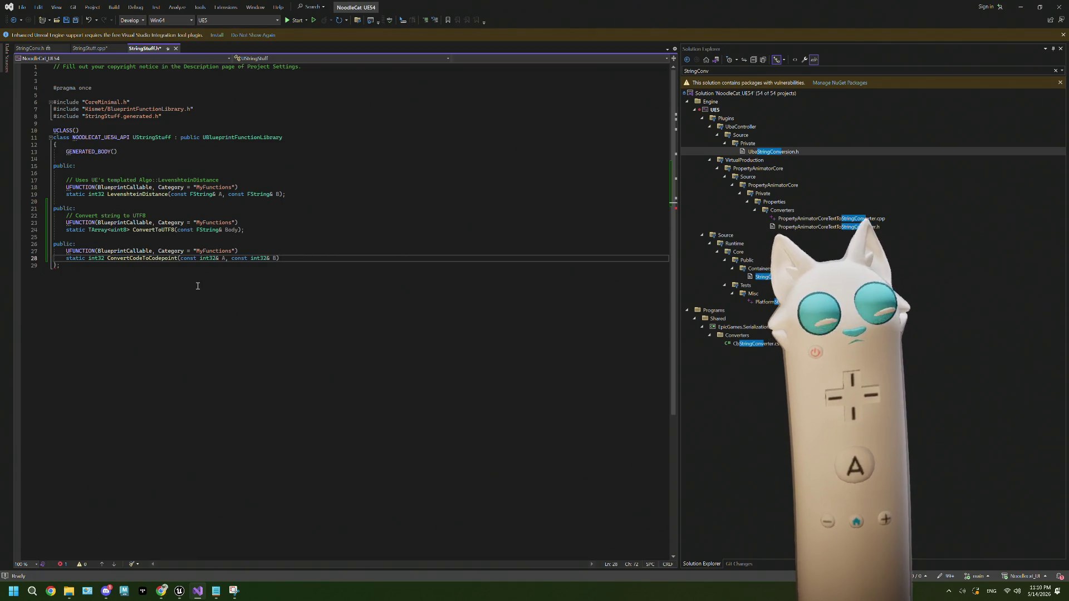
text(;)
key(Up)
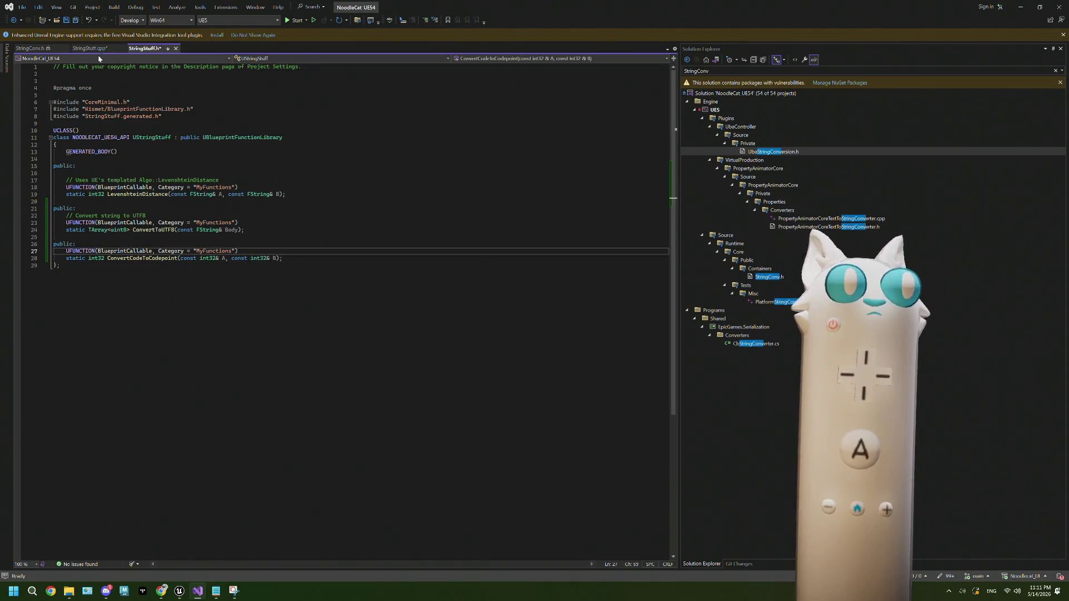
click(75, 21)
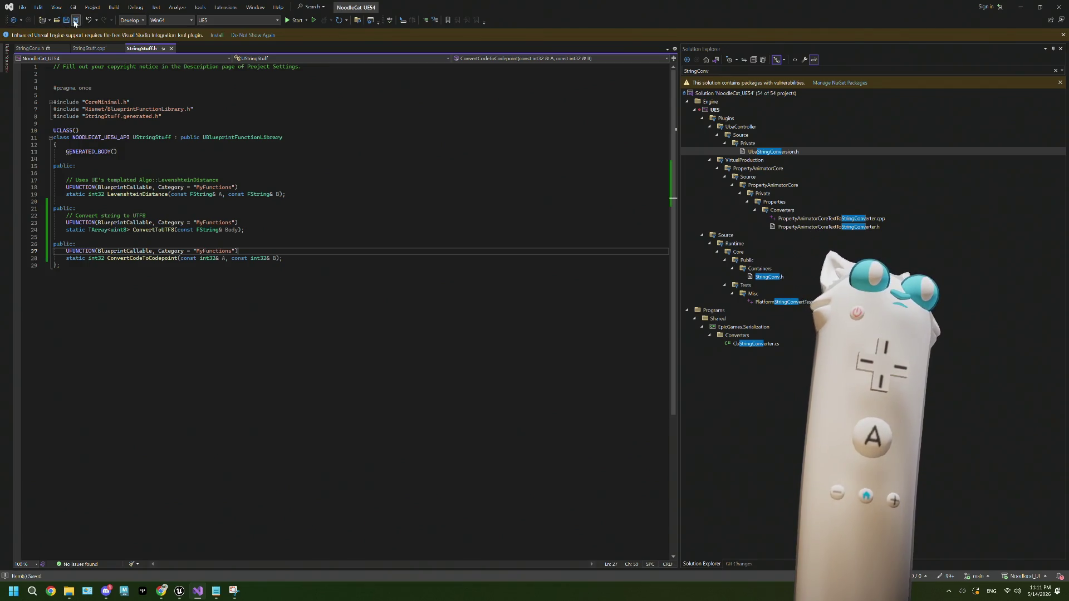
key(alt+Tab)
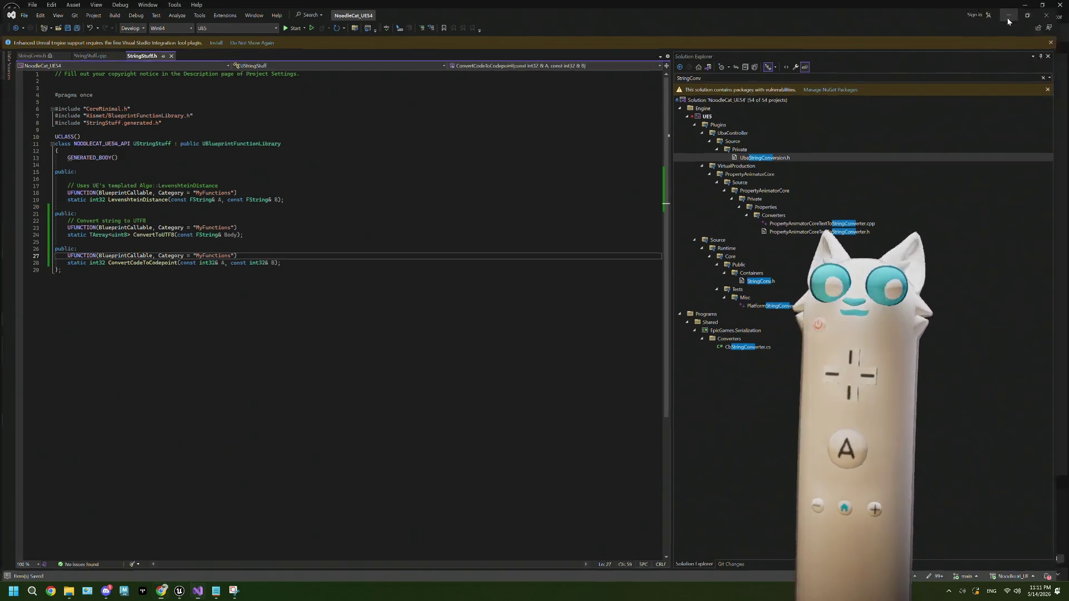
Step: Run a Live Coding recompile in Unreal, review the StringStuff.cpp errors, then return to Visual Studio
key(alt+Tab)
key(alt+Tab)
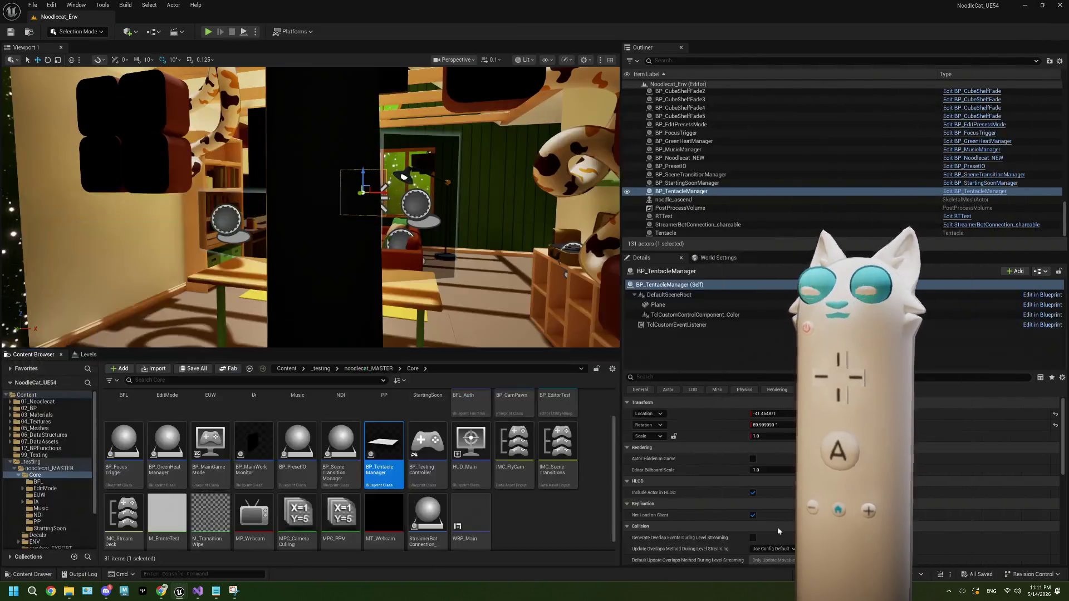
key(ctrl+alt+F11)
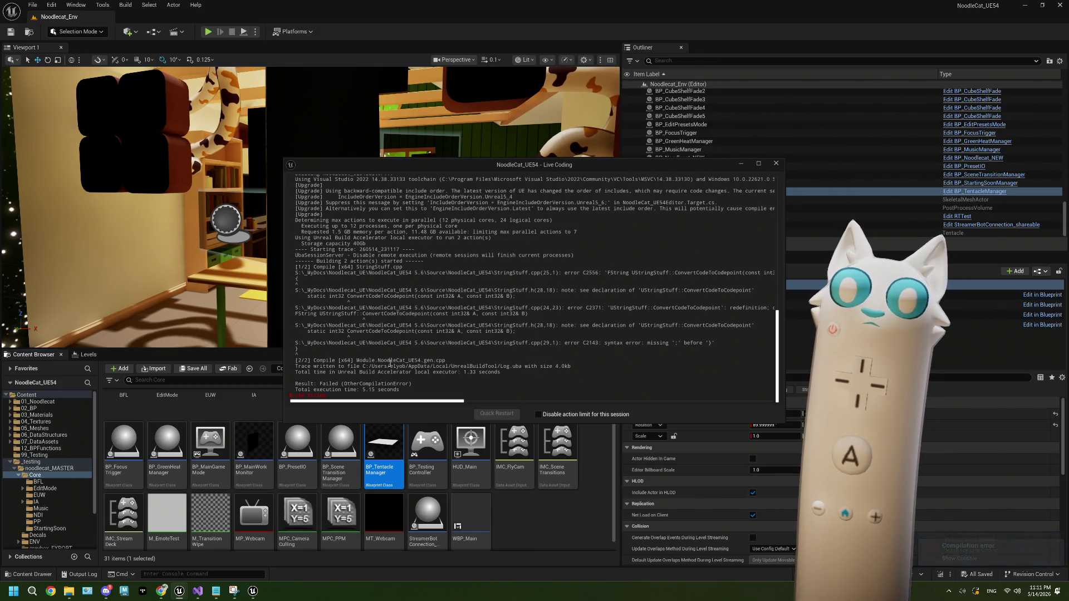
scroll(387, 364, up, 1)
scroll(387, 363, up, 1)
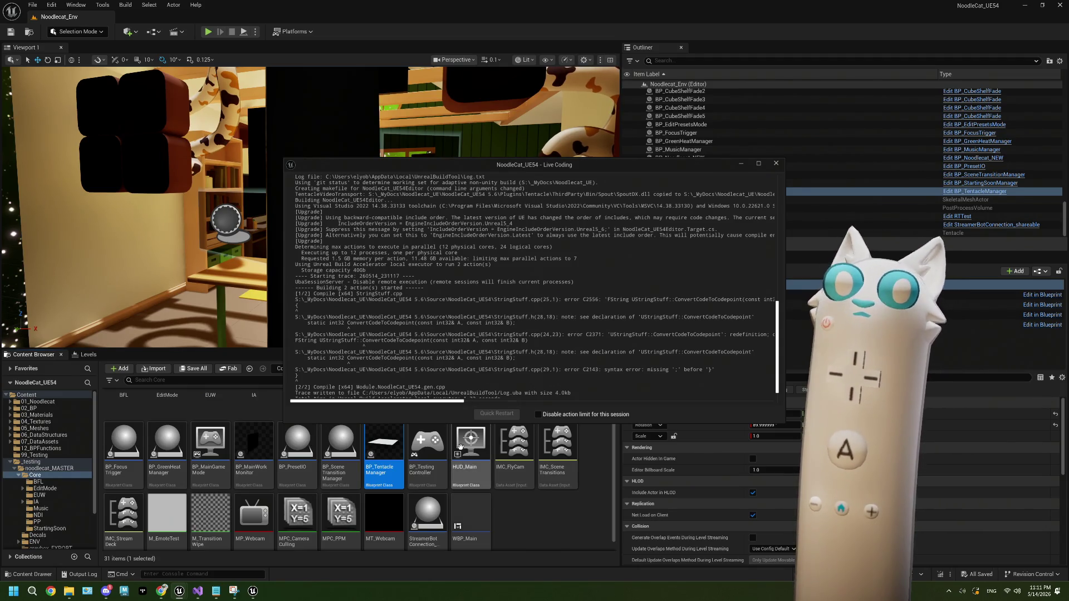
mouse_move(459, 444)
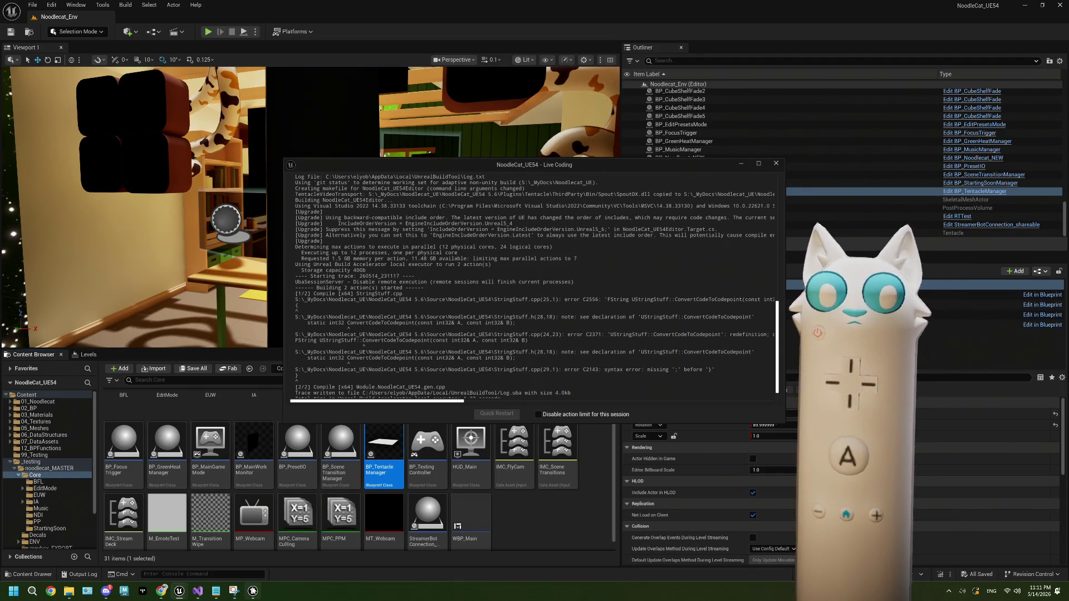
click(198, 591)
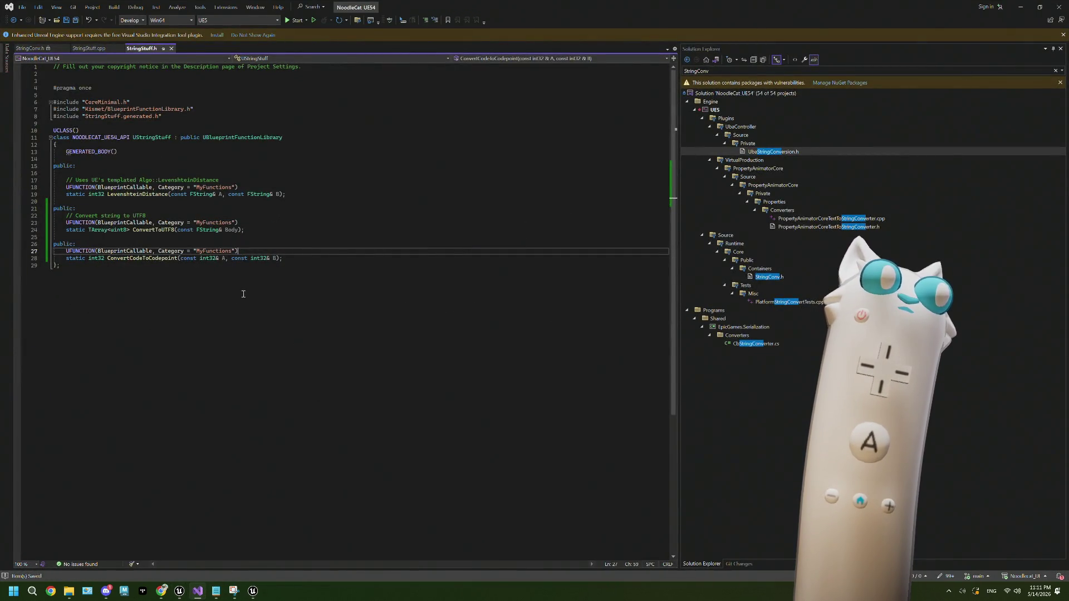
Step: In StringStuff.cpp, add the missing ';' after return S and save
key(F12)
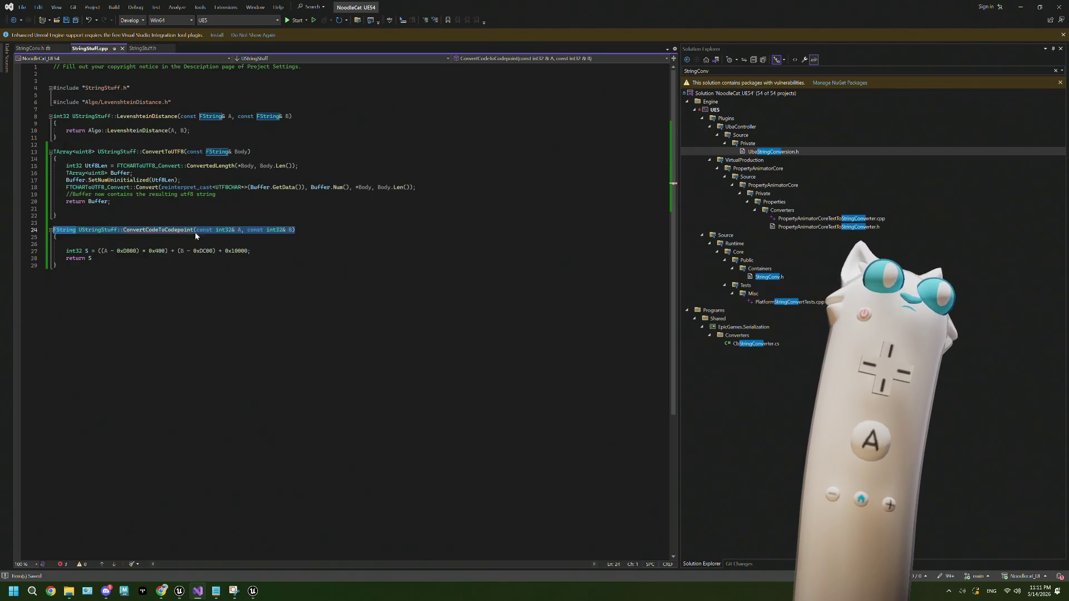
key(Up)
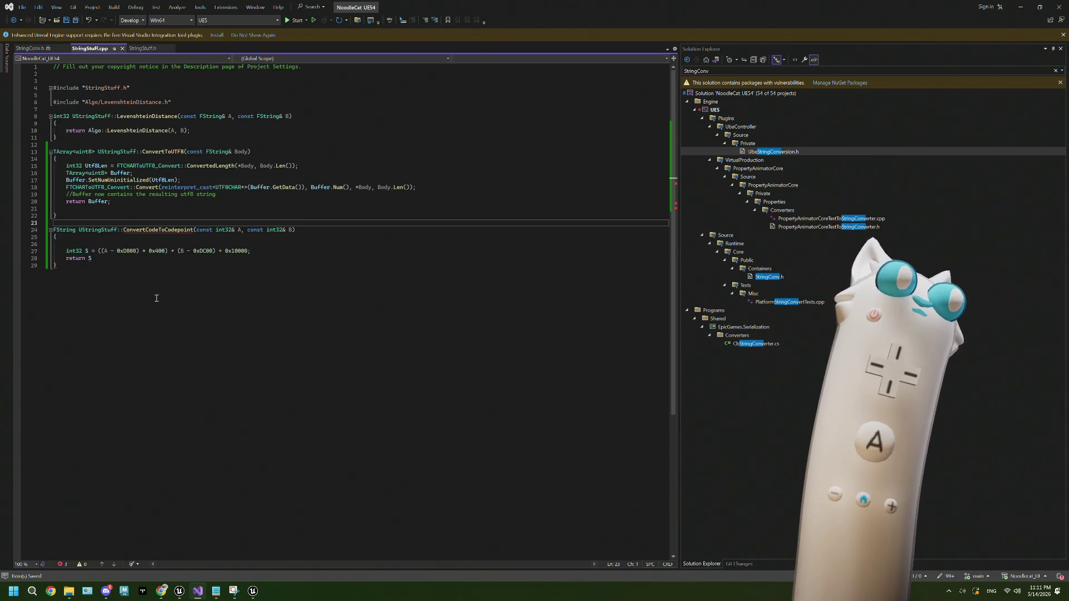
click(98, 262)
text(;)
click(148, 252)
click(271, 245)
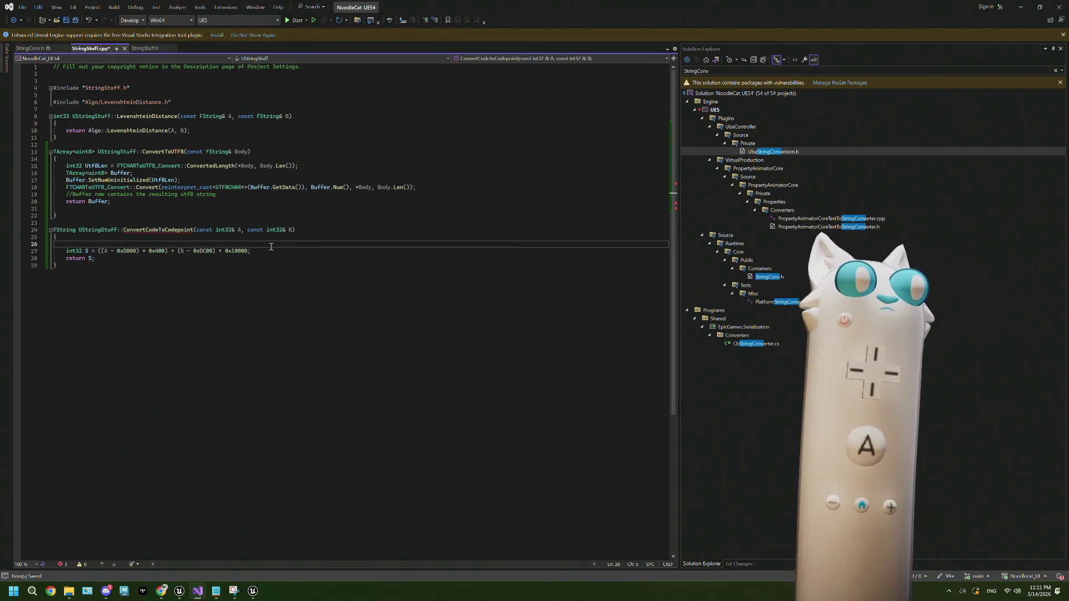
key(ctrl+s)
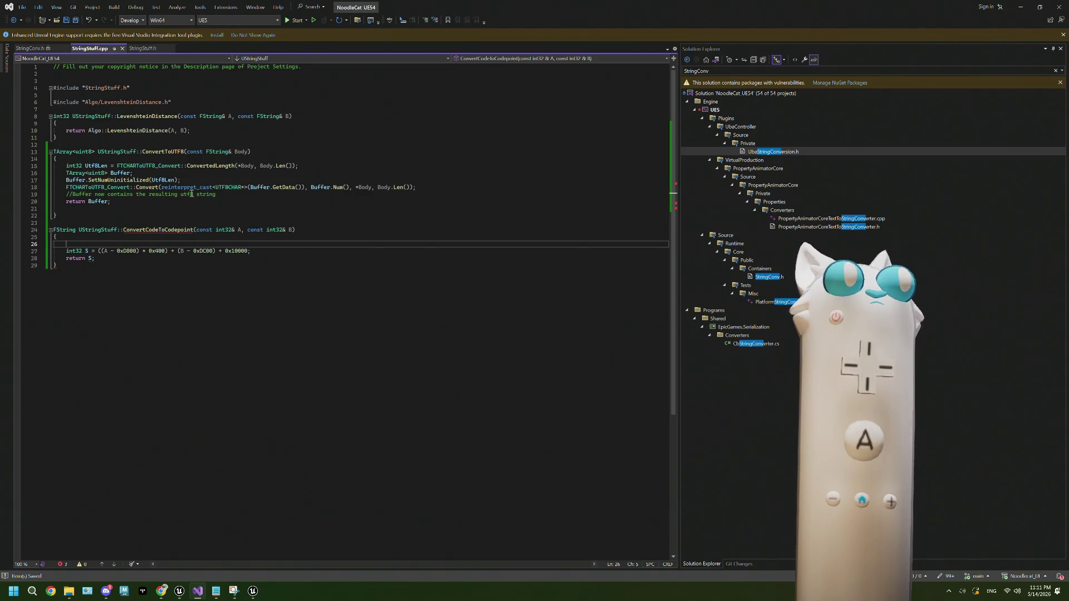
Step: Change the line-24 return type from FString to int32, save, and go back to Unreal
mouse_move(178, 229)
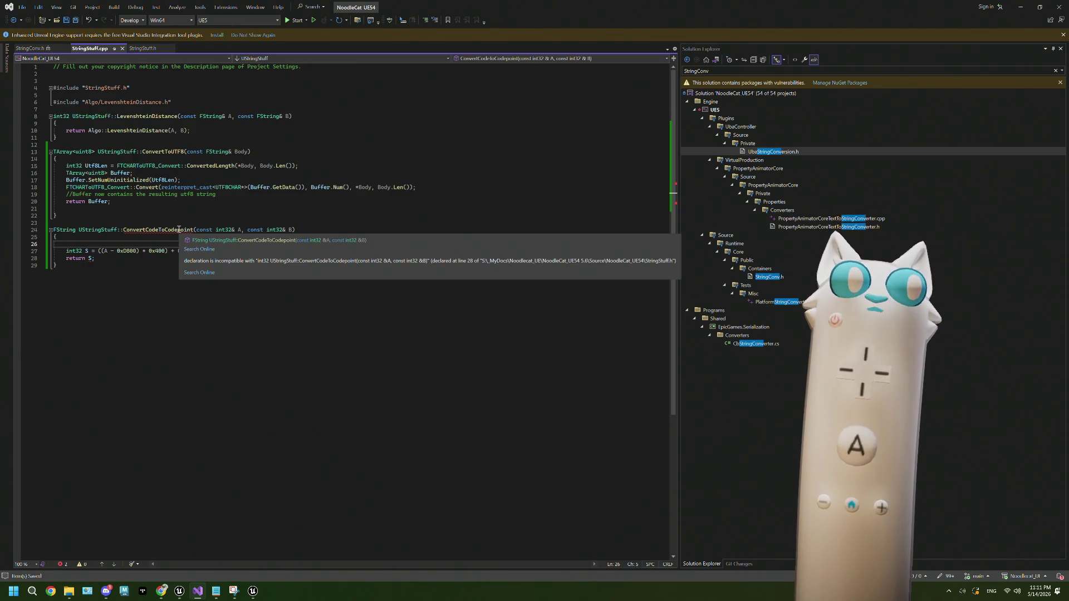
double_click(67, 231)
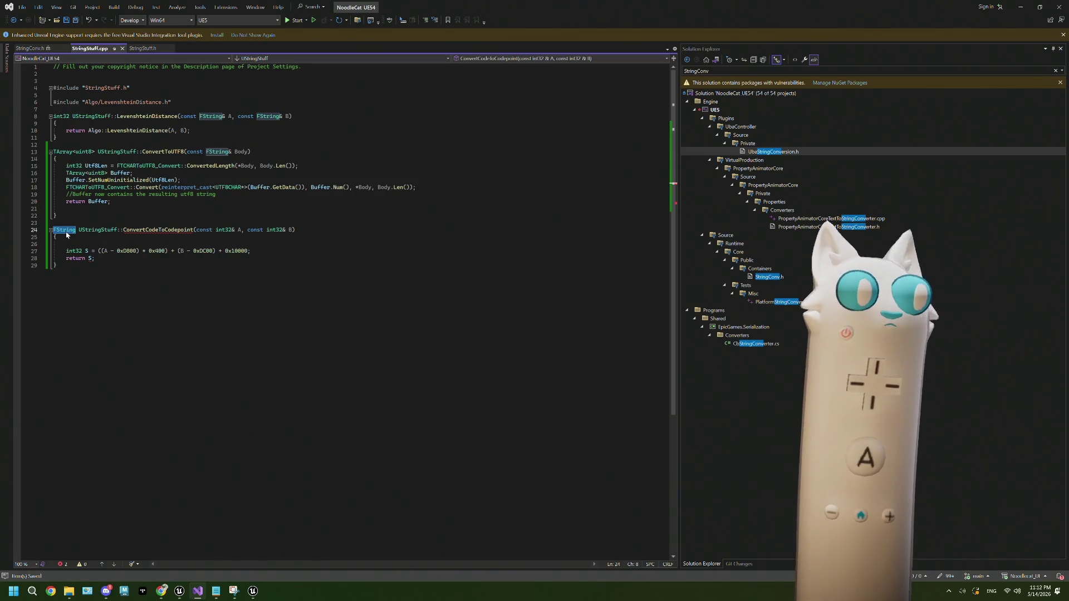
text(int32)
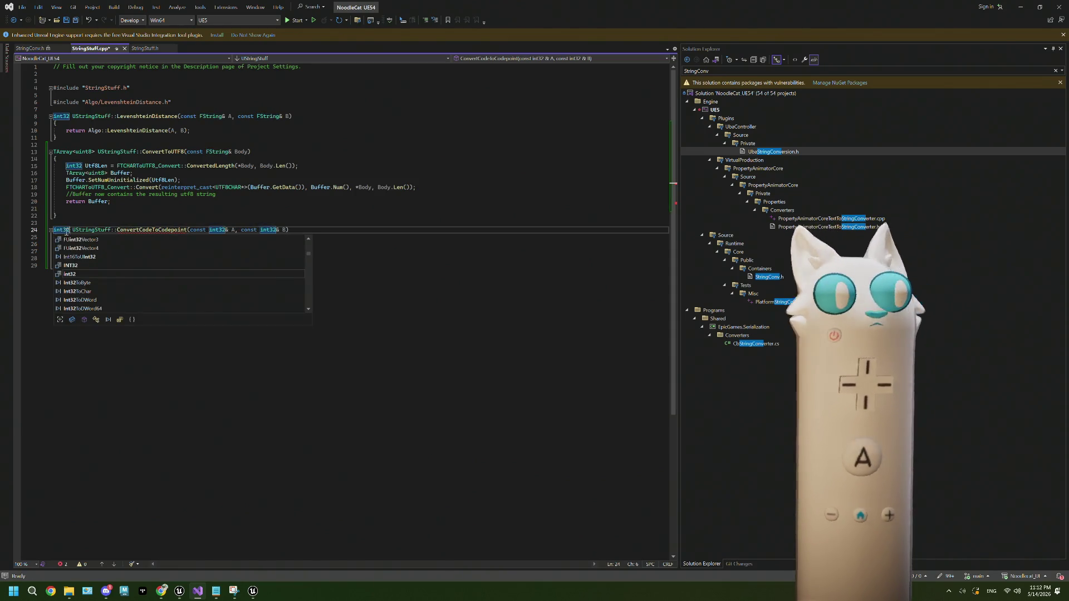
click(66, 223)
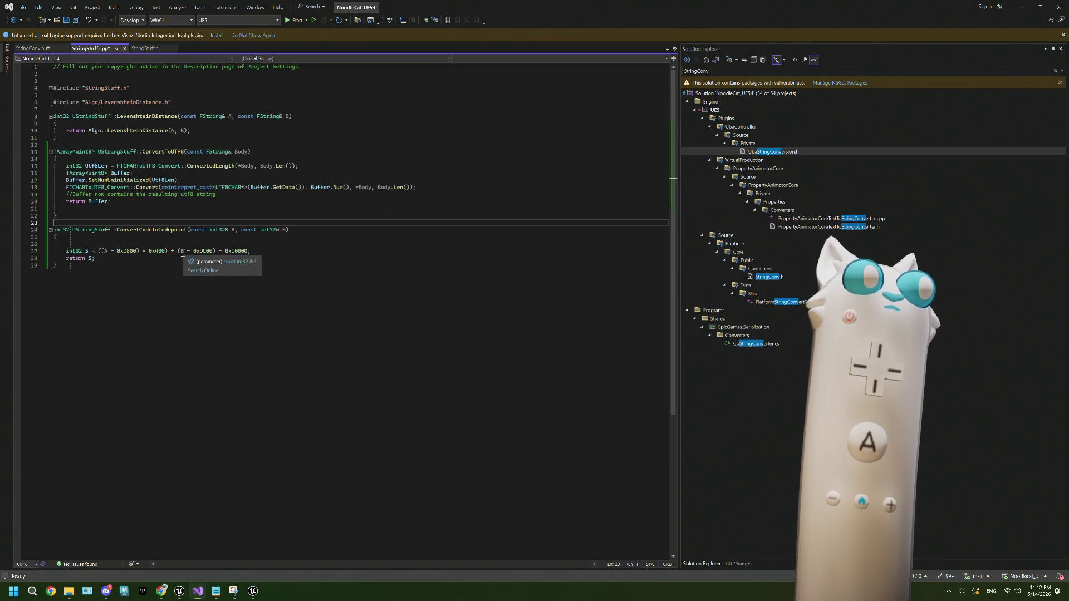
click(67, 20)
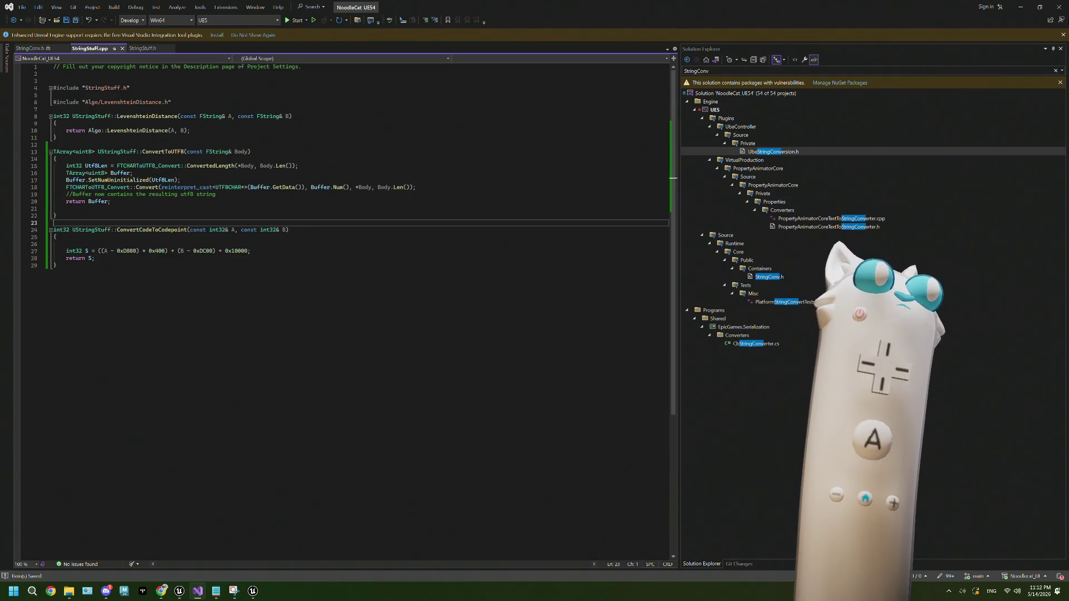
click(1020, 7)
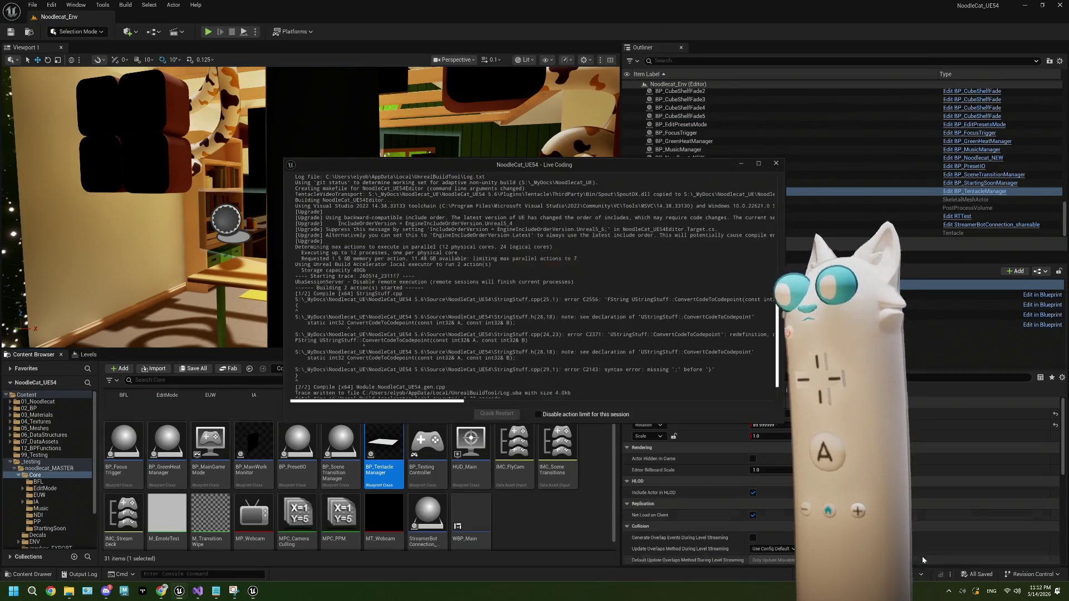
Step: Recompile with Live Coding and open BP_TentacleManager from the Content Browser
click(938, 573)
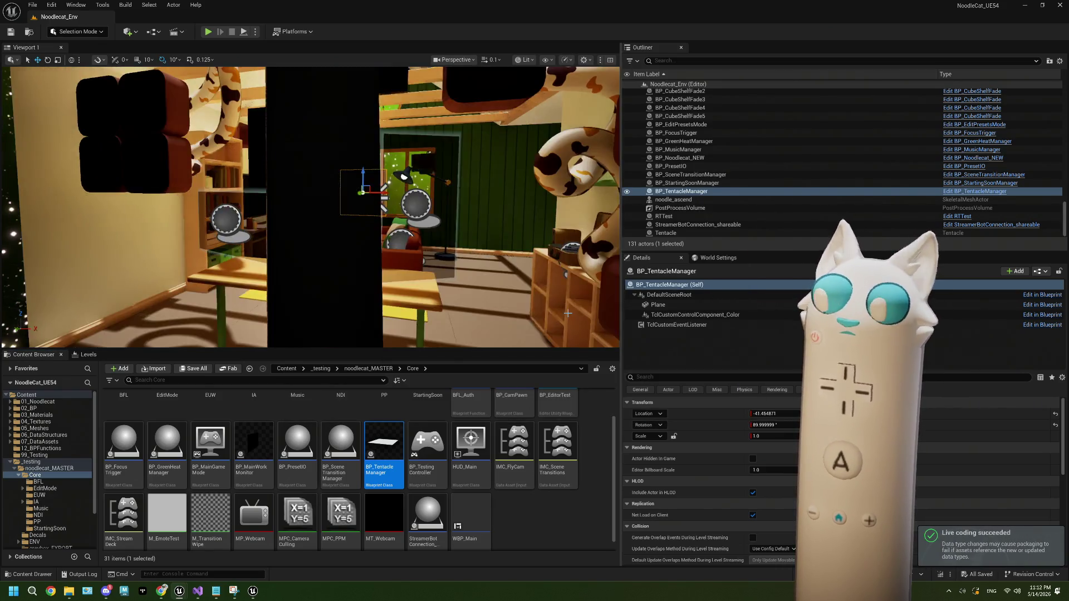
double_click(383, 446)
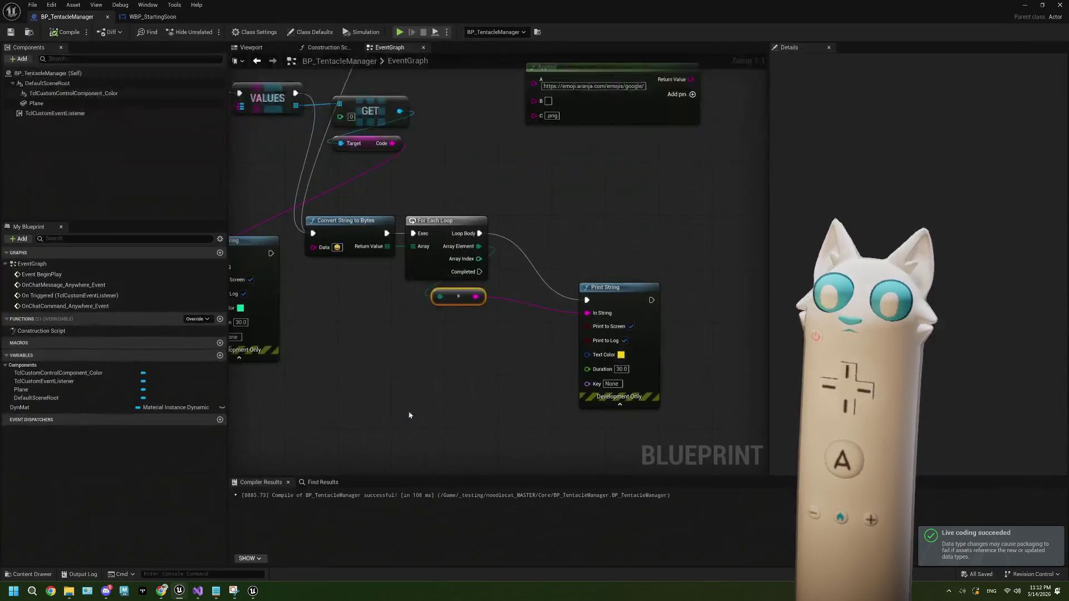
Step: Add a Convert Code to Codepoint node from My Functions and arrange it beside Print String
click(402, 329)
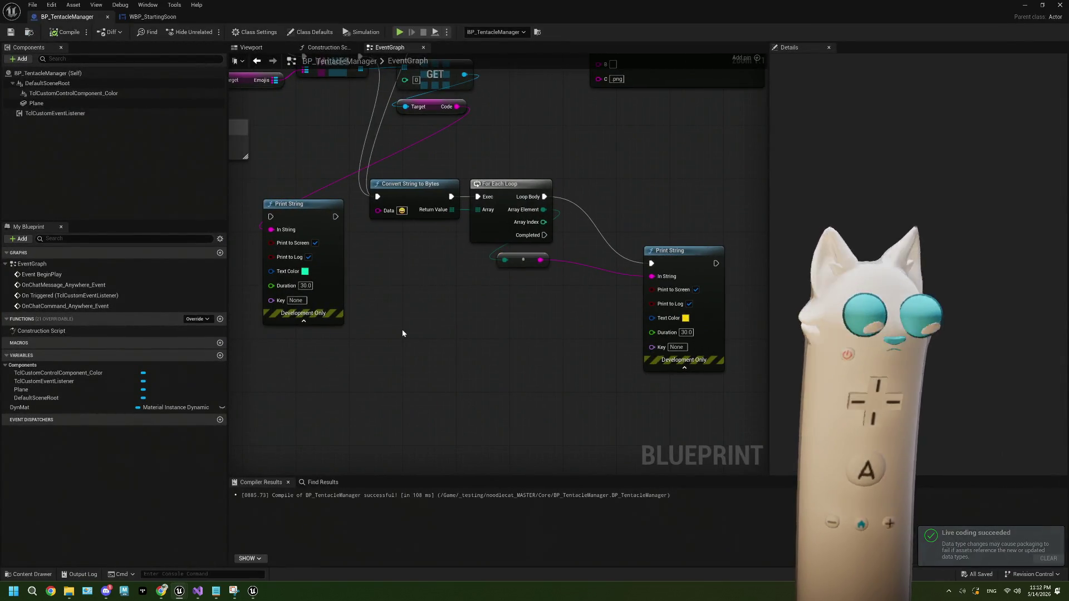
right_click(402, 329)
scroll(438, 386, down, 10)
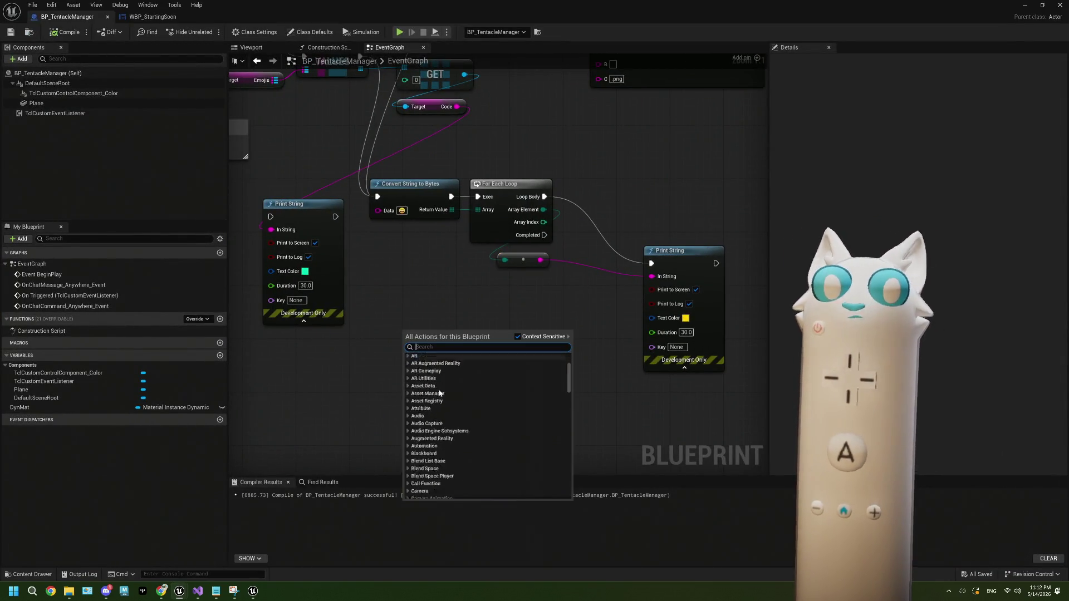
scroll(448, 416, down, 8)
scroll(449, 417, down, 5)
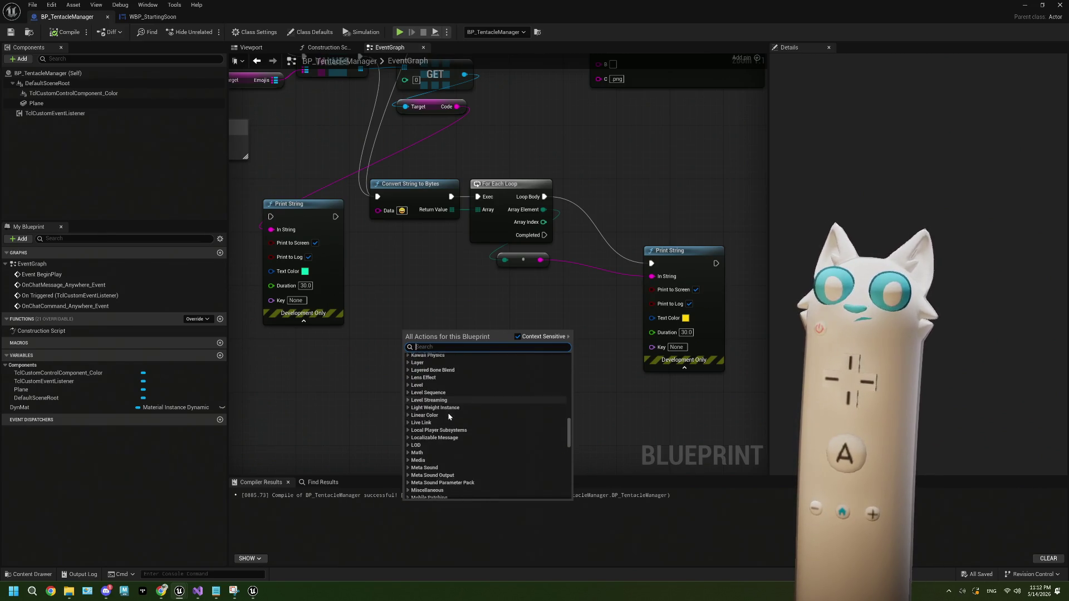
click(416, 466)
scroll(439, 456, down, 2)
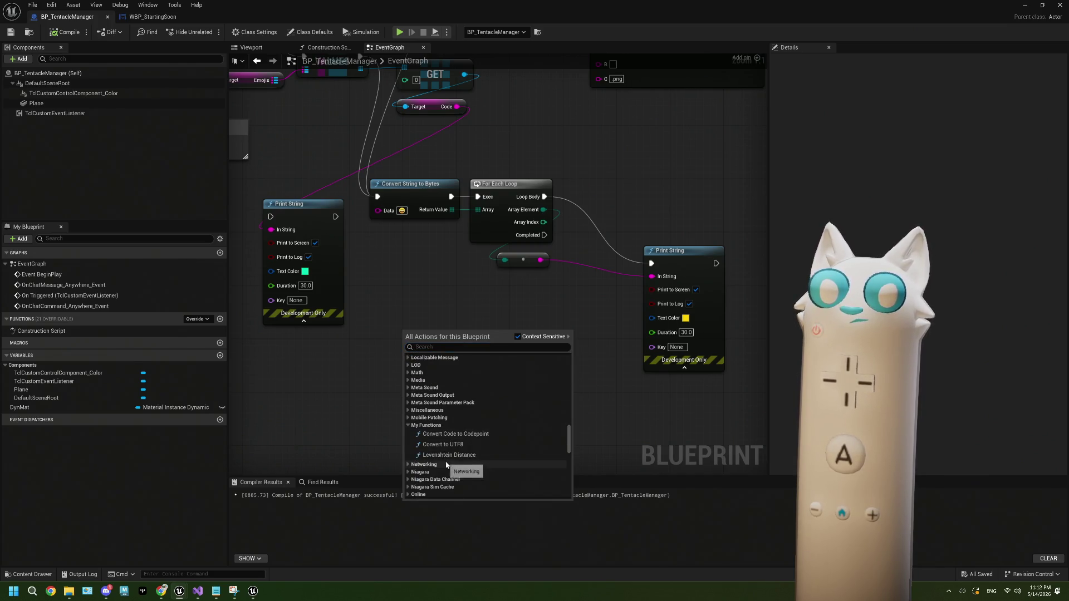
click(468, 434)
drag(438, 347, 480, 332)
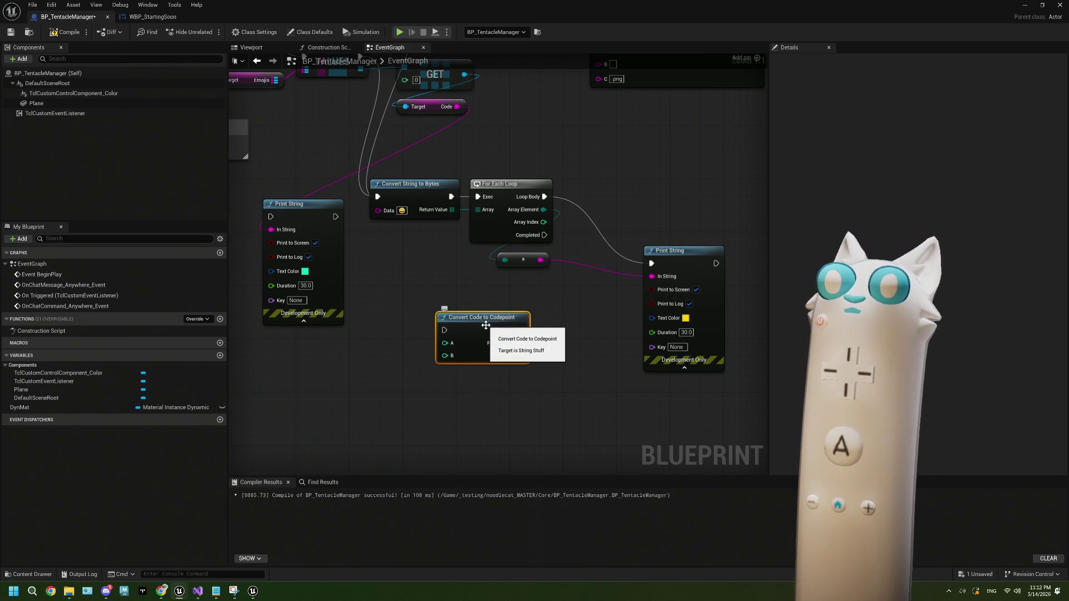
drag(434, 273, 468, 308)
drag(322, 260, 259, 260)
Step: From the Code pin, try and delete a Split node, then search actions for 'chara'
drag(487, 139, 354, 292)
text(split)
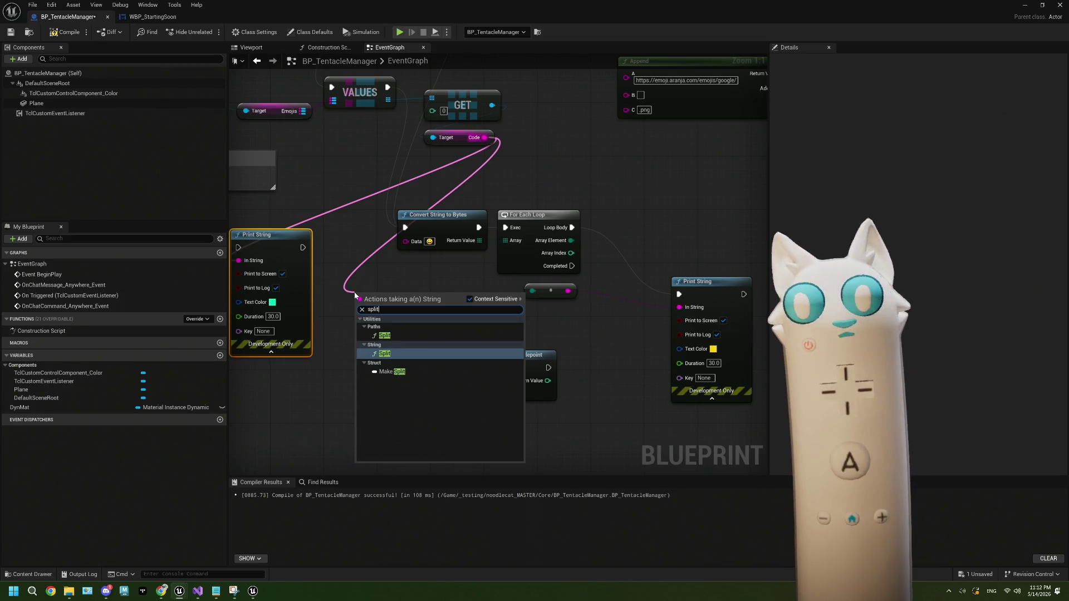
key(Return)
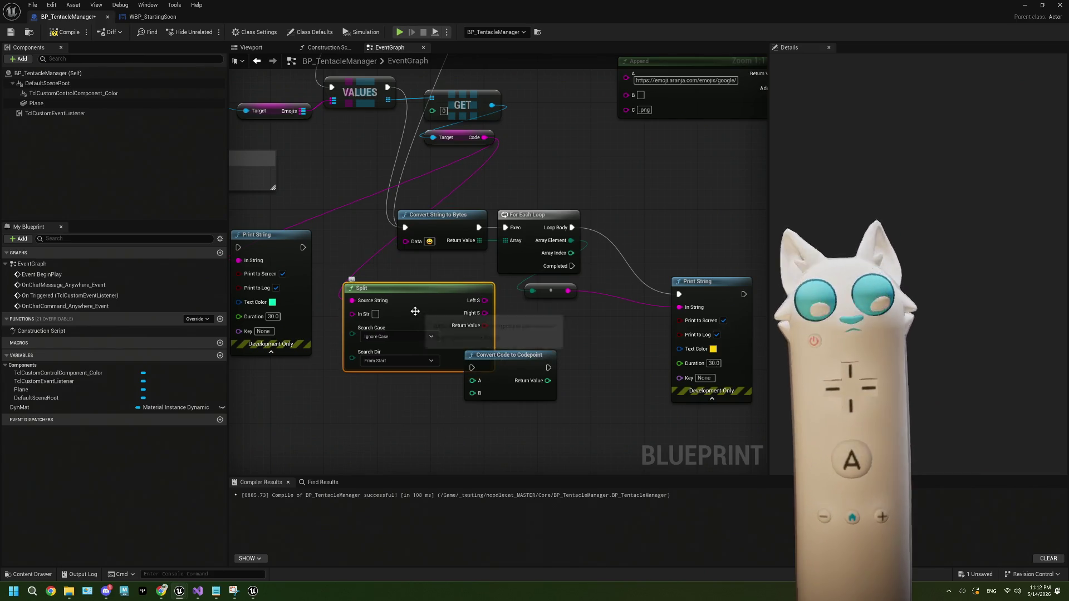
key(Delete)
drag(483, 139, 380, 269)
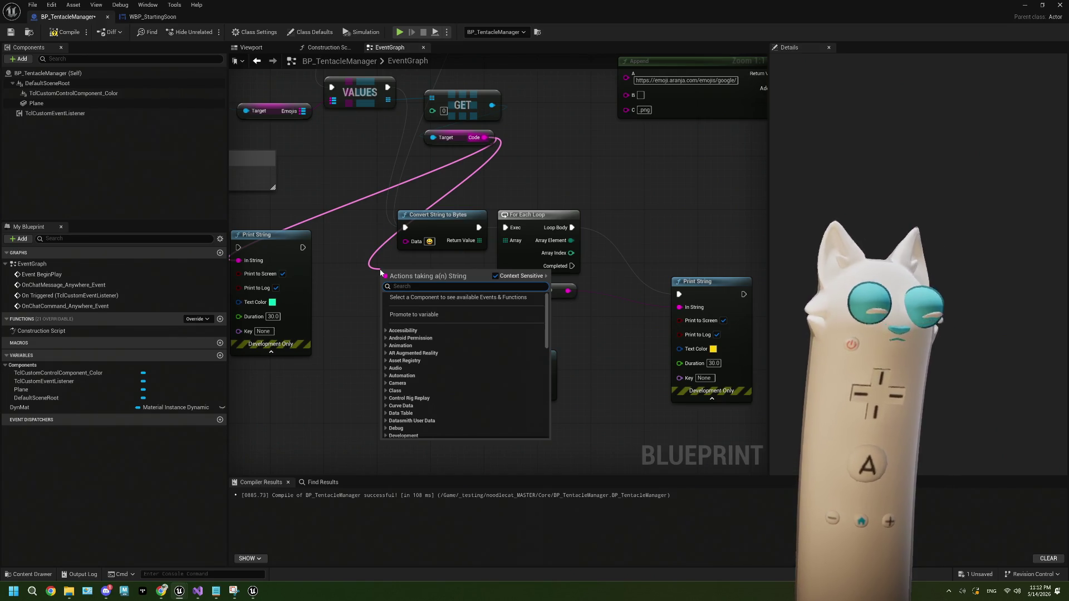
text(s)
key(BackSpace)
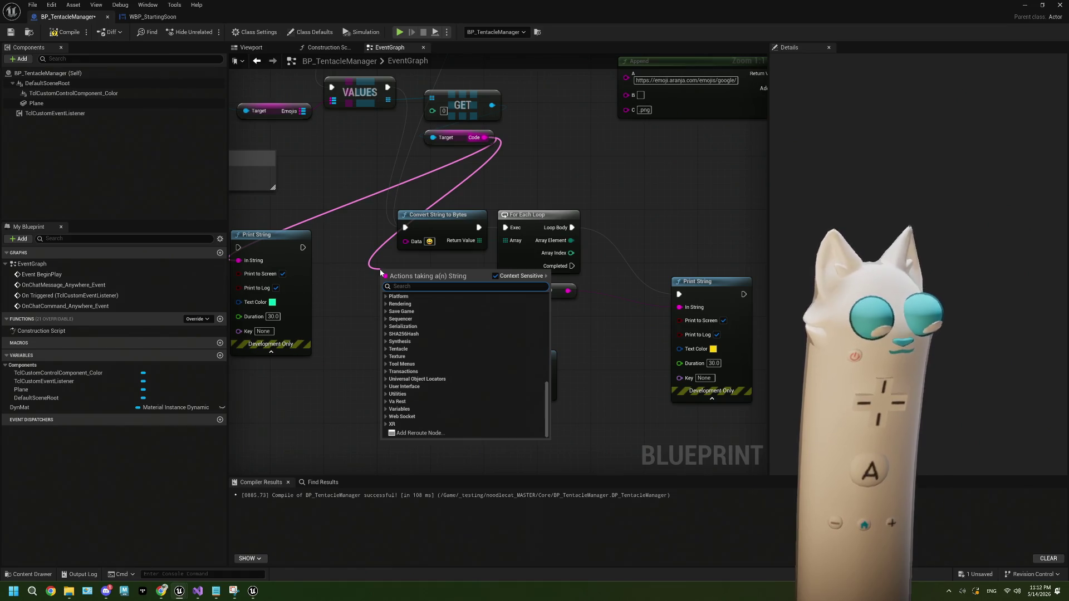
text(chara)
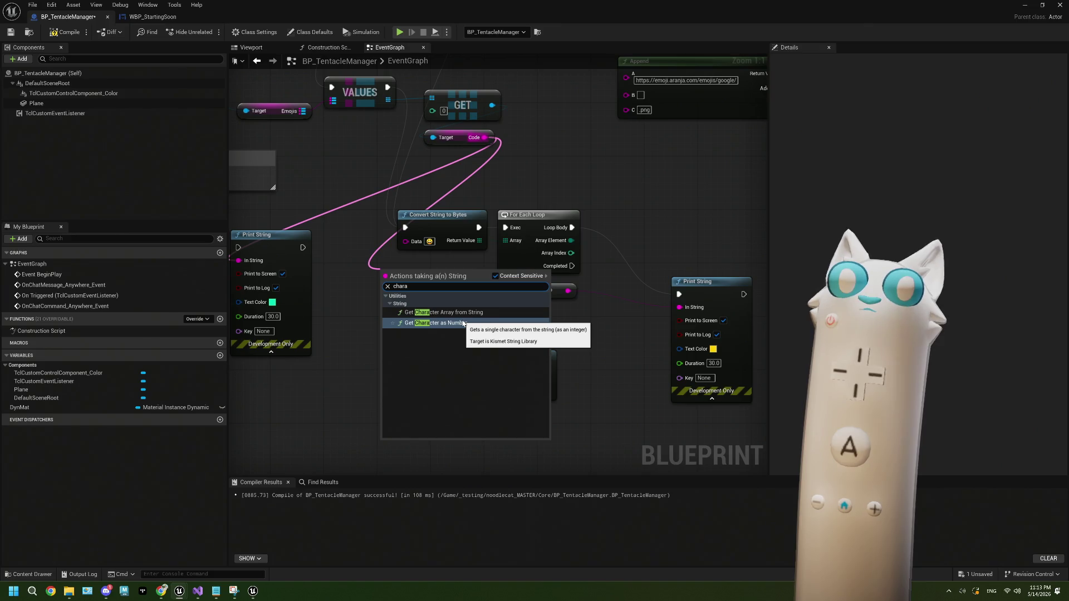
Step: Add Get Character Array from String feeding two GET nodes with indices 0 and 1
click(466, 313)
mouse_move(424, 271)
mouse_down()
mouse_move(278, 353)
mouse_move(240, 393)
mouse_move(276, 328)
mouse_move(354, 354)
mouse_up()
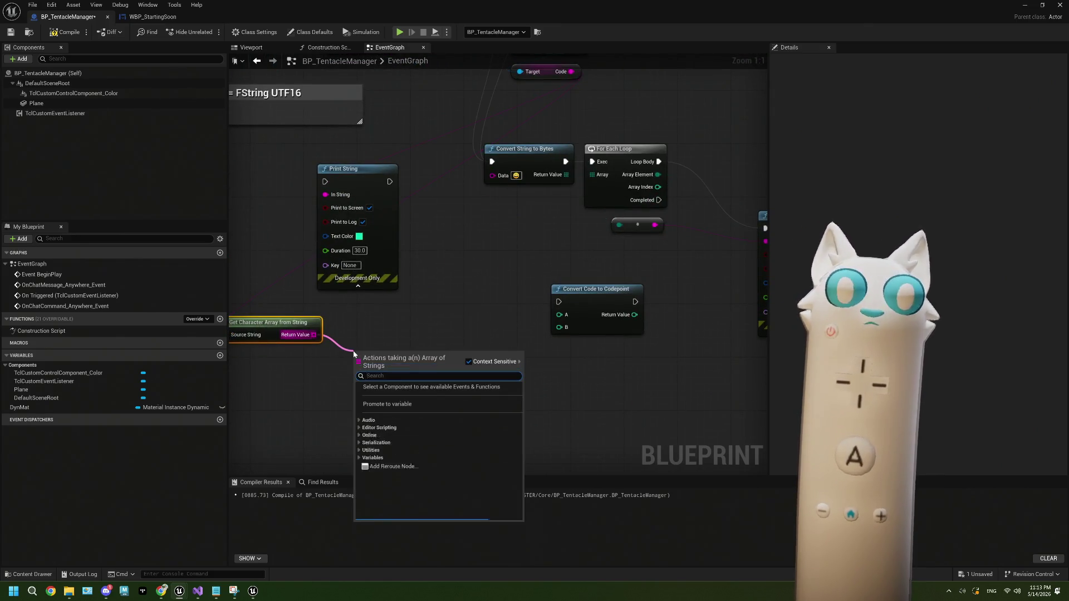
text(get)
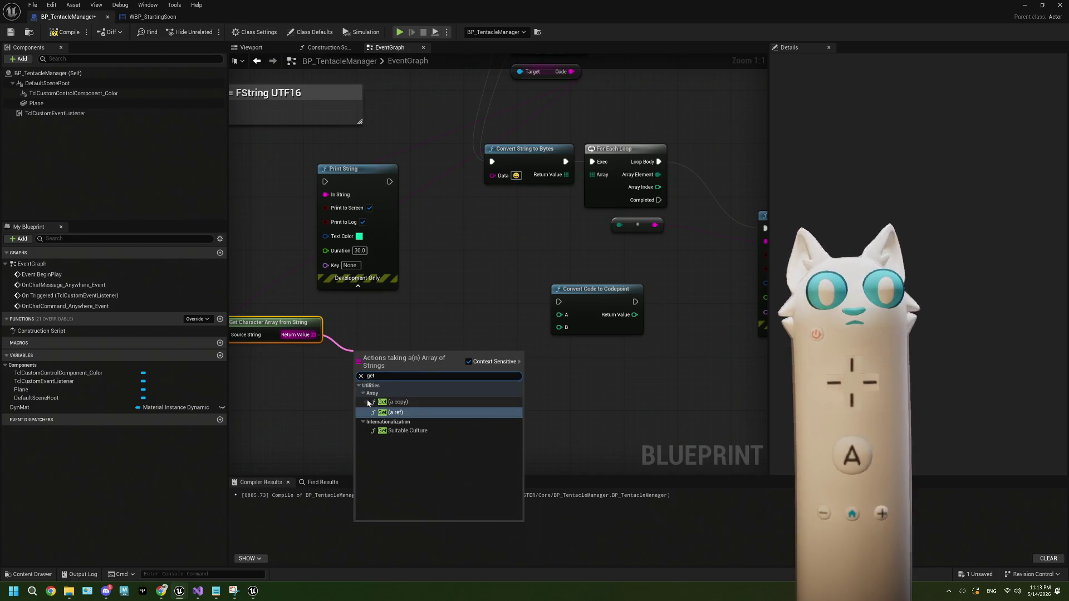
key(Return)
drag(383, 352, 390, 312)
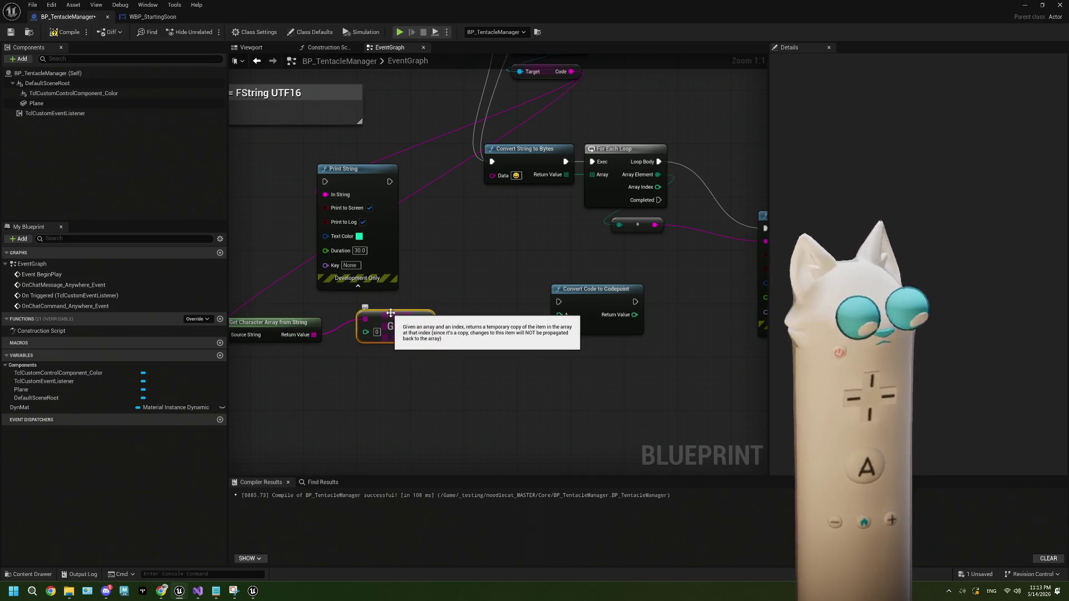
key(ctrl+d)
drag(422, 366, 375, 353)
drag(315, 336, 365, 359)
text(1)
key(Return)
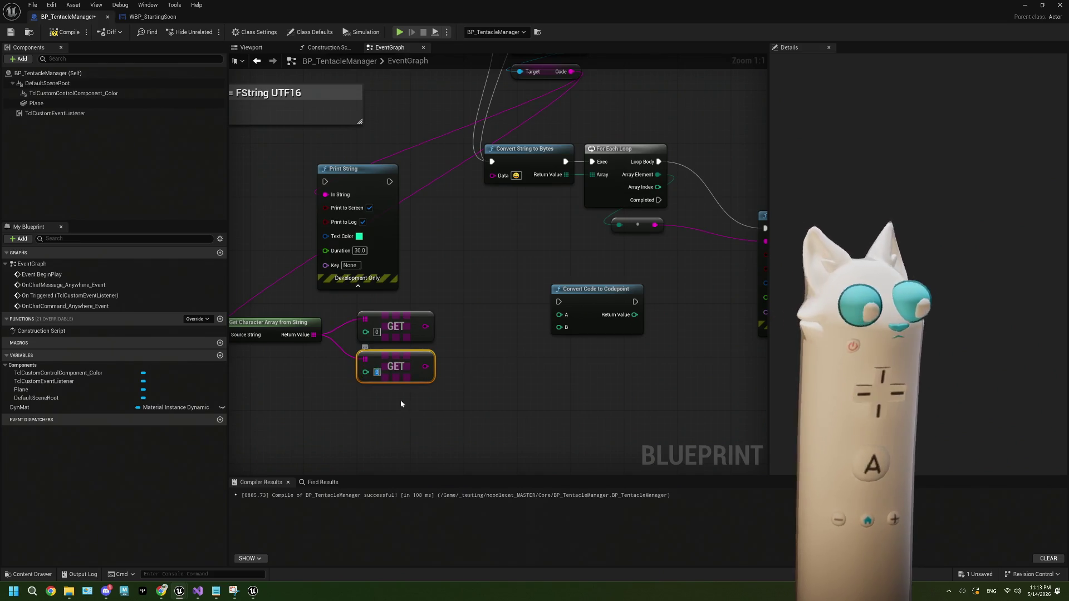
Step: Wire VALUES' exec into Print String and the first GET into In String, then save
drag(481, 83, 517, 184)
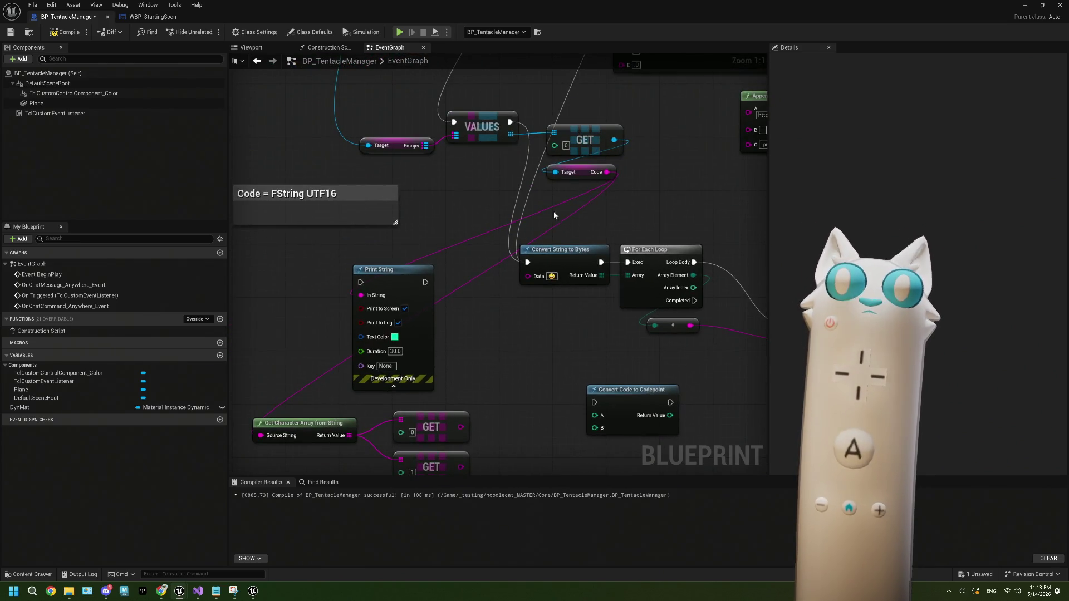
drag(507, 126, 361, 282)
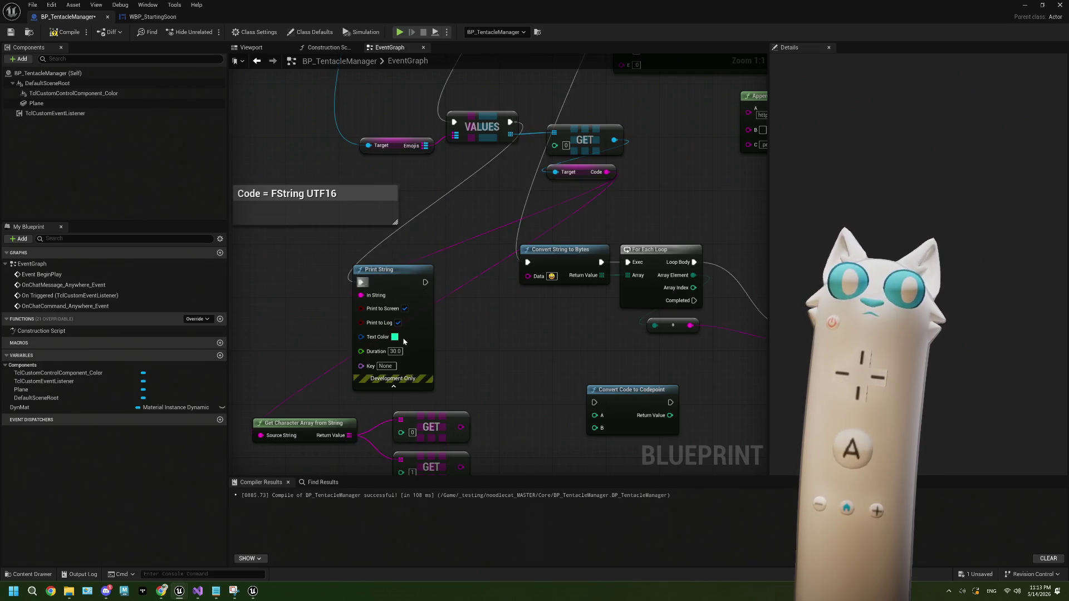
drag(472, 399, 373, 267)
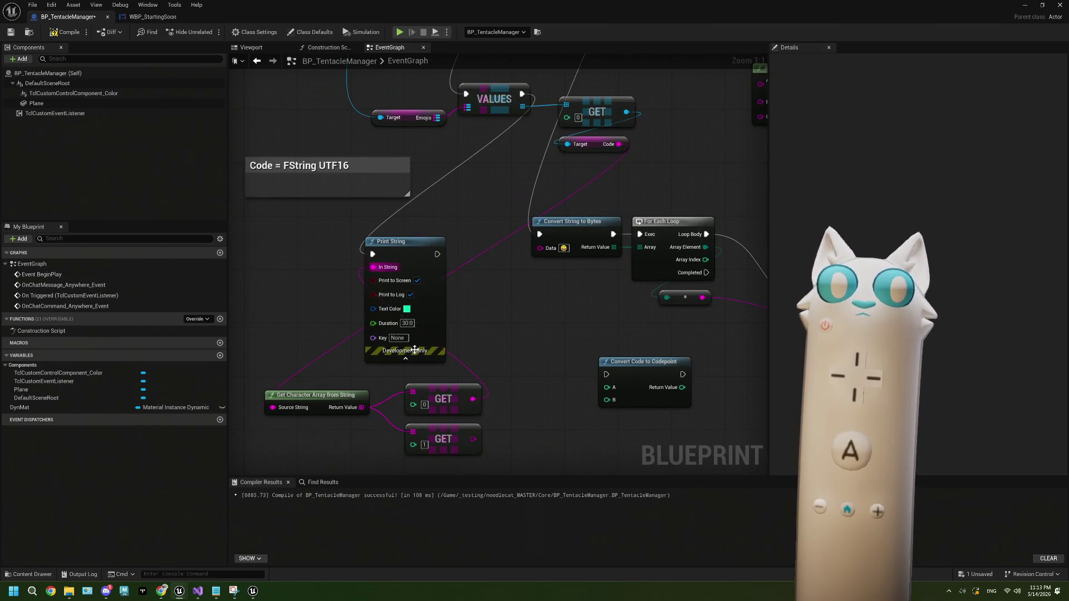
click(11, 32)
double_click(189, 16)
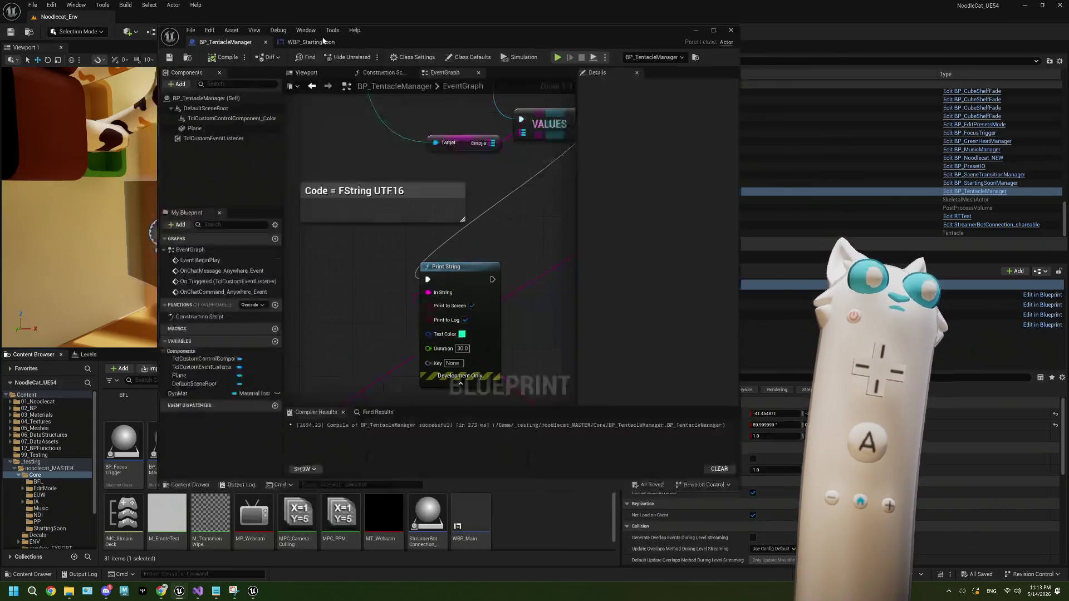
Step: Test the level in Play mode, stop, and restore the Blueprint editor full-size
click(208, 31)
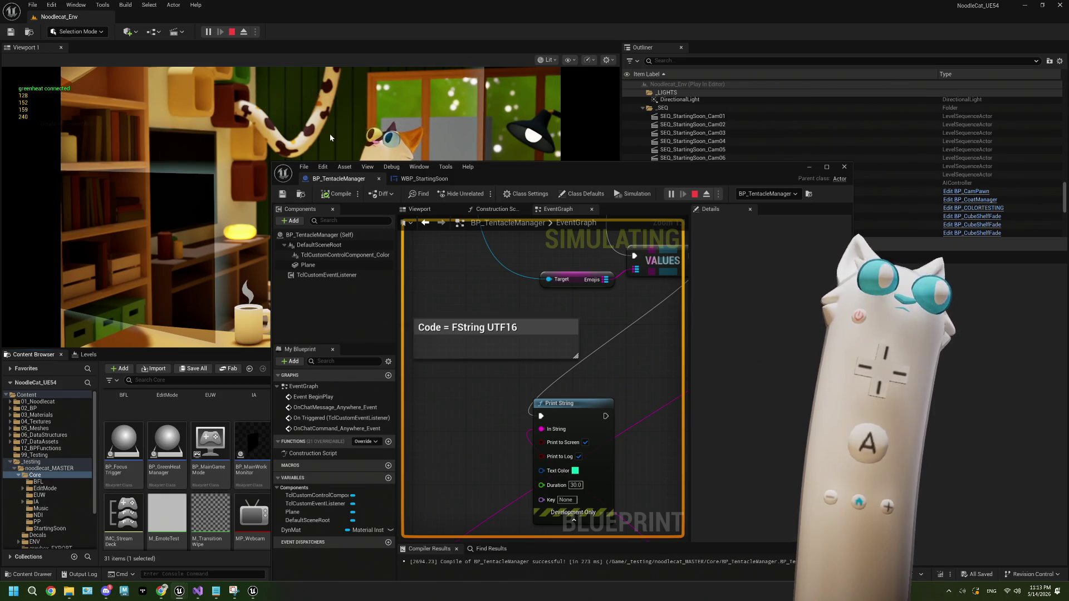
key(Escape)
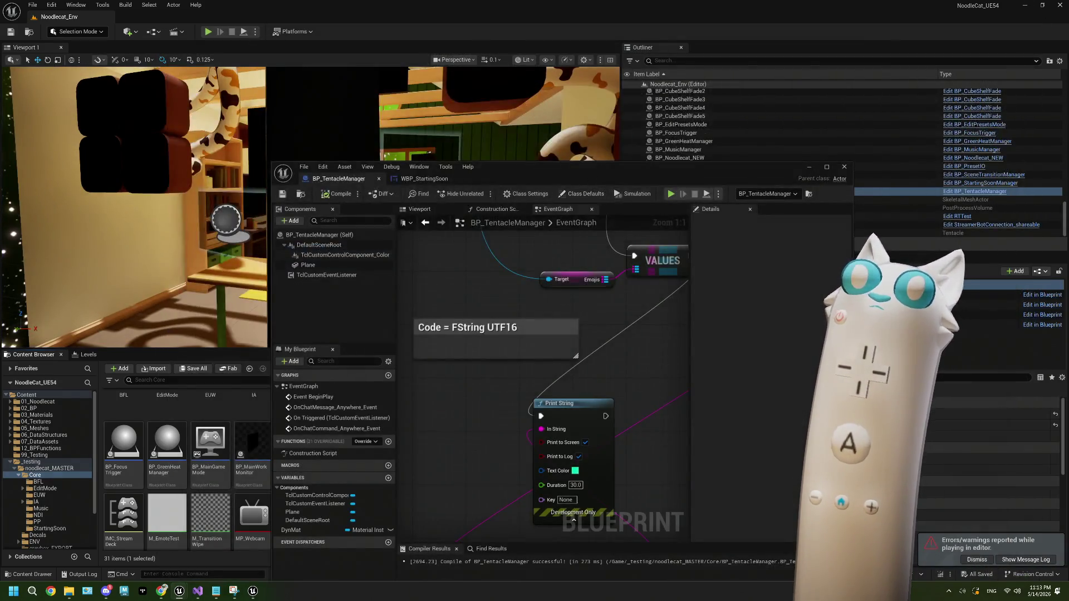
key(super+Up)
mouse_move(501, 267)
mouse_down()
mouse_move(513, 250)
mouse_move(437, 362)
mouse_move(445, 376)
mouse_move(484, 373)
mouse_move(502, 349)
mouse_up()
scroll(446, 381, down, 2)
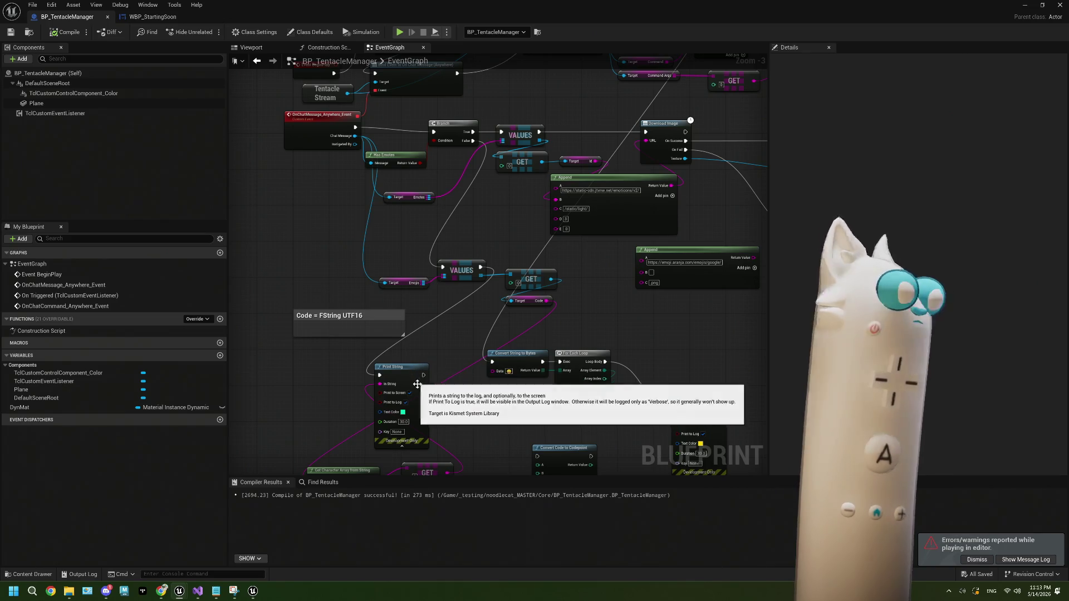
Step: Break the In String link, reattach the exec wire, compile, save, replay, and close the Message Log
right_click(380, 384)
click(419, 403)
drag(493, 362, 380, 375)
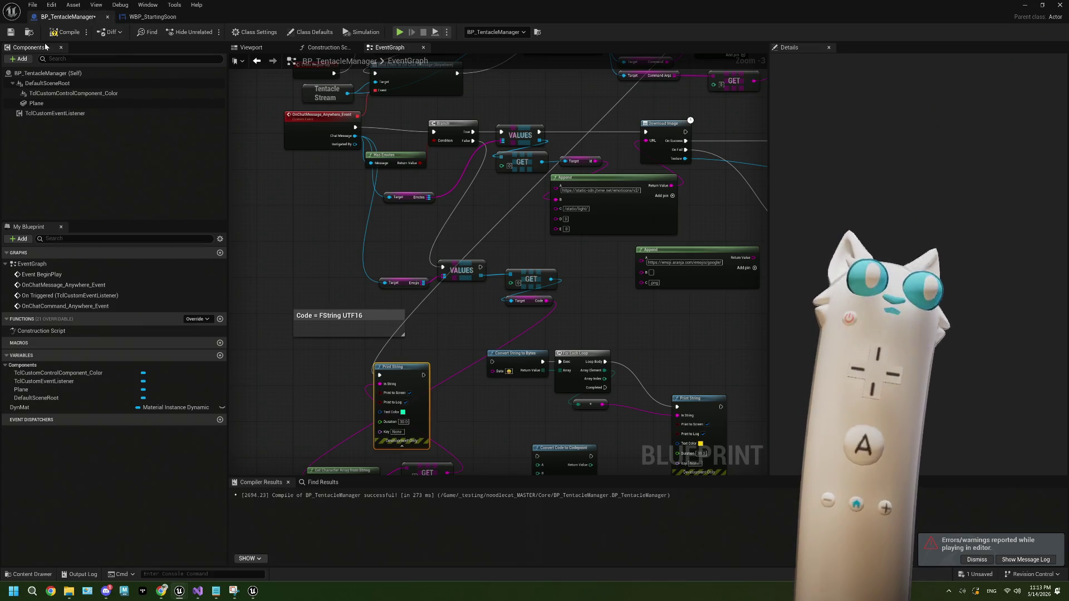
click(65, 32)
key(ctrl+s)
click(1029, 5)
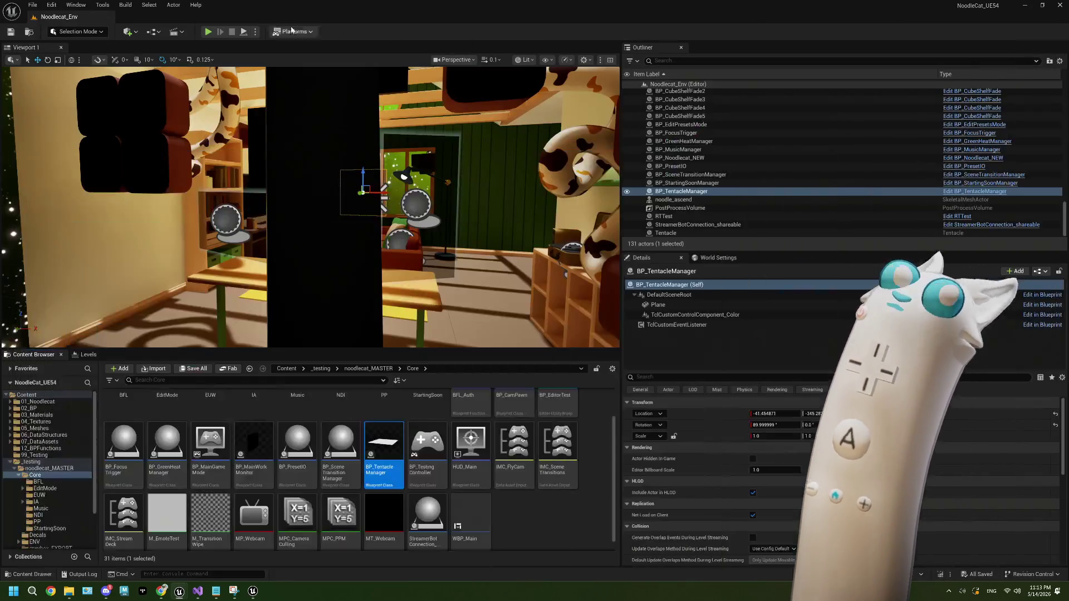
click(208, 32)
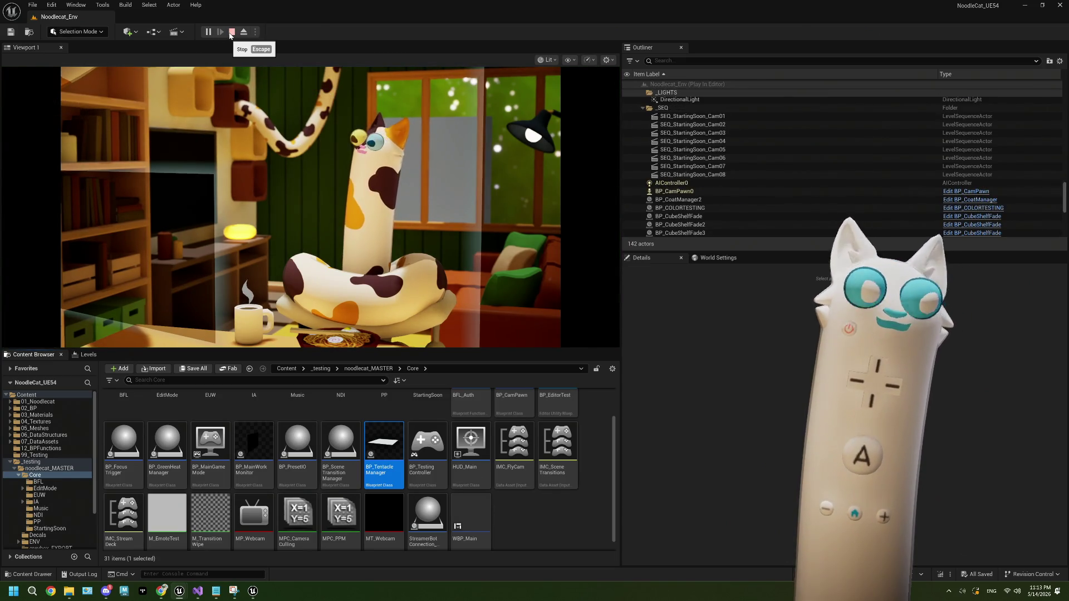
click(230, 32)
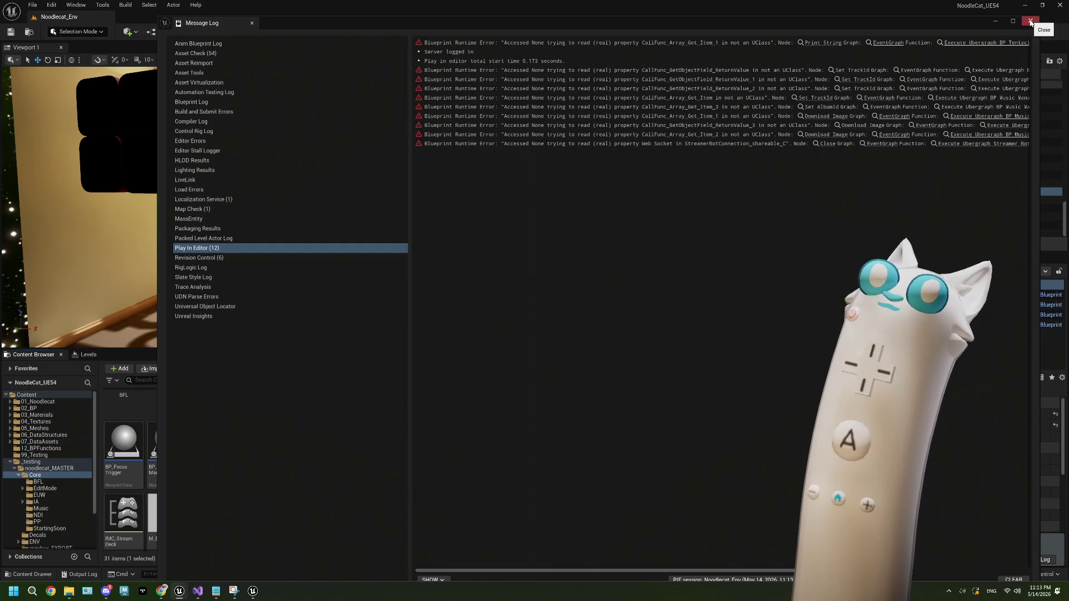
click(1031, 21)
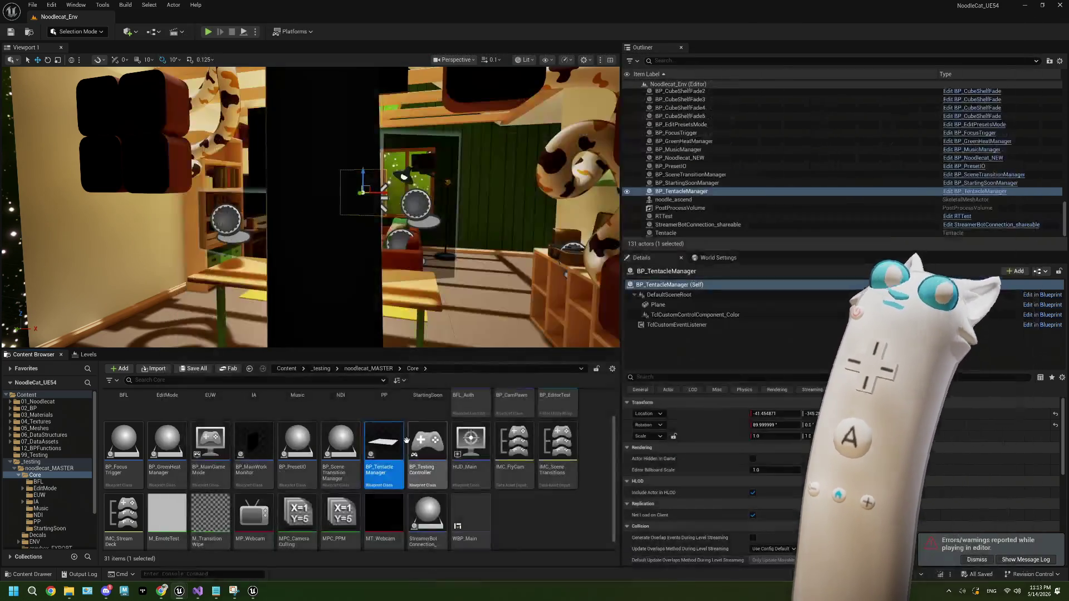
scroll(435, 393, up, 1)
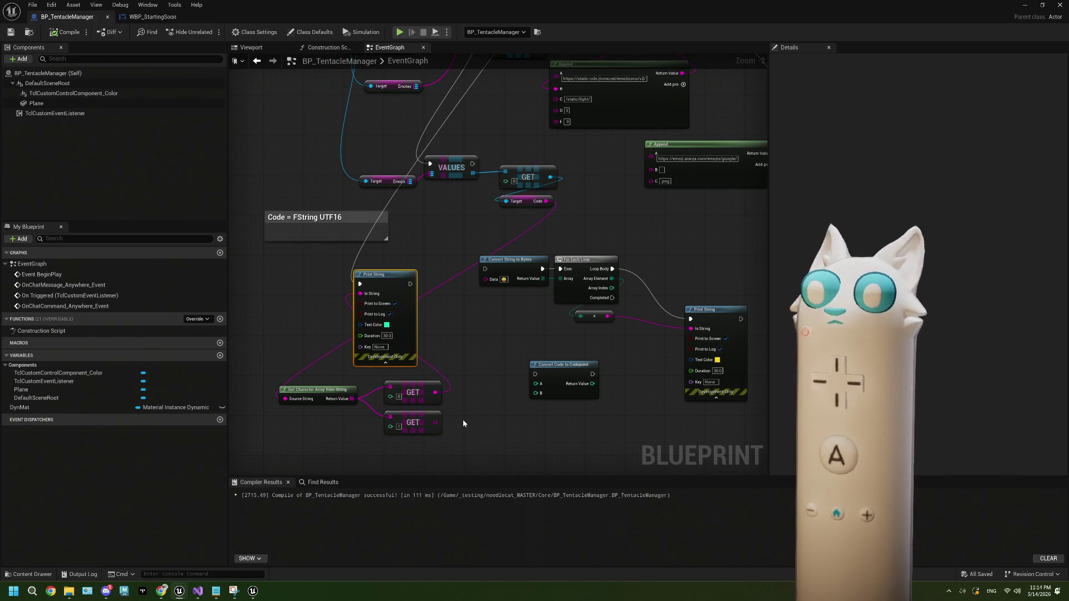
Step: Box-select Get Character Array from String and both GET nodes, then delete them
scroll(453, 392, up, 2)
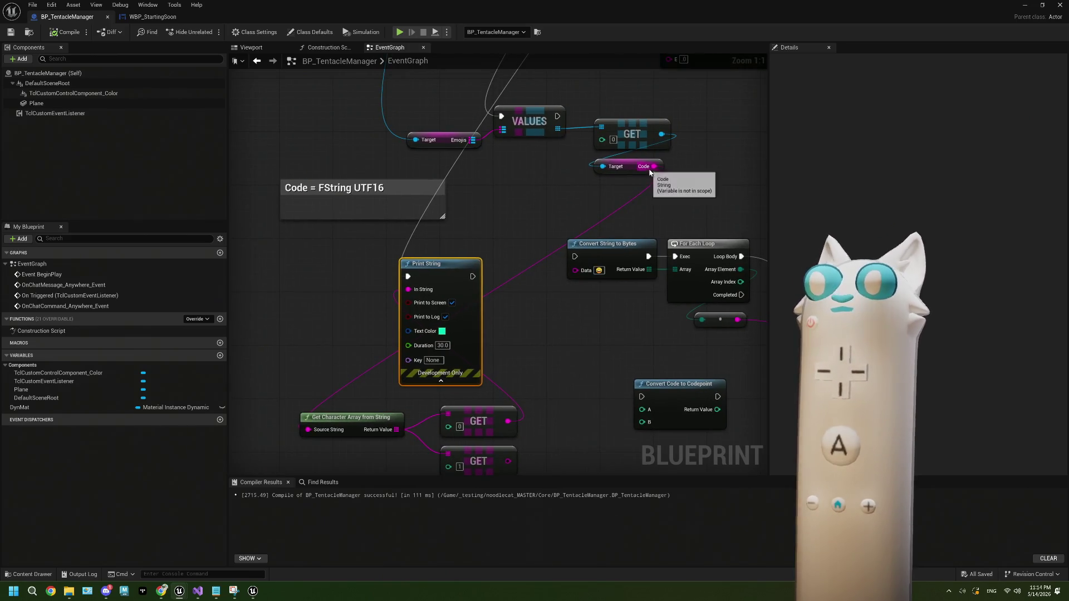
drag(300, 417, 518, 327)
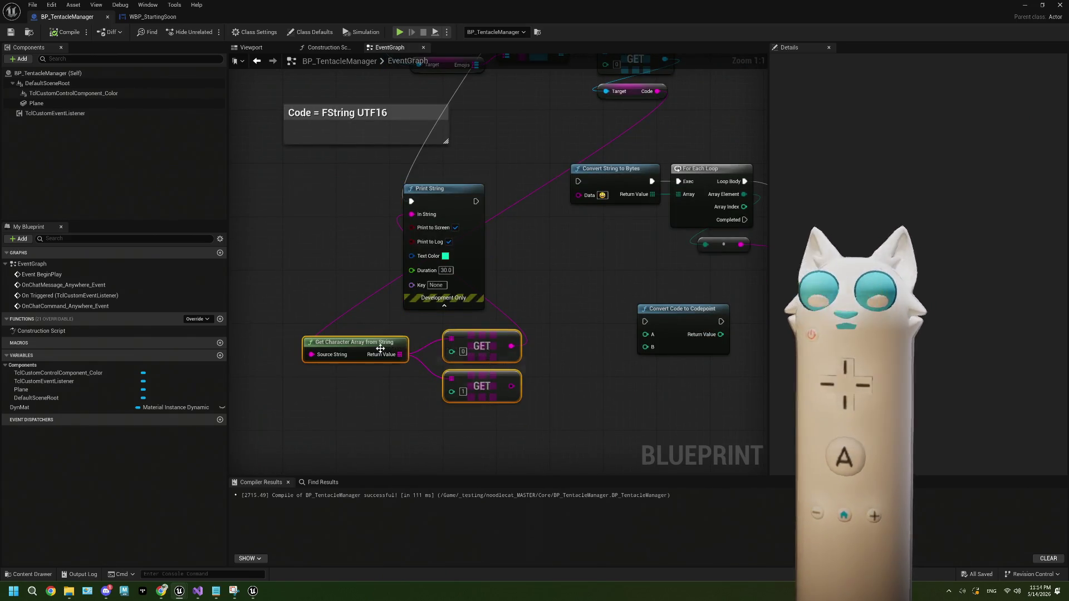
key(Delete)
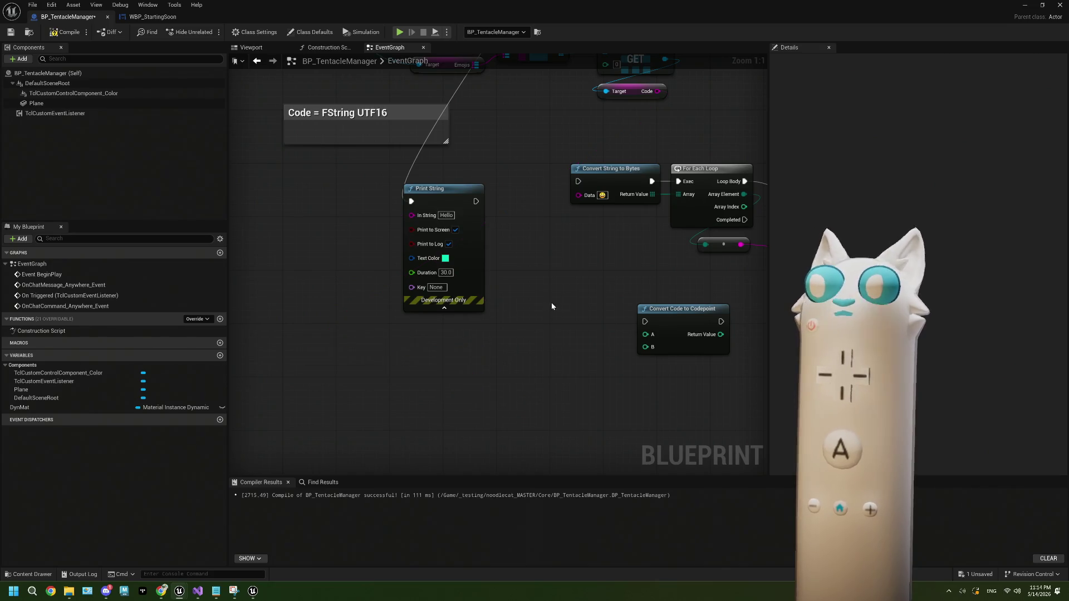
Step: Inspect the Convert Code to Codepoint node and its Code pin, panning over to Print String
click(628, 355)
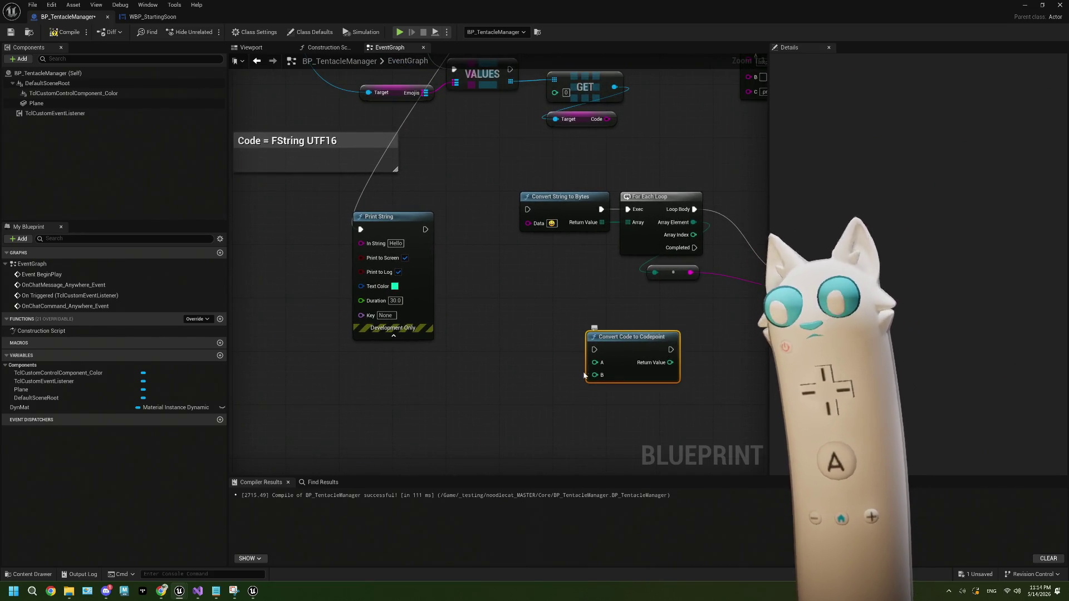
mouse_move(573, 115)
mouse_down()
mouse_move(566, 350)
mouse_move(485, 372)
mouse_move(451, 280)
mouse_move(494, 303)
mouse_up()
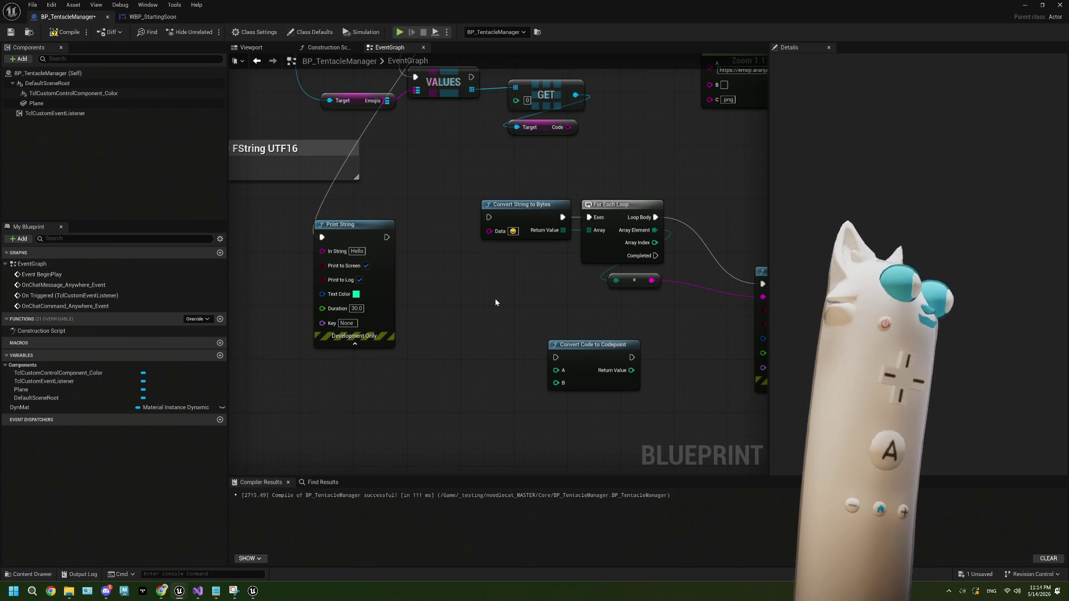
mouse_move(495, 303)
mouse_down()
mouse_move(499, 266)
mouse_move(539, 269)
mouse_move(417, 282)
mouse_up()
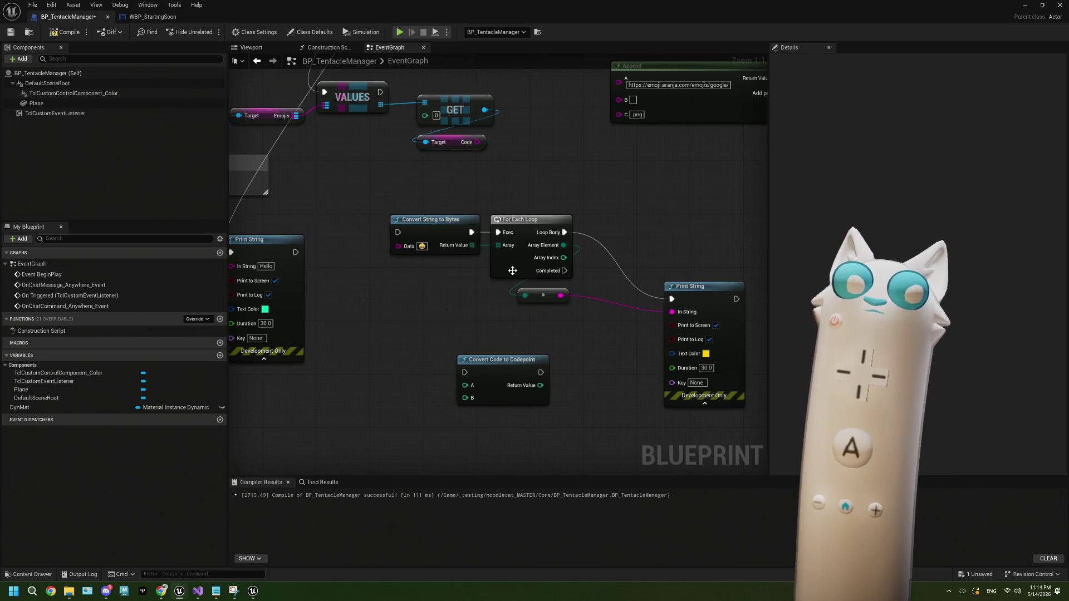
drag(592, 338, 553, 323)
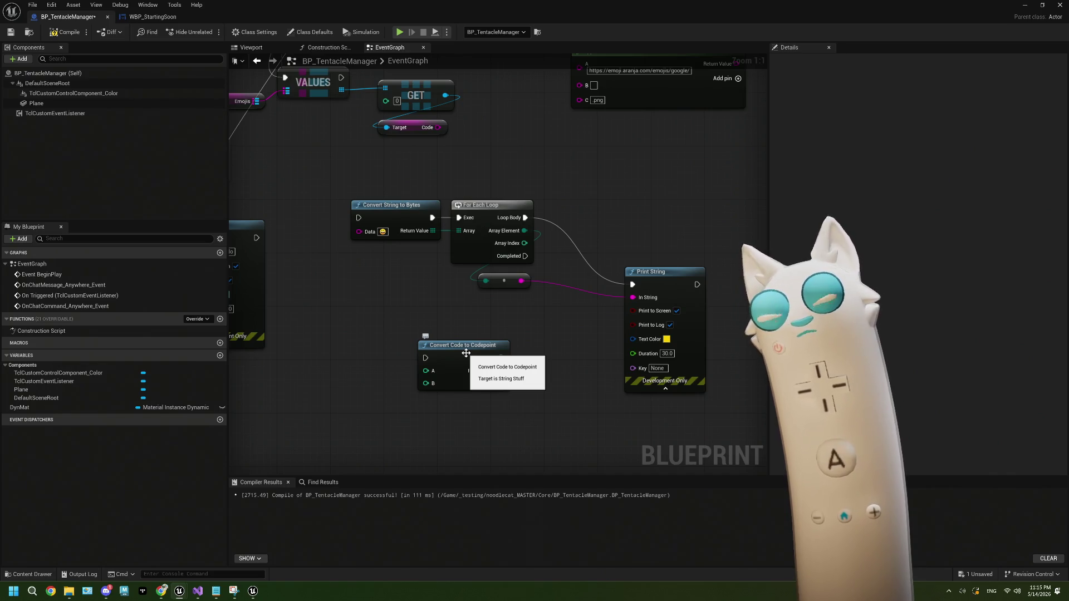
mouse_move(466, 353)
mouse_down()
mouse_move(512, 350)
mouse_move(501, 356)
mouse_move(492, 414)
mouse_up()
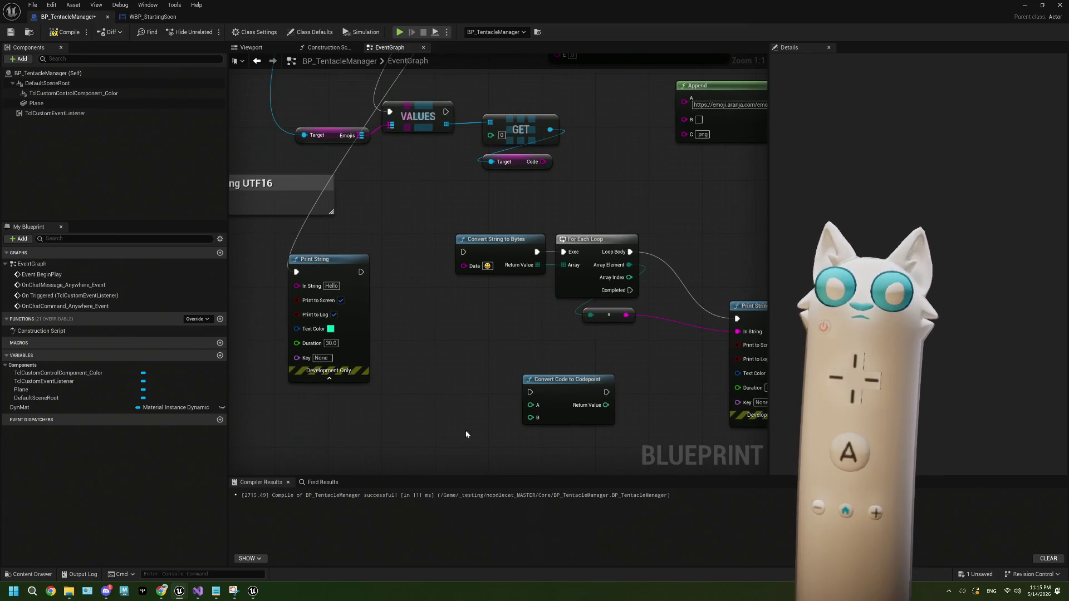
Step: Bring the Chrome reference pages forward and switch to another reference tab
mouse_move(165, 594)
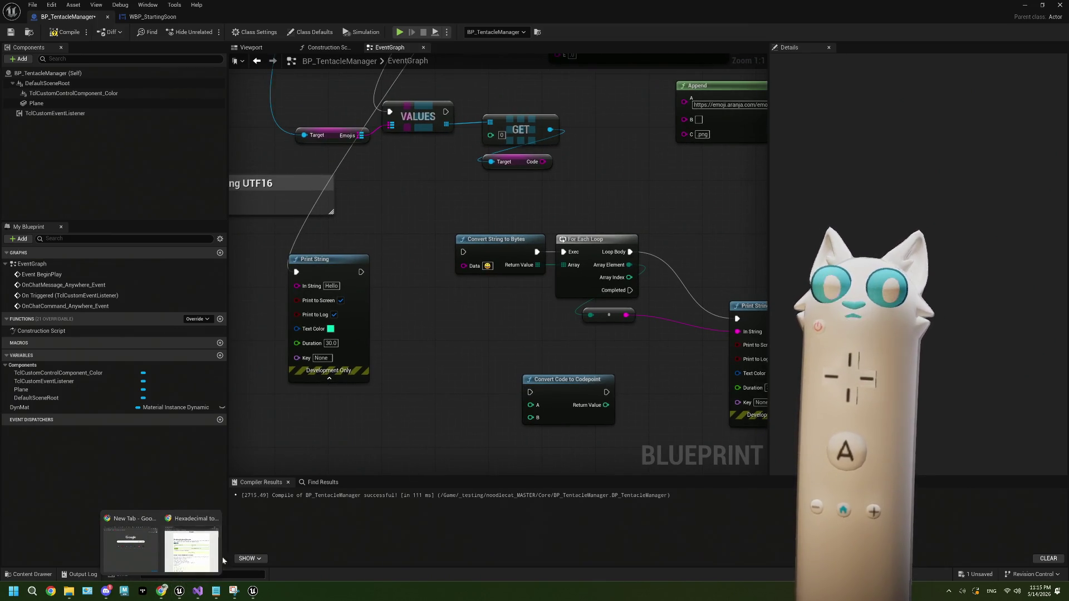
click(192, 536)
click(473, 47)
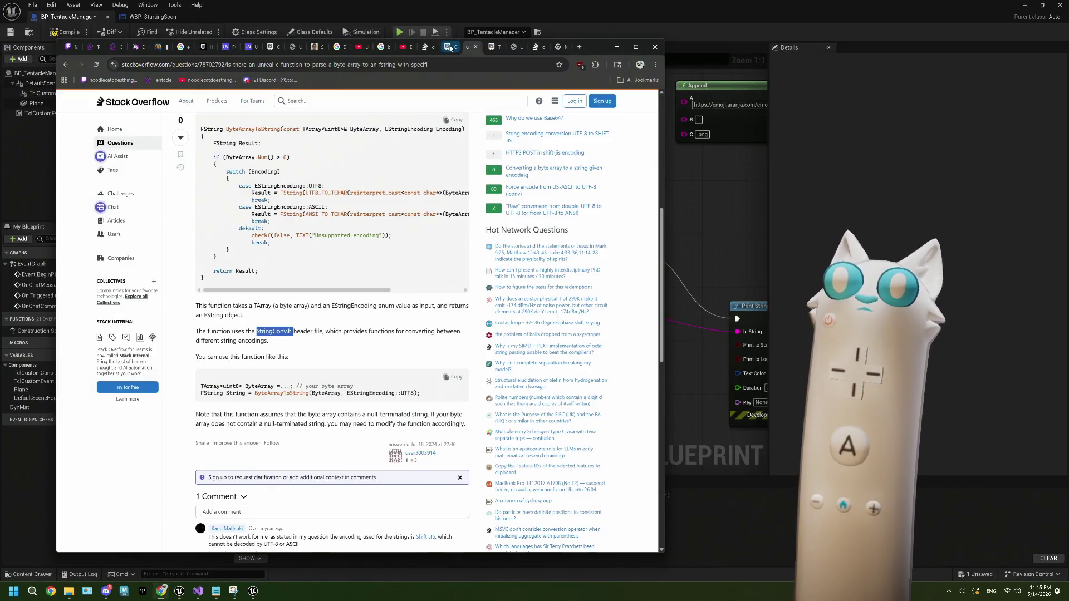
Step: Read the Surrogate Pair Calculator formulas, then reselect the Convert Code to Codepoint node in Unreal
click(450, 47)
click(316, 47)
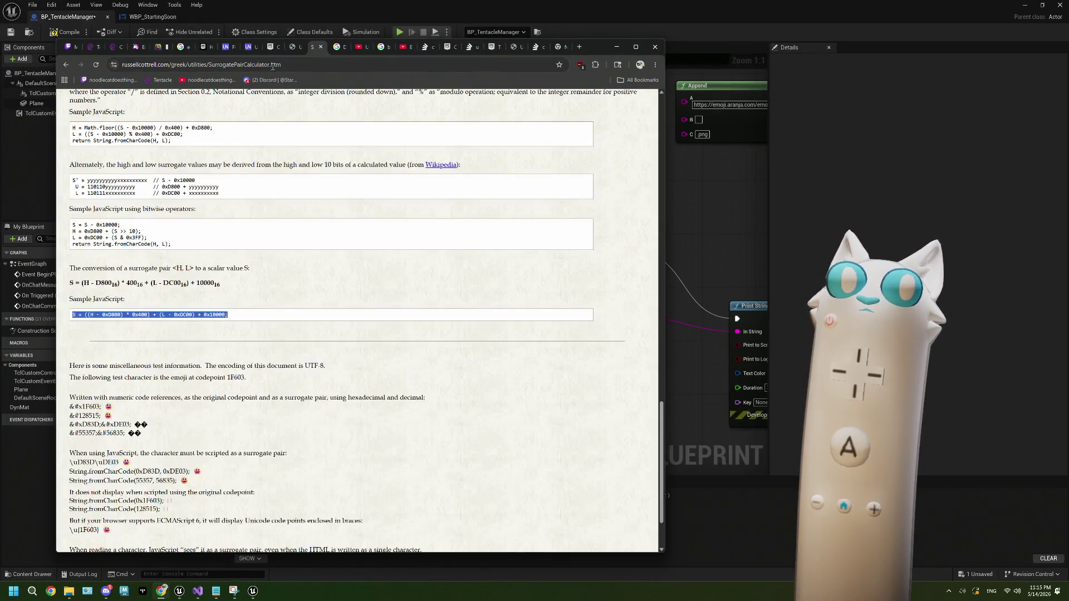
scroll(181, 405, down, 1)
click(145, 323)
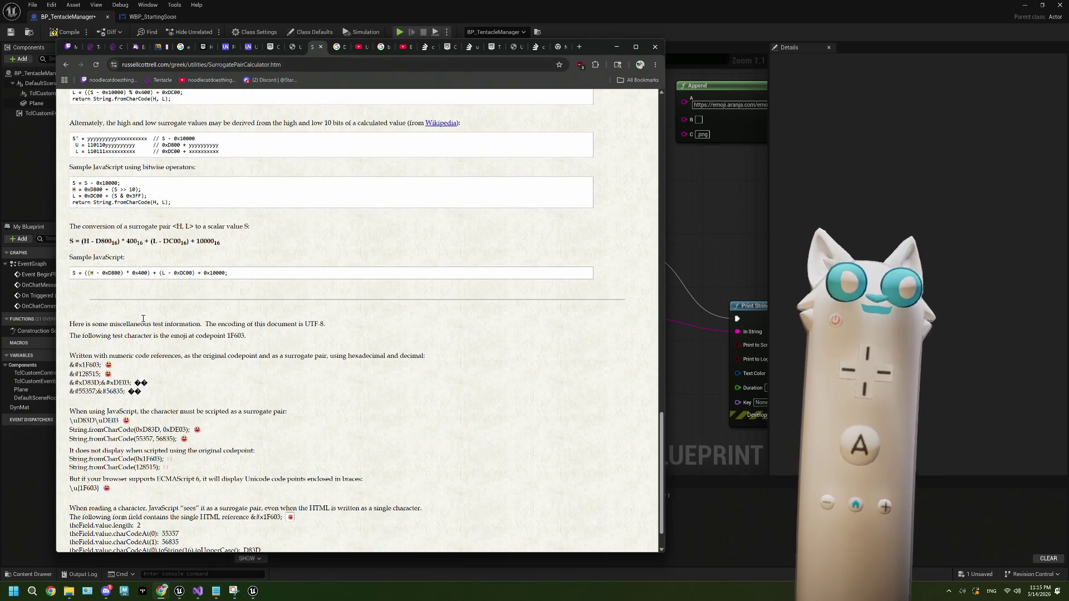
scroll(145, 323, up, 2)
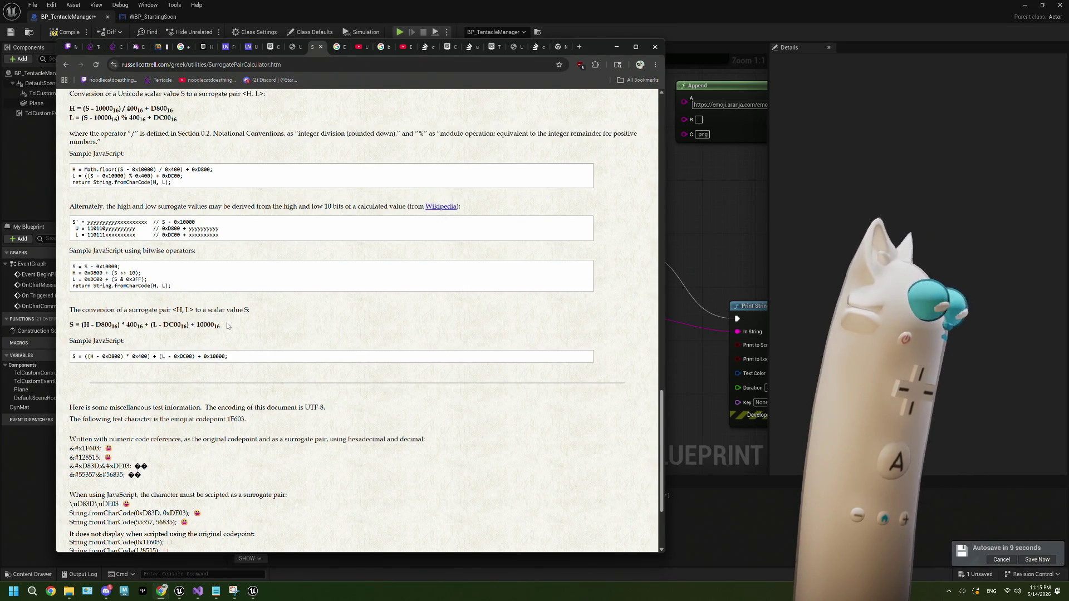
click(696, 286)
click(562, 395)
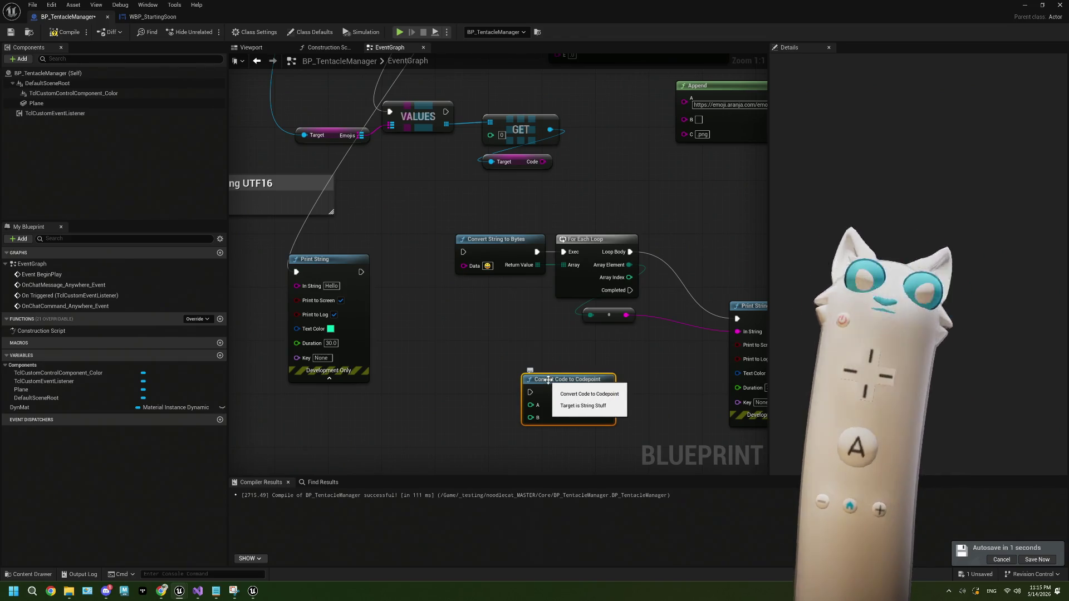
Step: Delete the Convert Code to Codepoint node and move Print String up beside the loop
drag(547, 381, 442, 346)
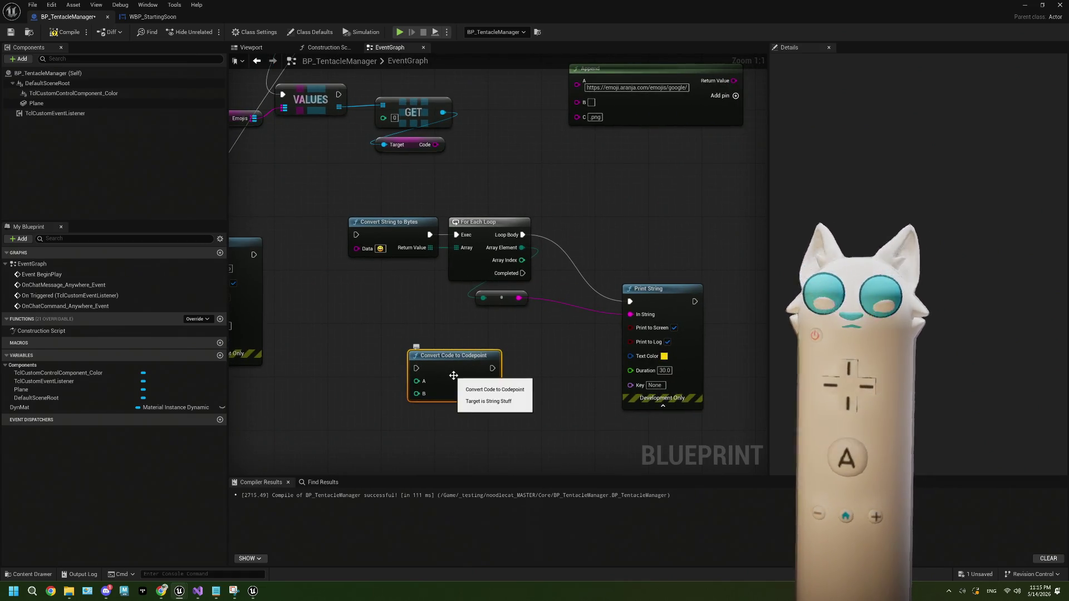
key(Delete)
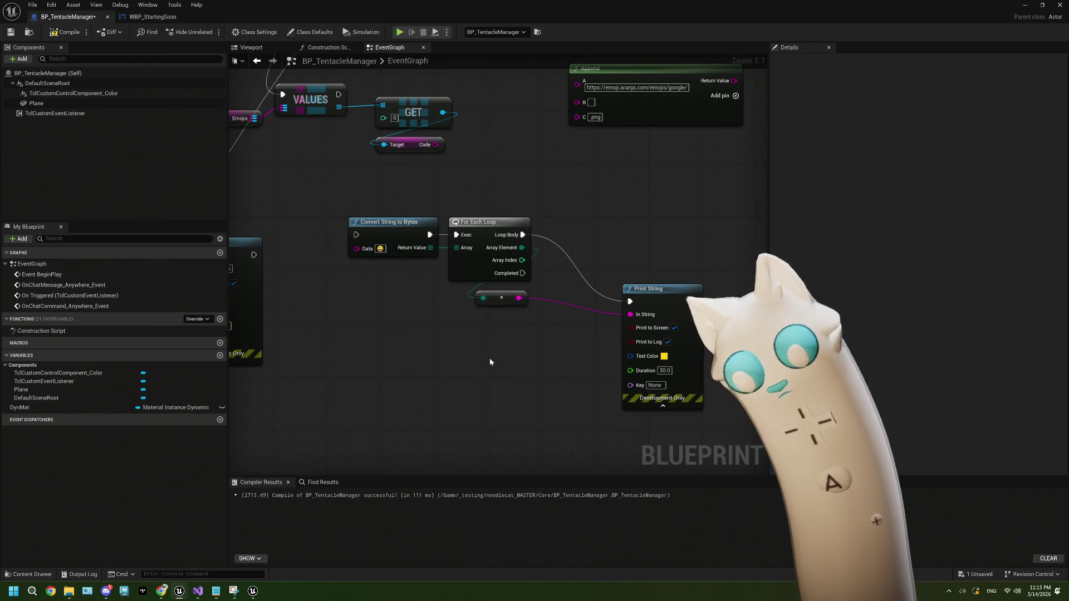
drag(492, 344, 453, 356)
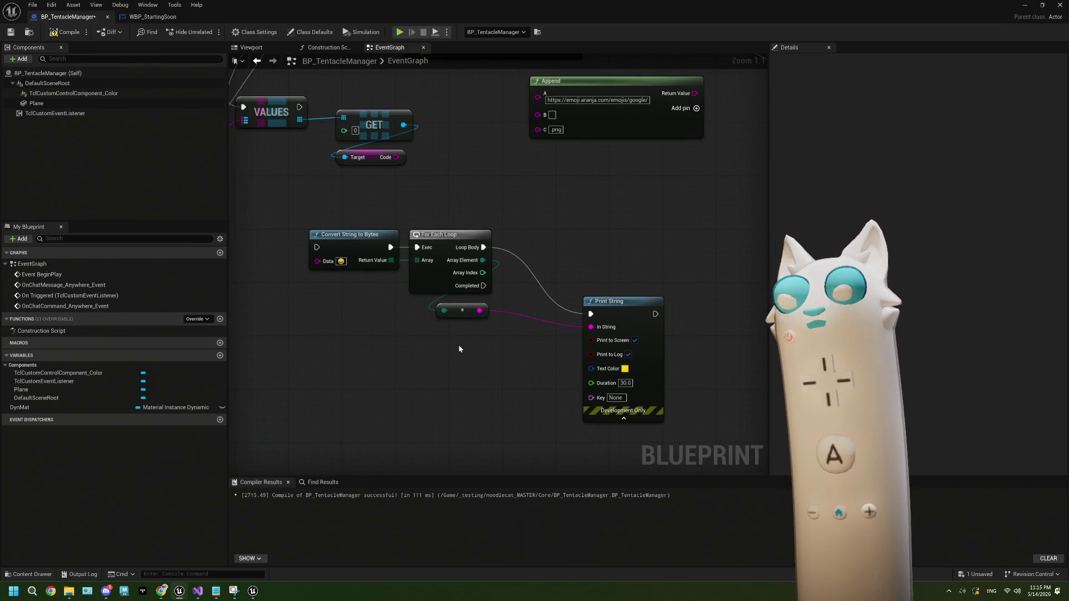
drag(618, 314, 591, 261)
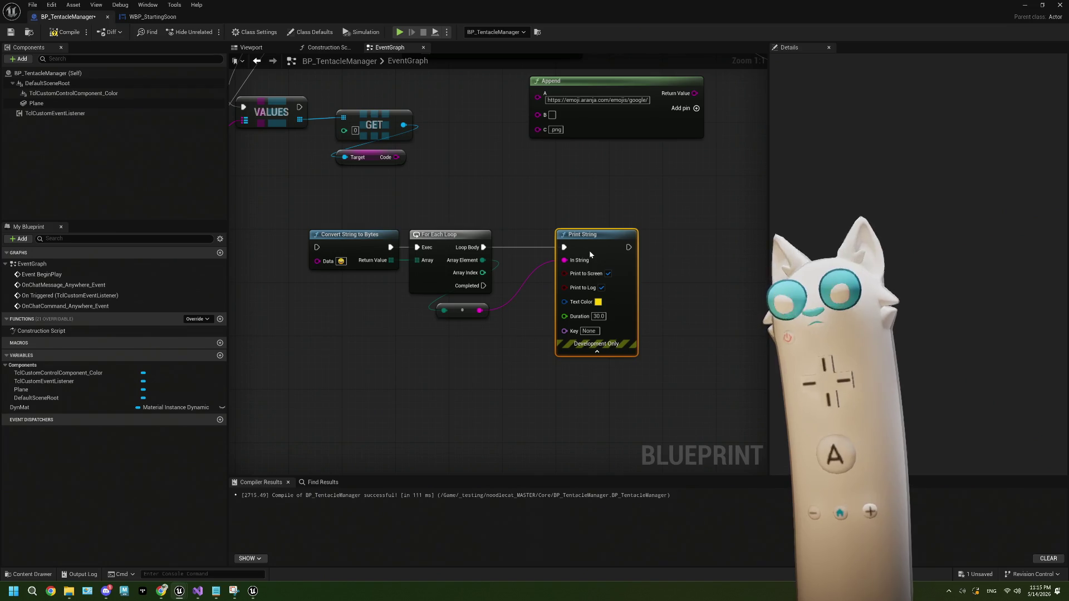
Step: Rewire execution from the left Print String into Convert String to Bytes
scroll(589, 249, down, 2)
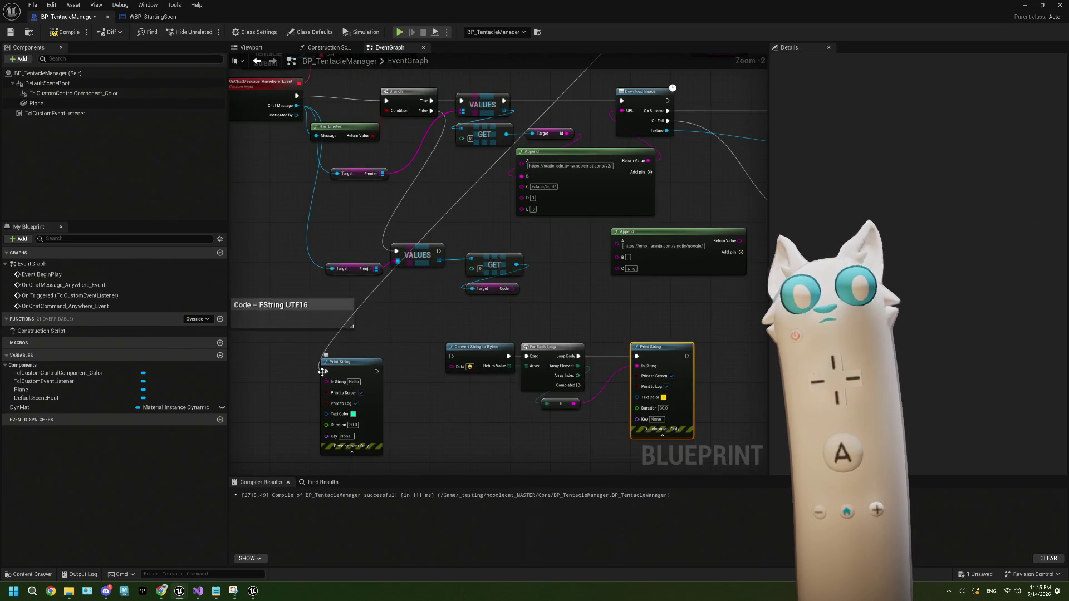
drag(326, 371, 451, 356)
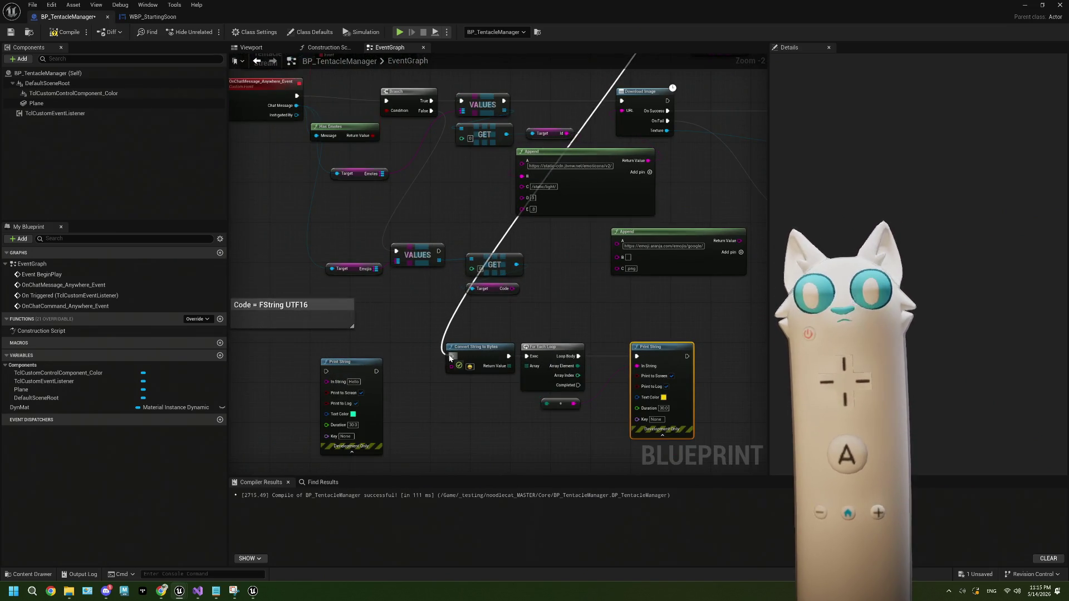
scroll(451, 359, up, 2)
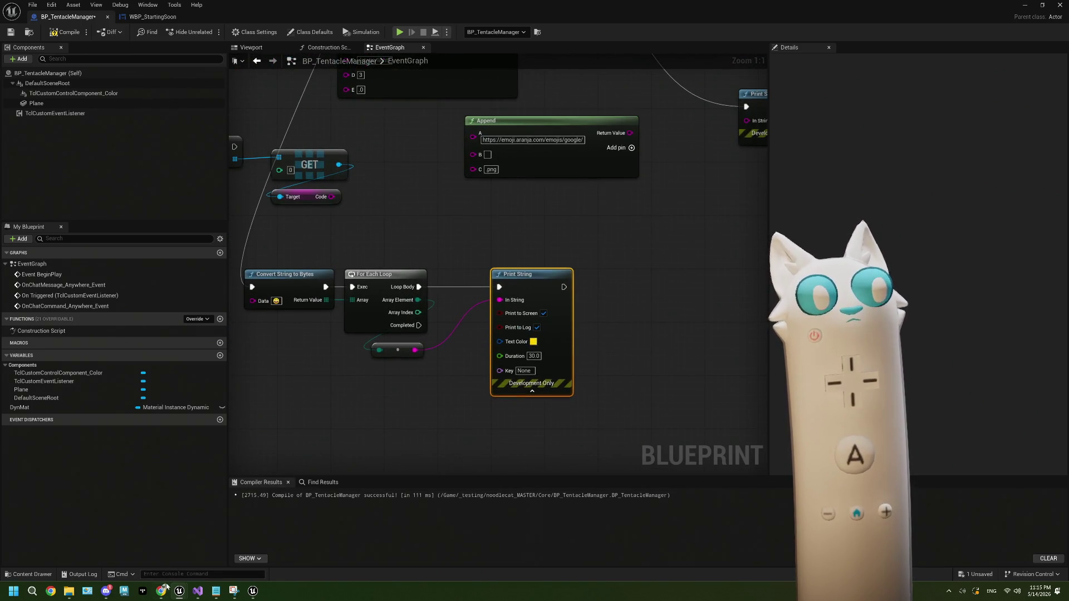
mouse_move(165, 585)
click(173, 543)
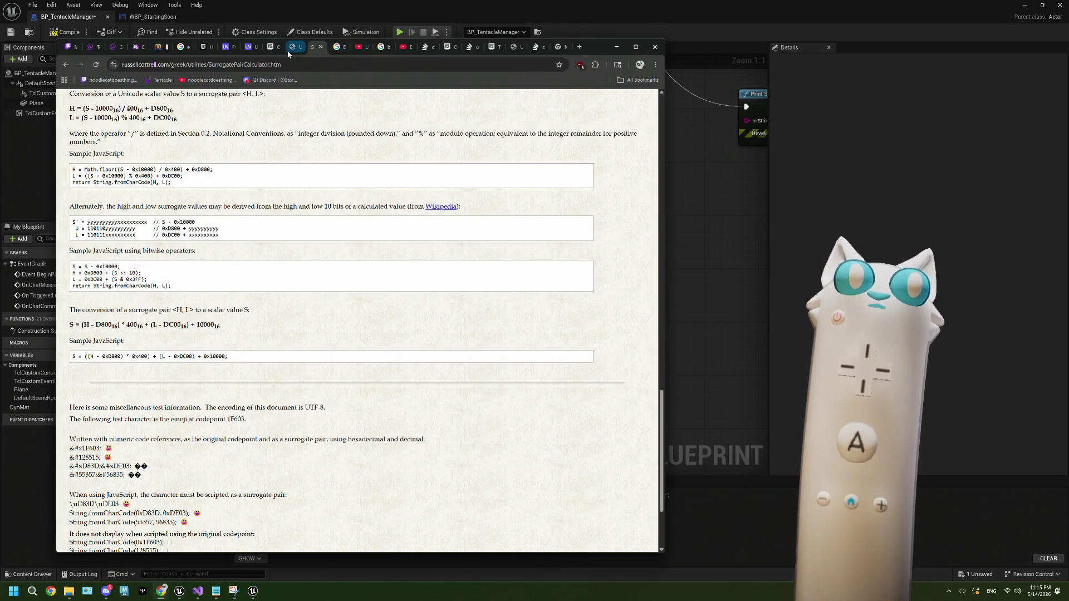
Step: Look up 1F600 on the UTF-8 page, selecting bytes F0 9F 98 80 and surrogates D83D DE00
click(490, 47)
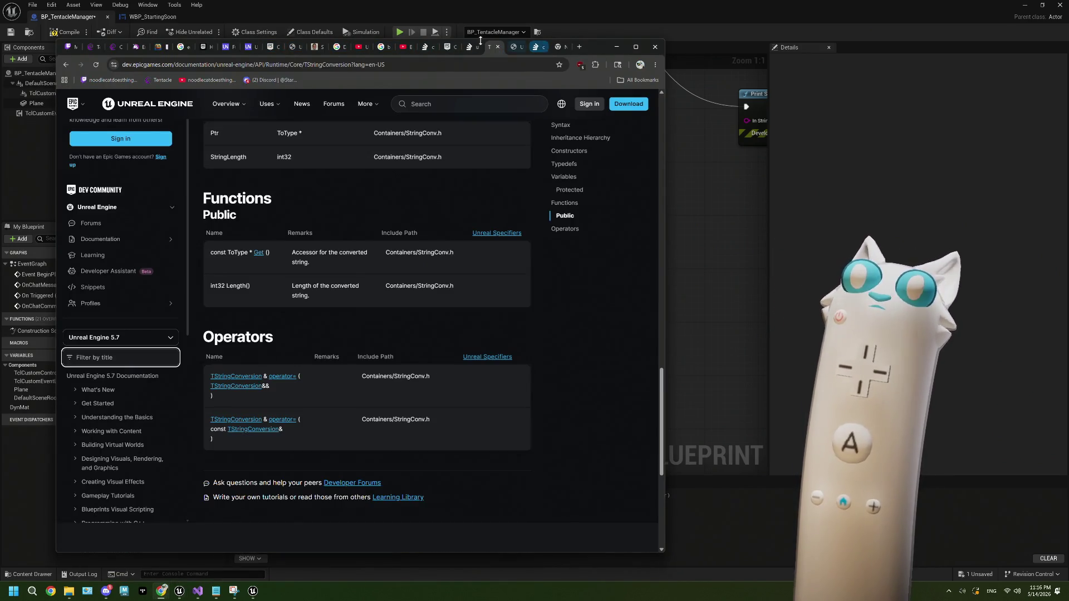
click(291, 48)
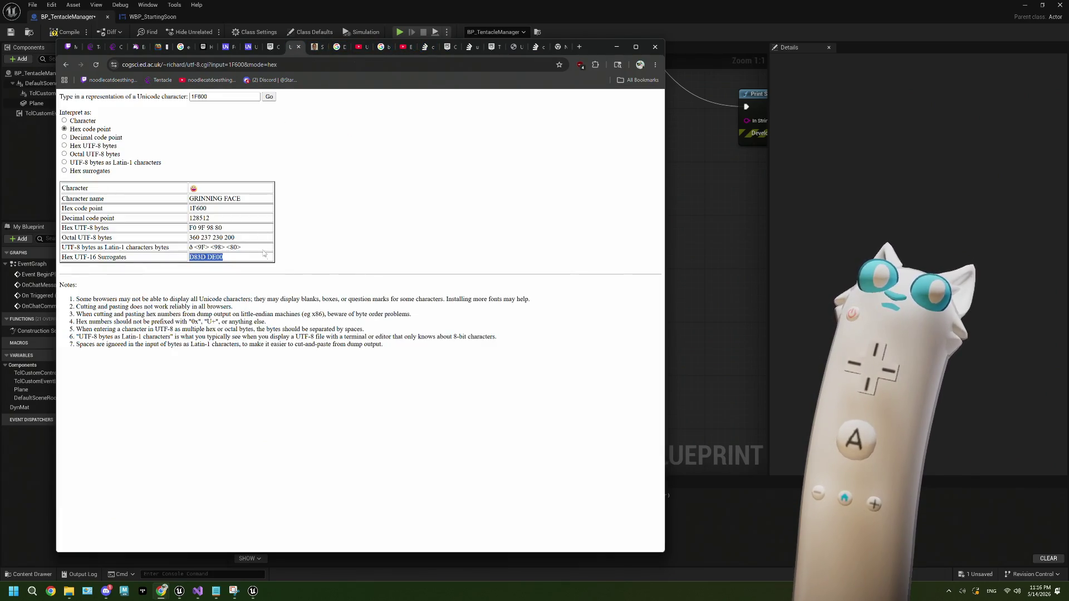
drag(223, 228, 181, 230)
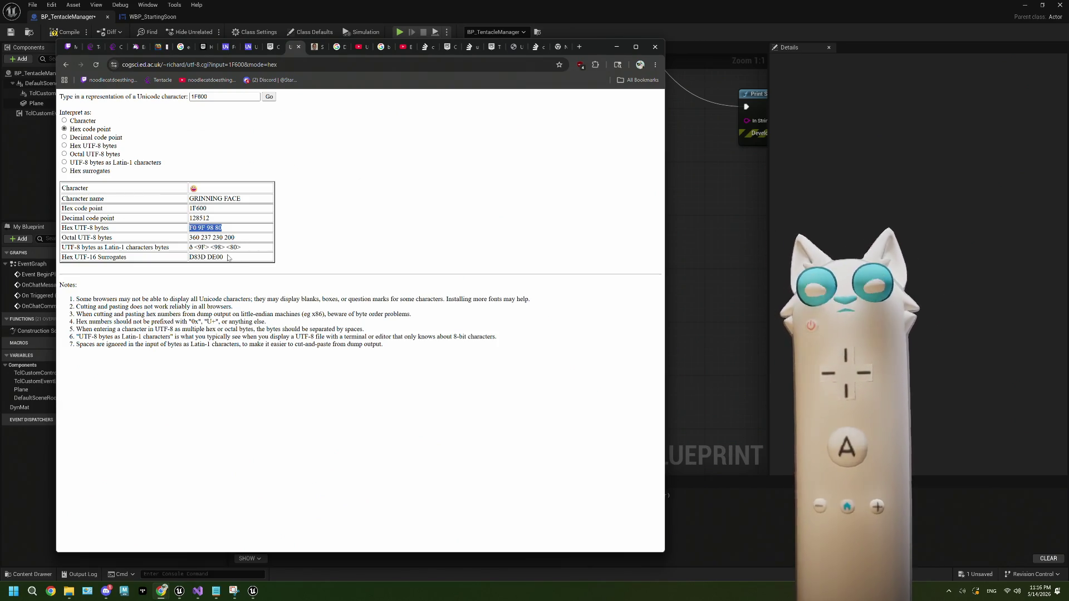
drag(229, 261, 179, 260)
click(222, 229)
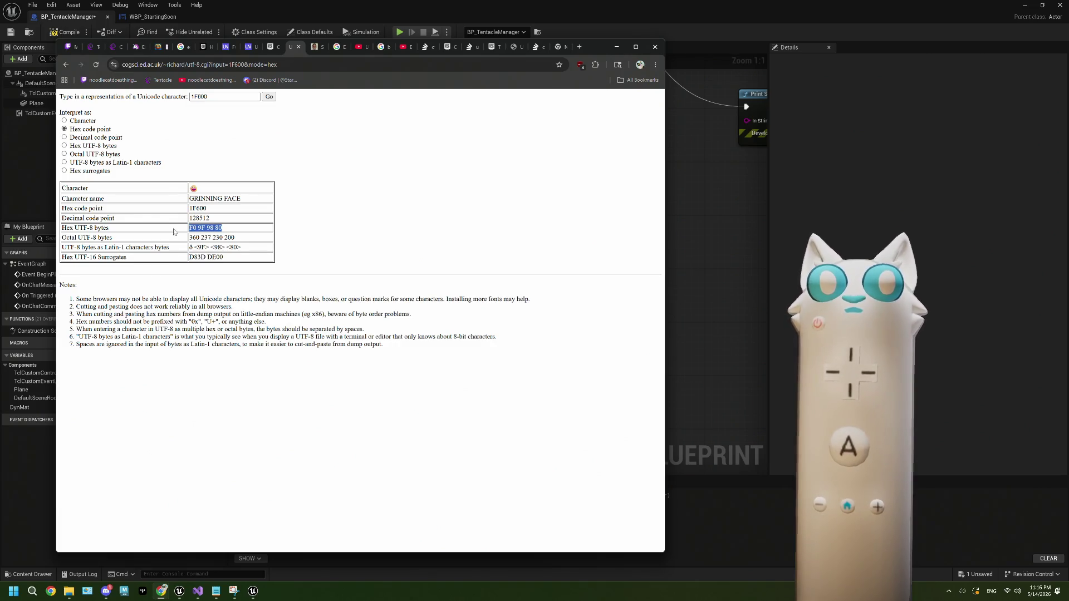
mouse_move(232, 262)
mouse_down()
mouse_move(188, 256)
mouse_move(165, 231)
mouse_up()
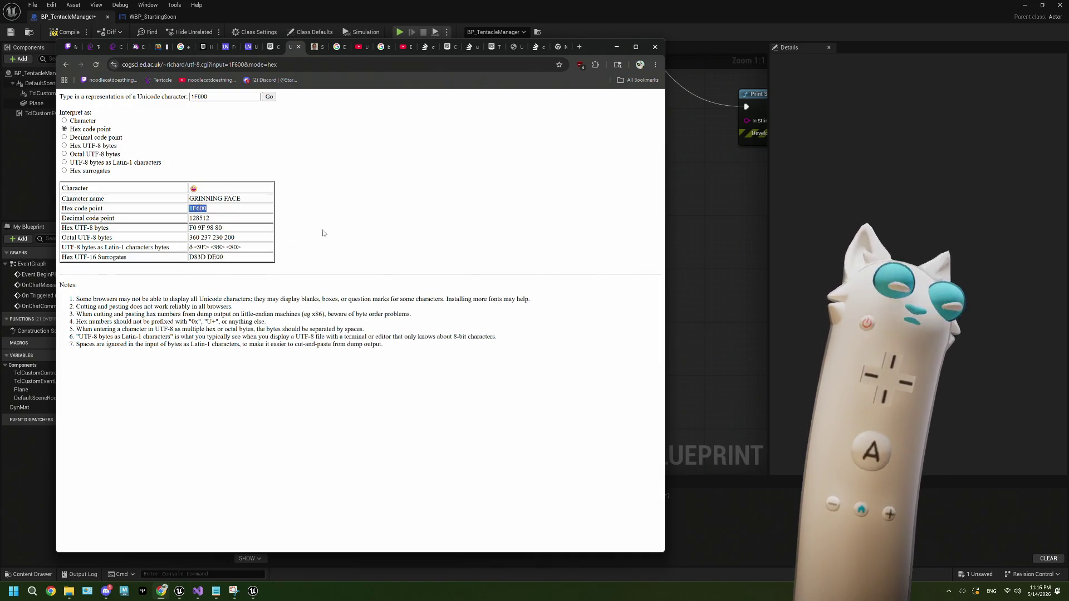
click(616, 49)
mouse_move(584, 232)
mouse_down()
mouse_move(594, 273)
mouse_move(626, 266)
mouse_up()
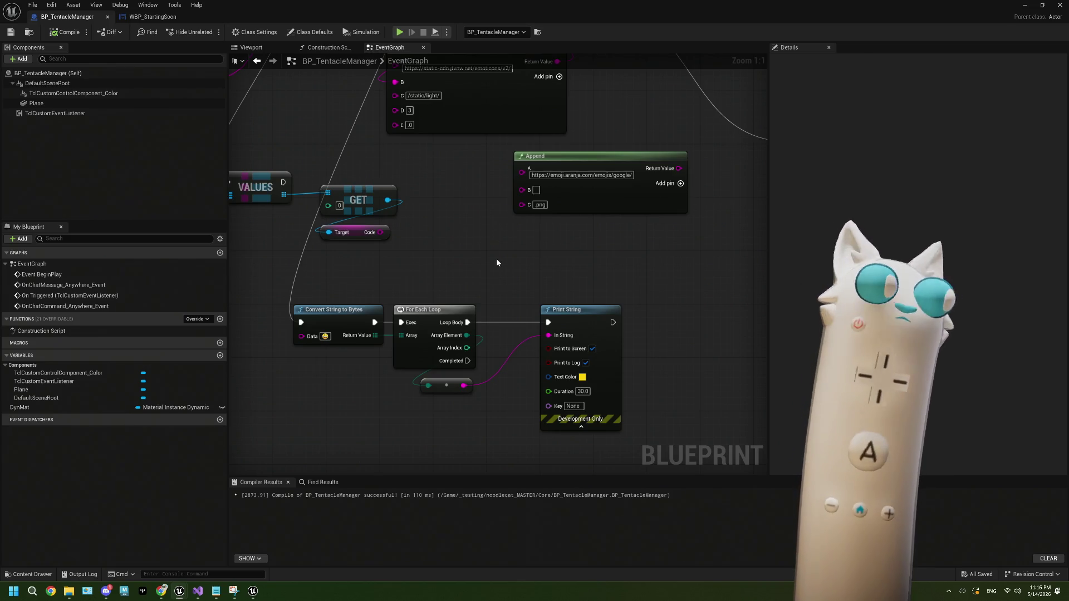
Step: Detach Convert String to Bytes' exec wire and connect the emoji-URL Append result to Download Image's URL
drag(515, 251, 517, 276)
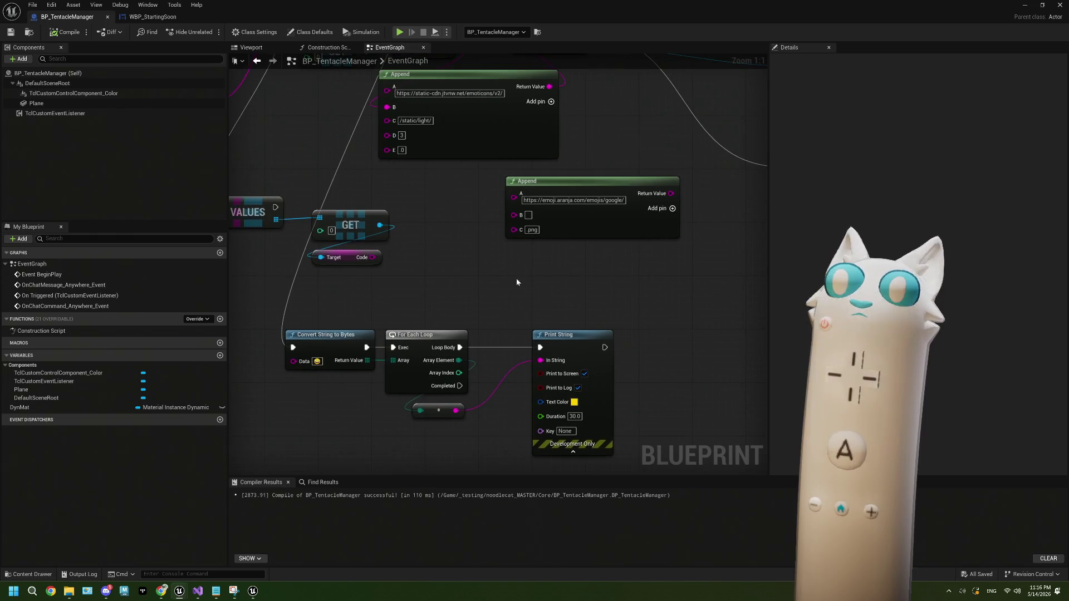
scroll(495, 299, down, 4)
scroll(449, 294, up, 2)
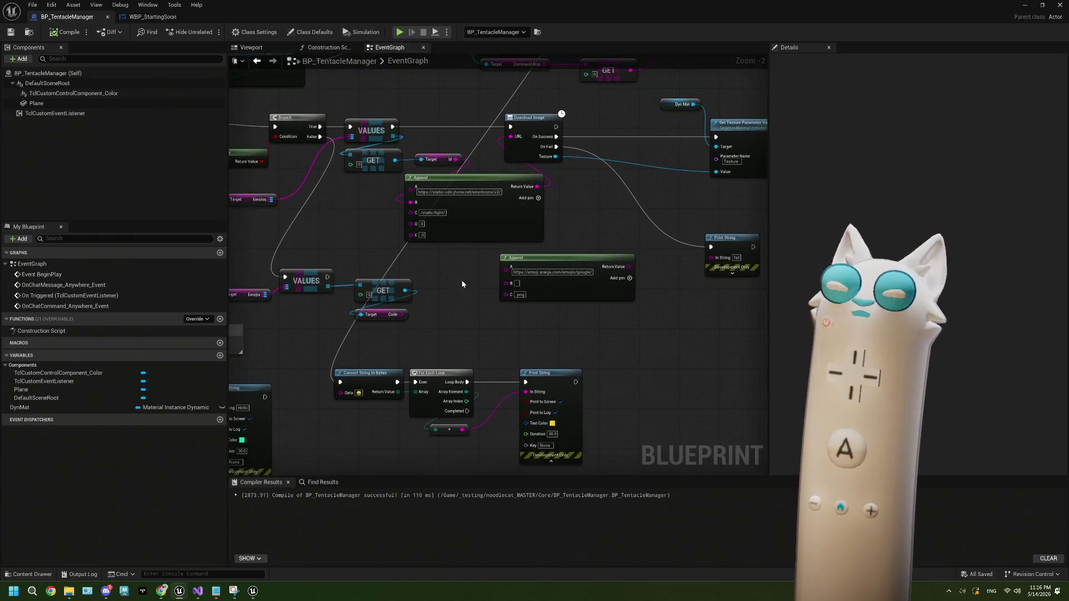
drag(392, 147, 469, 211)
drag(406, 256, 364, 254)
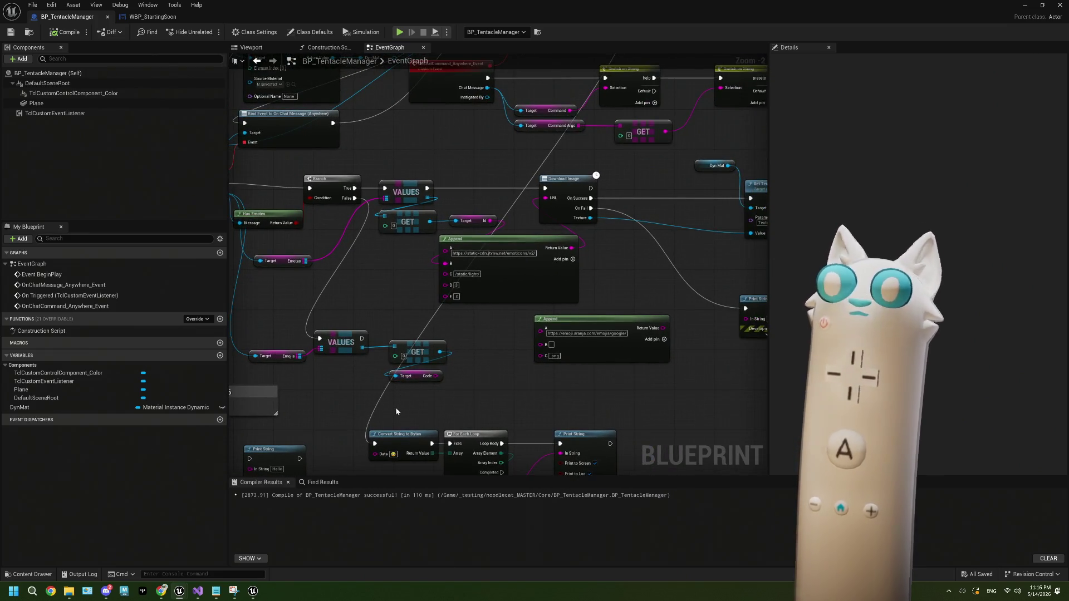
mouse_move(375, 444)
mouse_down()
mouse_move(490, 367)
mouse_move(545, 188)
mouse_up()
drag(660, 331, 545, 199)
Step: Paste 1F600 from clipboard history into the emoji-URL Append's B input
scroll(585, 356, up, 2)
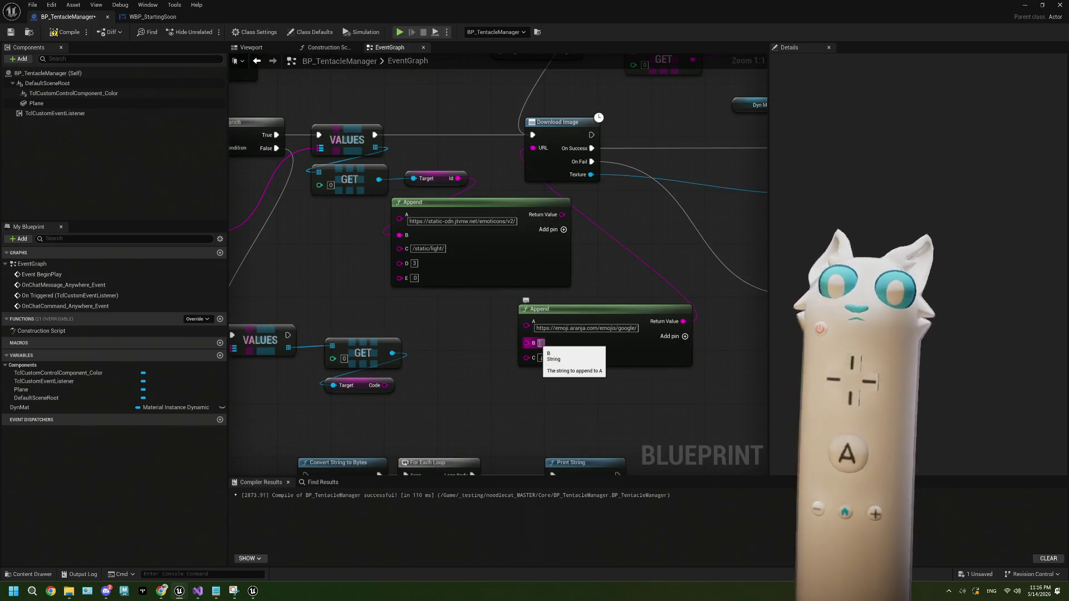
key(super+period)
scroll(165, 468, down, 5)
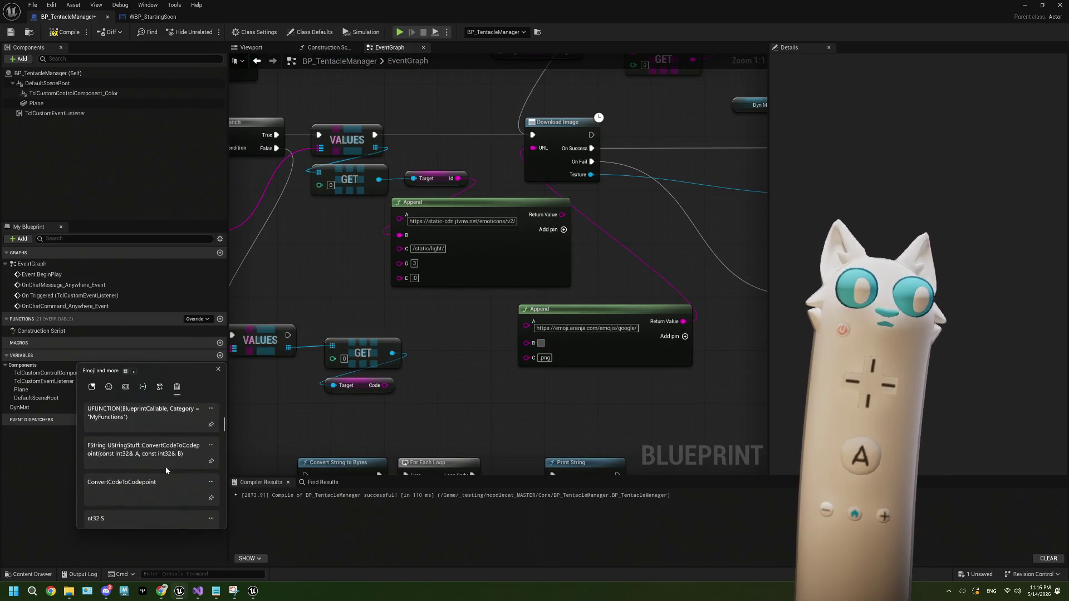
scroll(165, 467, down, 5)
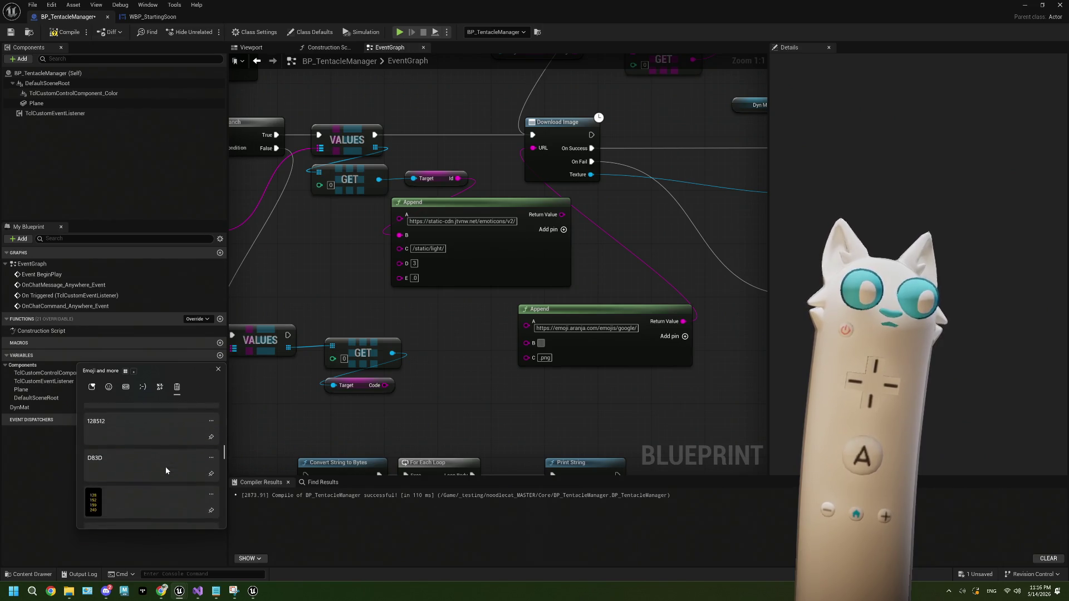
click(162, 466)
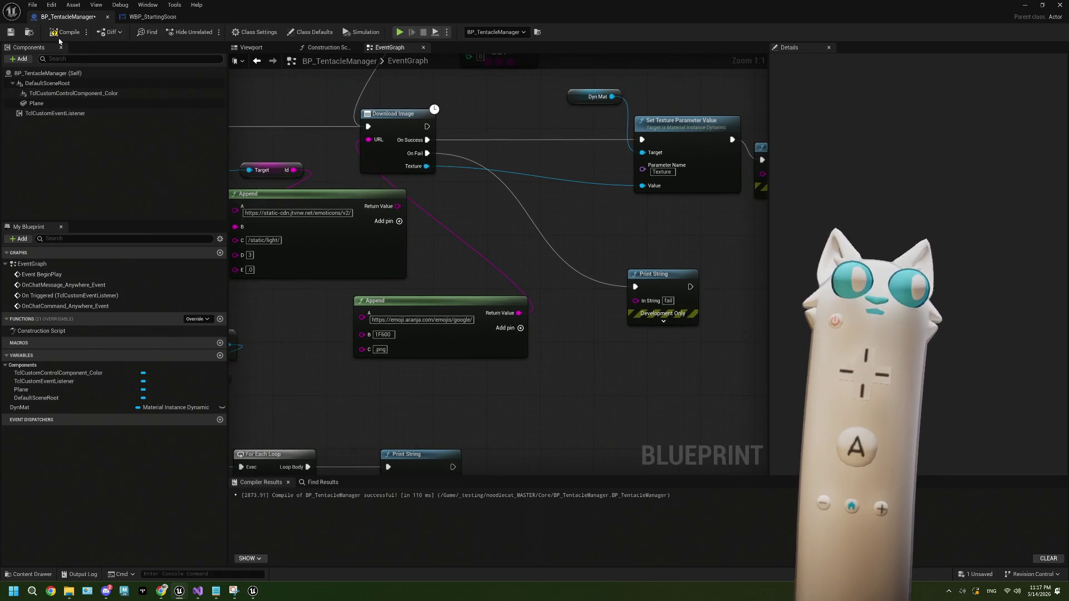
Step: Compile with F7 and save the BP_TentacleManager Blueprint
key(F7)
key(ctrl+s)
click(1024, 5)
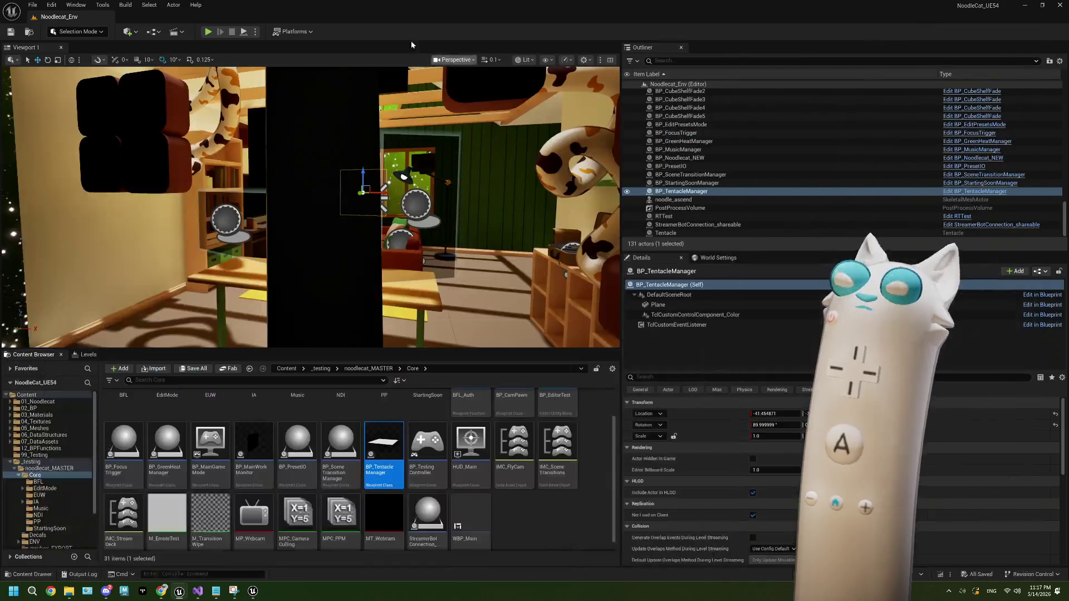
Step: Run a Play-in-Editor test, stop it, and close the Message Log
click(207, 31)
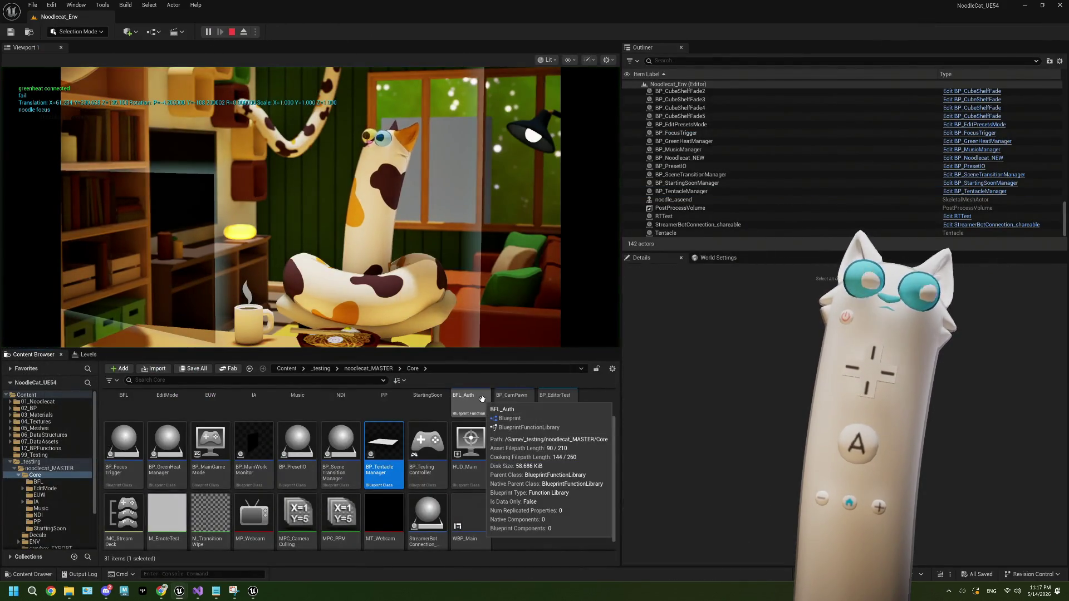
click(232, 32)
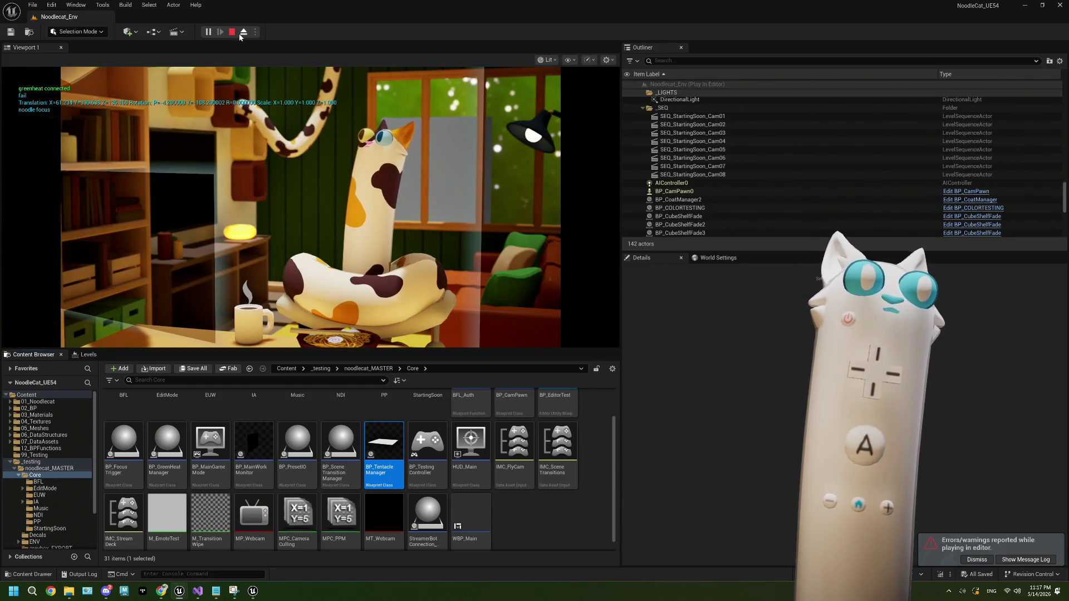
click(232, 32)
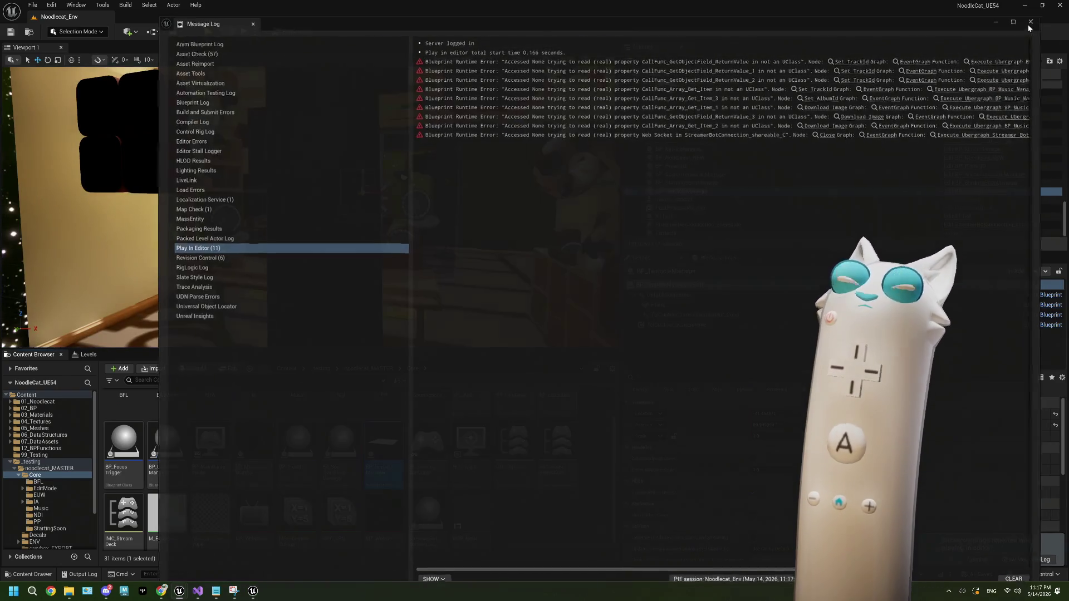
click(1028, 24)
Step: Reposition the emoji-URL Append node, checking the Notepad URL note, then minimise the Blueprint editor
key(alt+Tab)
mouse_move(447, 357)
mouse_down()
mouse_move(460, 375)
mouse_move(496, 377)
mouse_up()
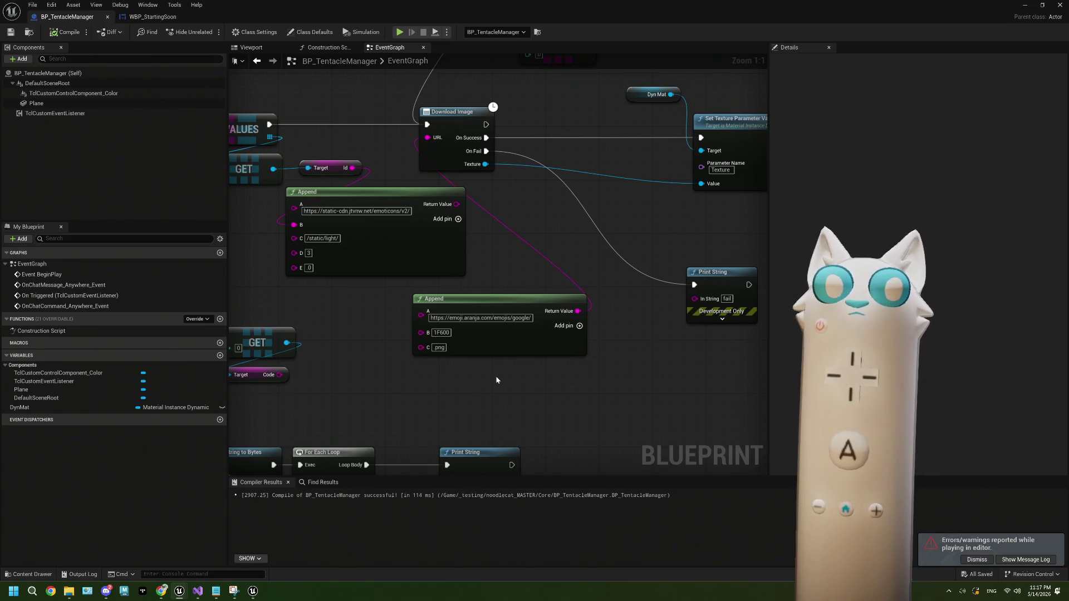
mouse_move(493, 350)
mouse_down()
mouse_move(456, 342)
mouse_move(444, 370)
mouse_up()
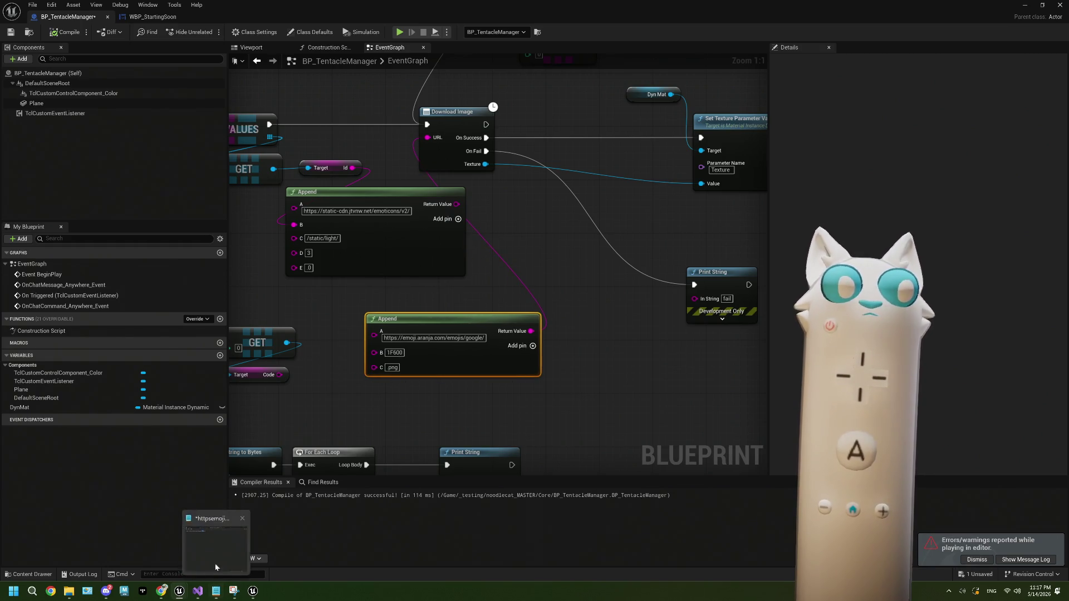
click(215, 592)
click(658, 404)
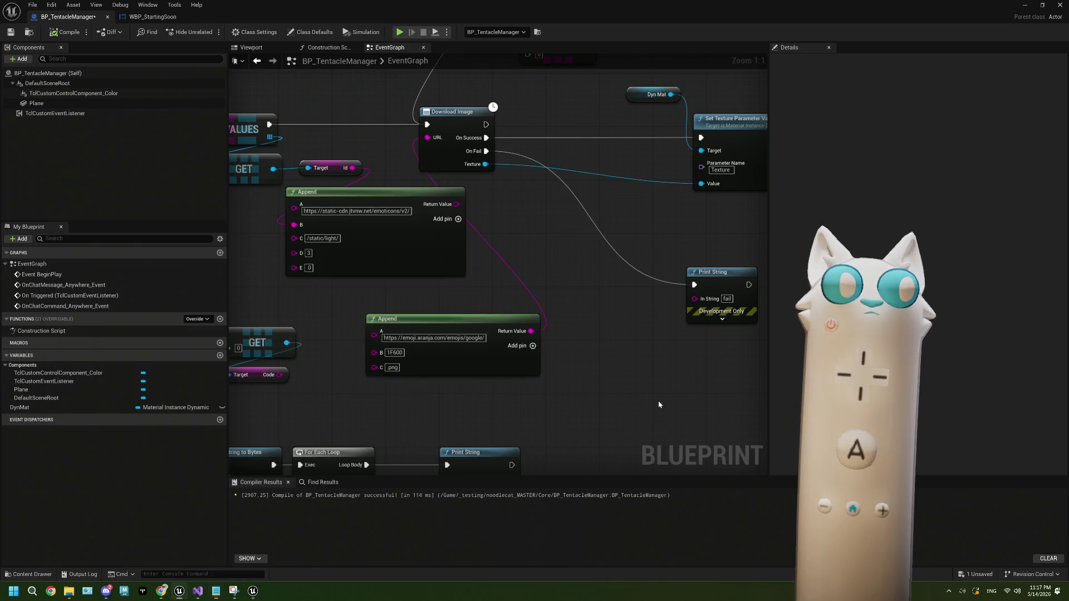
mouse_move(490, 367)
mouse_down()
mouse_move(426, 342)
mouse_move(509, 347)
mouse_up()
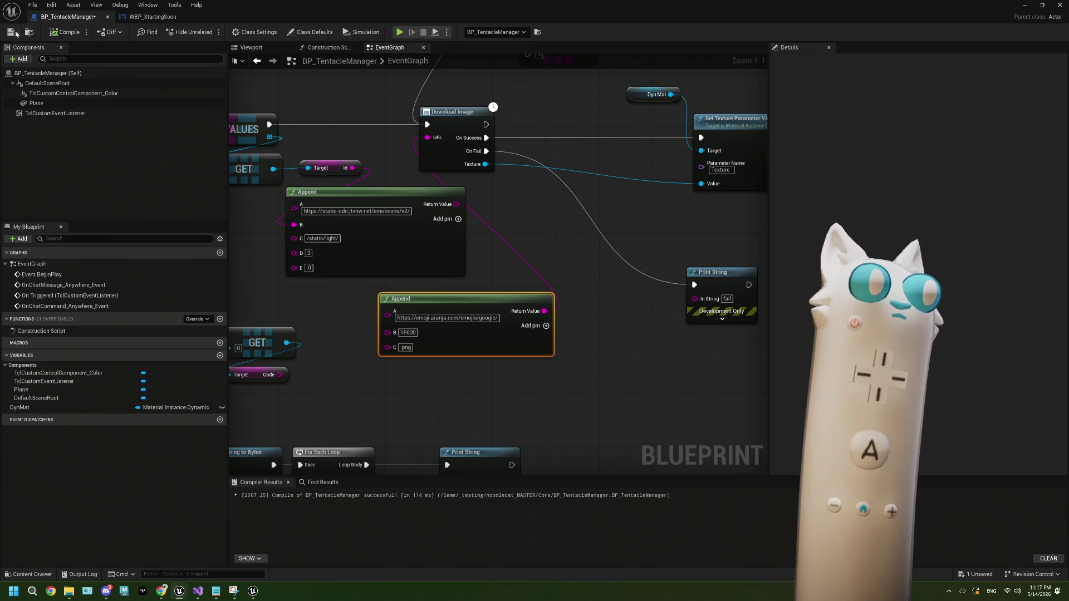
click(1025, 4)
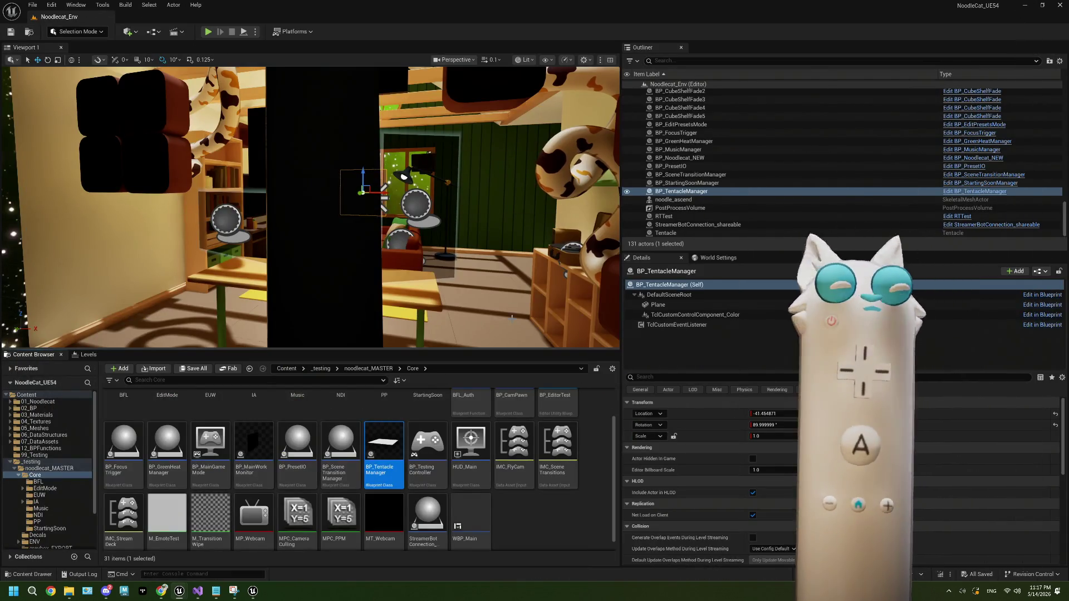